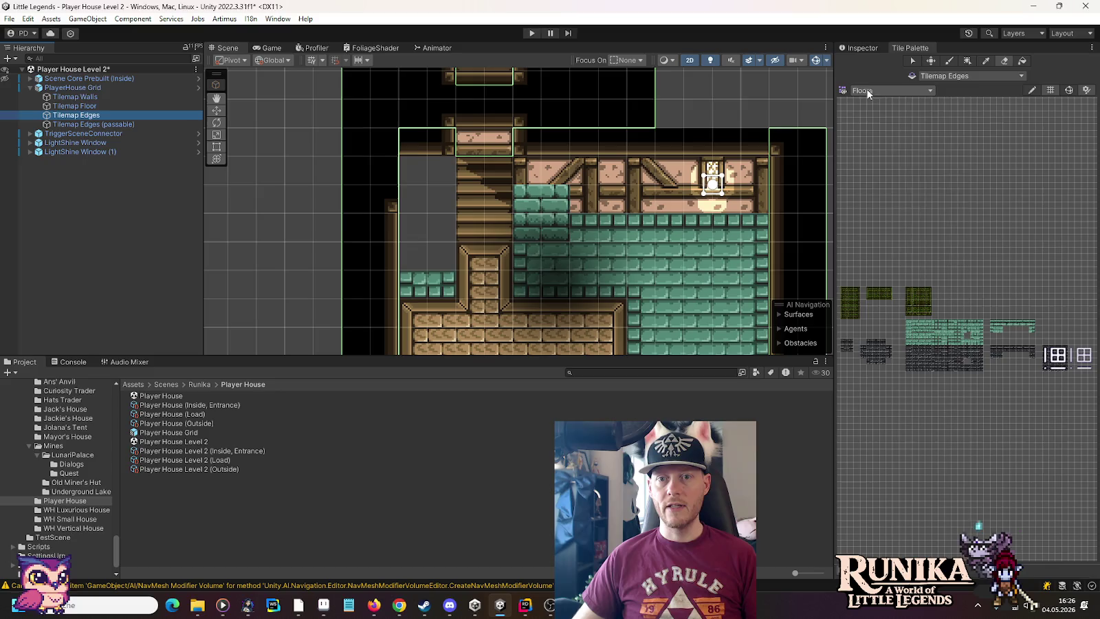
# Load the Wooden Edge palette, pick its small upper-right edge piece, and target Tilemap Walls.
pyautogui.click(867, 91)
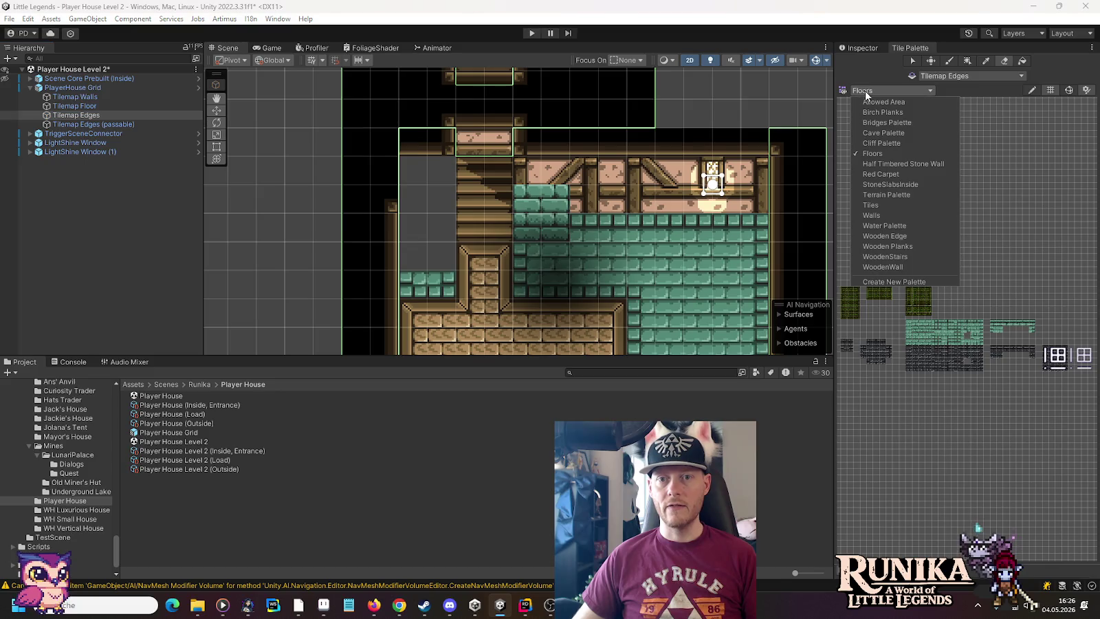
pyautogui.click(898, 236)
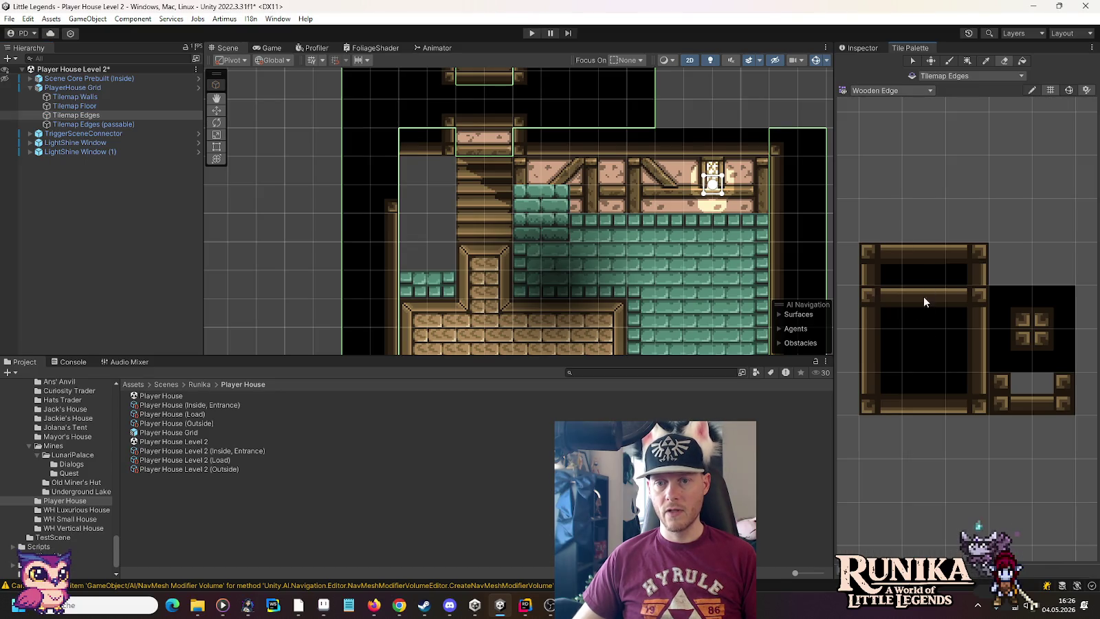
pyautogui.click(965, 351)
pyautogui.click(1012, 307)
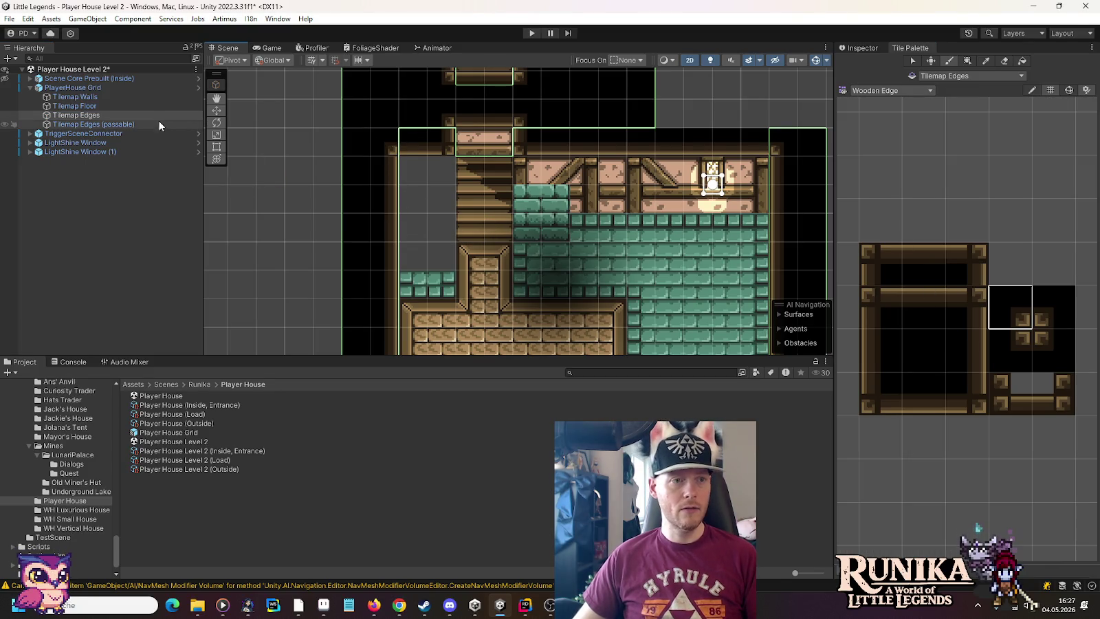
pyautogui.click(97, 107)
pyautogui.click(110, 98)
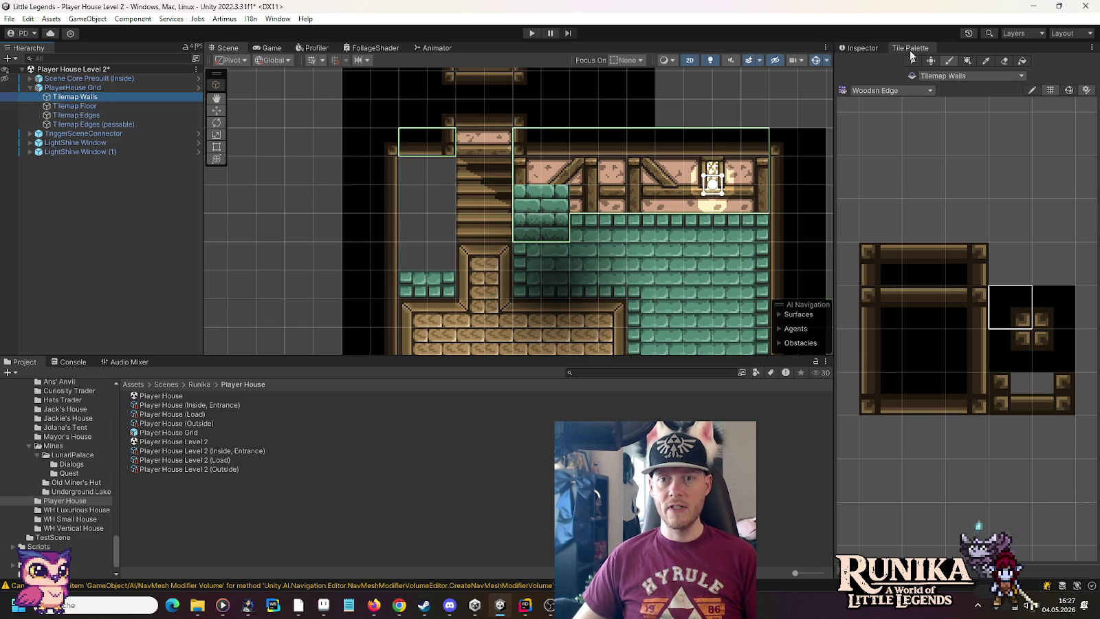
# Switch to the Walls palette and take a 2x2 timber wall block as the brush.
pyautogui.click(897, 90)
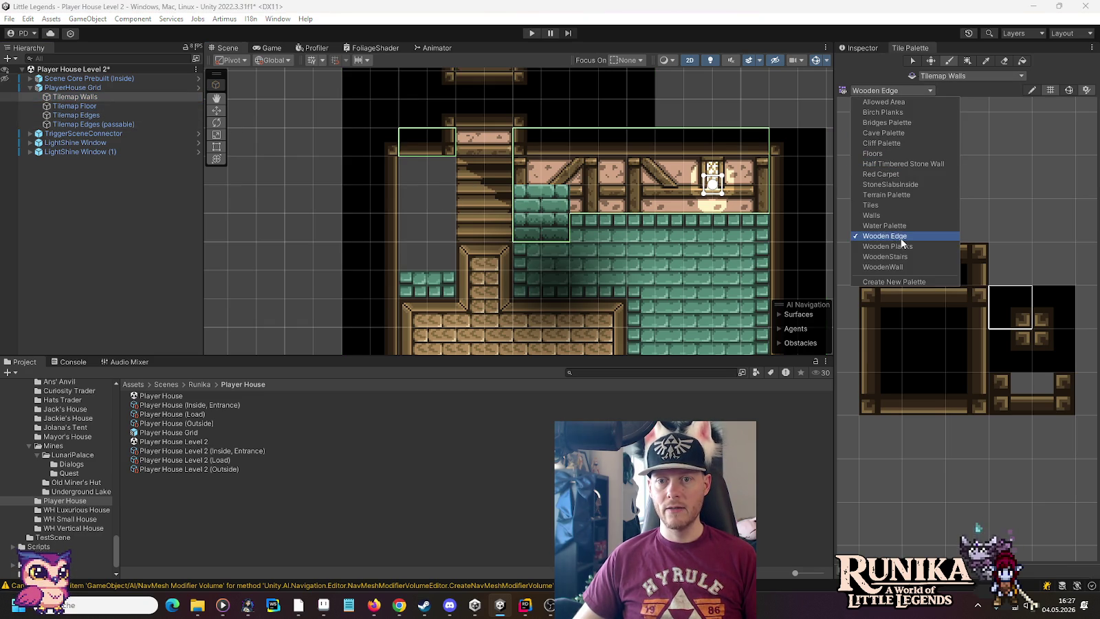
pyautogui.click(897, 215)
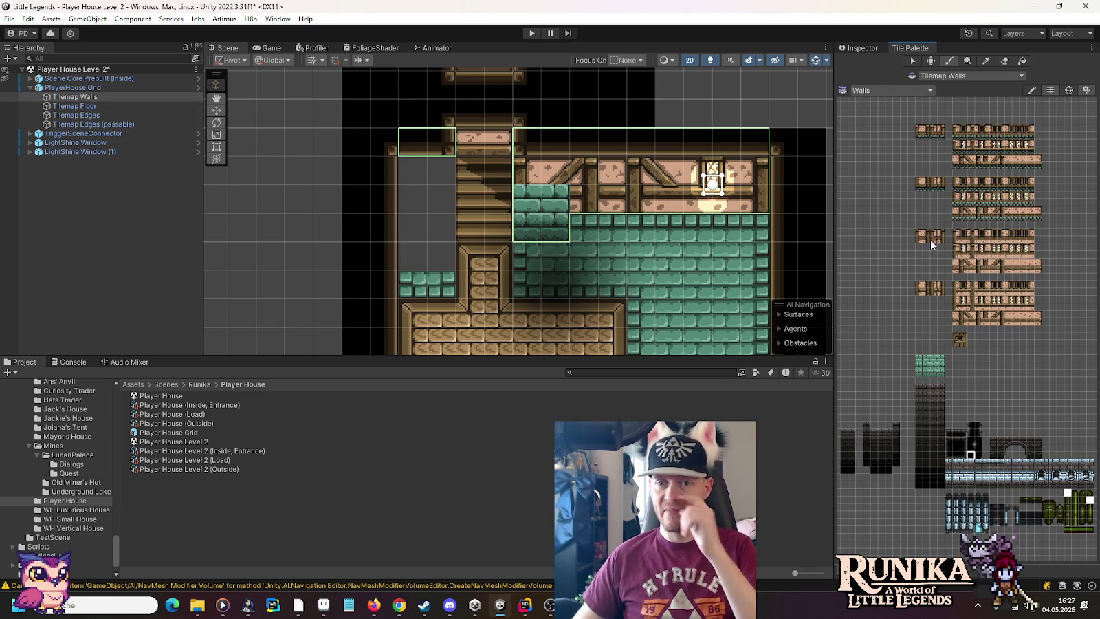
pyautogui.scroll(3, 931, 239)
pyautogui.click(905, 236)
pyautogui.moveTo(906, 235); pyautogui.dragTo(899, 230)
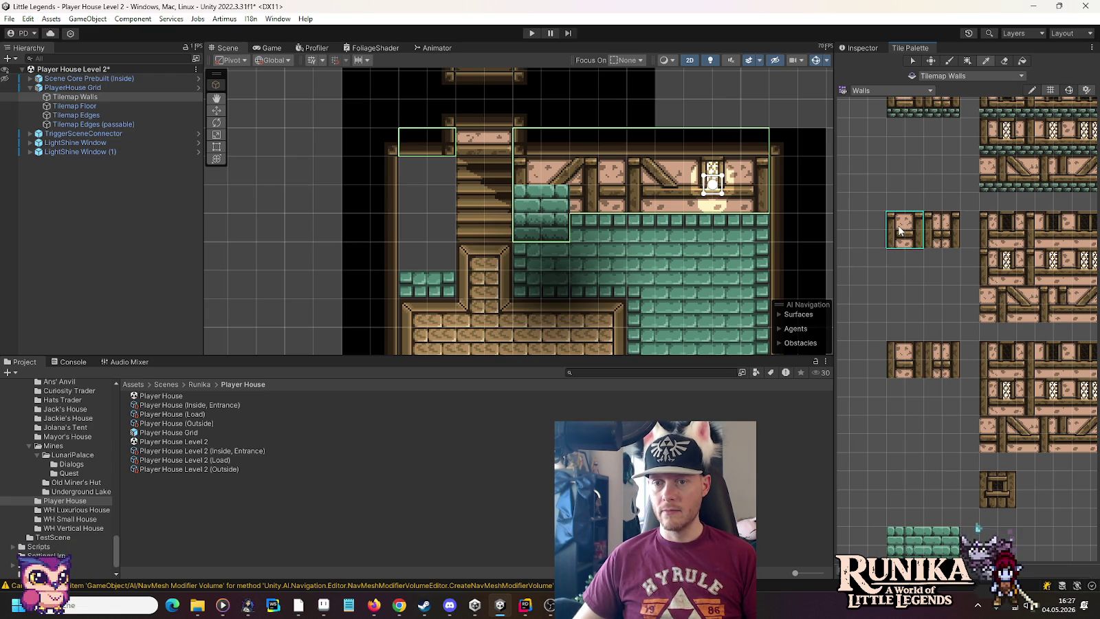
pyautogui.moveTo(899, 230); pyautogui.dragTo(899, 230)
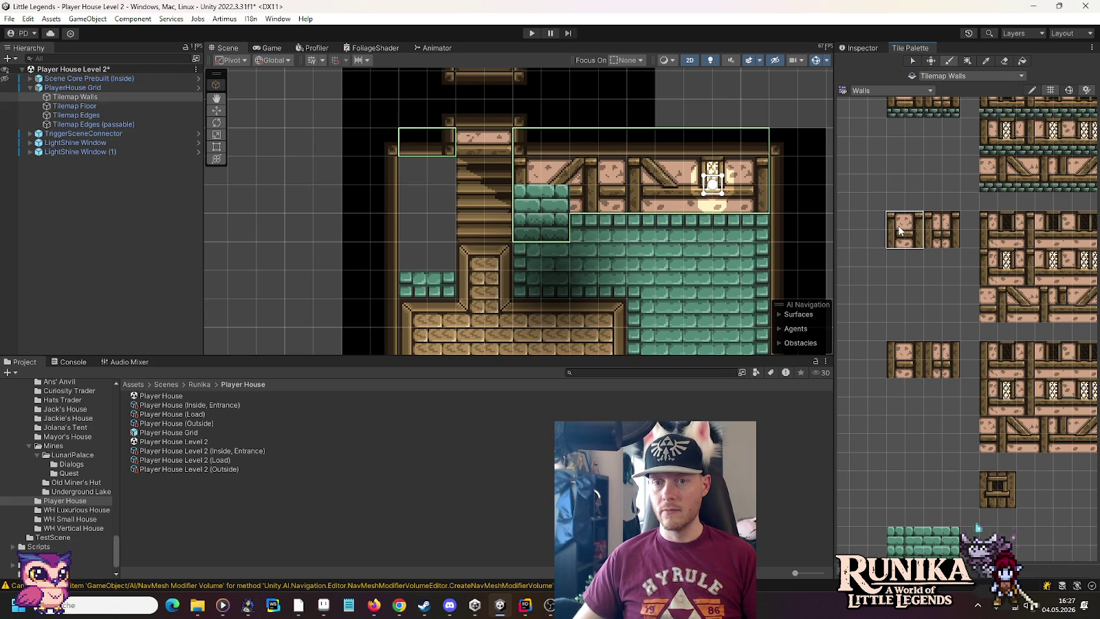
pyautogui.hscroll(5, 1025, 316)
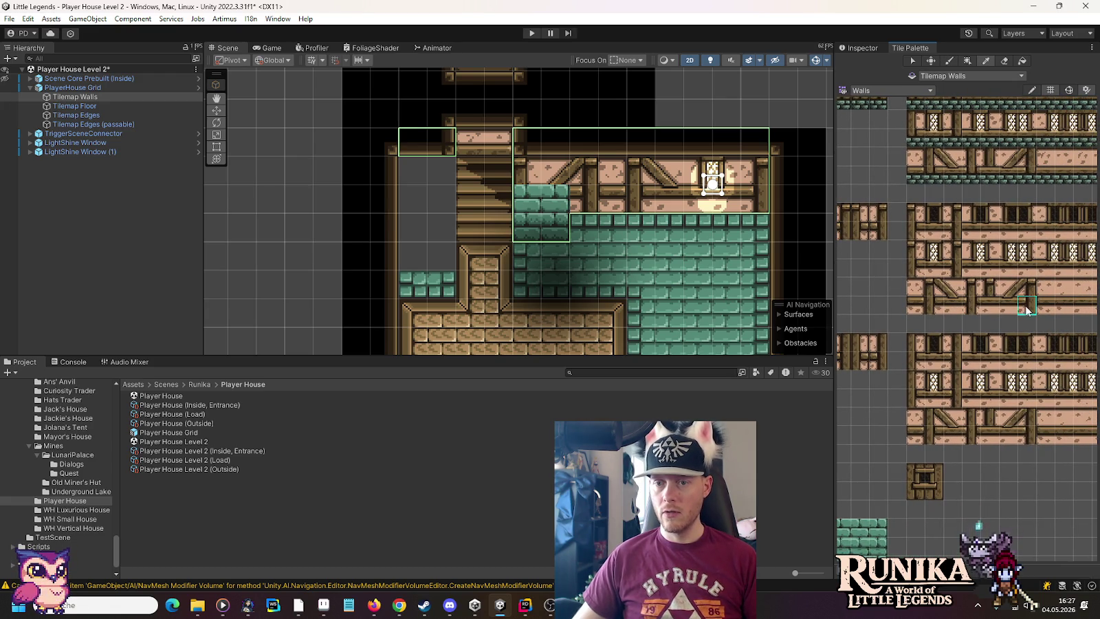
pyautogui.click(1015, 295)
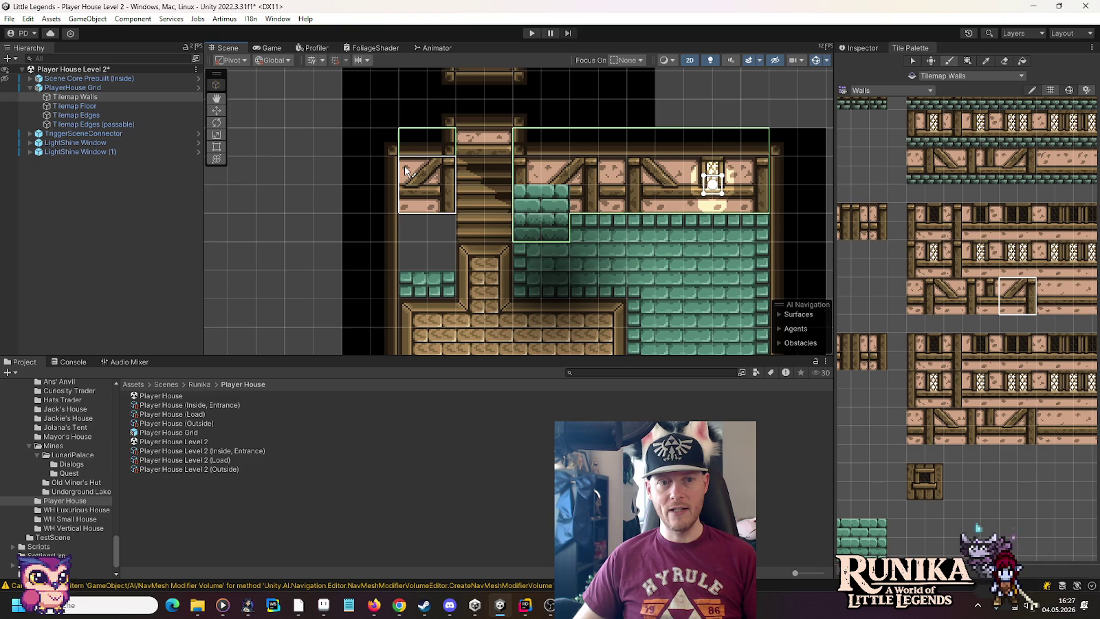
# Paint plain two-tile plank wall pieces into the grey spot left of the stairs, then switch to Move.
pyautogui.moveTo(928, 293)
pyautogui.mouseDown()
pyautogui.moveTo(862, 284)
pyautogui.moveTo(992, 304)
pyautogui.mouseUp()
pyautogui.moveTo(906, 226); pyautogui.dragTo(906, 250)
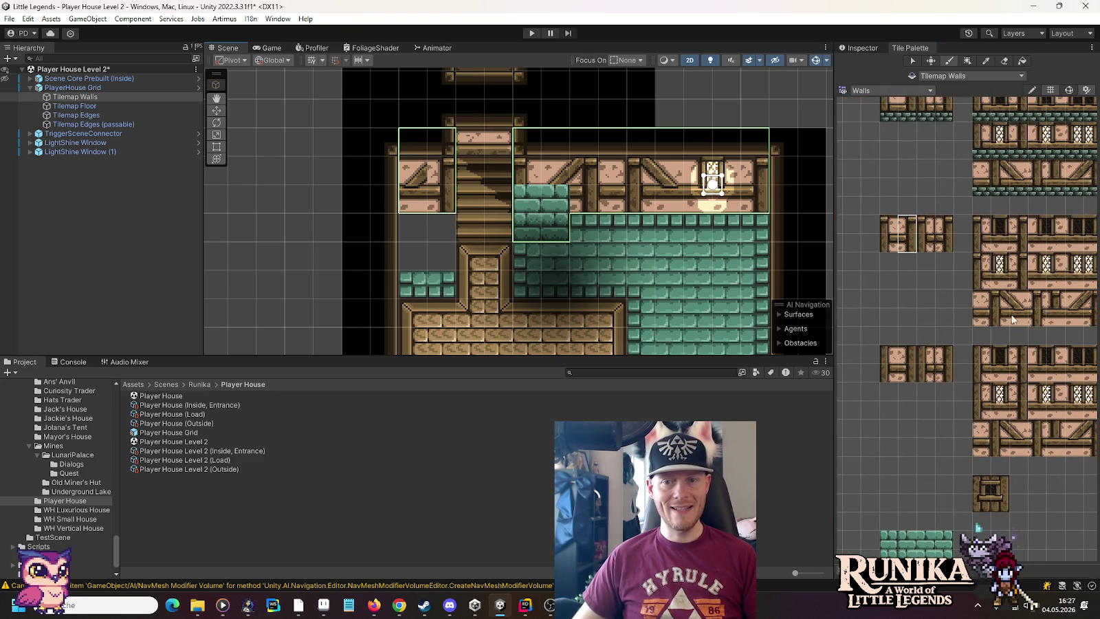
pyautogui.moveTo(993, 314); pyautogui.dragTo(858, 292)
pyautogui.moveTo(934, 297); pyautogui.dragTo(934, 275)
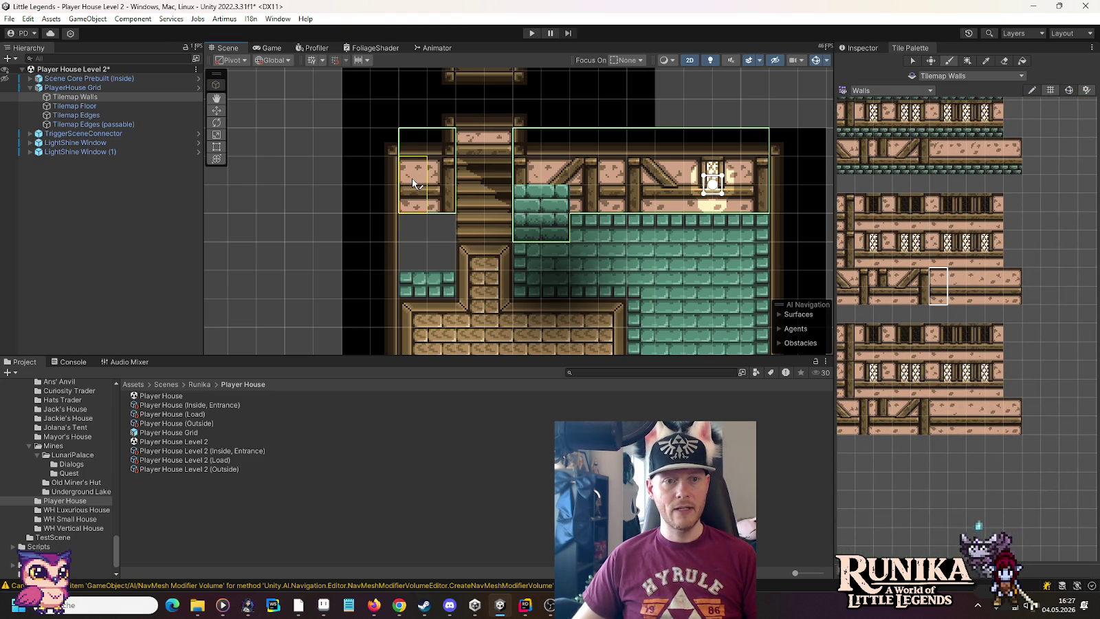
pyautogui.press('w')
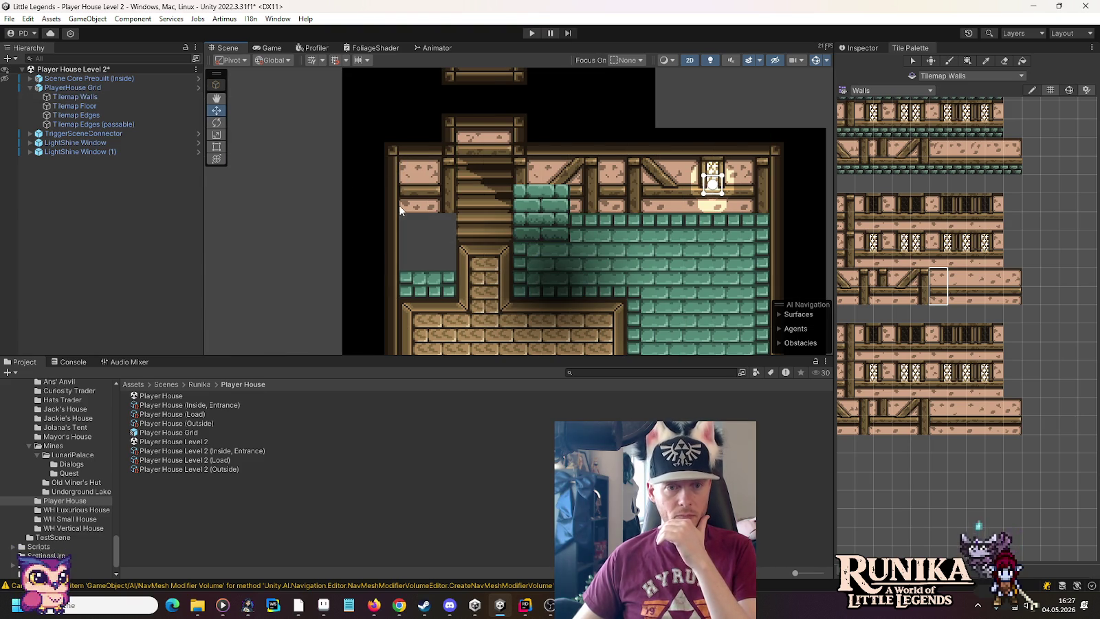
# On Tilemap Floor, paint Wooden Planks tiles into the grey gap and the edge cells beside the stairs.
pyautogui.click(75, 106)
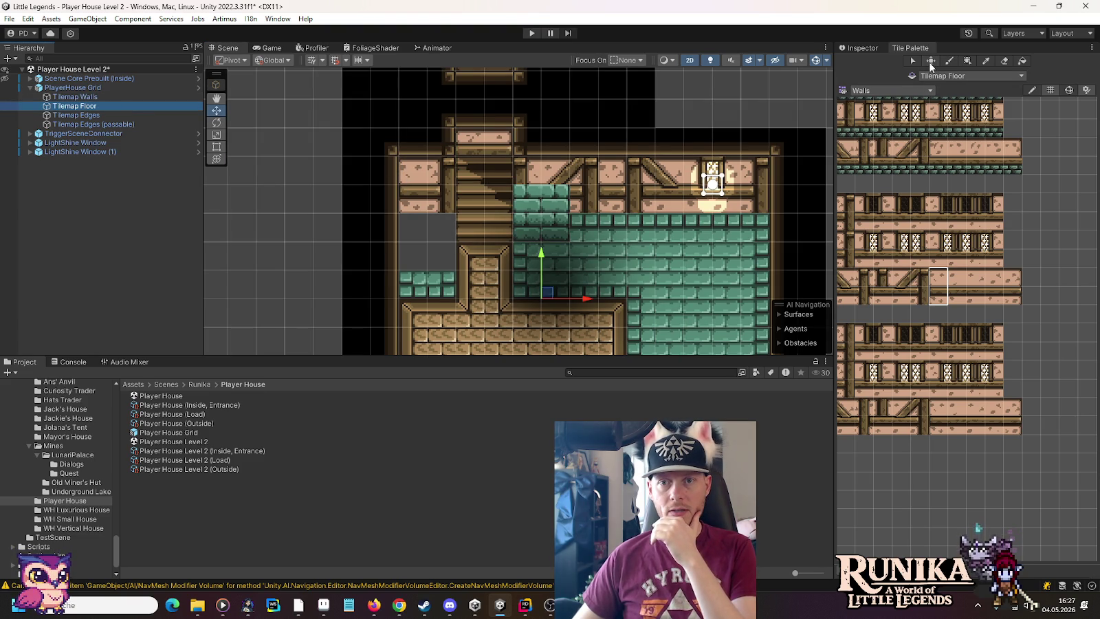
pyautogui.click(900, 90)
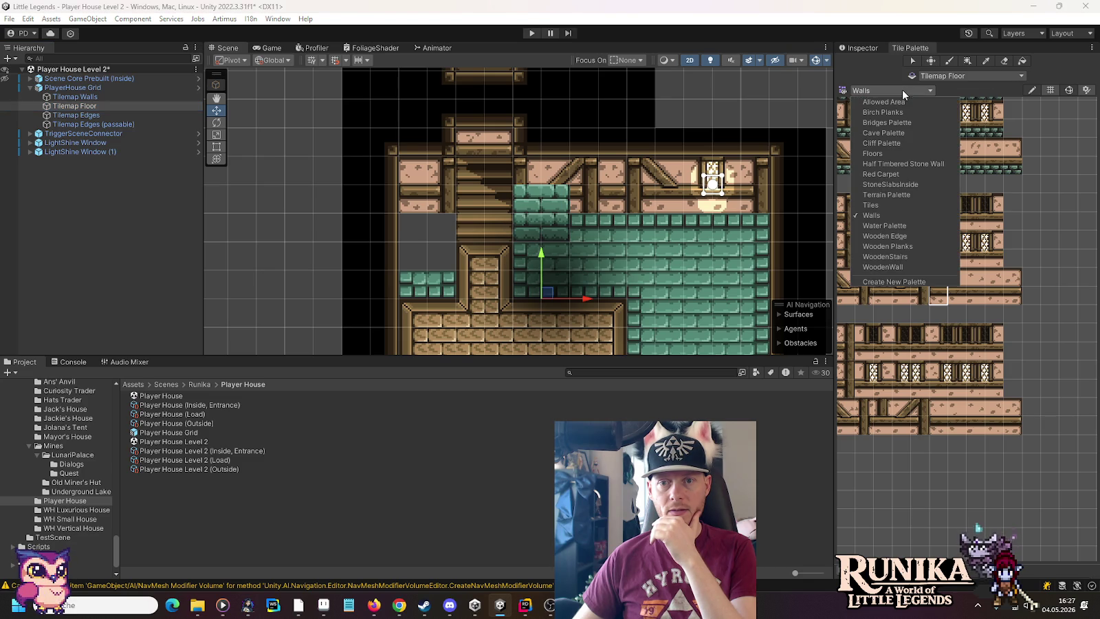
pyautogui.click(900, 246)
pyautogui.click(884, 270)
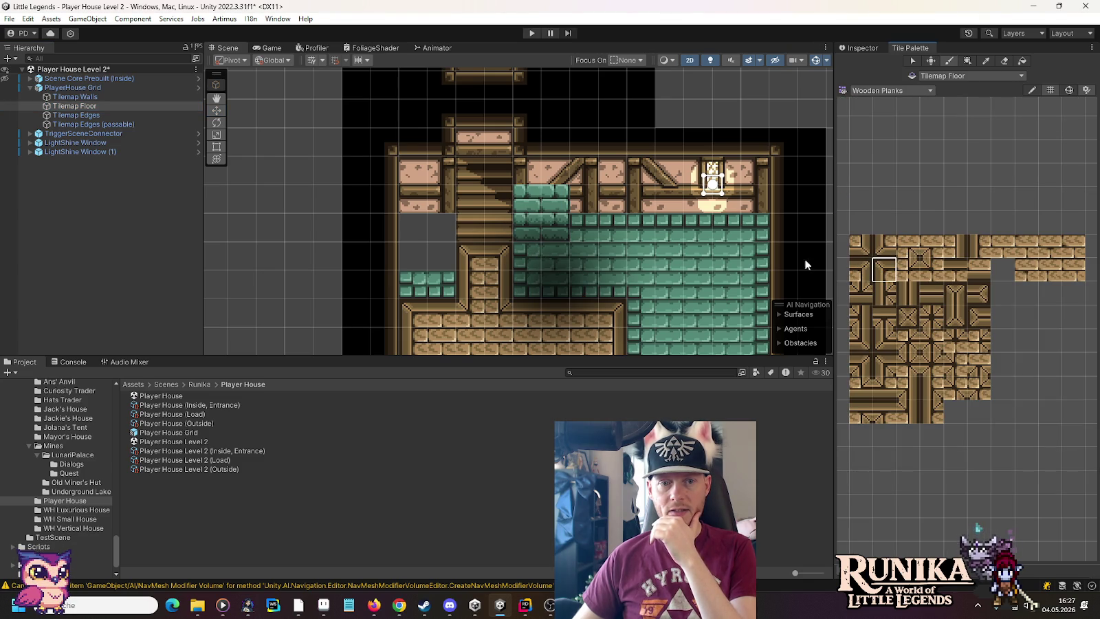
pyautogui.click(415, 228)
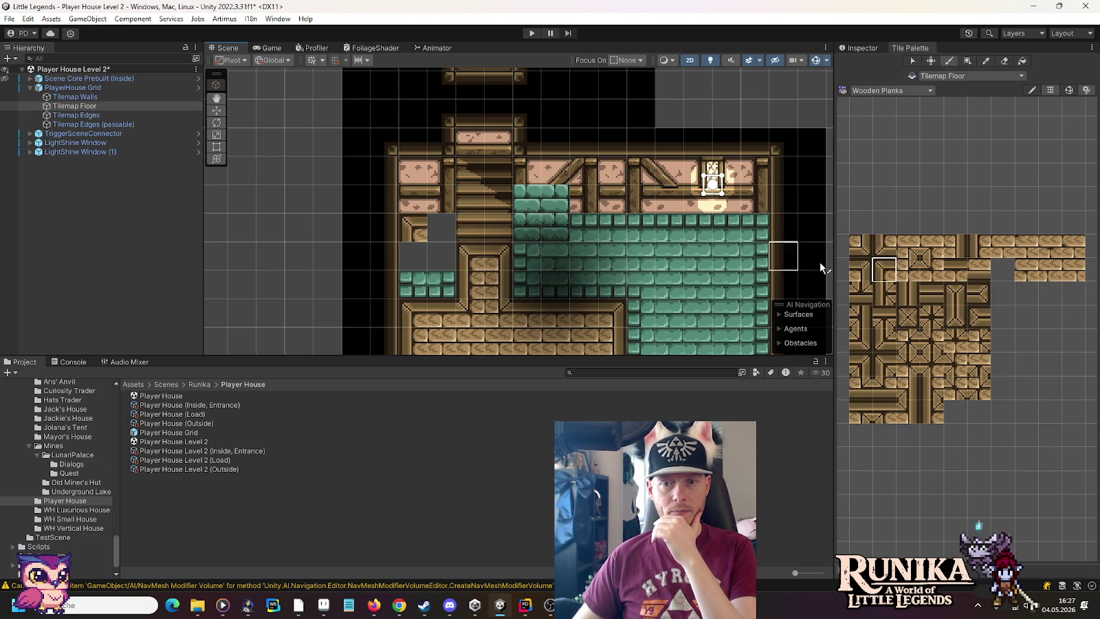
pyautogui.click(440, 228)
pyautogui.click(907, 270)
pyautogui.click(443, 255)
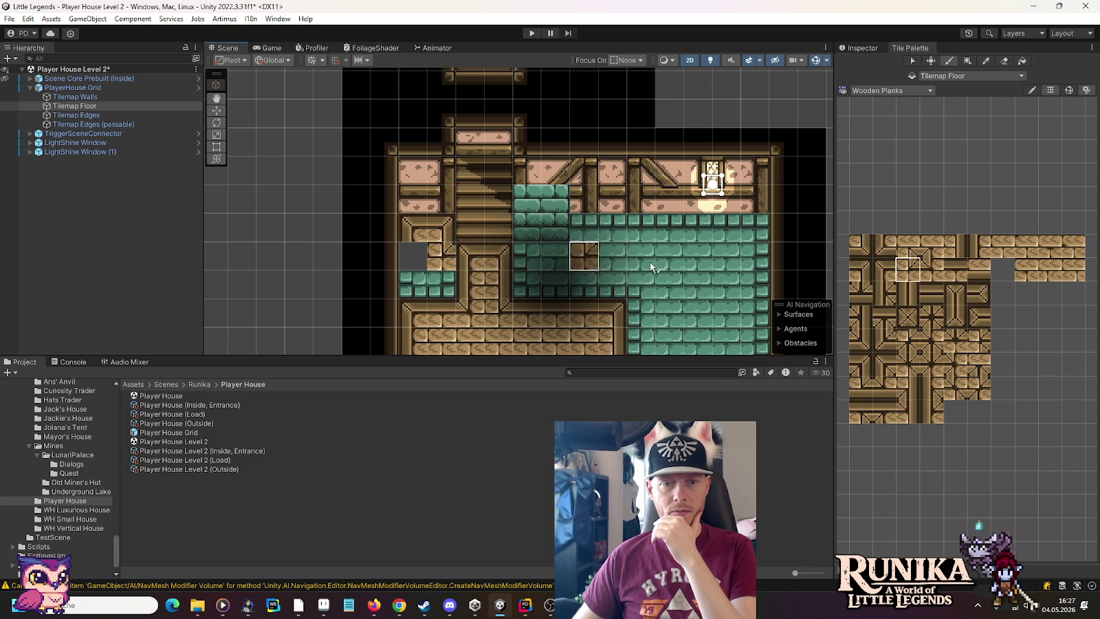
pyautogui.click(962, 269)
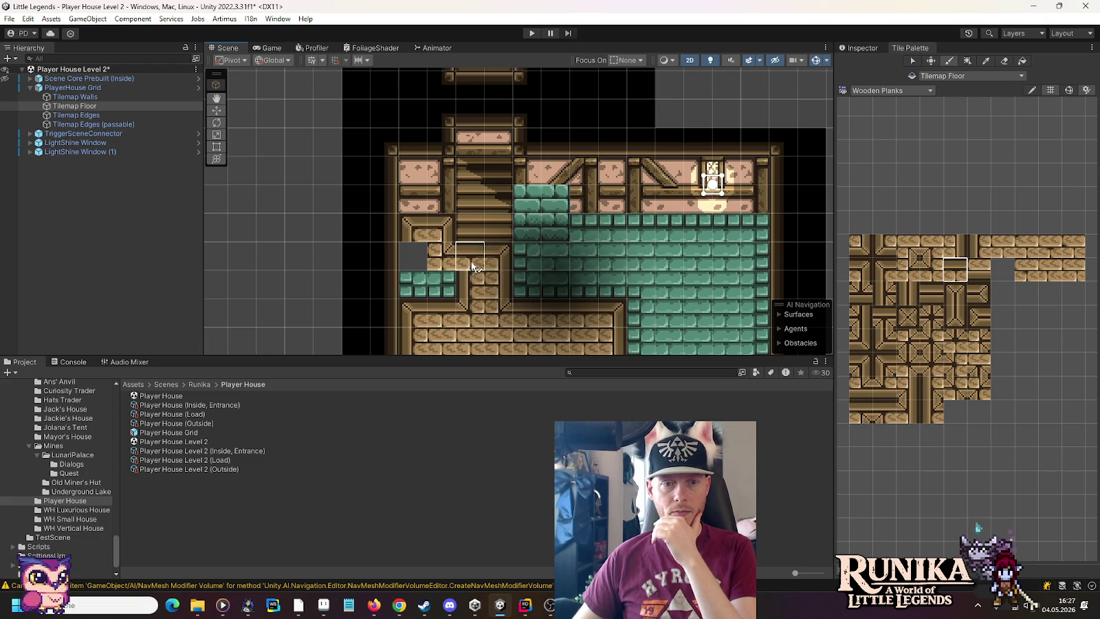
# Cover the remaining grey cell and lower-left green tiles with planks and wooden bricks.
pyautogui.click(976, 246)
pyautogui.moveTo(413, 255); pyautogui.dragTo(414, 285)
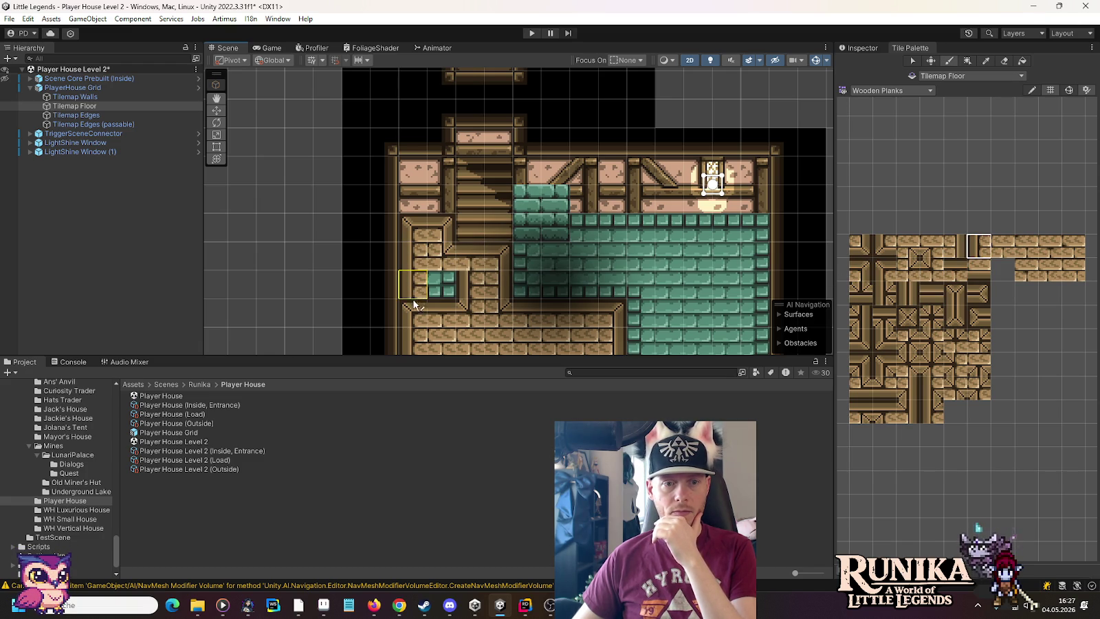
pyautogui.click(1004, 247)
pyautogui.moveTo(461, 312); pyautogui.dragTo(459, 292)
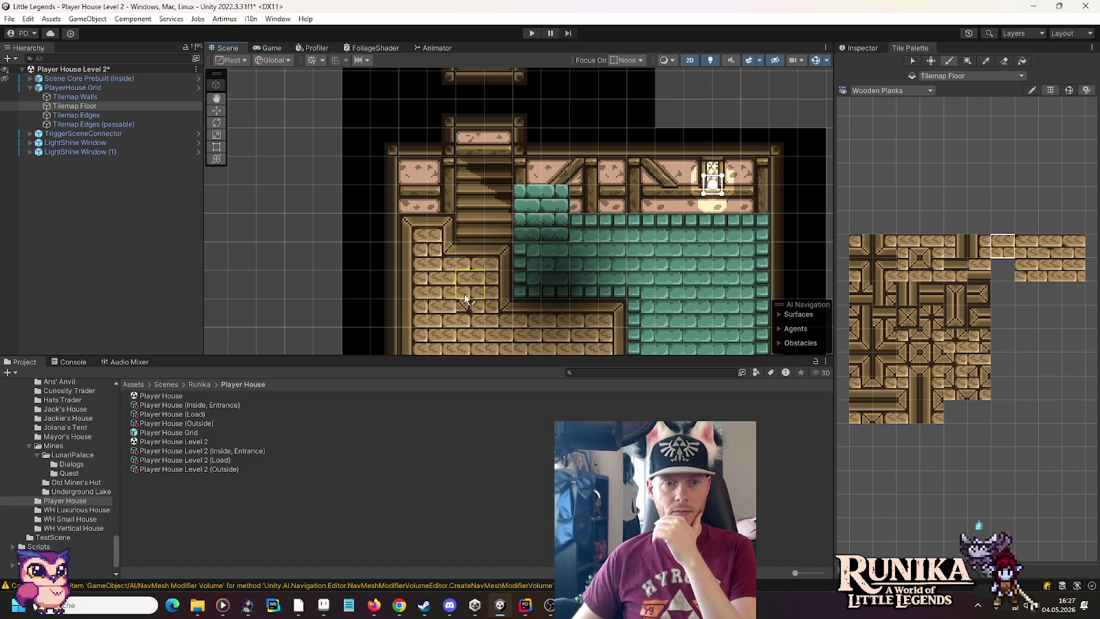
pyautogui.scroll(-2, 667, 277)
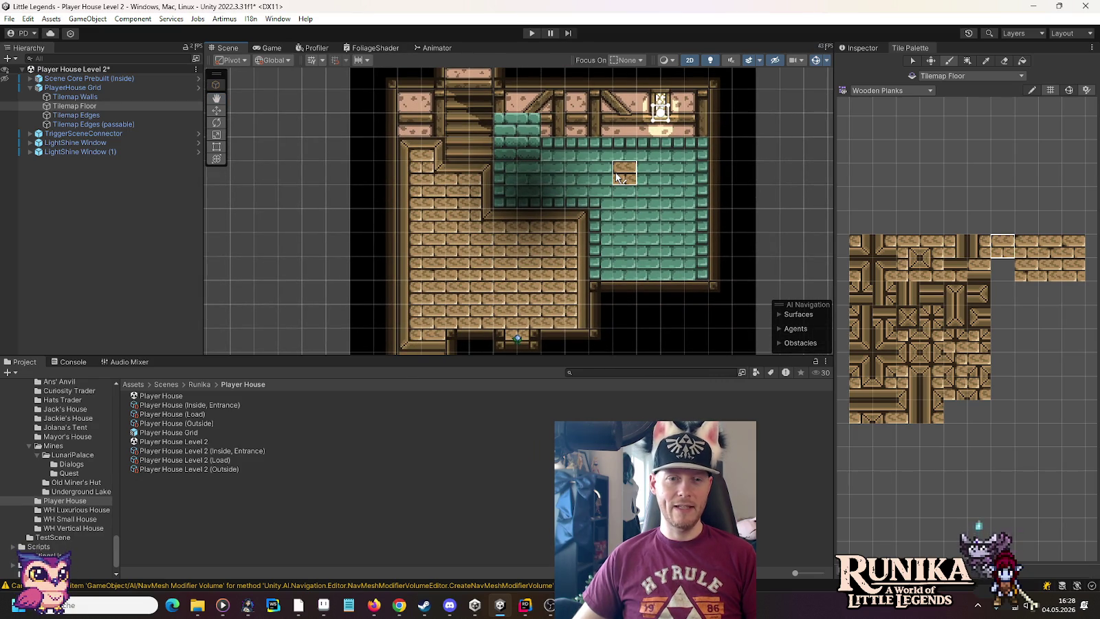
pyautogui.scroll(3, 612, 178)
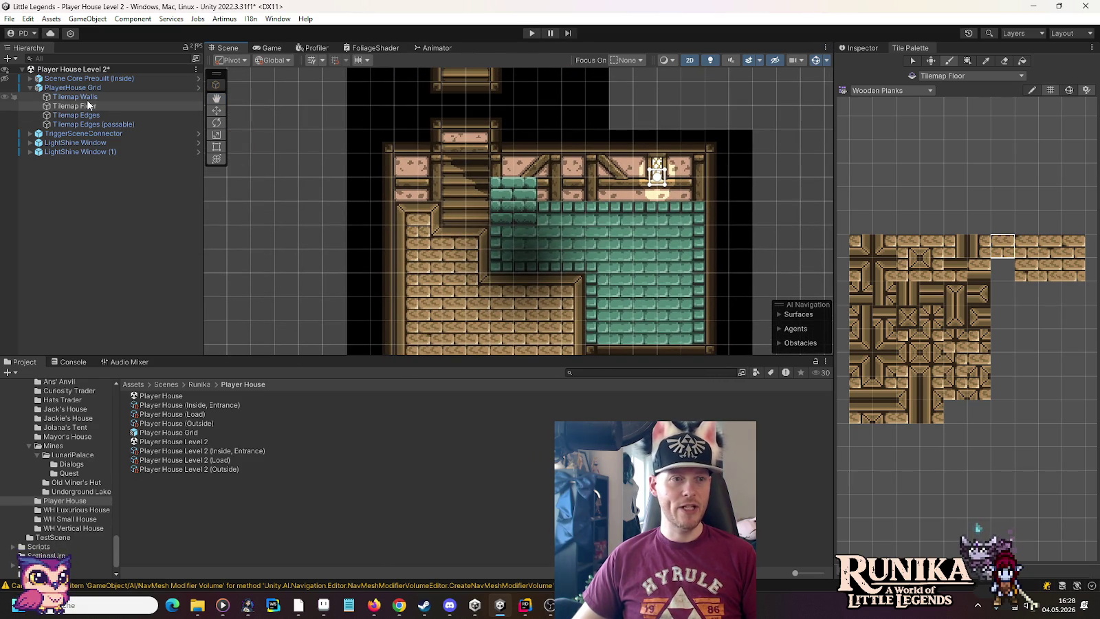
# Target Tilemap Walls, try several Wooden Edge pieces including the plain black tile, then return to the Walls palette.
pyautogui.click(88, 96)
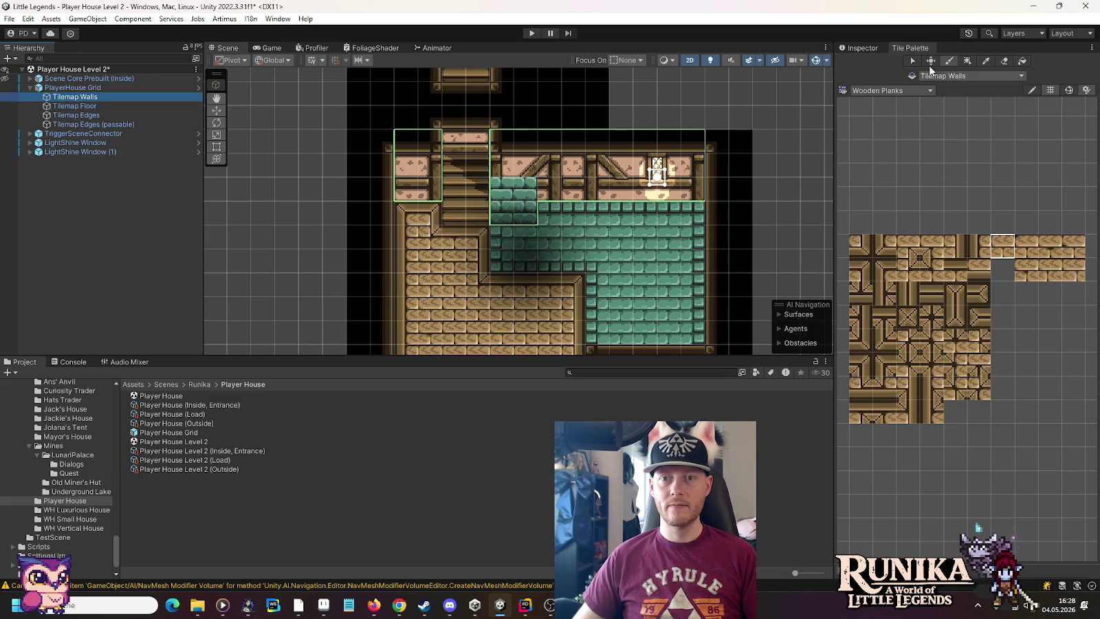
pyautogui.click(892, 90)
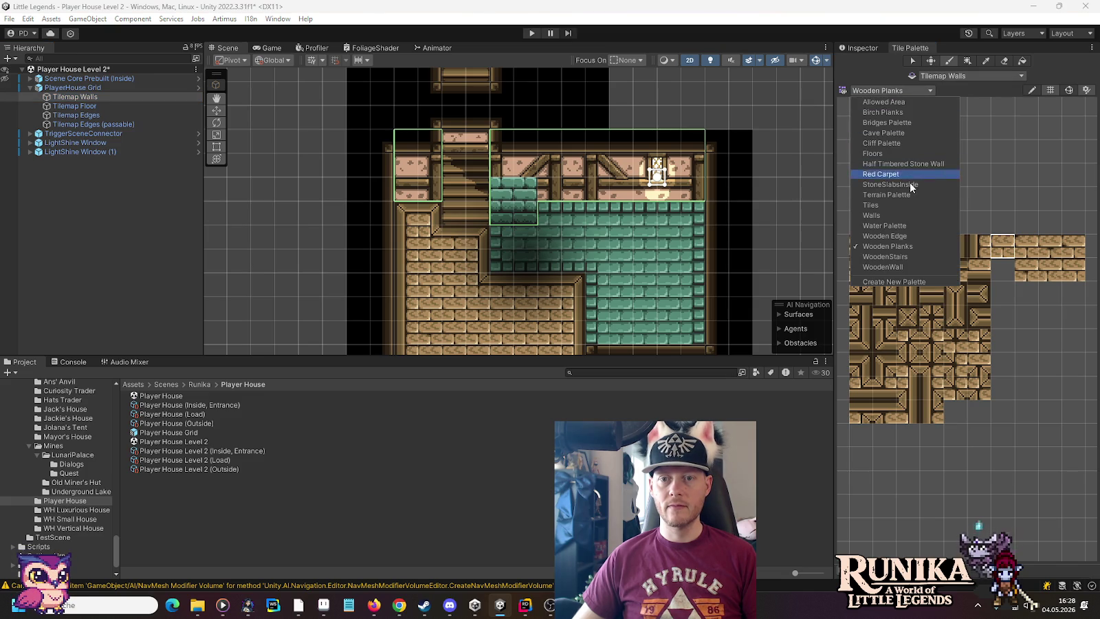
pyautogui.click(903, 236)
pyautogui.click(880, 393)
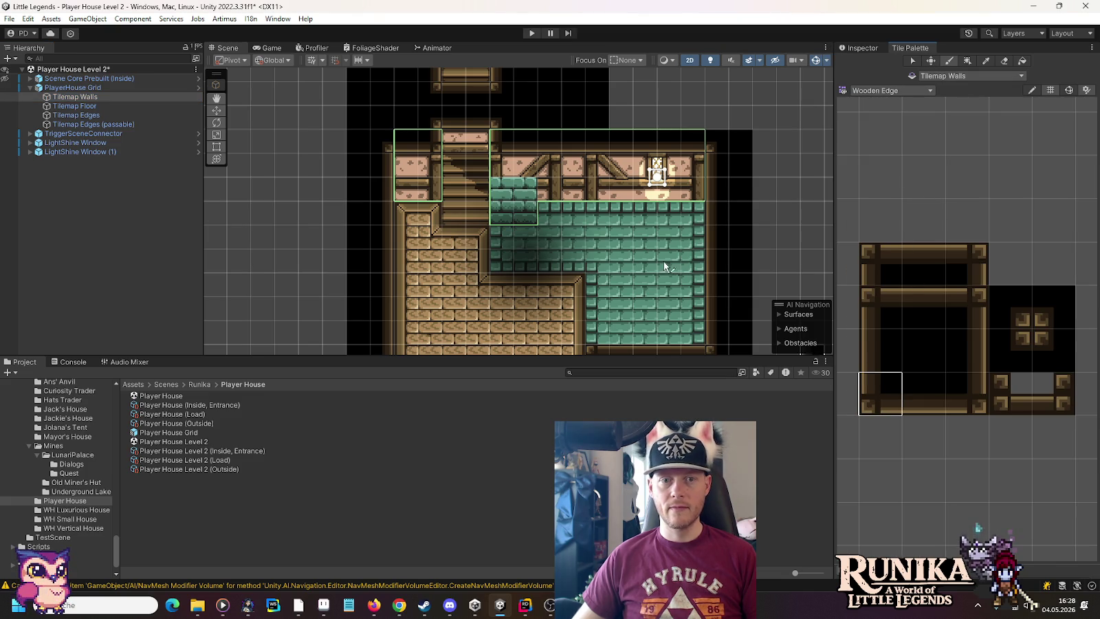
pyautogui.click(969, 396)
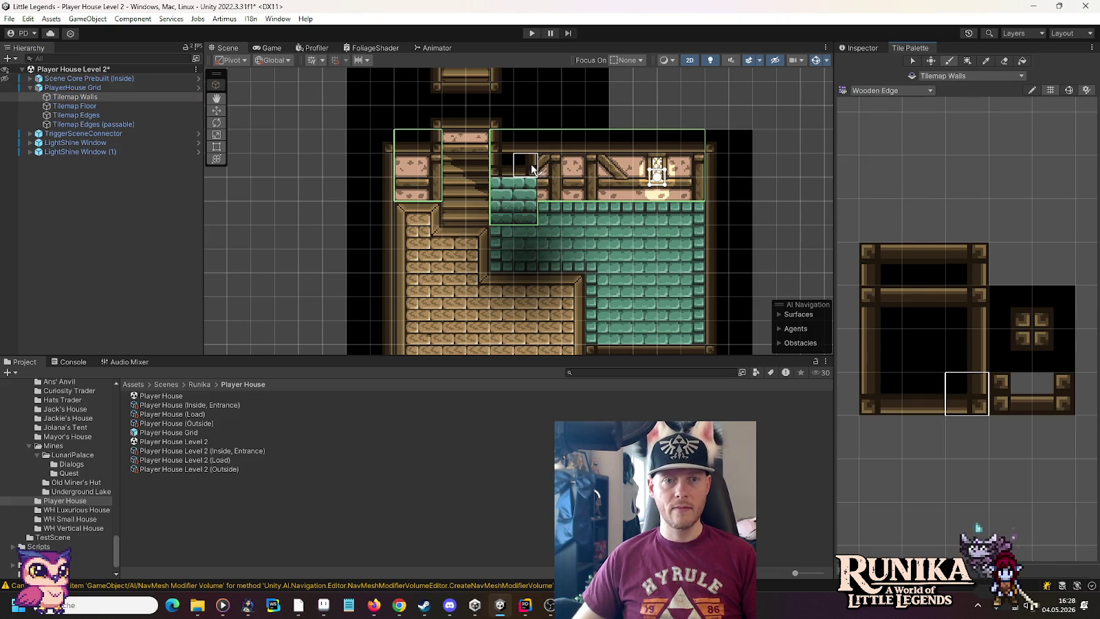
pyautogui.click(1021, 317)
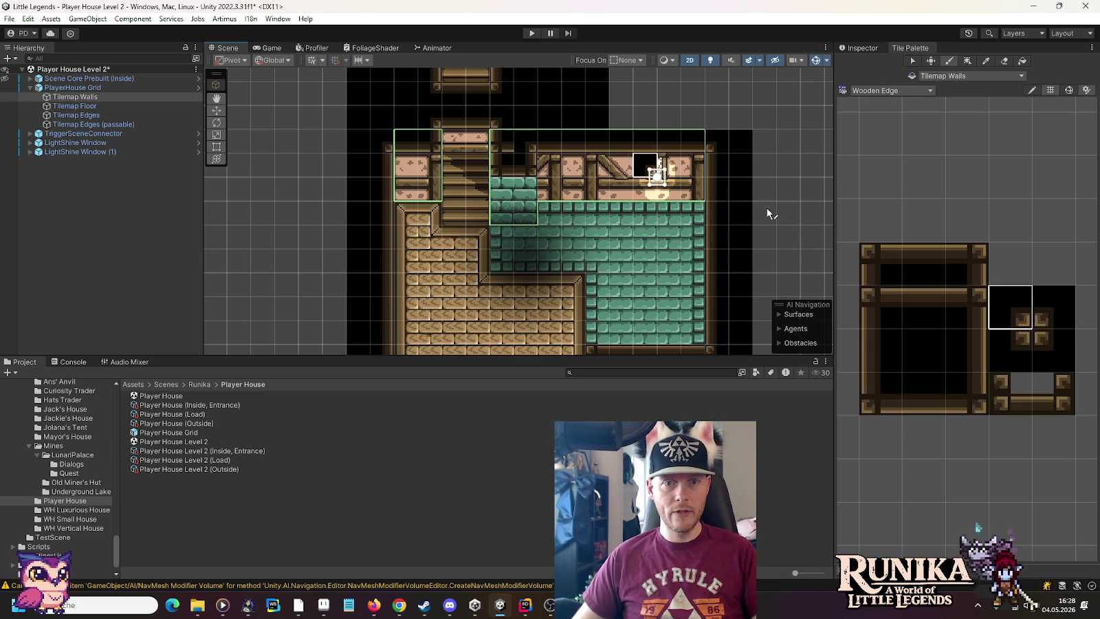
pyautogui.click(880, 350)
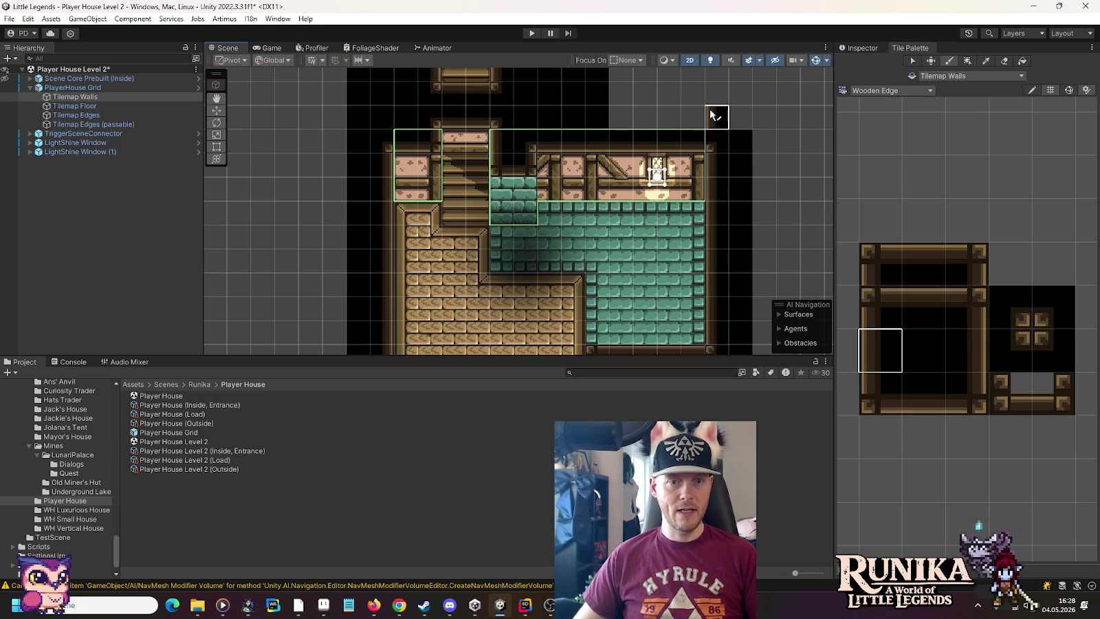
pyautogui.click(892, 91)
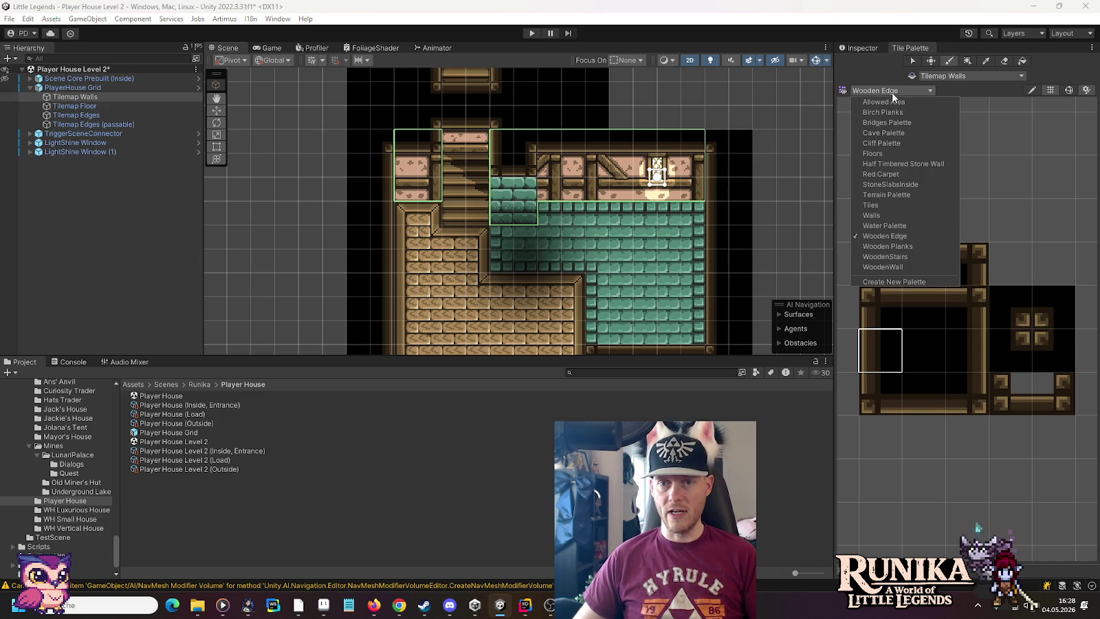
pyautogui.click(903, 214)
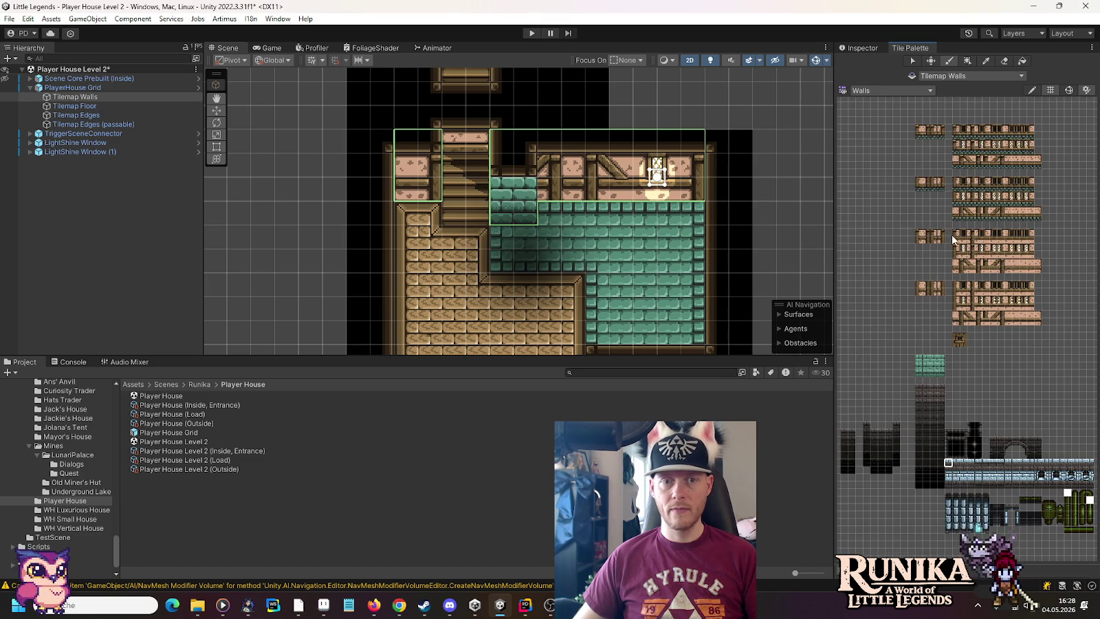
# Paint a diagonal-brace tile on the back wall, then undo it.
pyautogui.scroll(8, 952, 240)
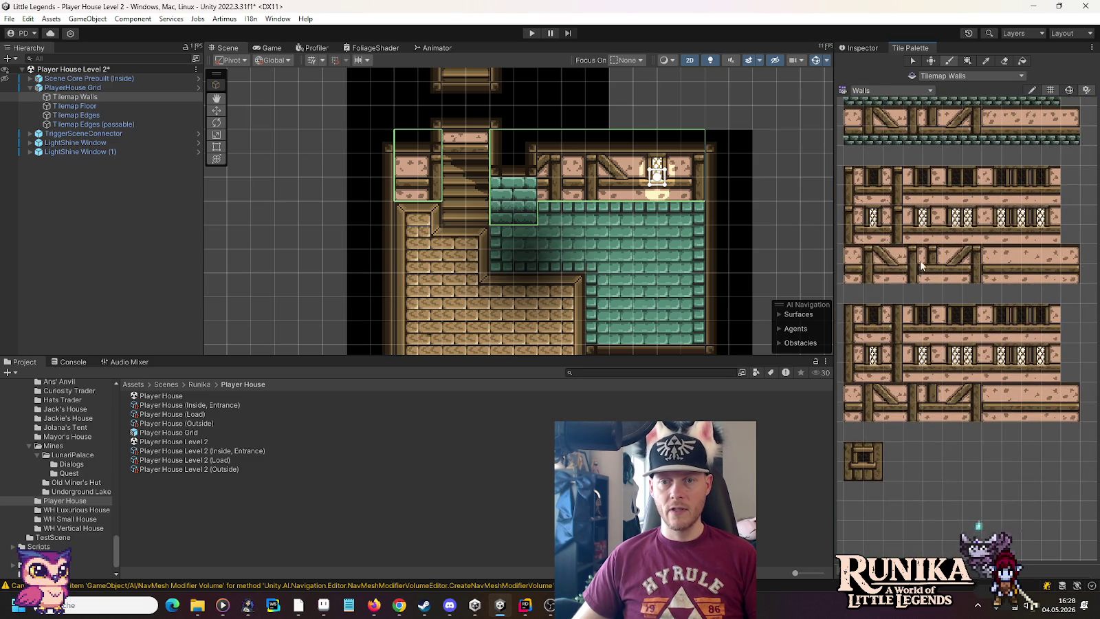
pyautogui.click(871, 256)
pyautogui.click(563, 196)
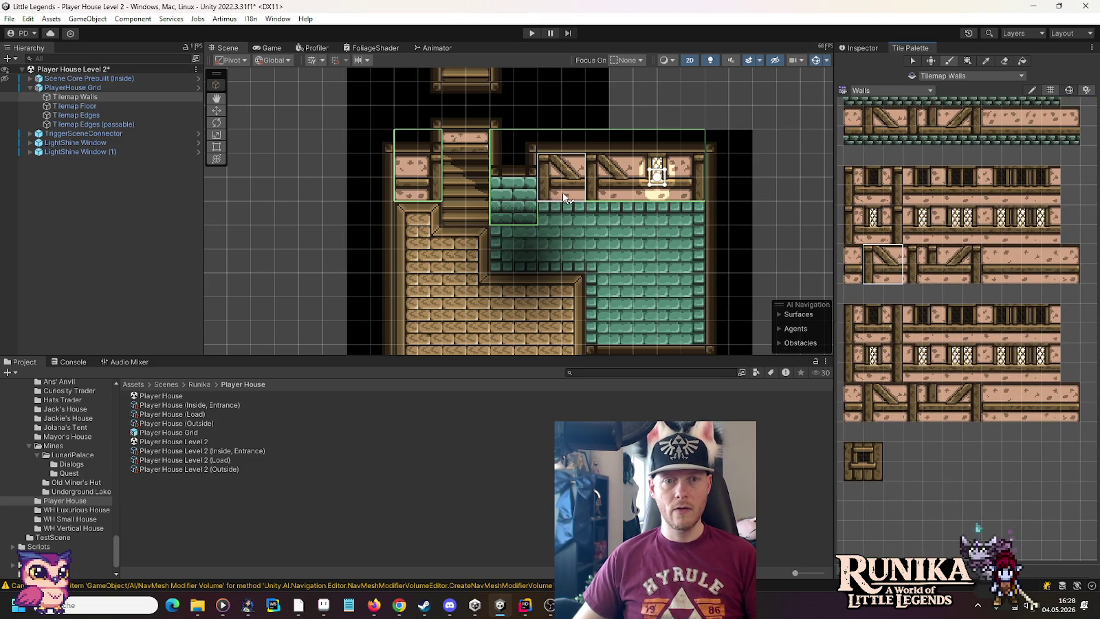
pyautogui.hotkey('ctrl', 'z')
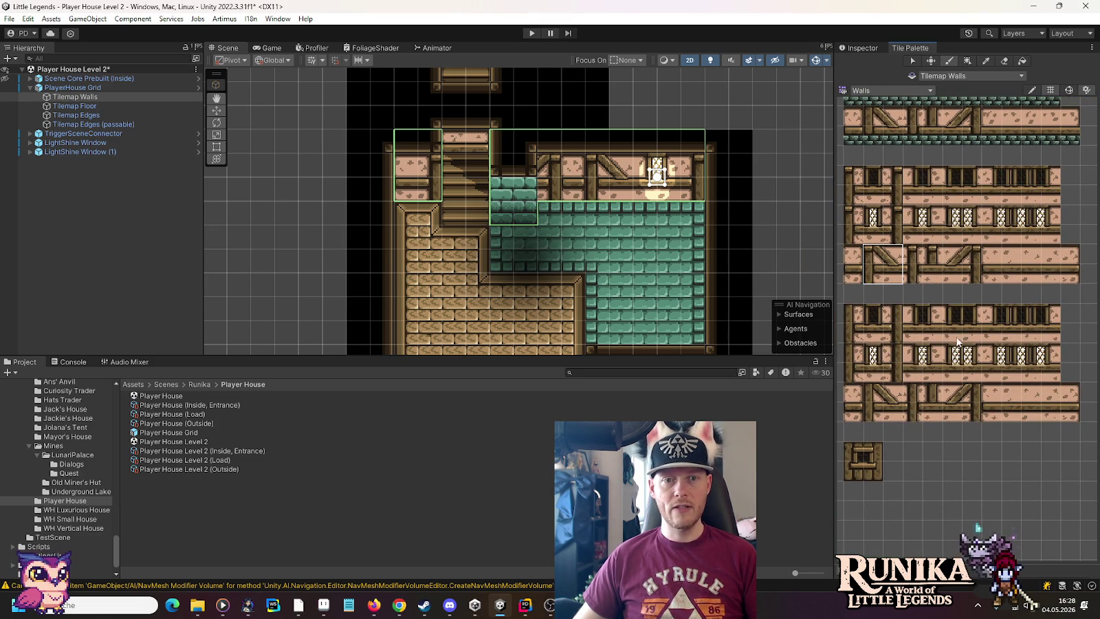
# Paint the plain plank end wall tile at the left end of the upper back wall, then switch to Move.
pyautogui.moveTo(901, 277); pyautogui.dragTo(919, 219)
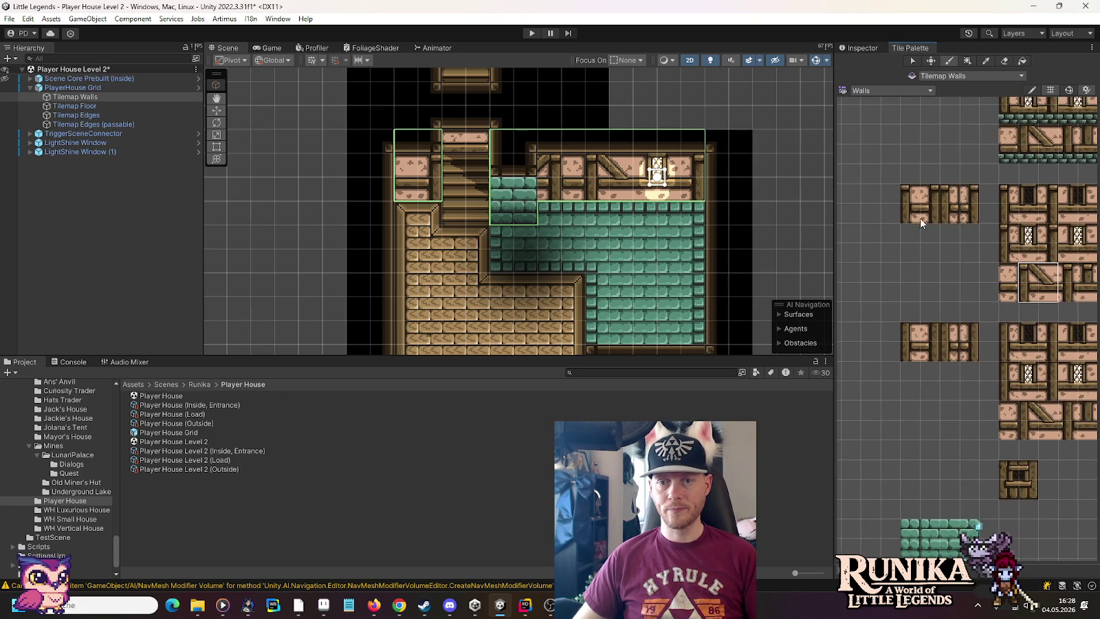
pyautogui.moveTo(1059, 277); pyautogui.dragTo(913, 281)
pyautogui.click(998, 273)
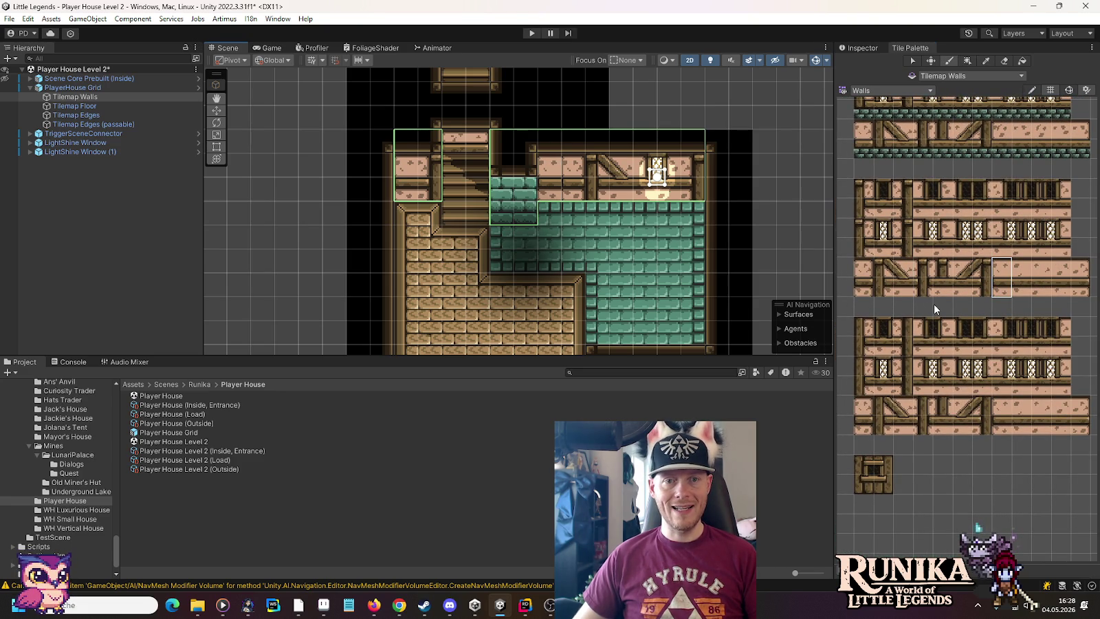
pyautogui.click(1079, 278)
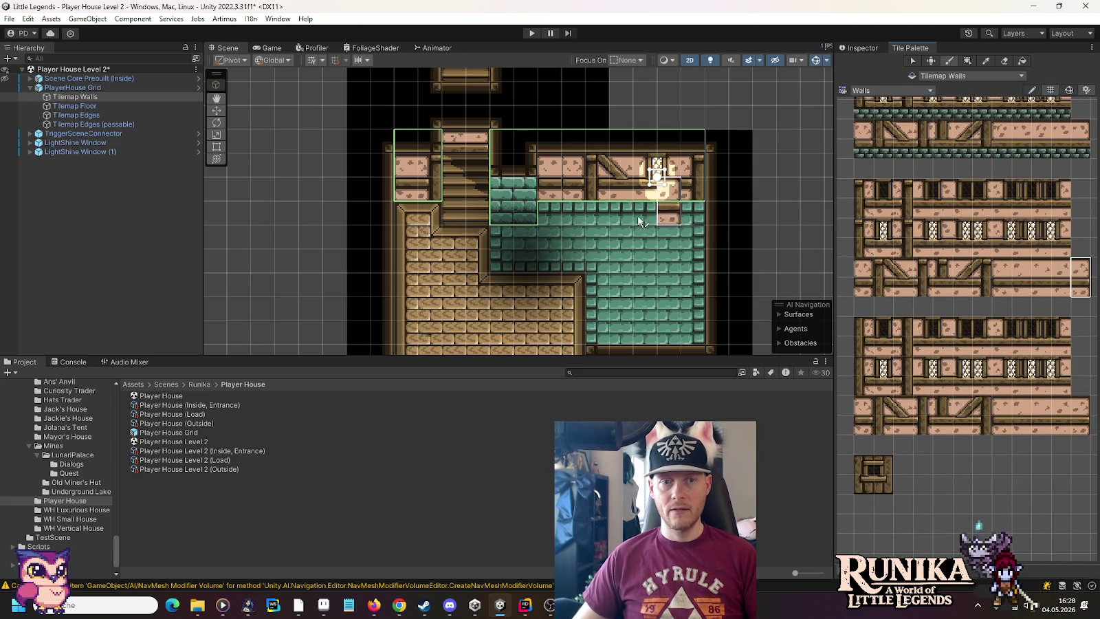
pyautogui.scroll(-2, 758, 268)
pyautogui.moveTo(759, 272); pyautogui.dragTo(753, 220)
pyautogui.click(216, 113)
pyautogui.click(299, 147)
pyautogui.scroll(3, 554, 196)
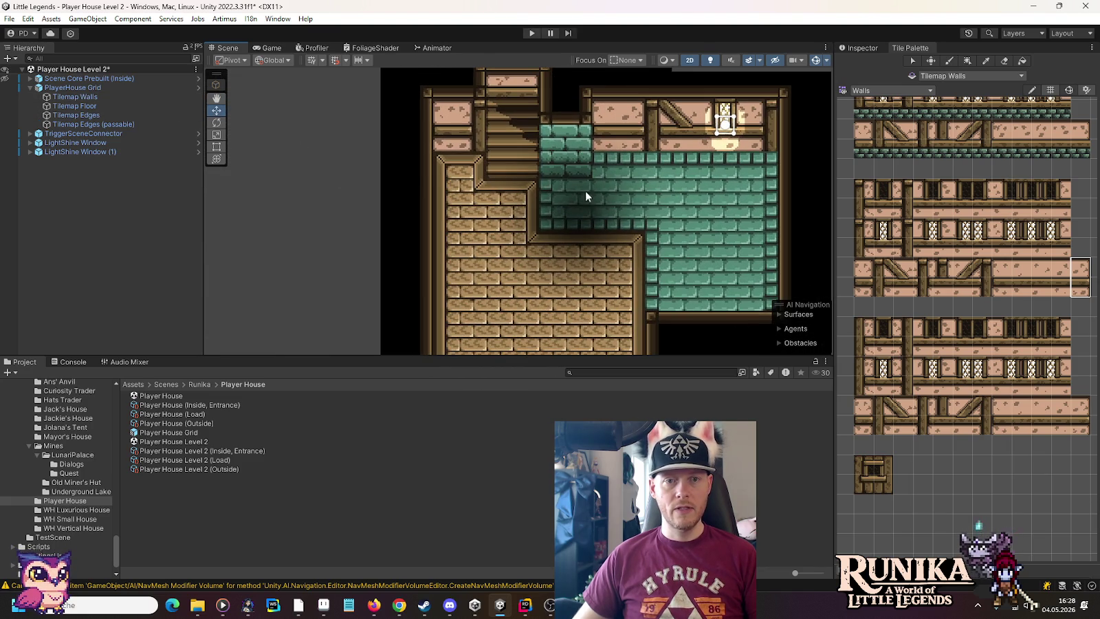
pyautogui.scroll(2, 603, 171)
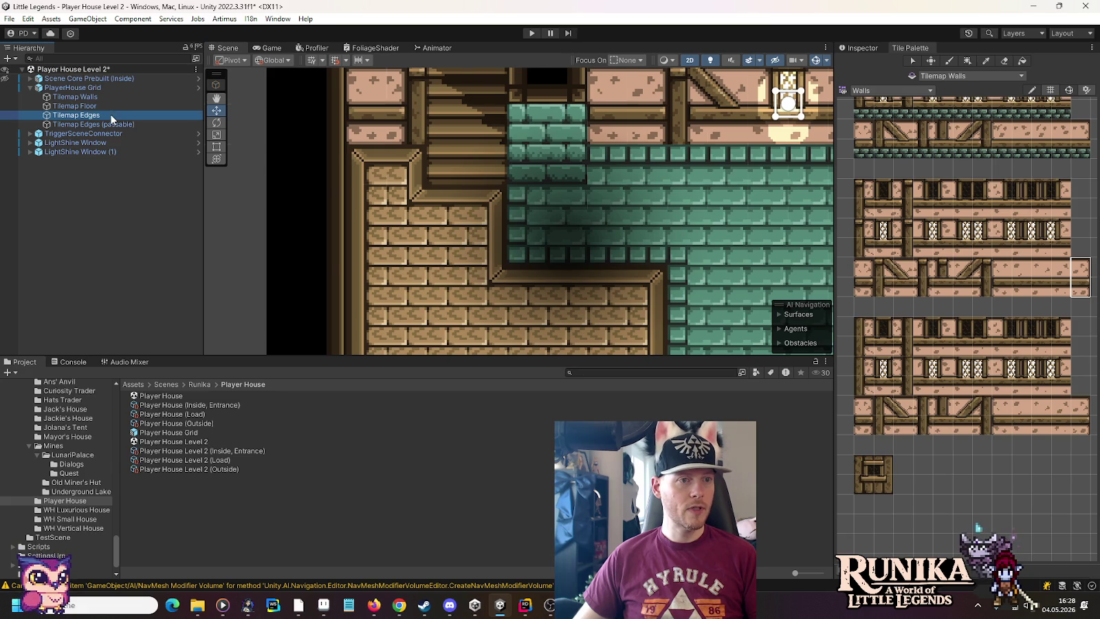
# With Tilemap Floor and the Floors palette, paint green tiles into the teal room, then switch to Move.
pyautogui.click(178, 107)
pyautogui.click(876, 92)
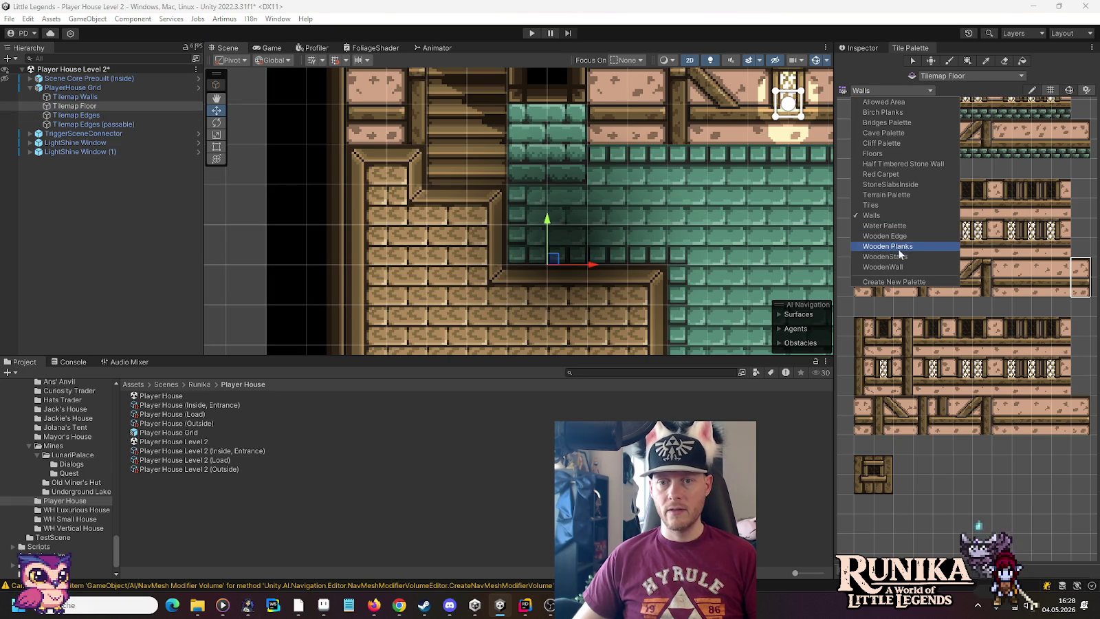
pyautogui.click(892, 154)
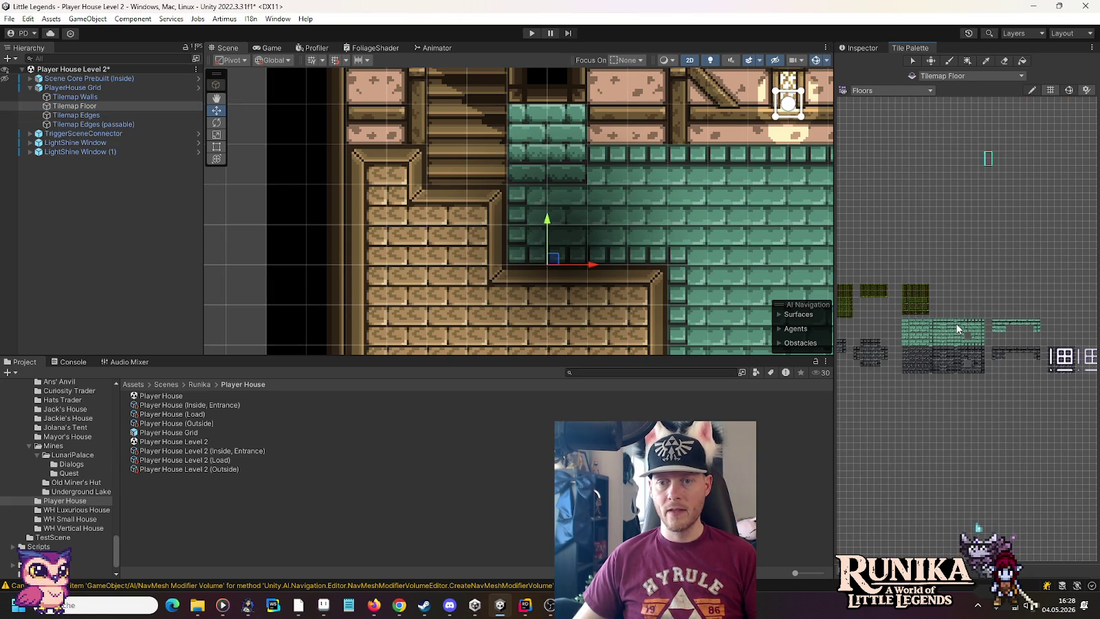
pyautogui.click(598, 172)
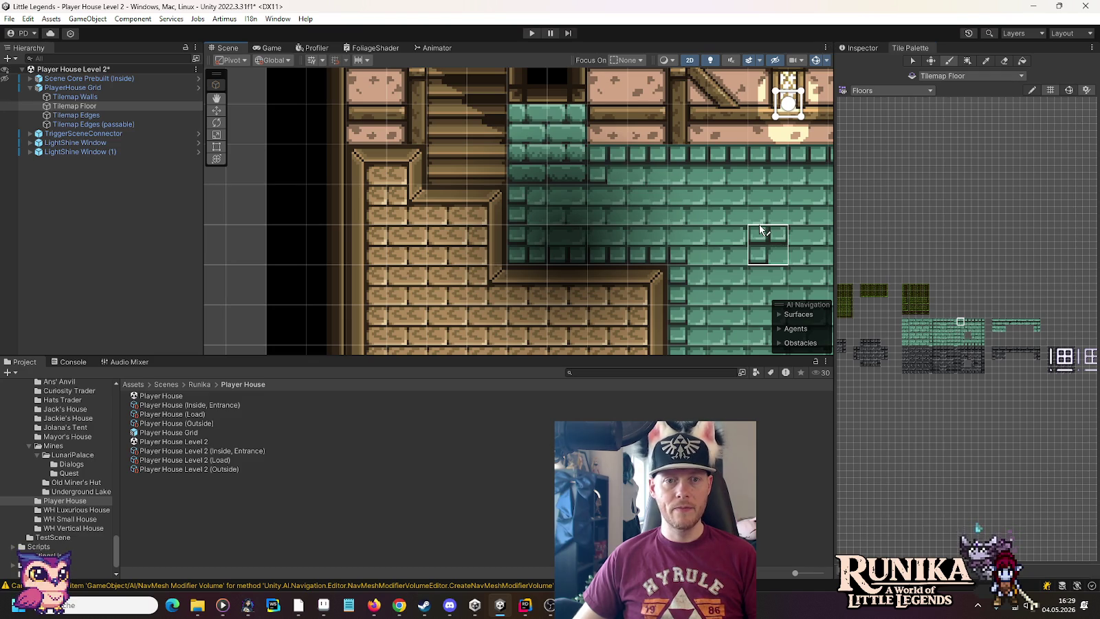
pyautogui.click(216, 110)
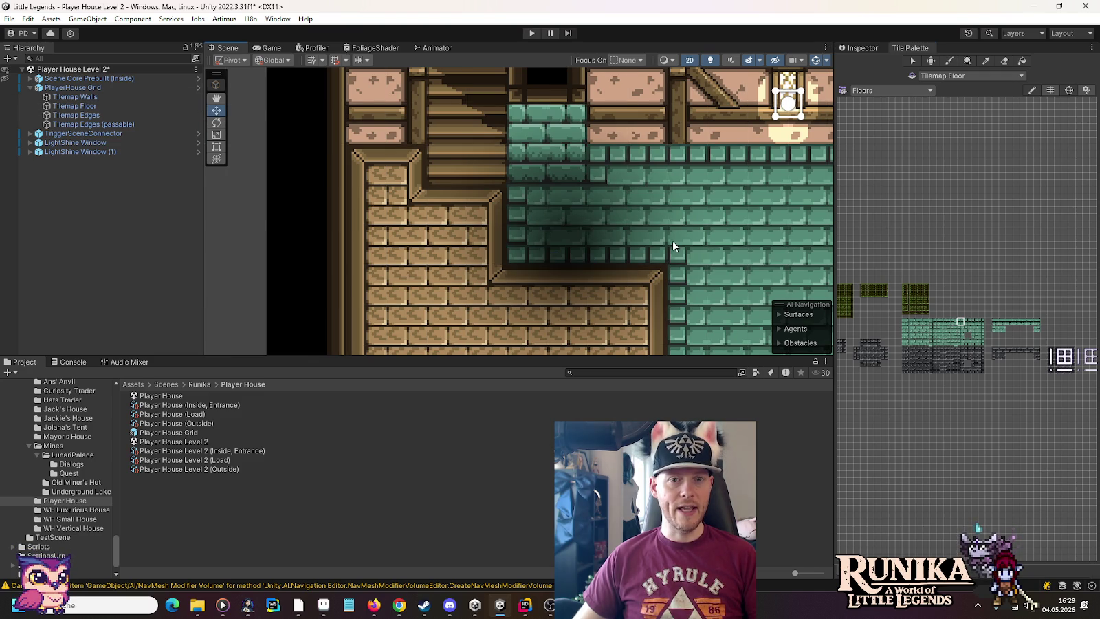
pyautogui.scroll(-2, 672, 241)
pyautogui.scroll(-3, 677, 244)
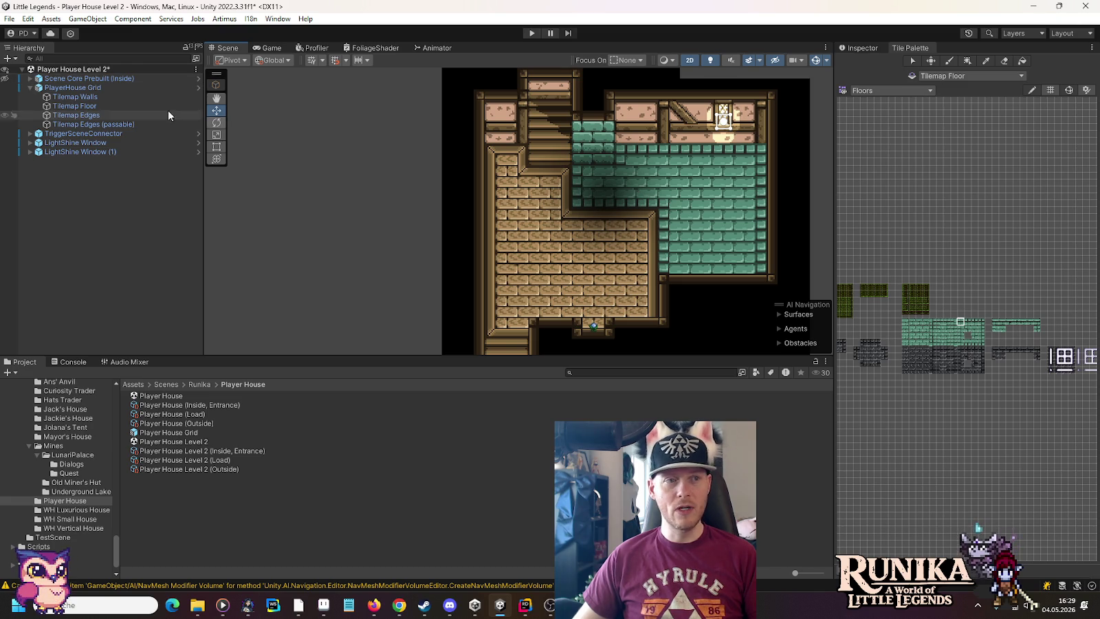
# Deactivate Scene Core Prebuilt (Inside) in the Inspector, then reactivate it.
pyautogui.click(76, 78)
pyautogui.click(858, 48)
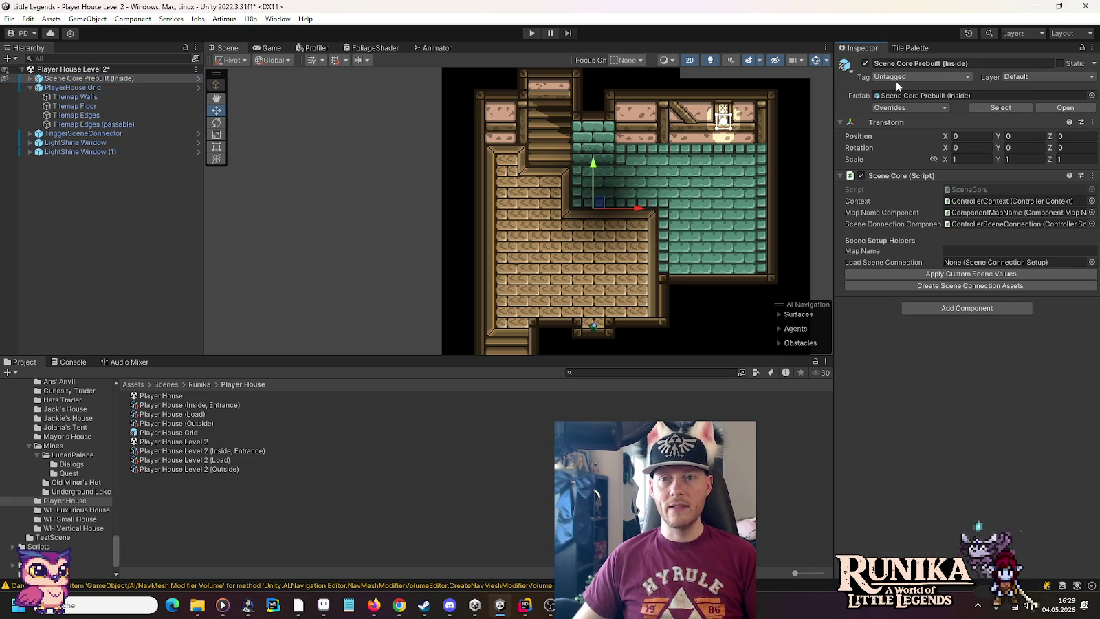
pyautogui.click(865, 64)
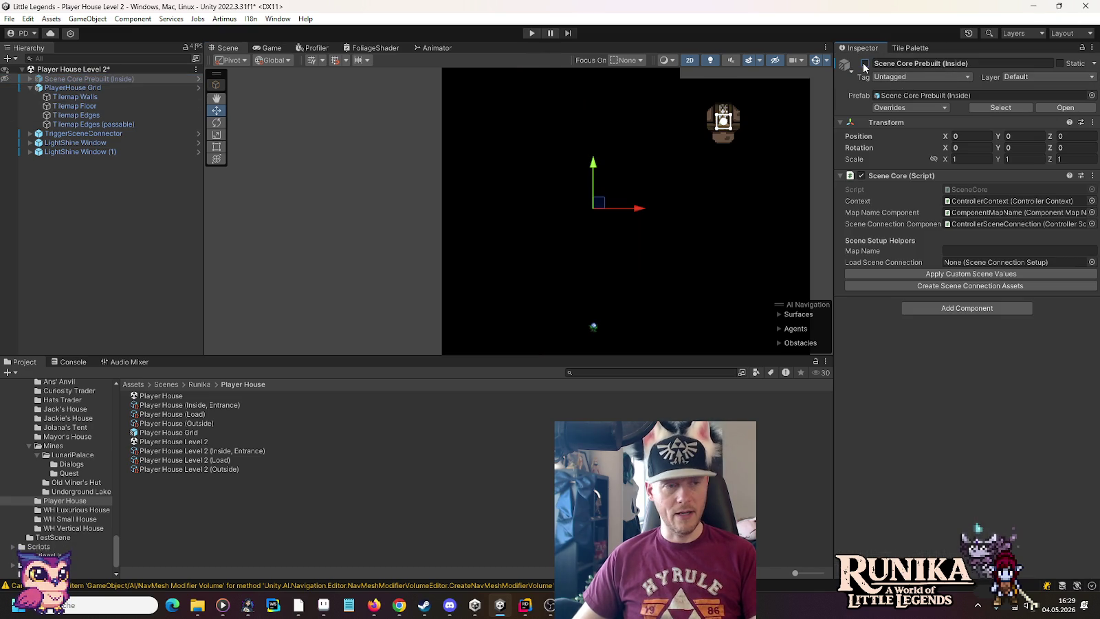
pyautogui.click(865, 64)
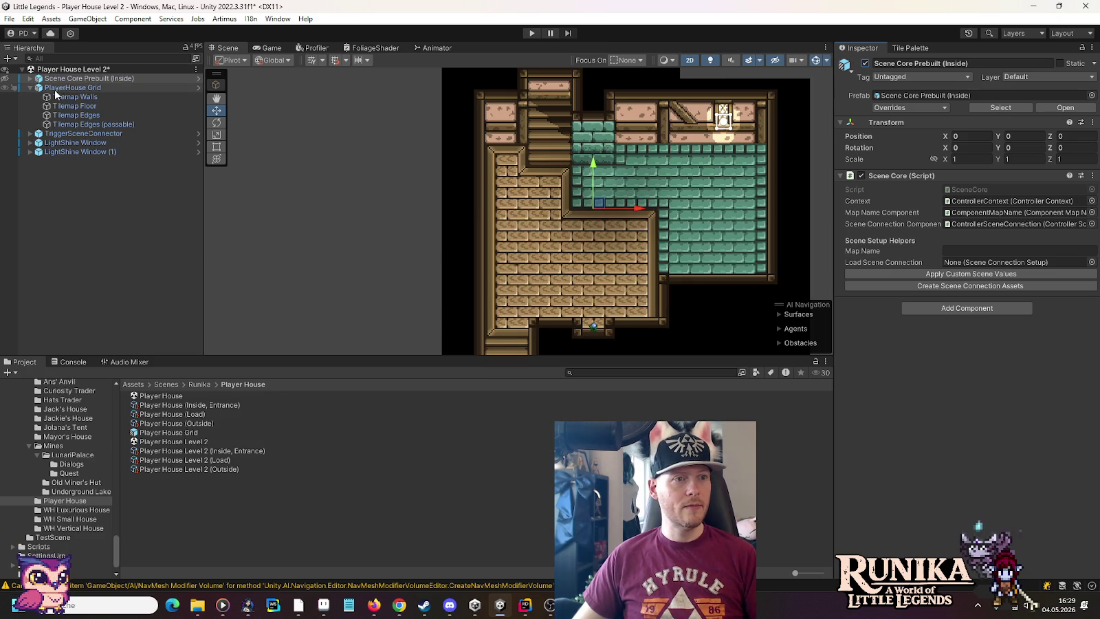
# Inspect ActorPlayer inside Scene Core Prebuilt (Inside), collapse it, reframe the house, and select Tilemap Floor.
pyautogui.click(33, 88)
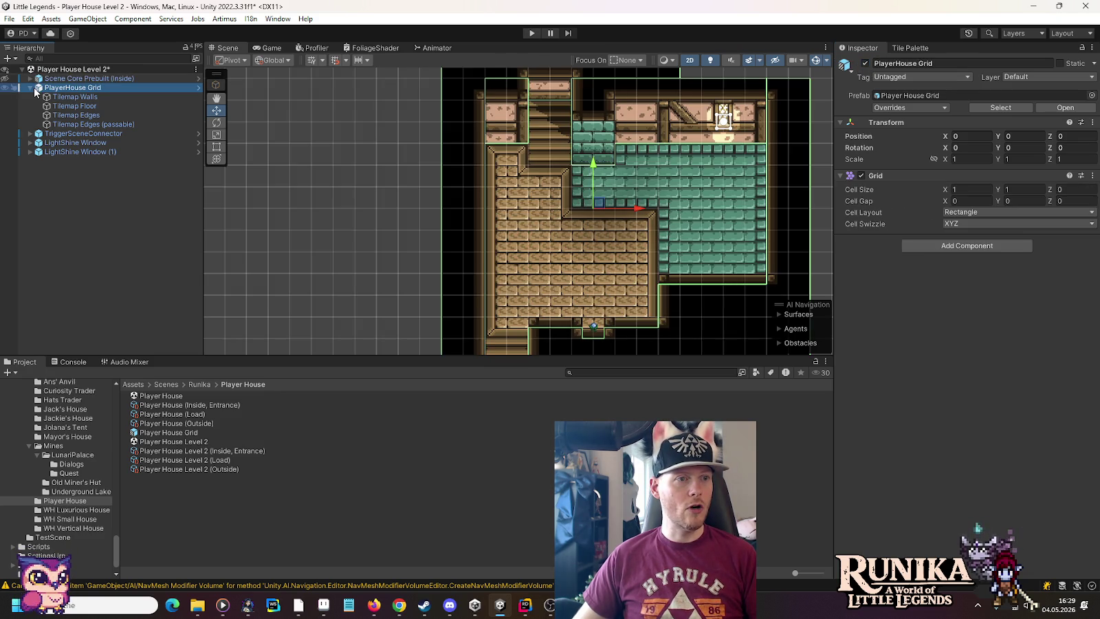
pyautogui.click(33, 73)
pyautogui.click(30, 78)
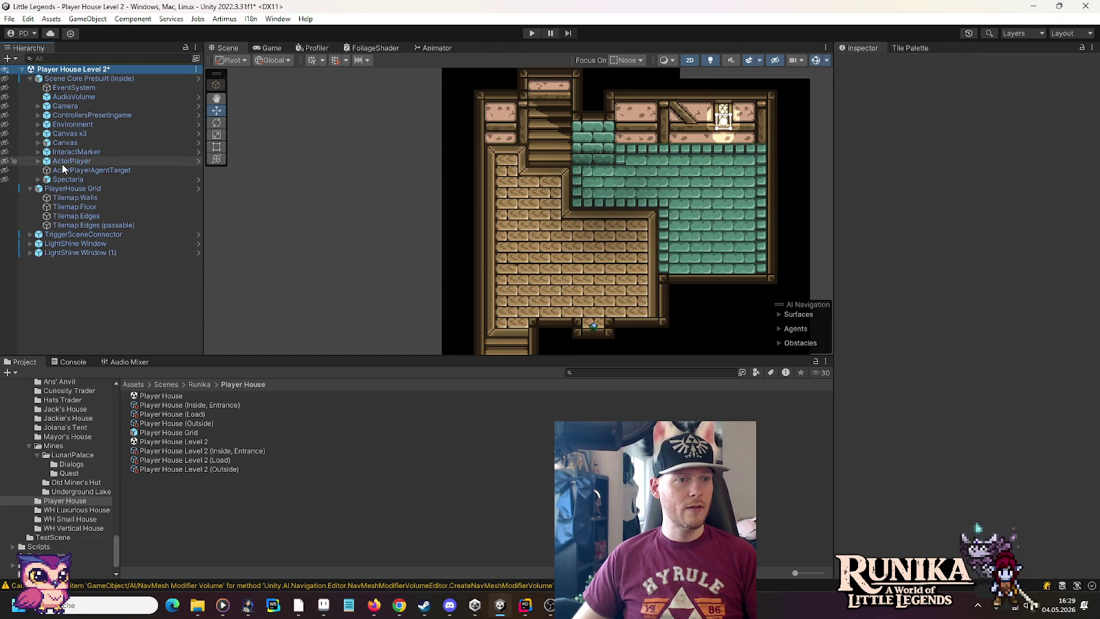
pyautogui.click(63, 162)
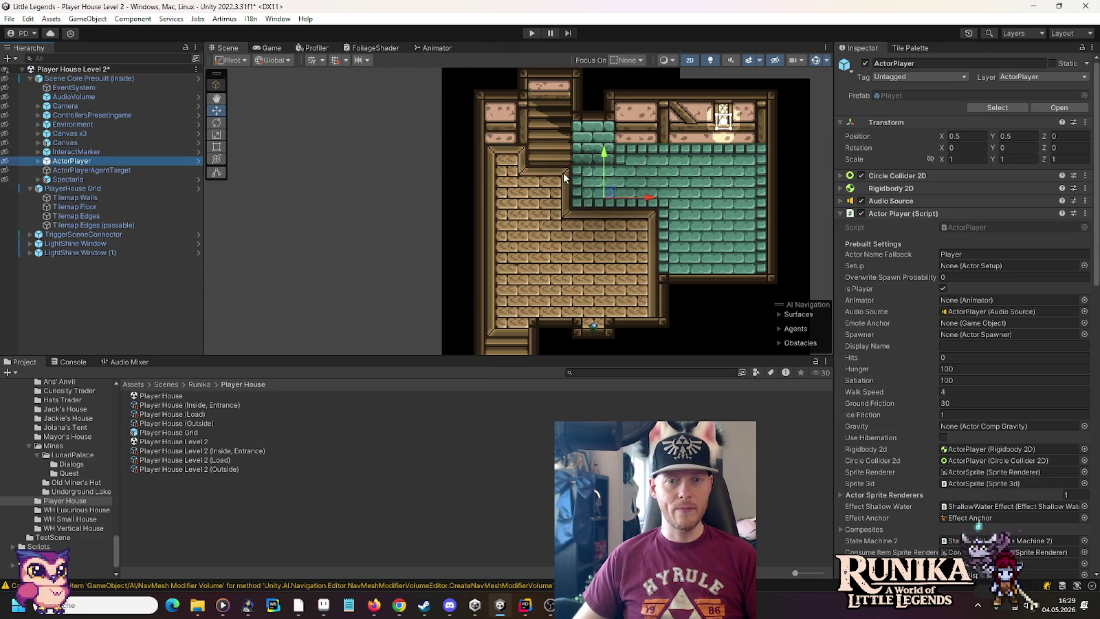
pyautogui.click(367, 198)
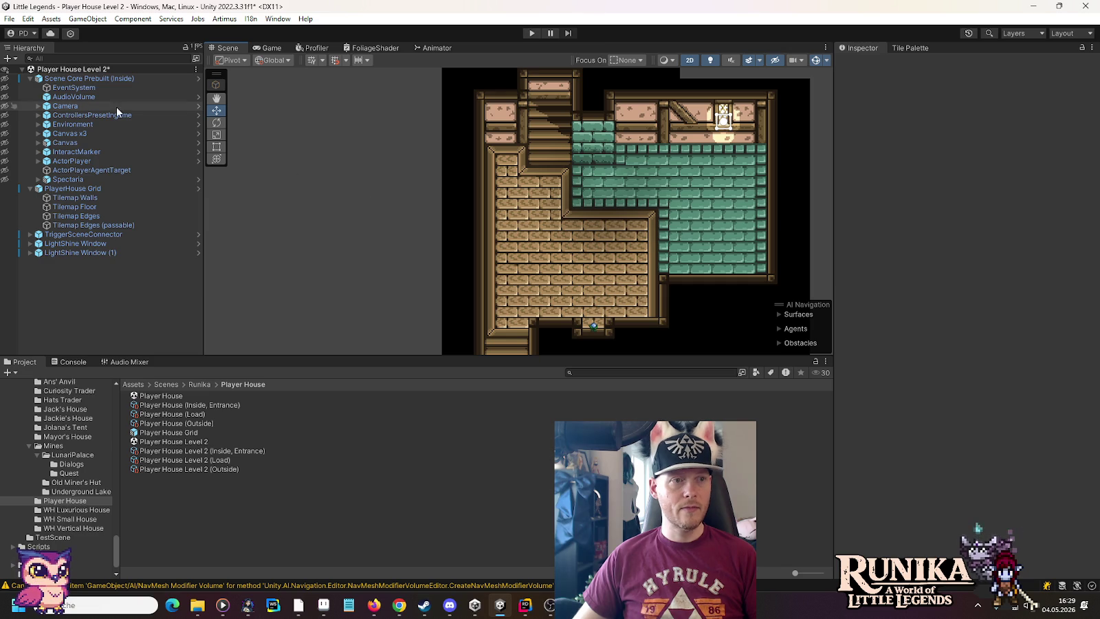
pyautogui.click(30, 79)
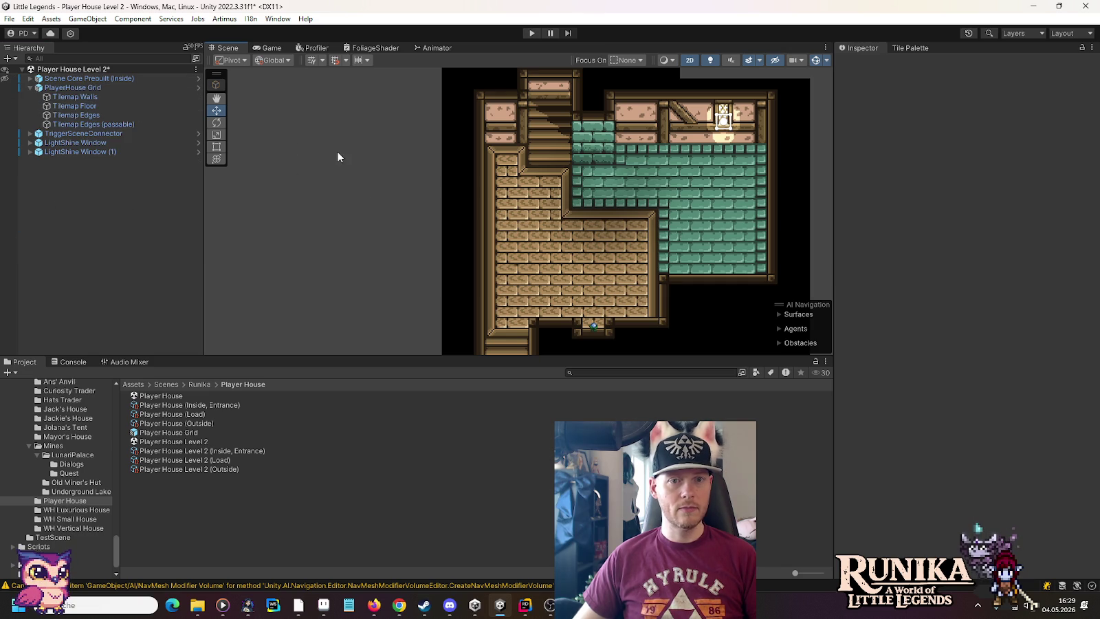
pyautogui.moveTo(678, 227)
pyautogui.mouseDown()
pyautogui.moveTo(575, 138)
pyautogui.moveTo(513, 354)
pyautogui.moveTo(614, 246)
pyautogui.mouseUp()
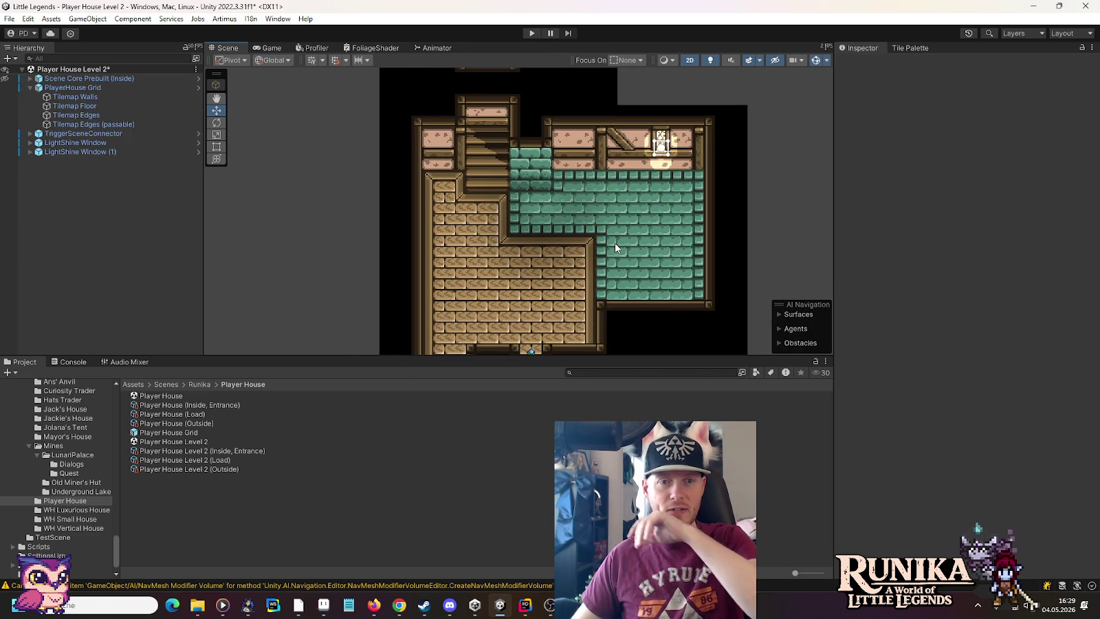
pyautogui.scroll(3, 475, 173)
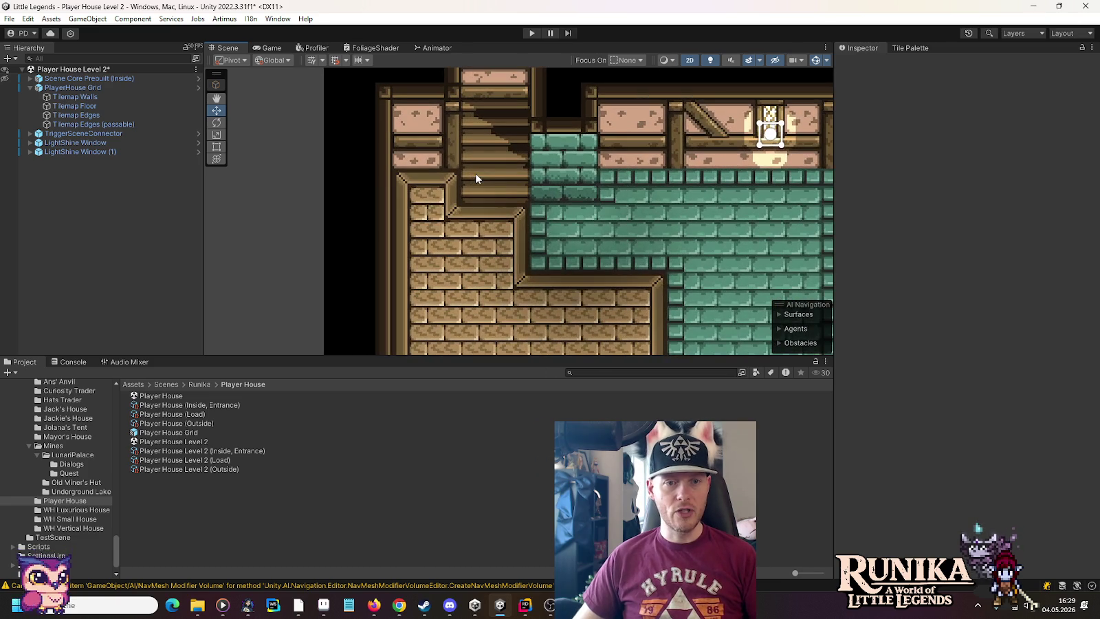
pyautogui.scroll(-2, 507, 178)
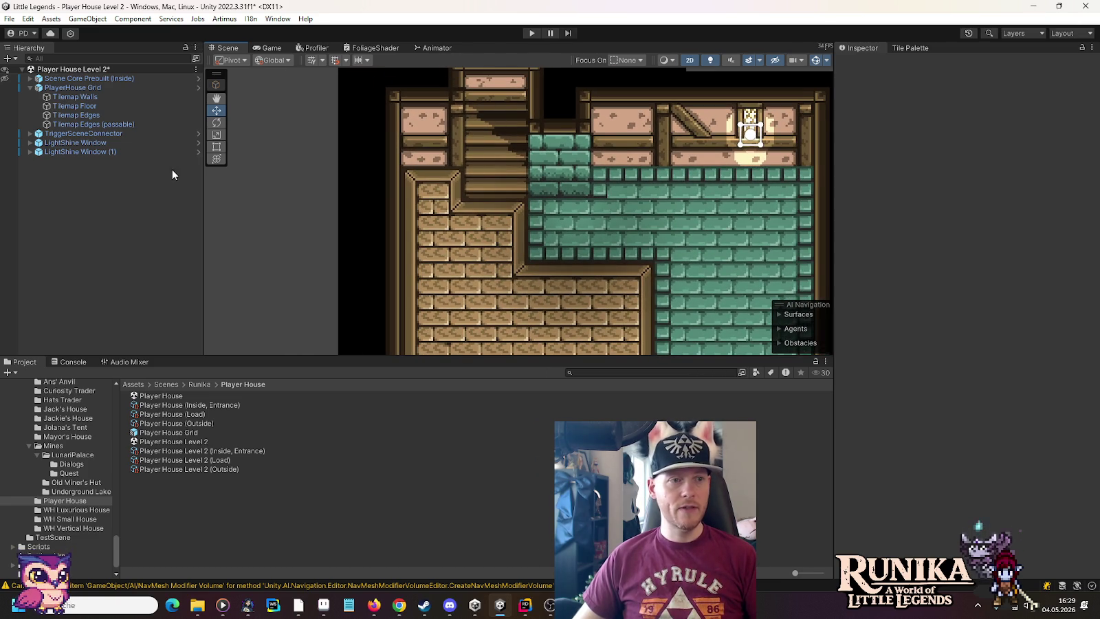
pyautogui.scroll(-2, 529, 217)
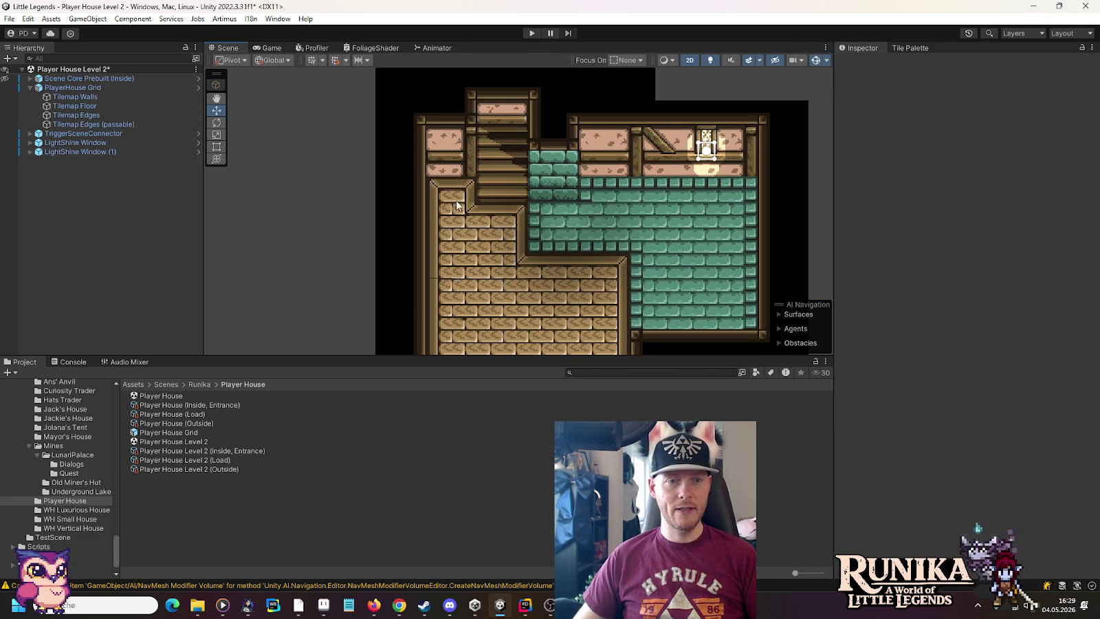
pyautogui.click(97, 106)
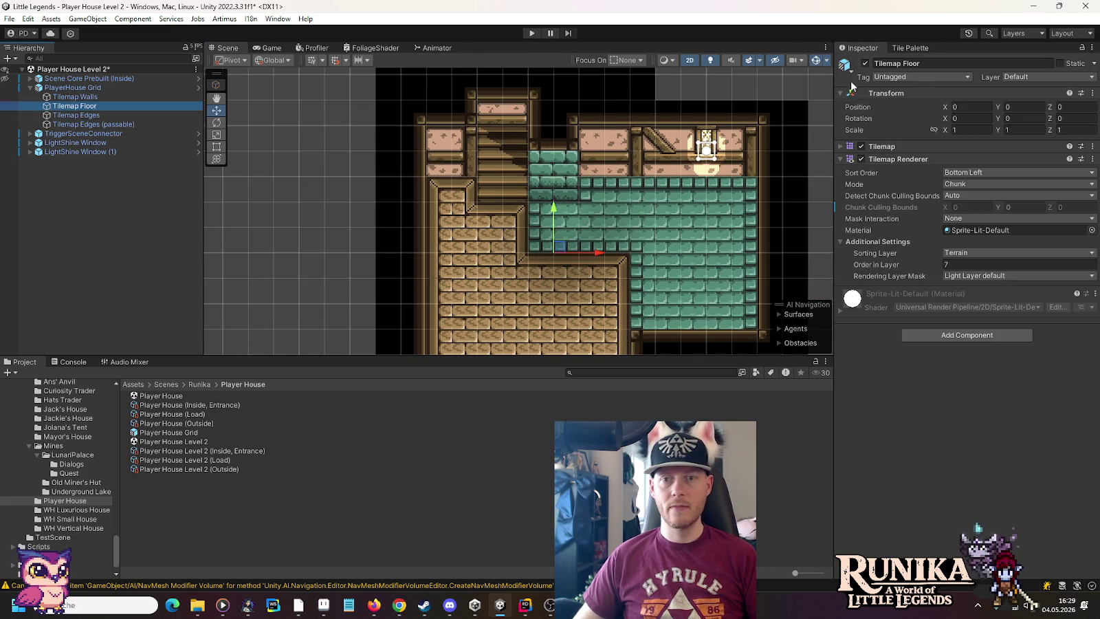
# Paint the three-tile wooden stair piece from the WoodenStairs palette onto the map, then switch to Move.
pyautogui.click(910, 48)
pyautogui.click(897, 90)
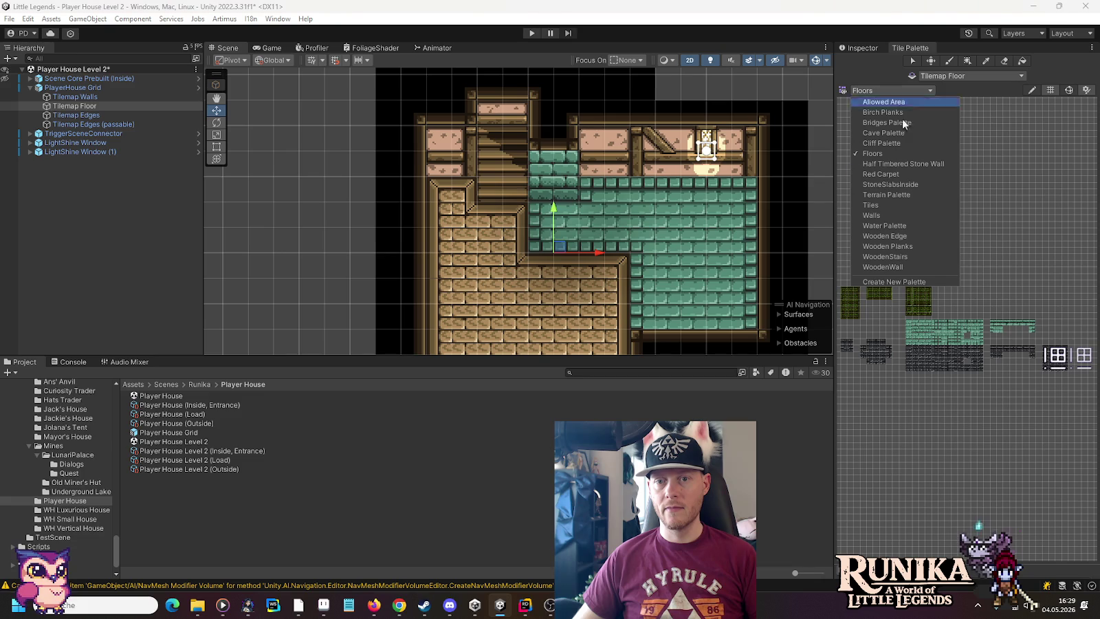
pyautogui.click(911, 248)
pyautogui.moveTo(968, 346); pyautogui.dragTo(968, 233)
pyautogui.click(485, 142)
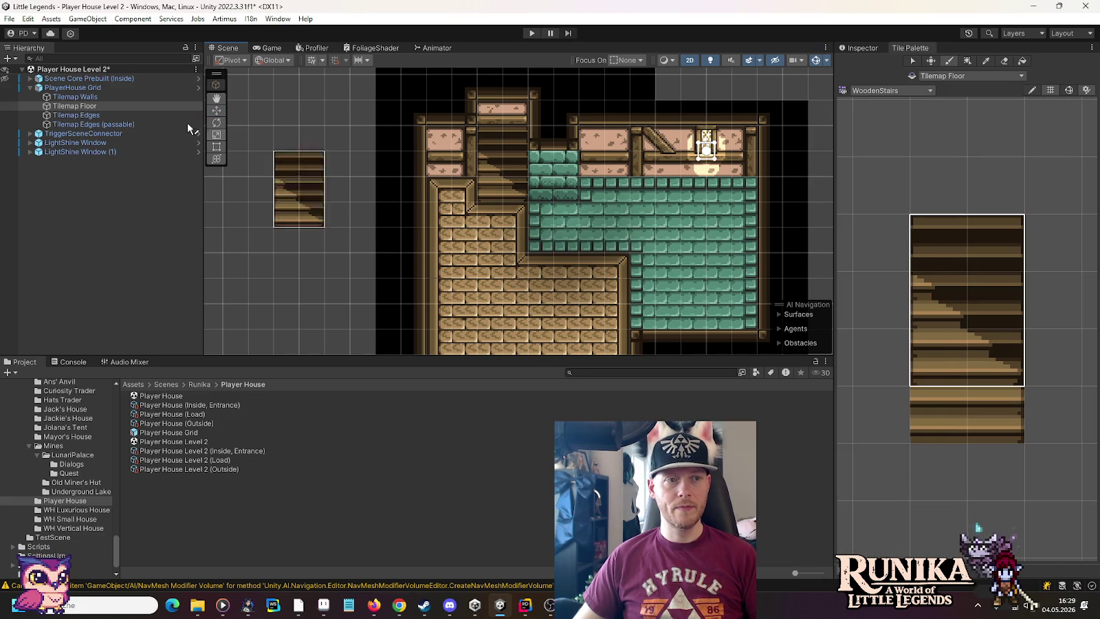
pyautogui.click(216, 110)
pyautogui.scroll(-2, 391, 170)
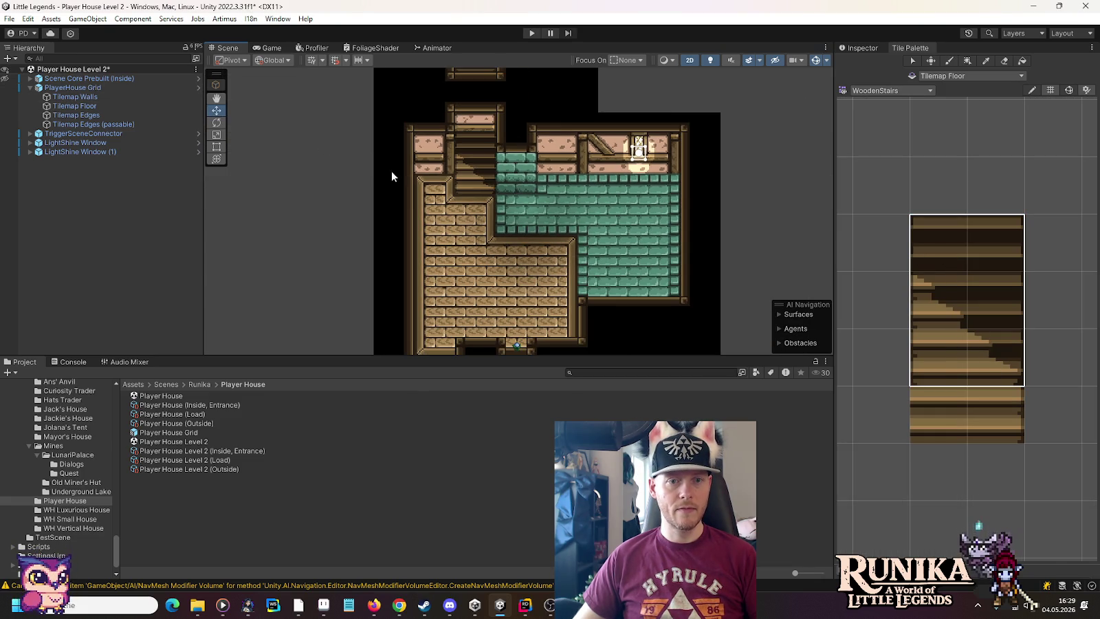
pyautogui.scroll(-1, 490, 162)
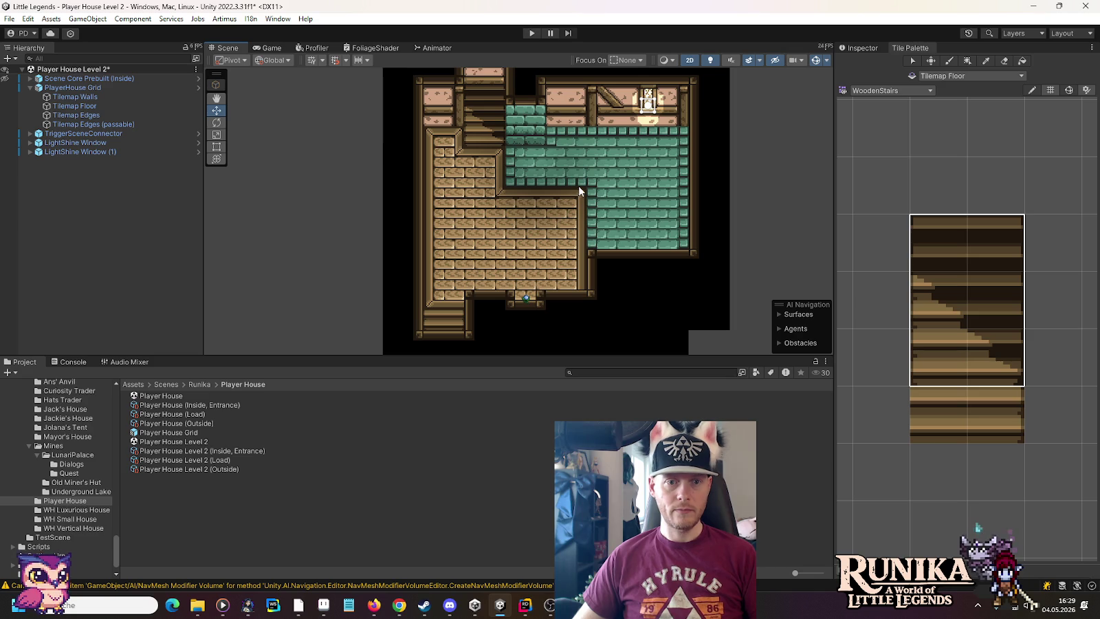
pyautogui.scroll(1, 581, 192)
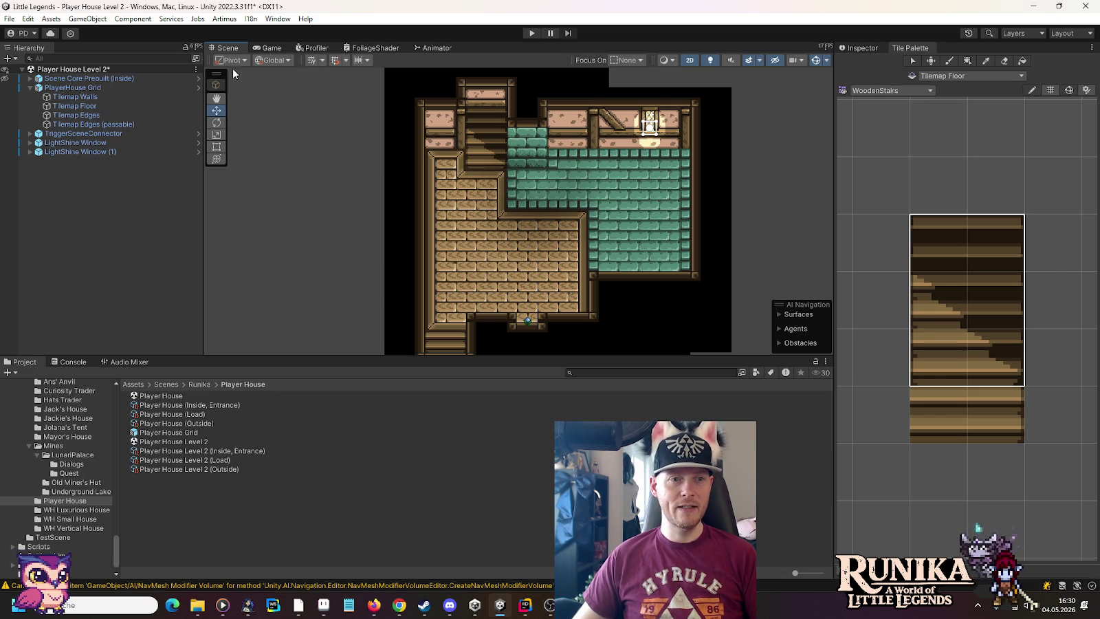
# Turn on the Scene view grid, select Tilemap Floor, and frame the whole house.
pyautogui.click(311, 60)
pyautogui.scroll(4, 494, 281)
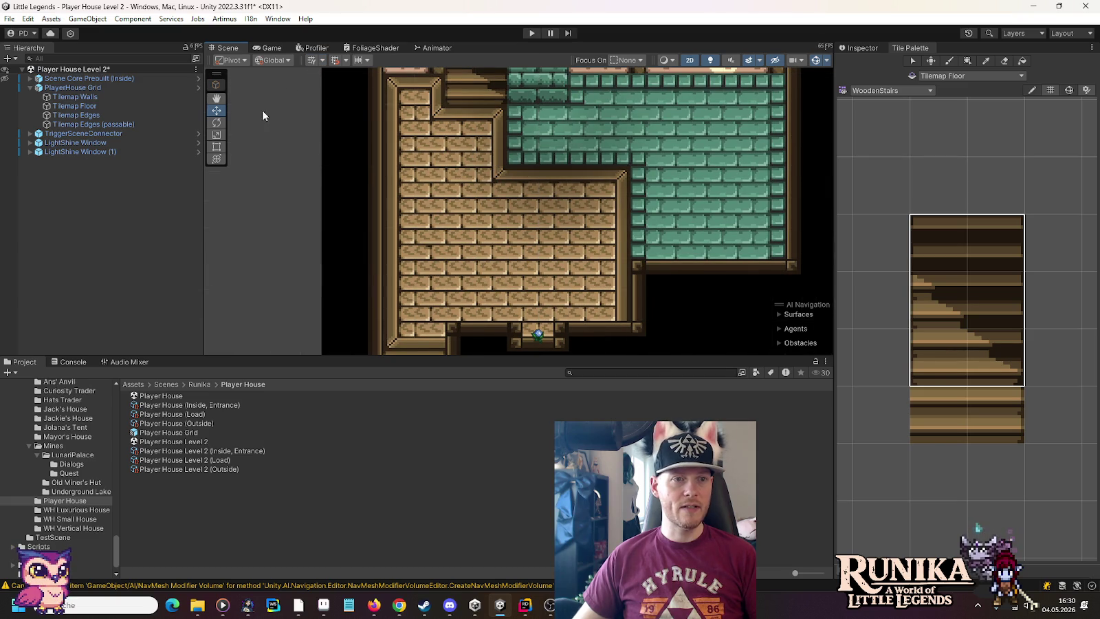
pyautogui.click(87, 106)
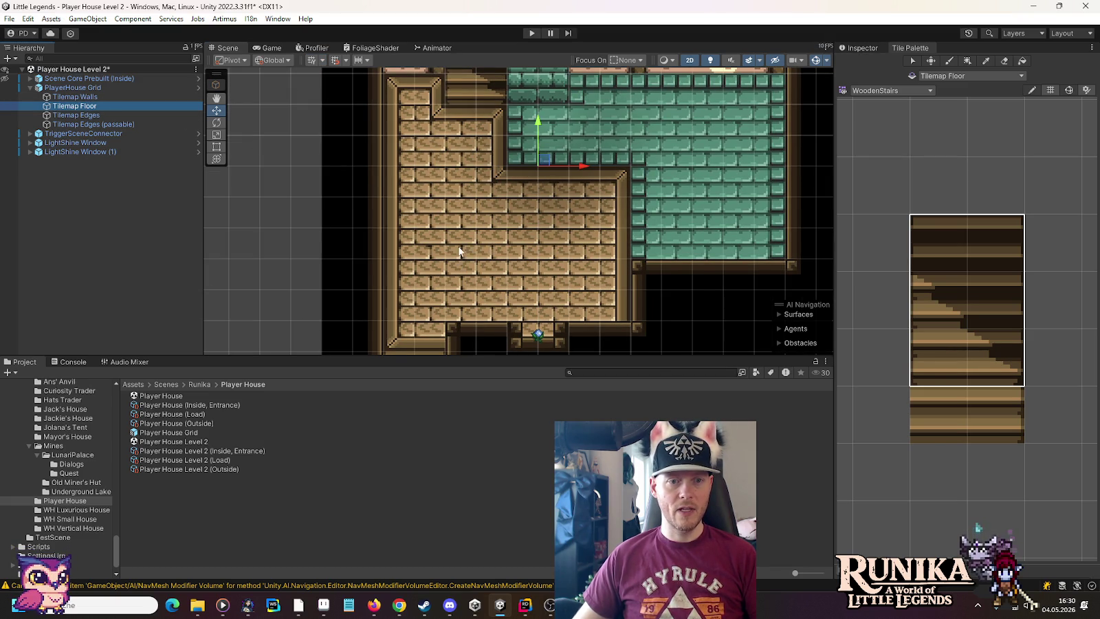
pyautogui.scroll(-3, 504, 233)
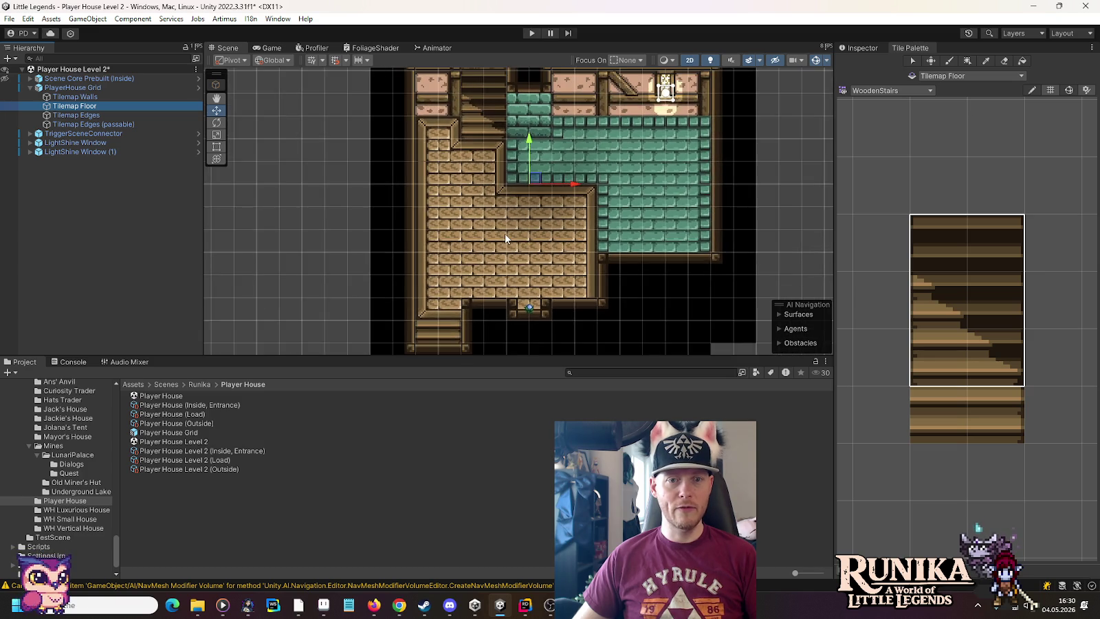
pyautogui.moveTo(505, 234); pyautogui.dragTo(535, 249)
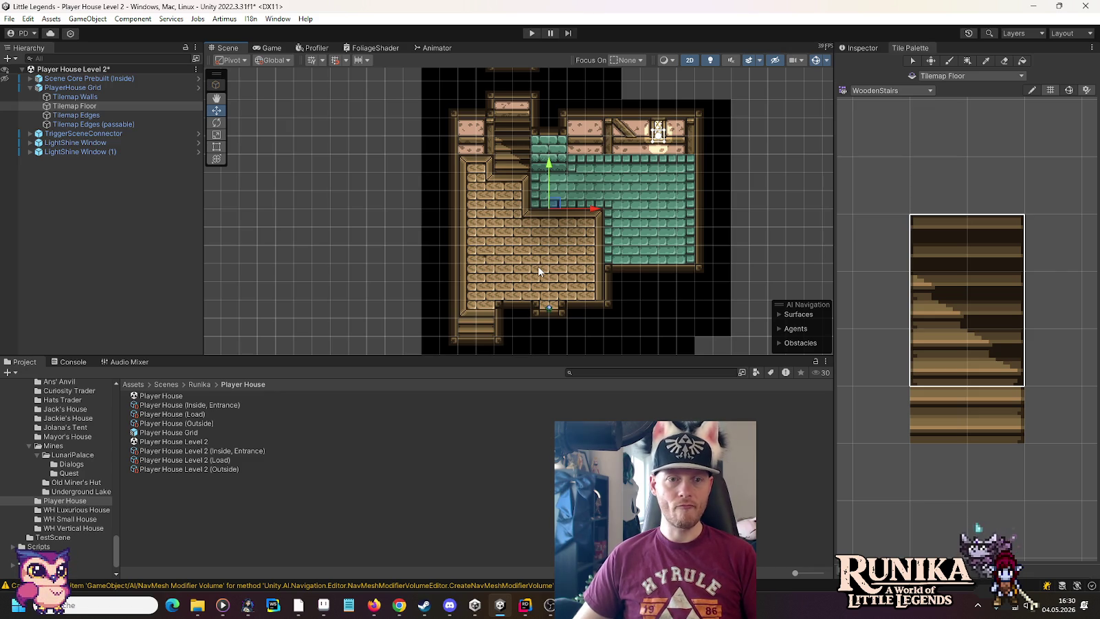
pyautogui.scroll(-5, 537, 265)
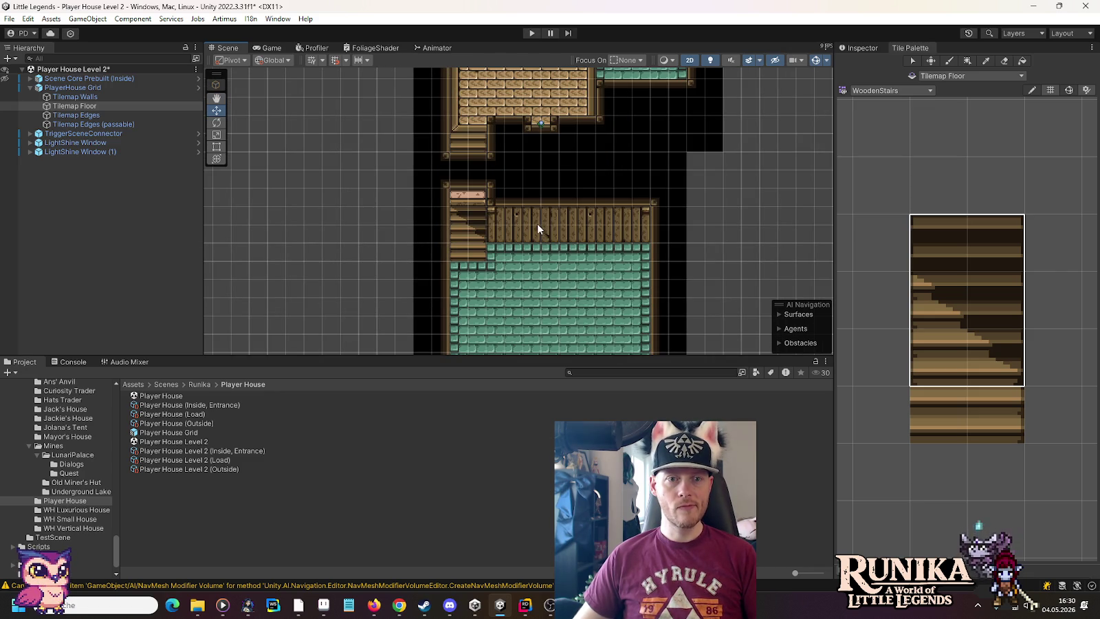
pyautogui.scroll(-3, 550, 245)
pyautogui.scroll(6, 560, 155)
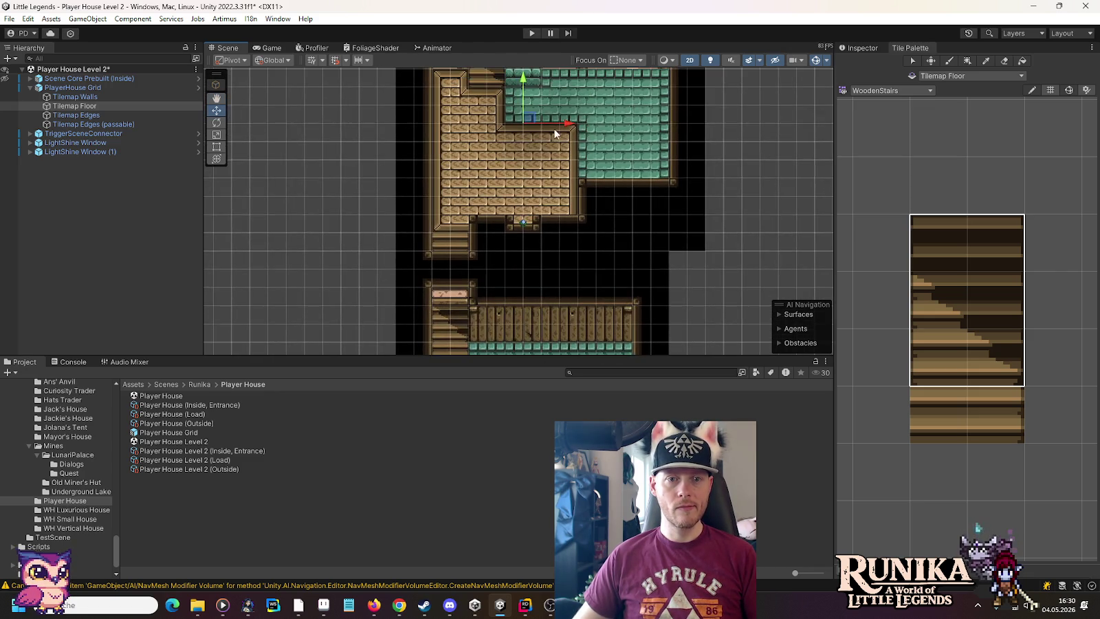
pyautogui.moveTo(555, 134); pyautogui.dragTo(559, 284)
pyautogui.moveTo(559, 114)
pyautogui.mouseDown()
pyautogui.moveTo(563, 291)
pyautogui.moveTo(567, 153)
pyautogui.mouseUp()
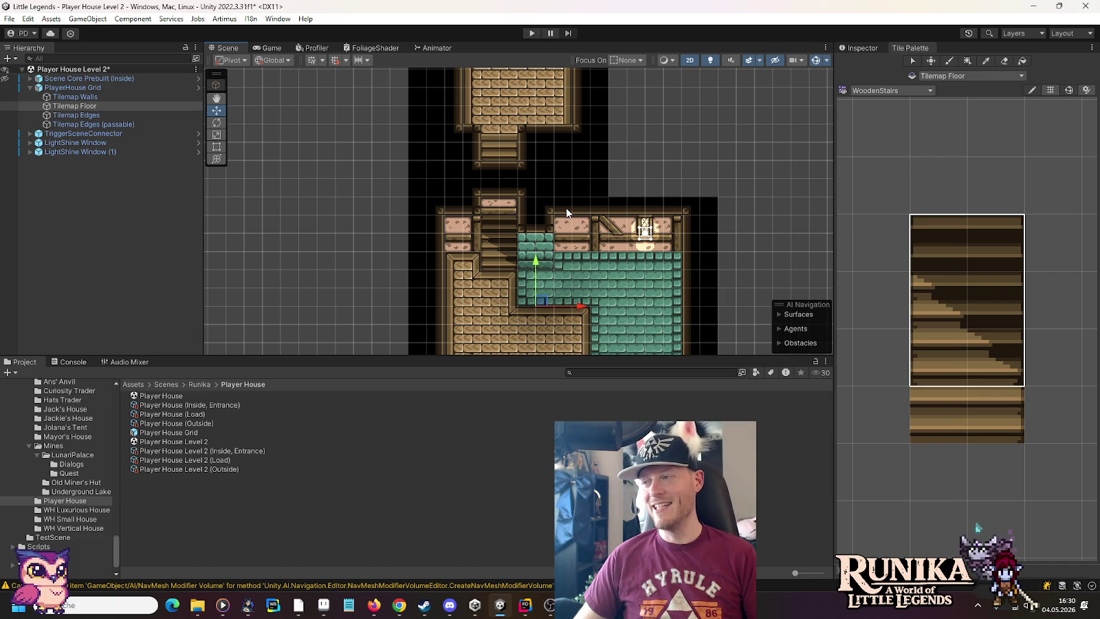
pyautogui.moveTo(566, 212); pyautogui.dragTo(554, 117)
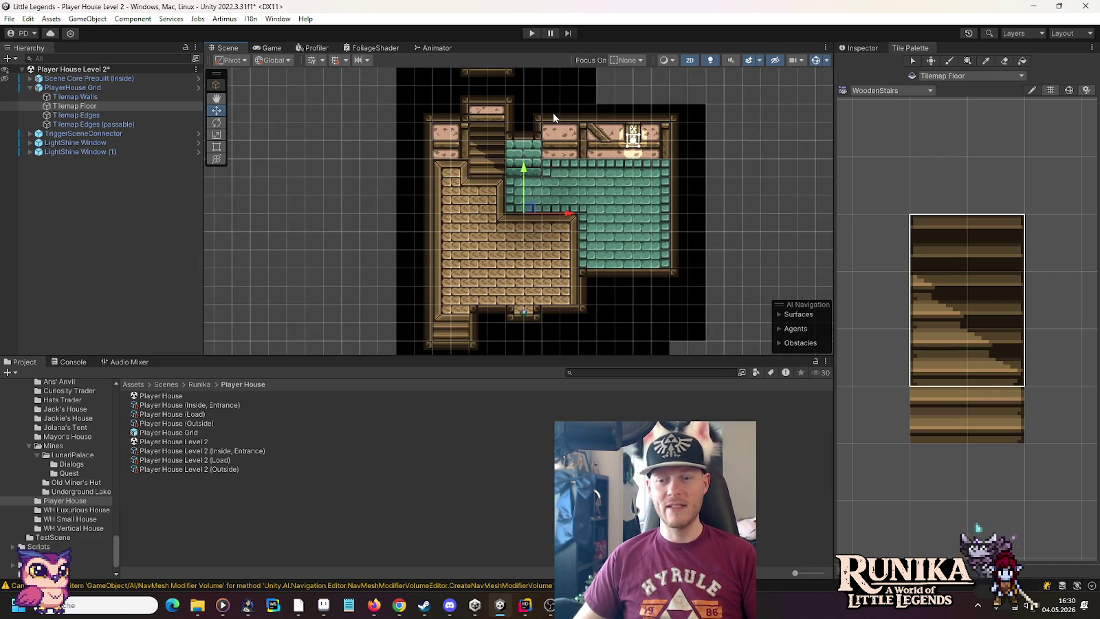
pyautogui.scroll(3, 580, 238)
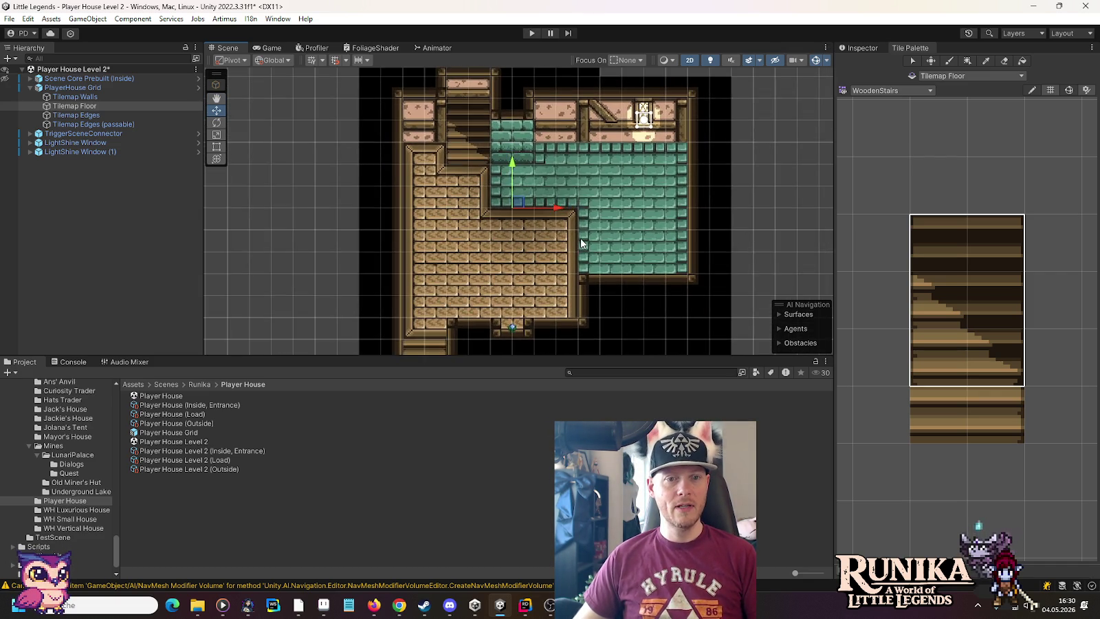
pyautogui.scroll(-1, 550, 259)
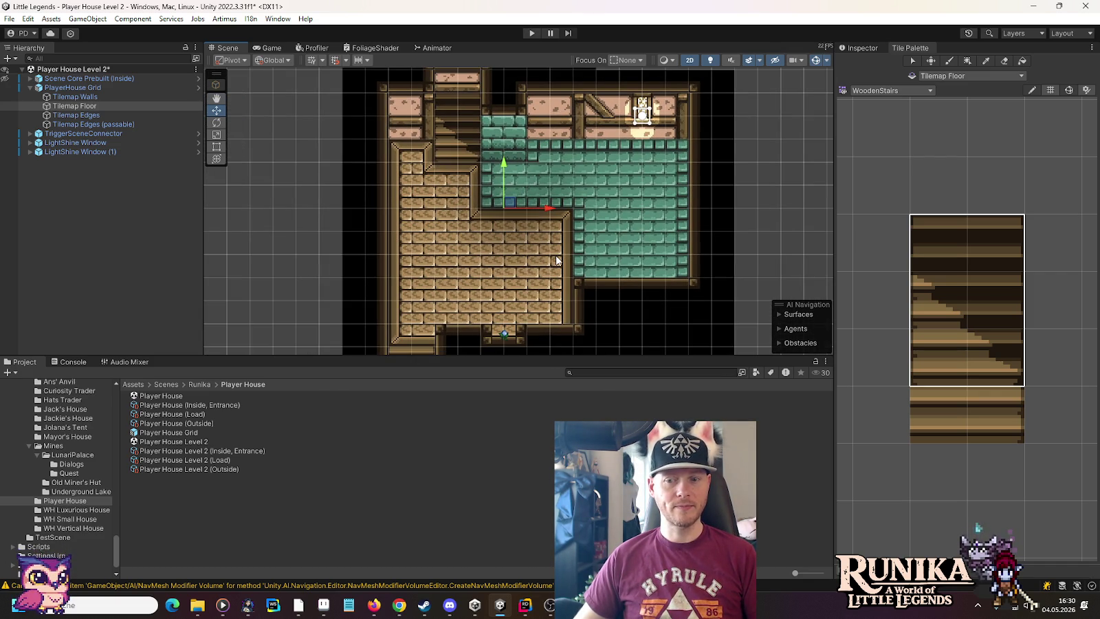
pyautogui.moveTo(557, 260); pyautogui.dragTo(572, 255)
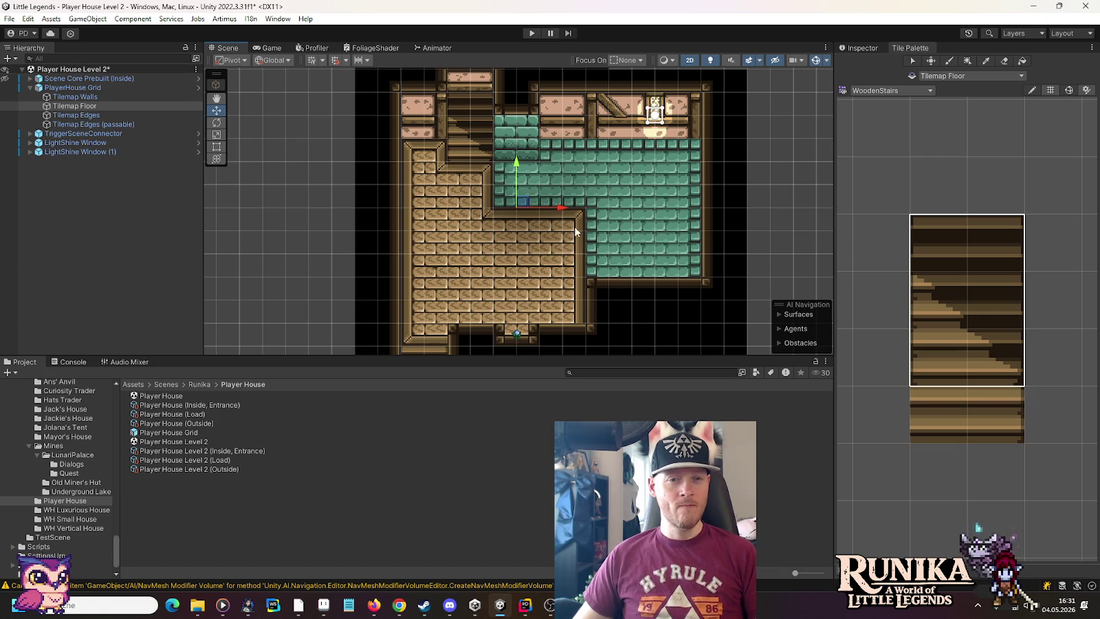
pyautogui.moveTo(579, 142); pyautogui.dragTo(581, 186)
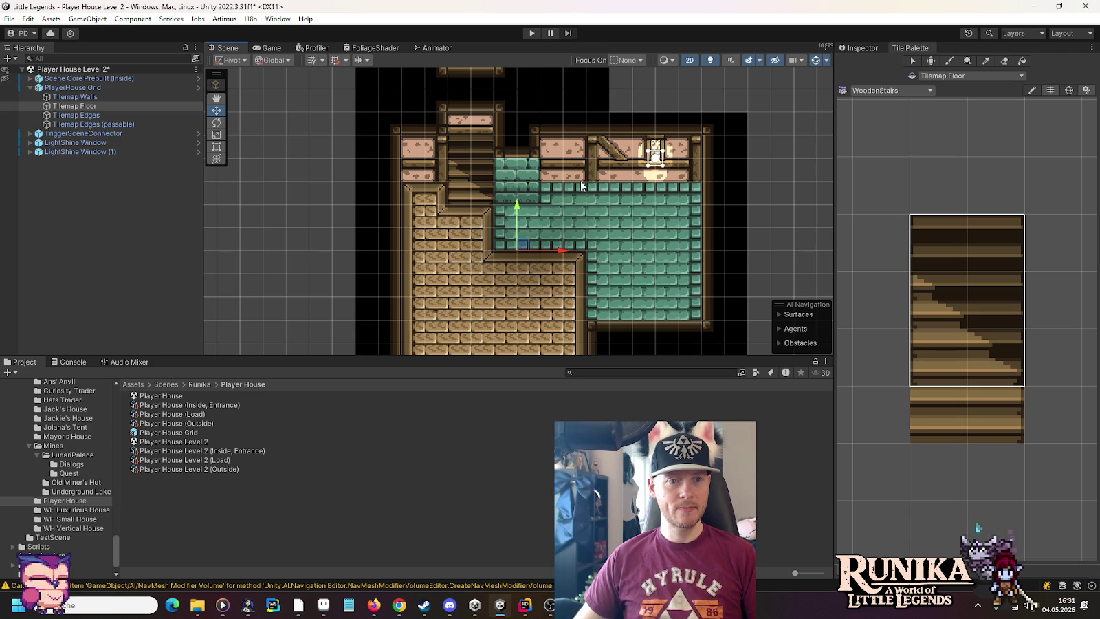
# Cycle through the Grid, Tilemap Walls and Tilemap Floor layers to compare their extents.
pyautogui.click(86, 96)
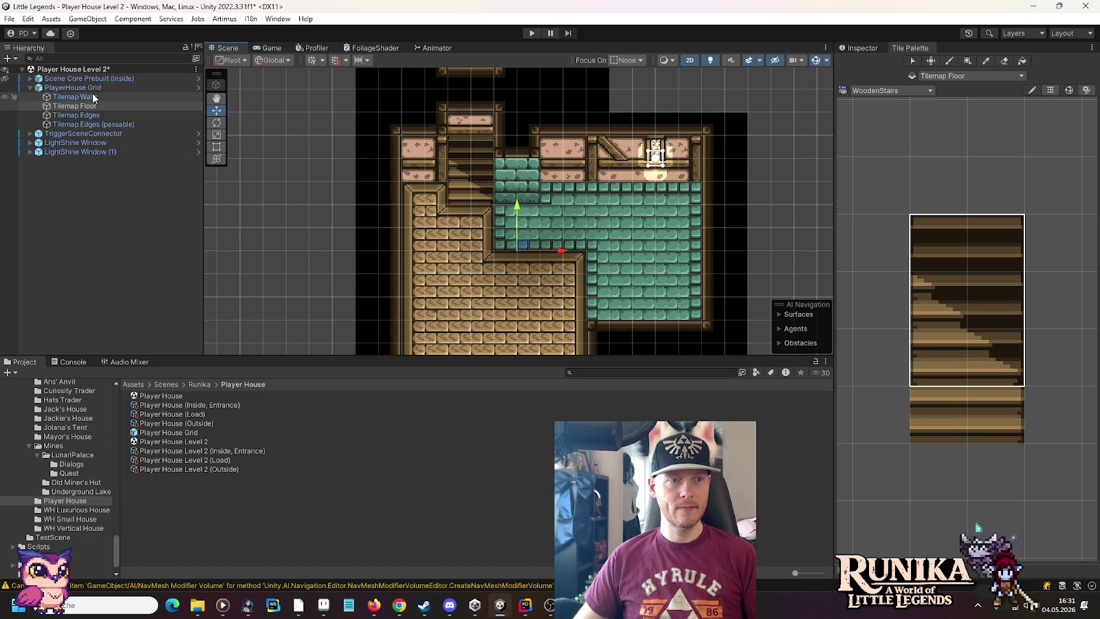
pyautogui.click(684, 121)
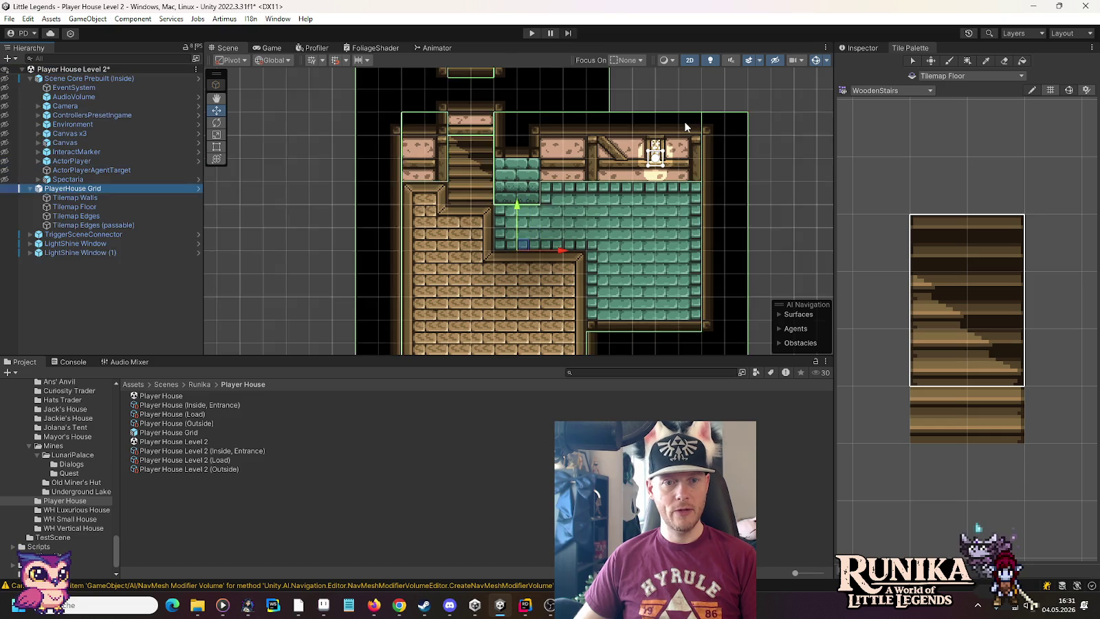
pyautogui.click(684, 121)
pyautogui.click(684, 121)
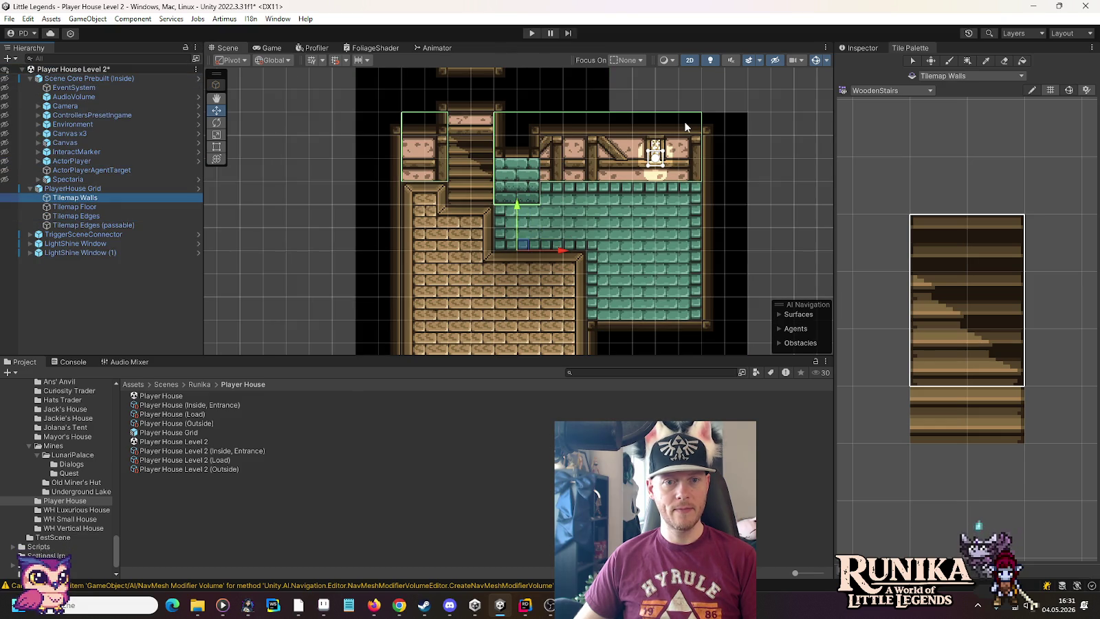
pyautogui.click(684, 121)
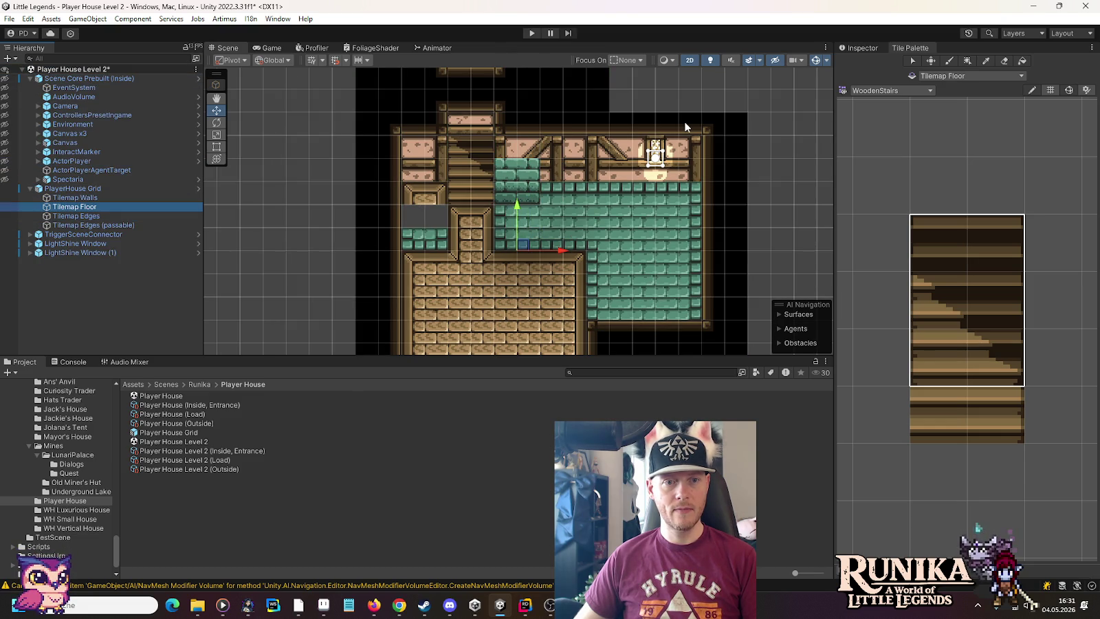
pyautogui.click(684, 121)
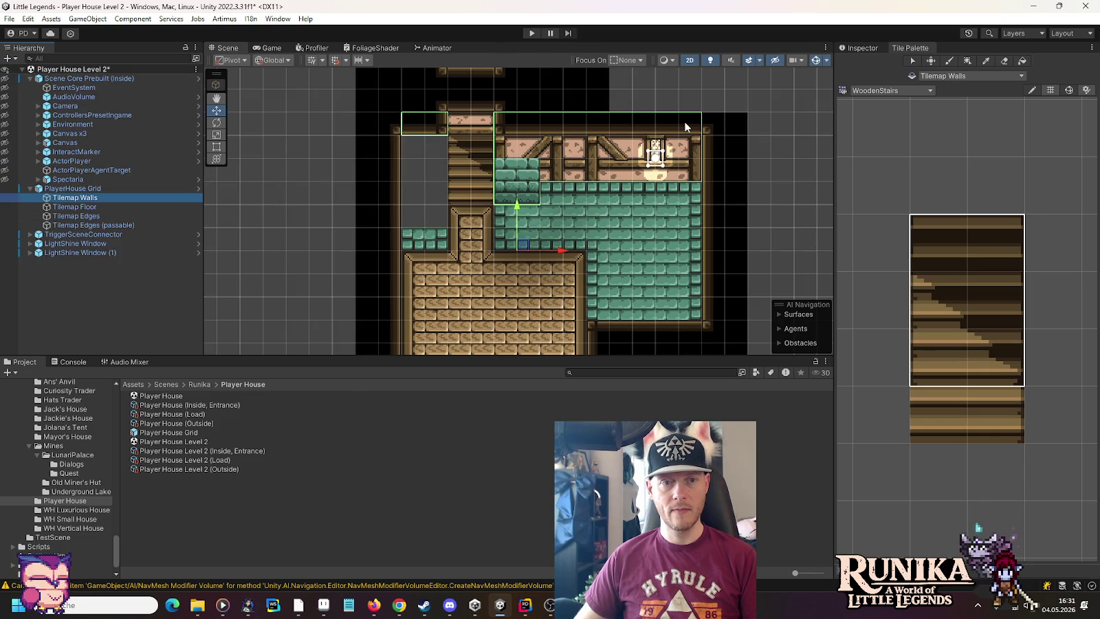
pyautogui.click(683, 121)
pyautogui.click(683, 121)
pyautogui.click(684, 121)
pyautogui.click(684, 121)
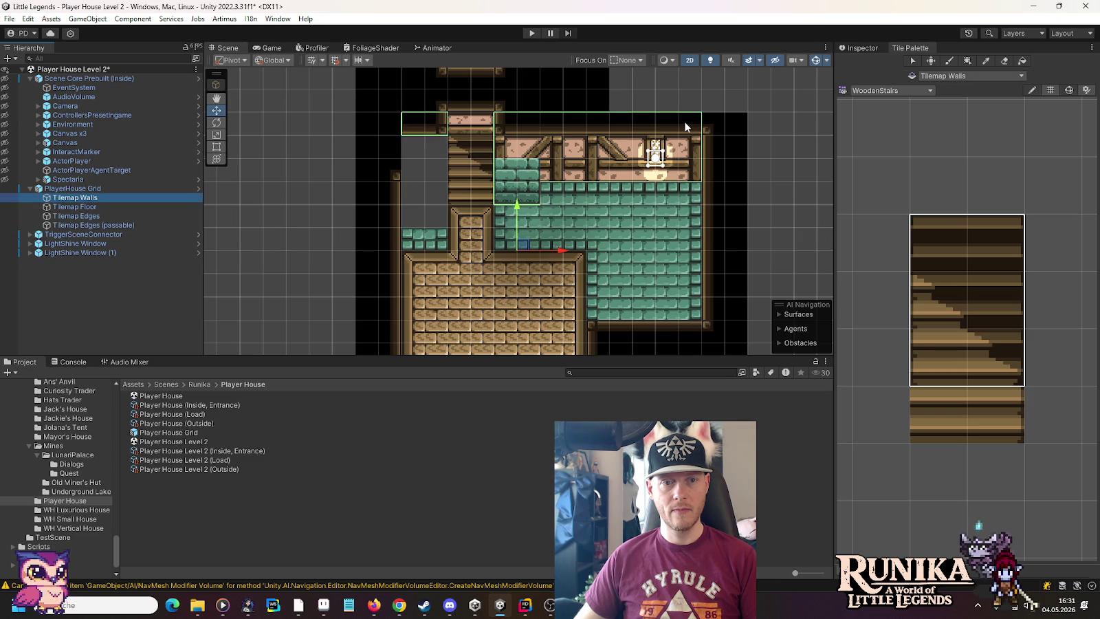
# Select tiles in the house's upper-left corner and undo the accidental move of the teal tiles.
pyautogui.click(684, 121)
pyautogui.click(684, 121)
pyautogui.click(684, 121)
pyautogui.hotkey('ctrl', 'z')
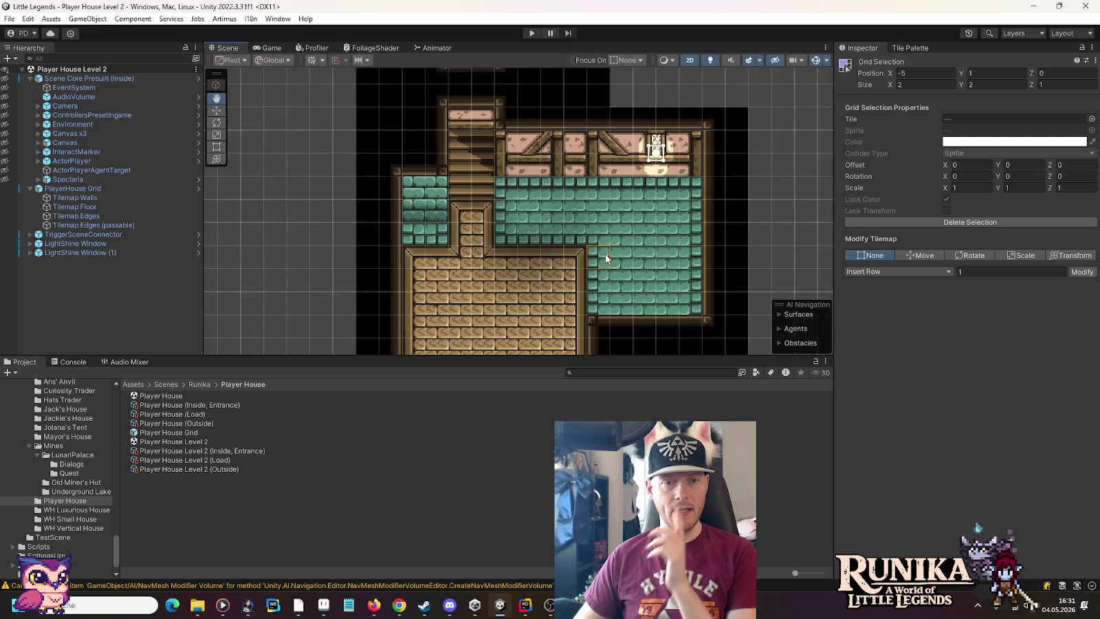
pyautogui.scroll(-2, 605, 253)
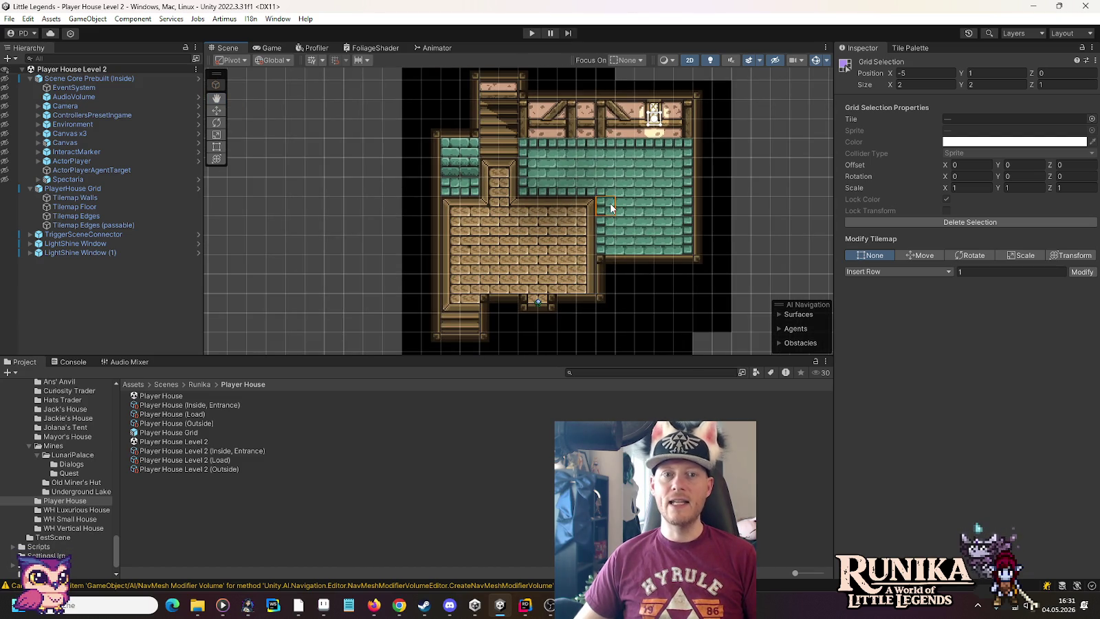
# Collapse Scene Core Prebuilt (Inside) and reopen the WoodenStairs palette with Tilemap Floor targeted.
pyautogui.scroll(3, 544, 163)
pyautogui.scroll(2, 545, 162)
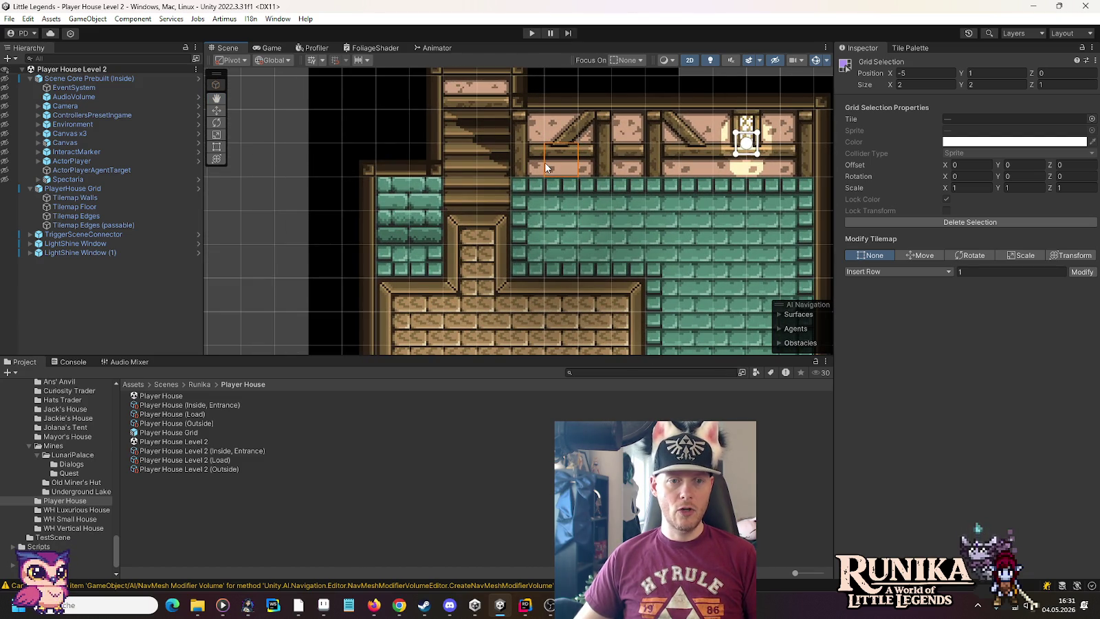
pyautogui.click(30, 79)
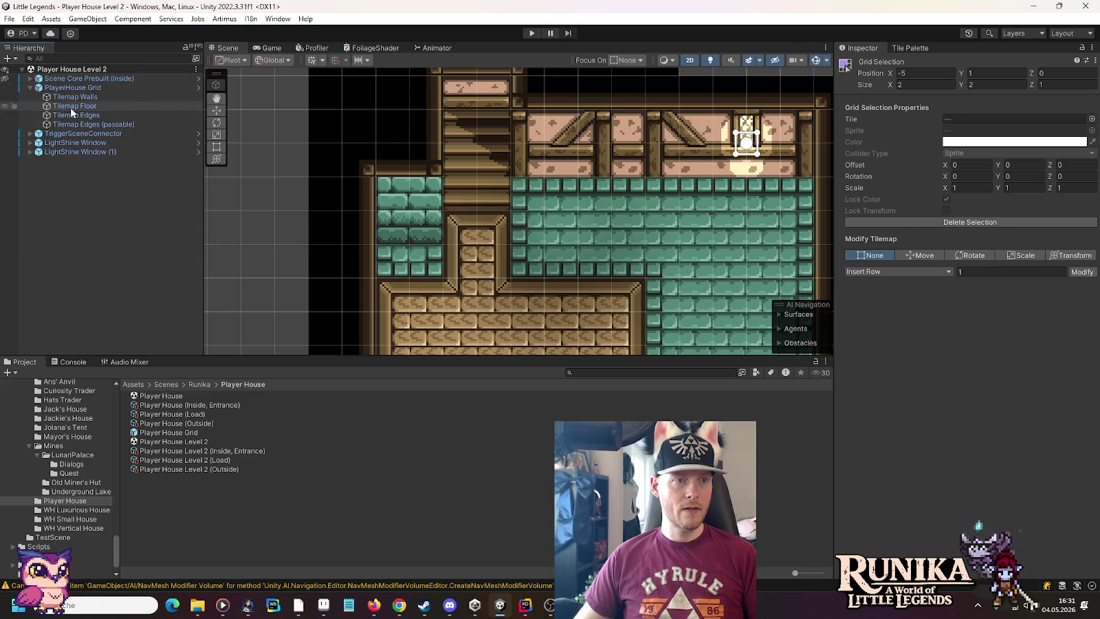
pyautogui.click(71, 110)
pyautogui.click(898, 51)
pyautogui.click(965, 417)
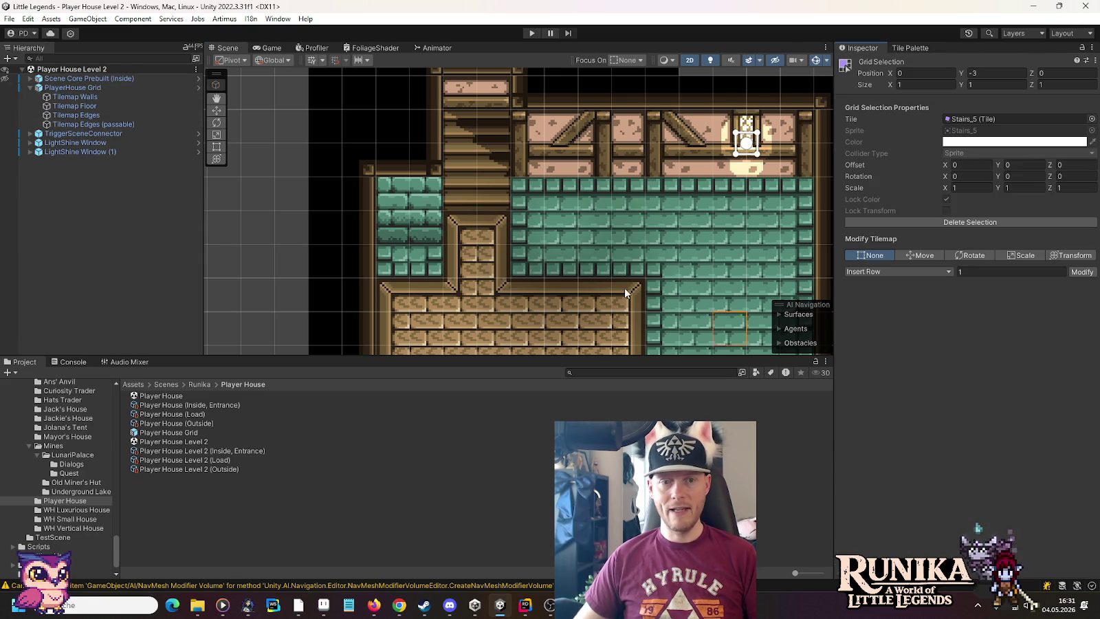
pyautogui.click(909, 48)
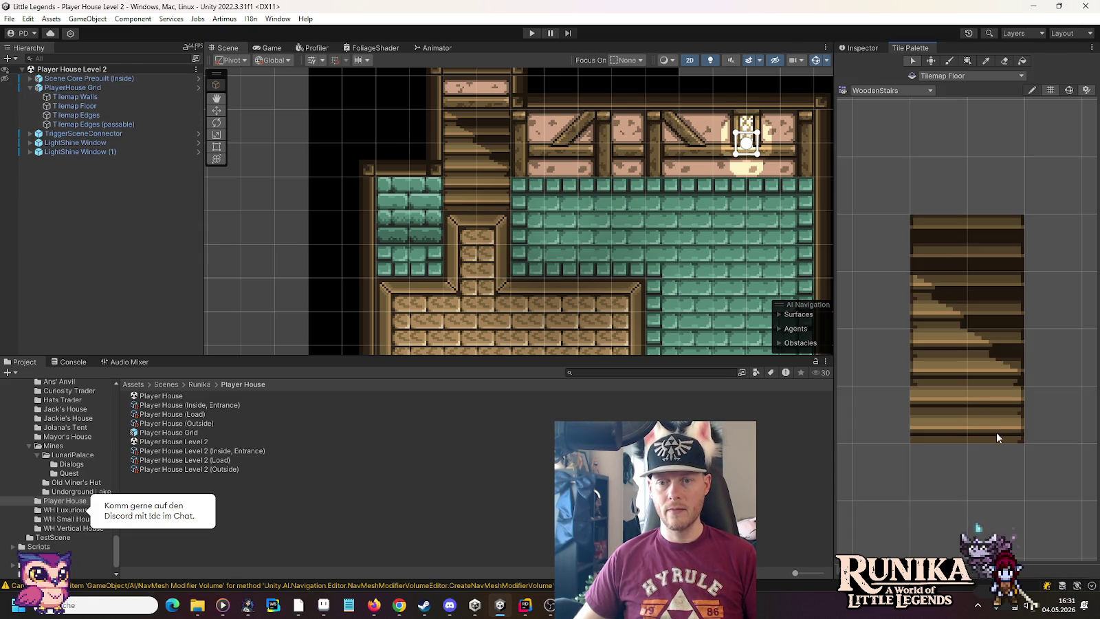
pyautogui.click(997, 433)
pyautogui.click(118, 107)
pyautogui.click(902, 49)
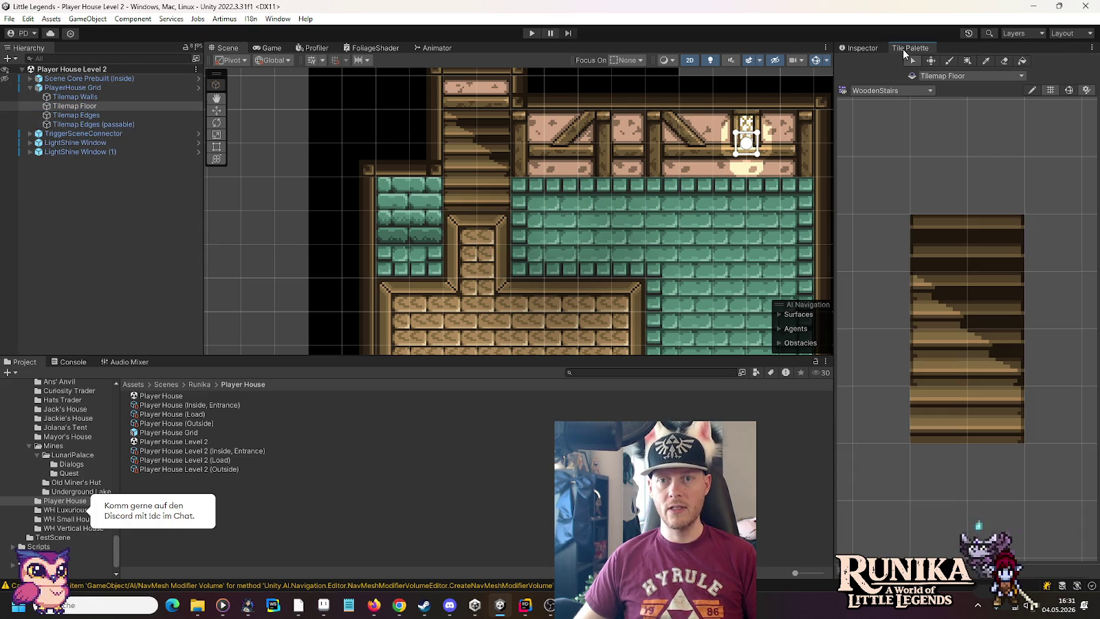
# Paint stair tiles below the staircase beside the teal patch, extending it one tile down.
pyautogui.click(995, 356)
pyautogui.click(995, 414)
pyautogui.click(493, 227)
pyautogui.click(932, 352)
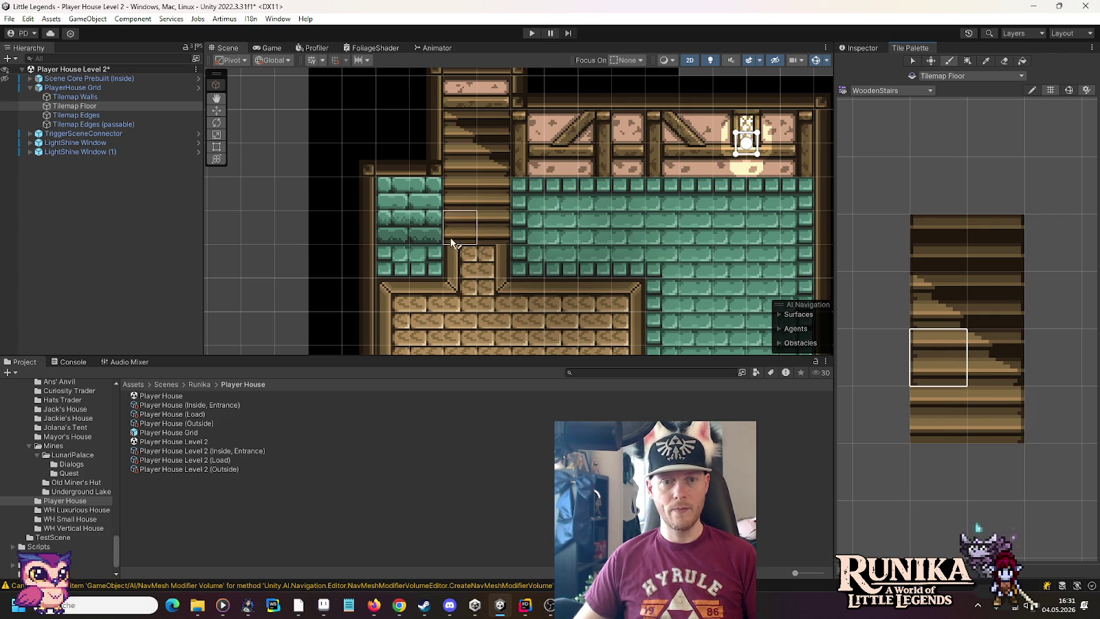
pyautogui.click(454, 227)
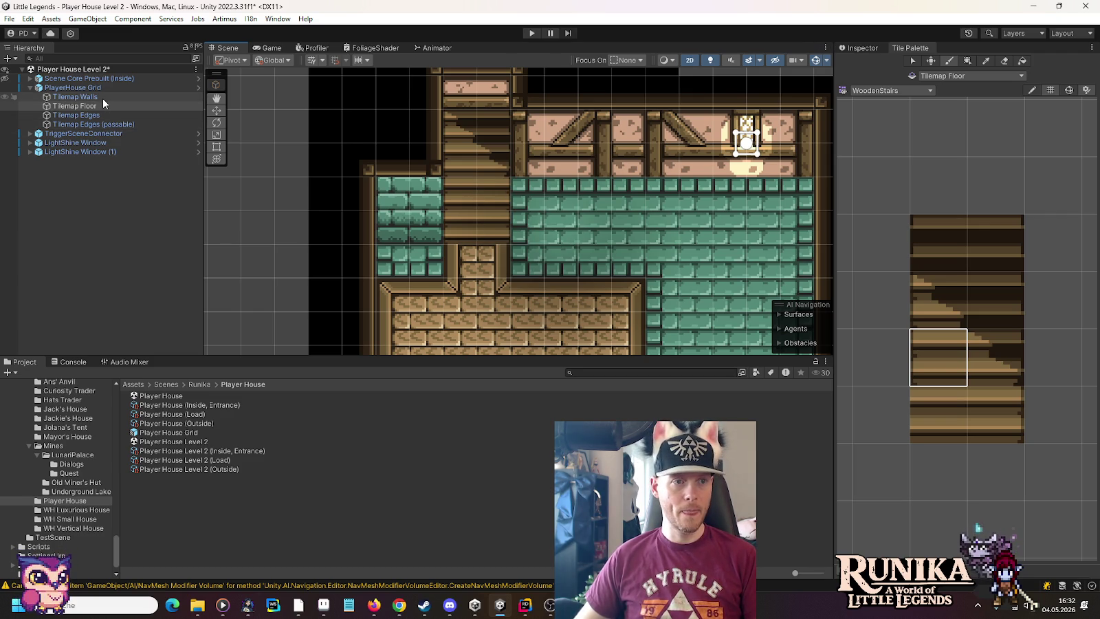
pyautogui.click(884, 92)
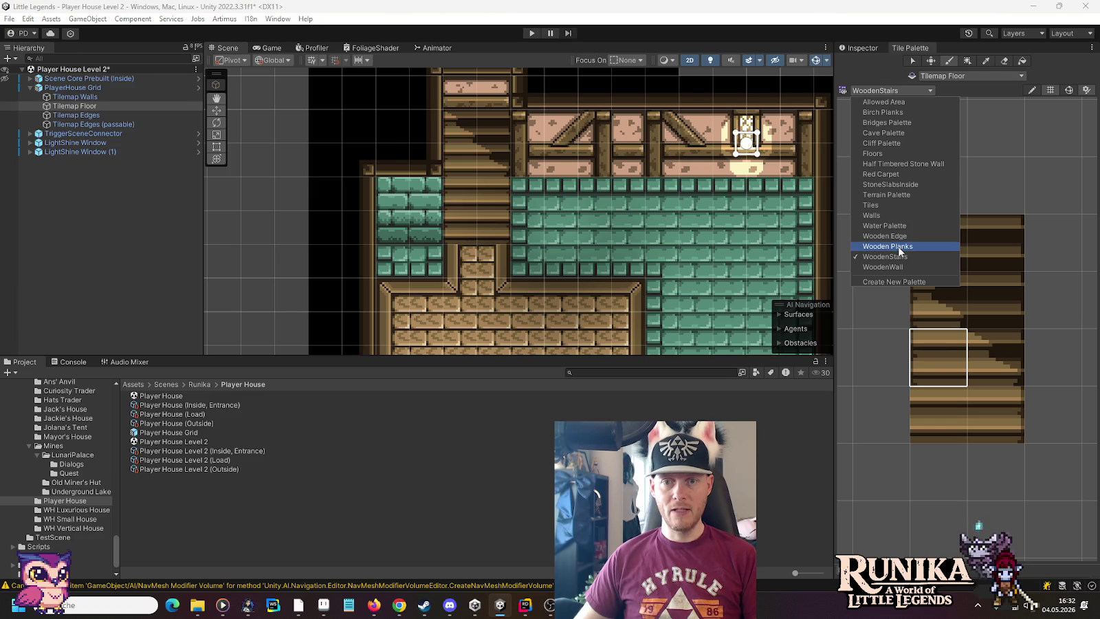
pyautogui.click(899, 248)
pyautogui.click(884, 270)
pyautogui.click(860, 269)
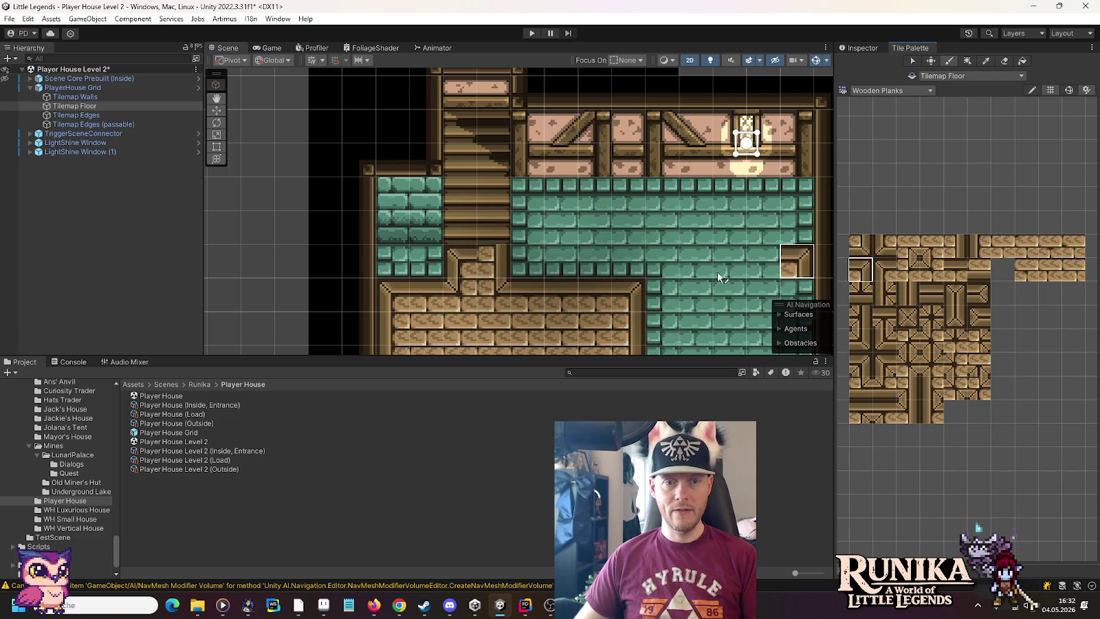
pyautogui.scroll(-2, 658, 233)
pyautogui.moveTo(690, 249)
pyautogui.mouseDown()
pyautogui.moveTo(670, 135)
pyautogui.moveTo(675, 220)
pyautogui.mouseUp()
pyautogui.scroll(-1, 675, 220)
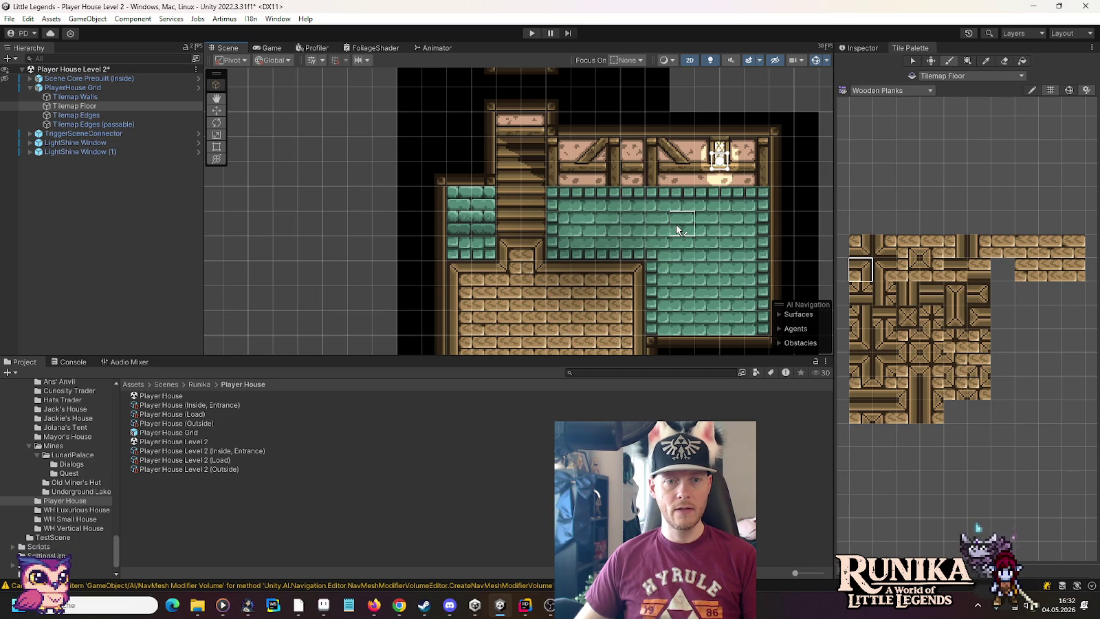
pyautogui.moveTo(572, 139); pyautogui.dragTo(581, 258)
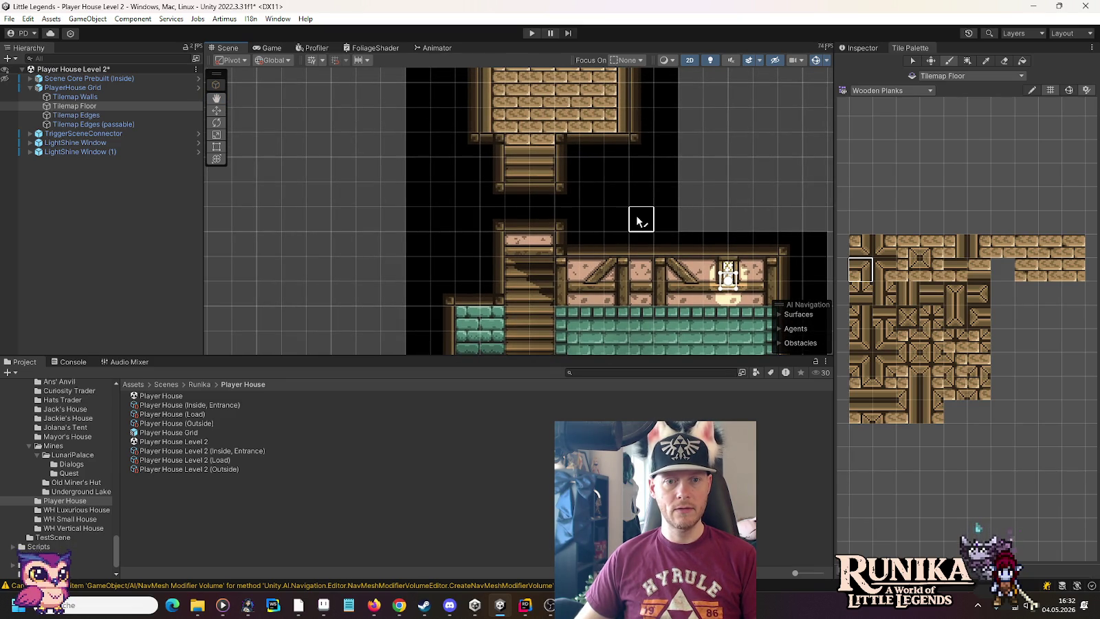
pyautogui.scroll(-1, 633, 221)
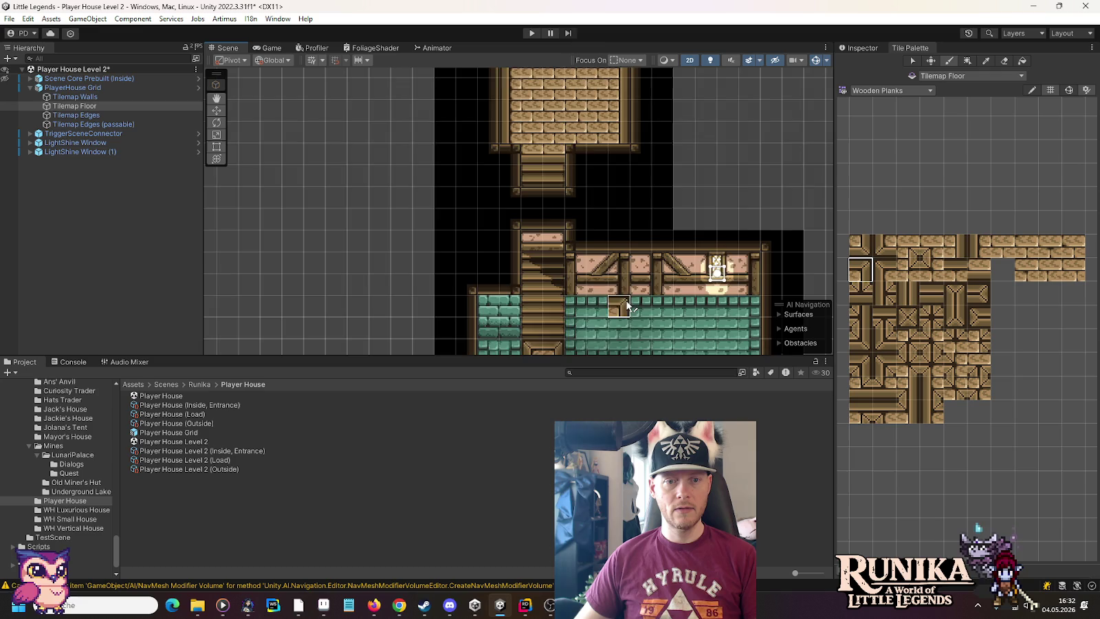
pyautogui.moveTo(619, 307); pyautogui.dragTo(614, 186)
pyautogui.scroll(2, 581, 226)
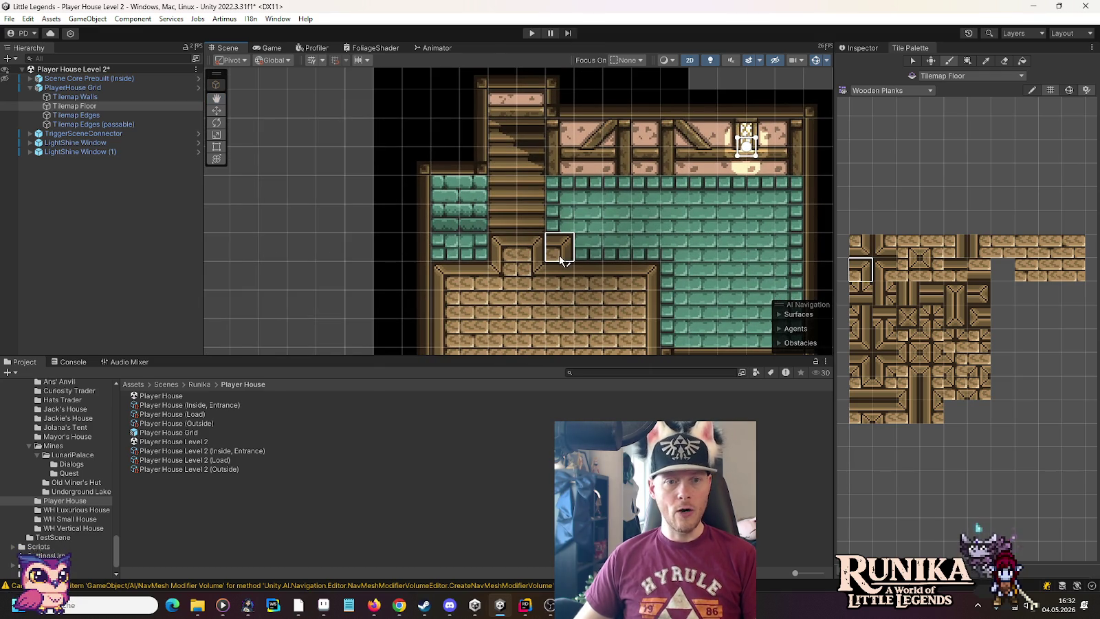
# Try framed and top-row plank tiles from the palette on the stair-foot cells.
pyautogui.click(533, 223)
pyautogui.click(884, 270)
pyautogui.click(530, 220)
pyautogui.click(863, 248)
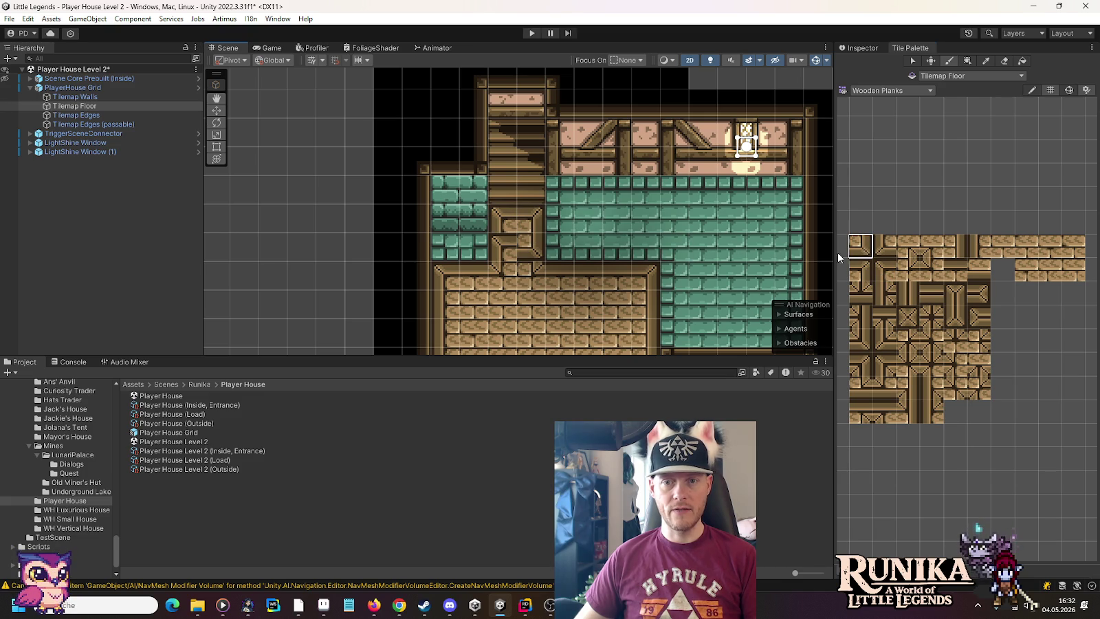
pyautogui.click(883, 245)
pyautogui.click(492, 244)
pyautogui.click(955, 269)
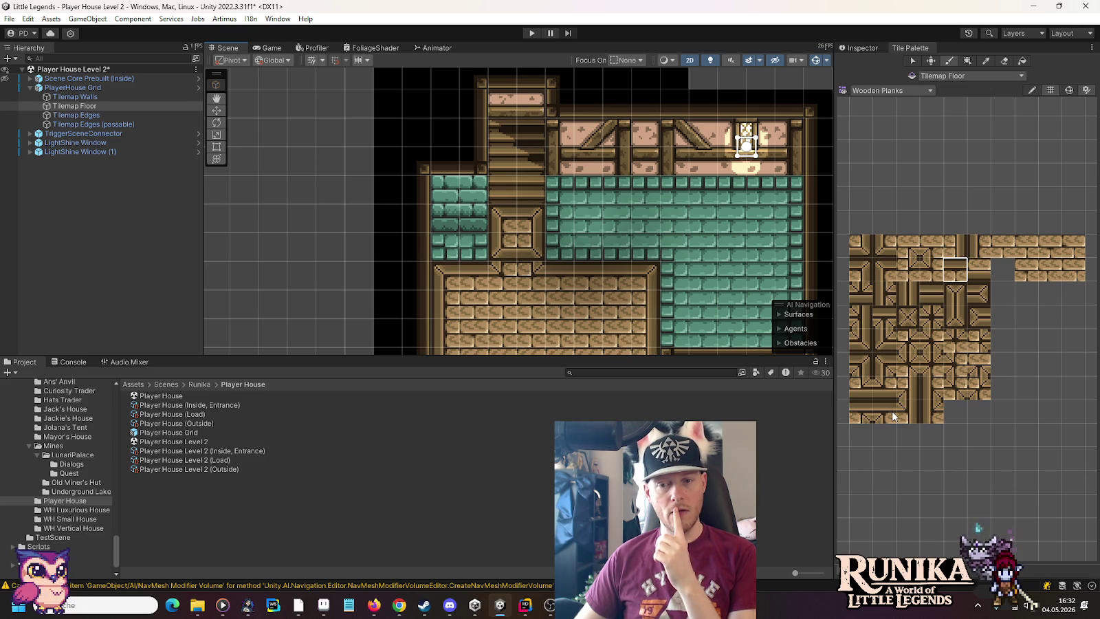
# Repaint the stair foot with lower wooden edge tiles, ending with a crossed wooden tile.
pyautogui.click(907, 388)
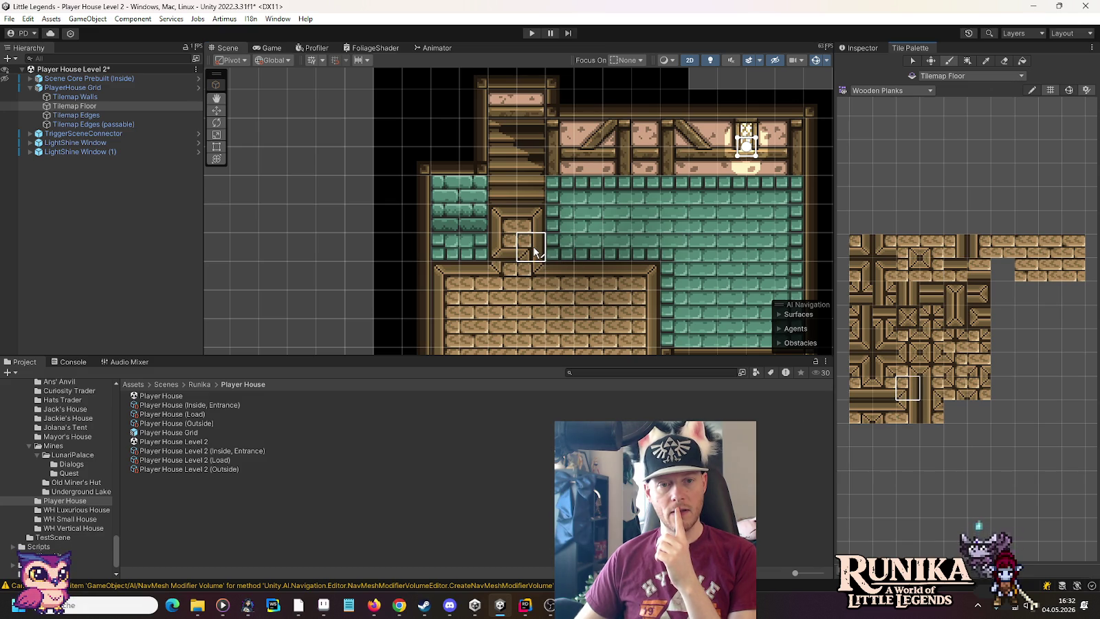
pyautogui.click(931, 389)
pyautogui.click(503, 247)
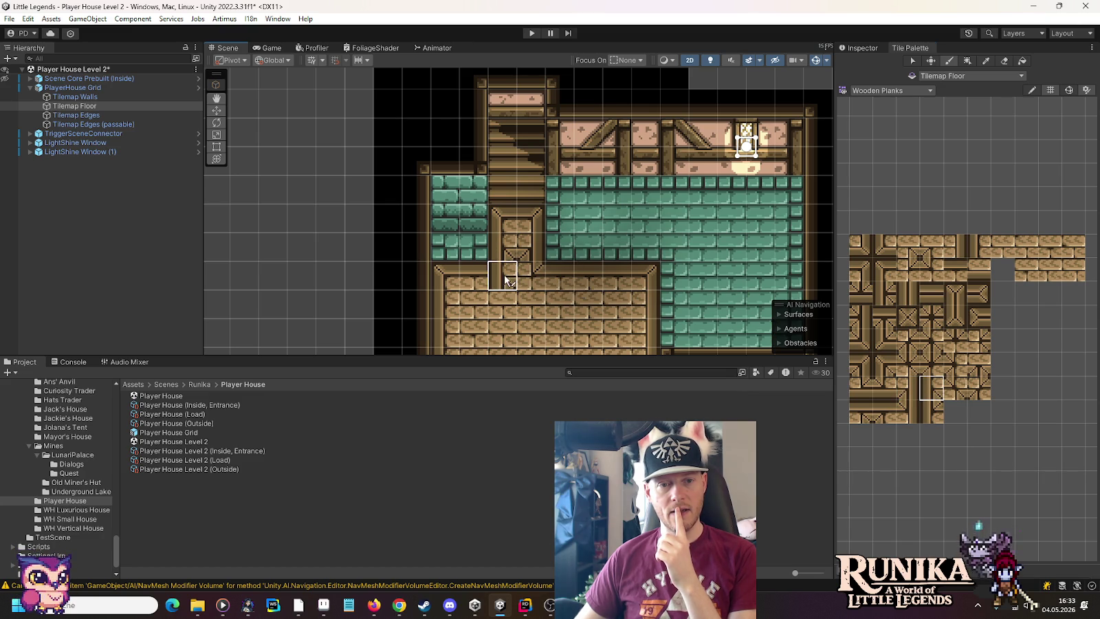
pyautogui.click(951, 275)
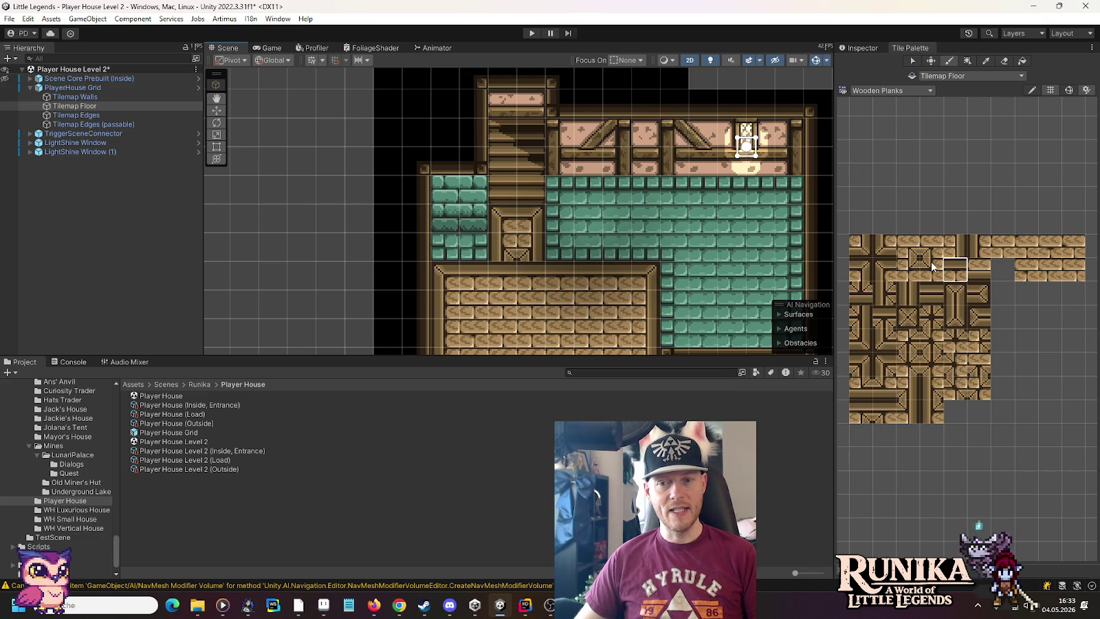
pyautogui.click(932, 319)
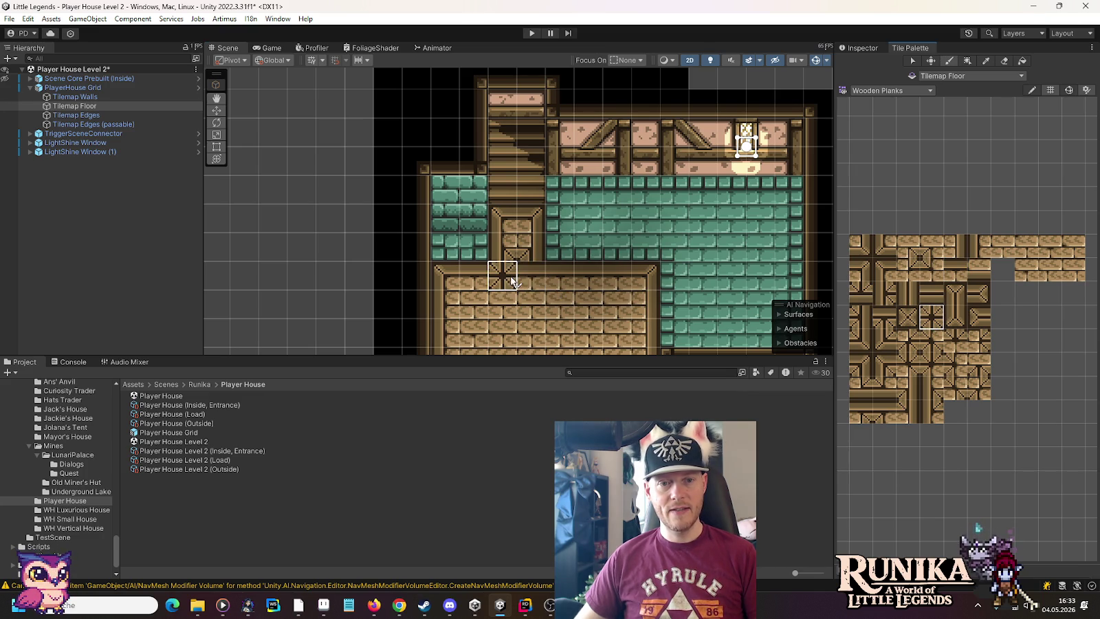
pyautogui.click(958, 346)
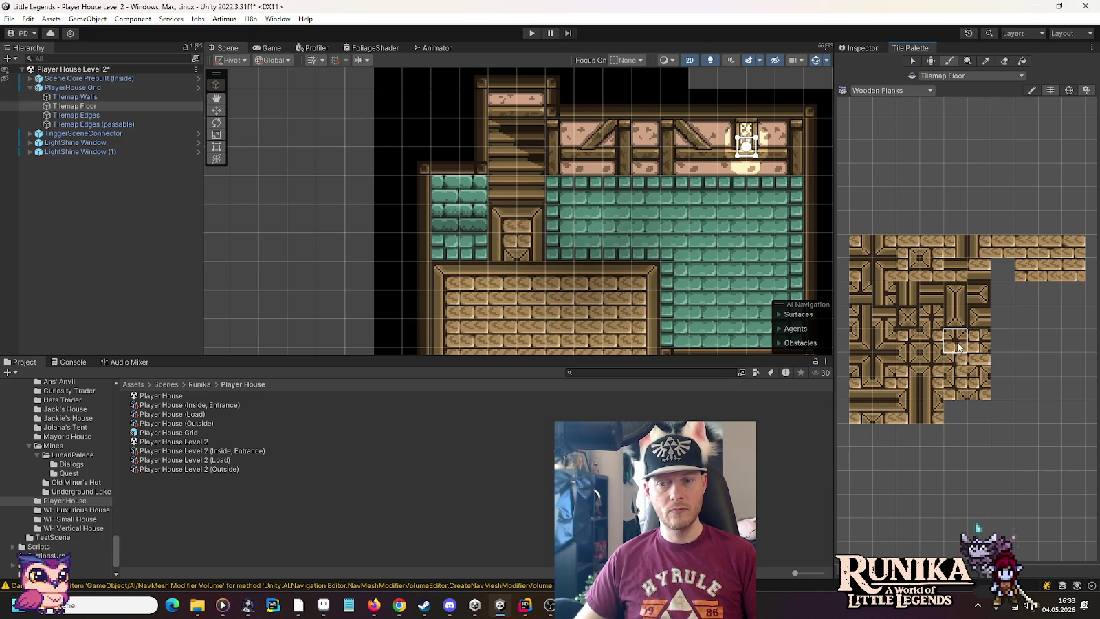
pyautogui.click(516, 274)
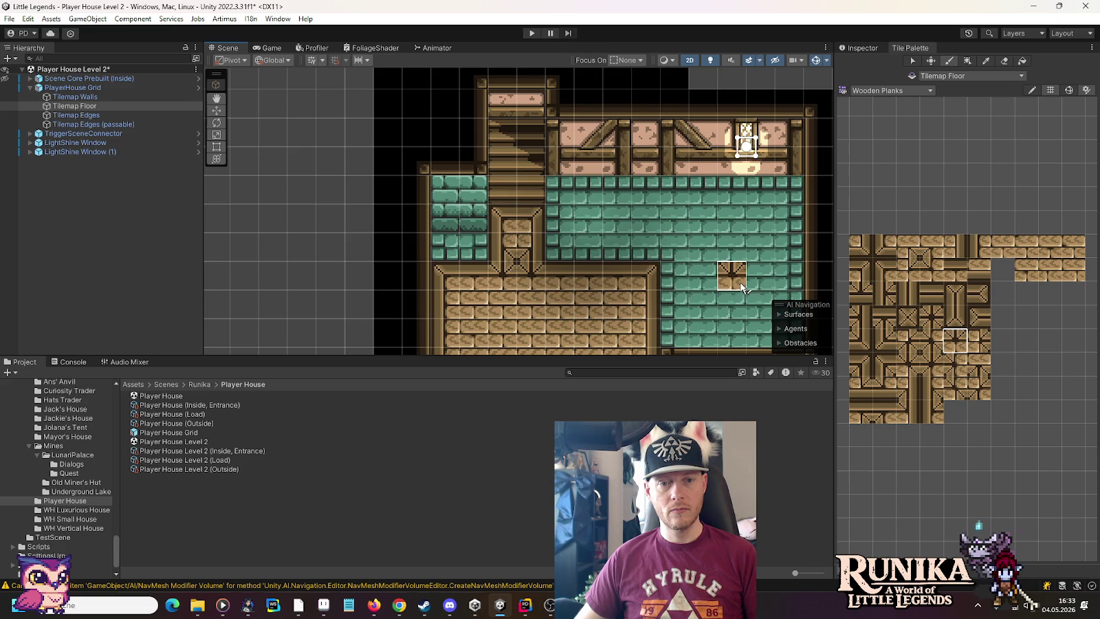
pyautogui.scroll(-3, 743, 287)
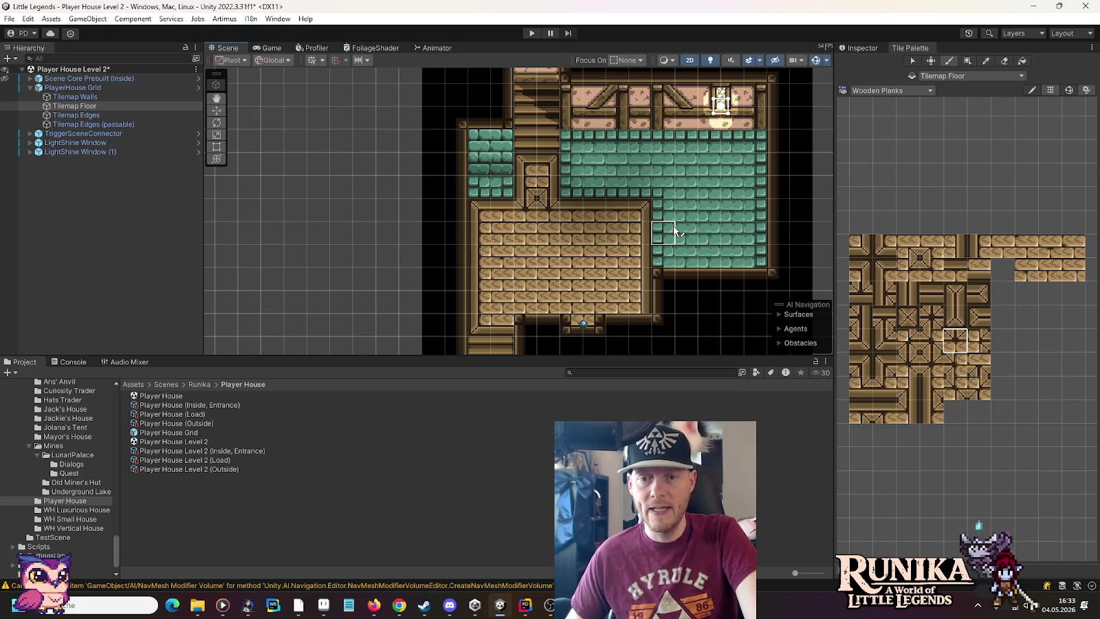
# Paint a 2x2 block of X-crate tiles at the stair foot, then repaint it with plank tiles.
pyautogui.click(954, 269)
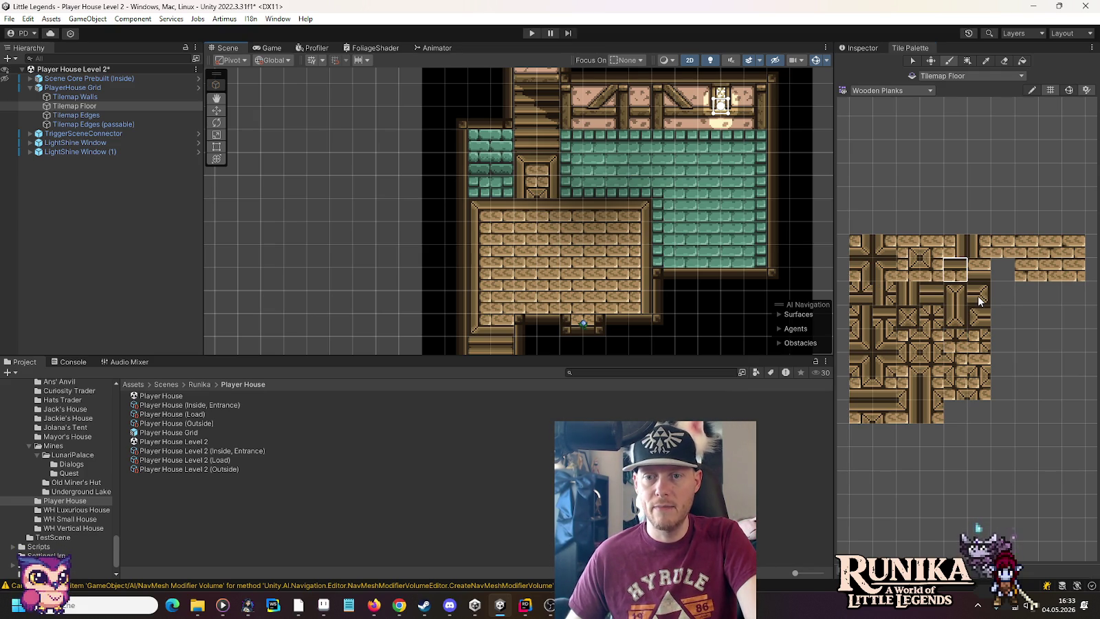
pyautogui.click(908, 318)
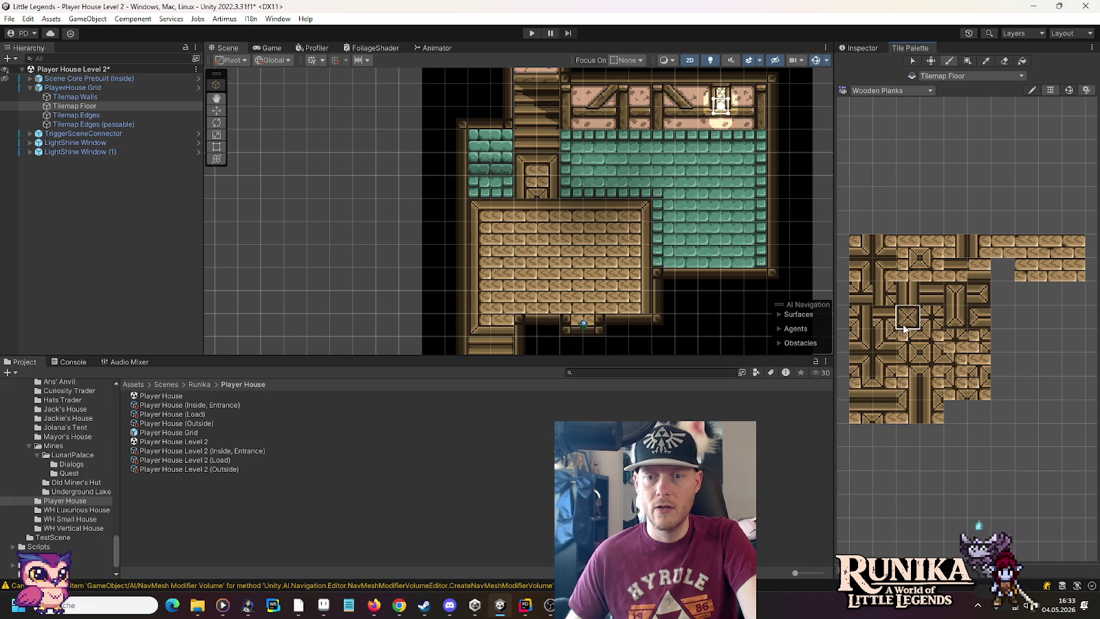
pyautogui.moveTo(520, 193)
pyautogui.mouseDown()
pyautogui.moveTo(546, 193)
pyautogui.moveTo(548, 168)
pyautogui.moveTo(525, 168)
pyautogui.mouseUp()
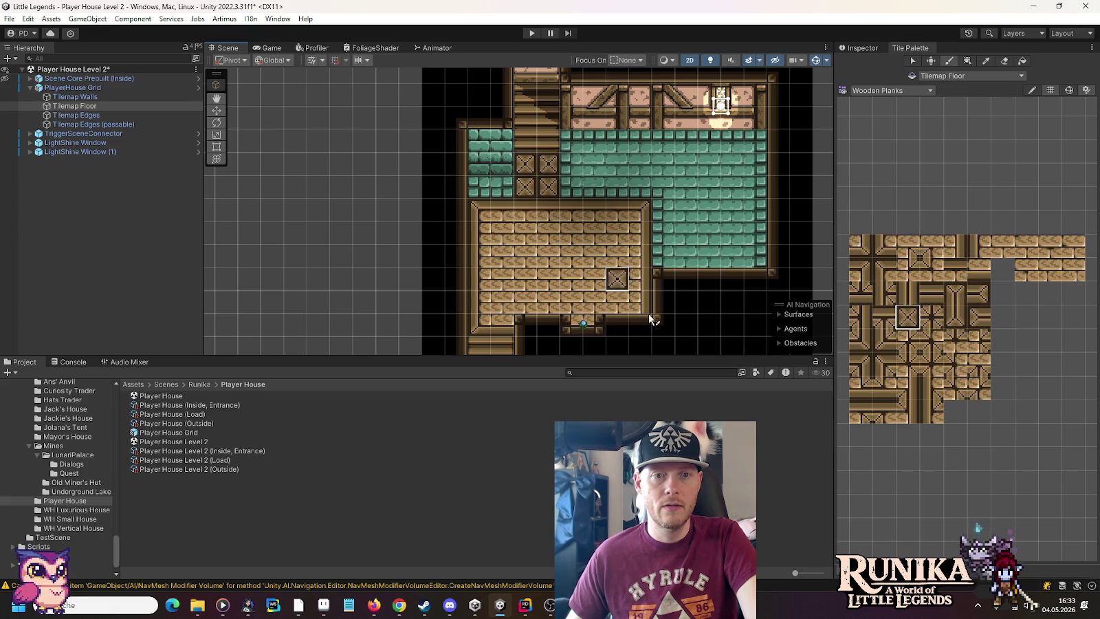
pyautogui.click(985, 320)
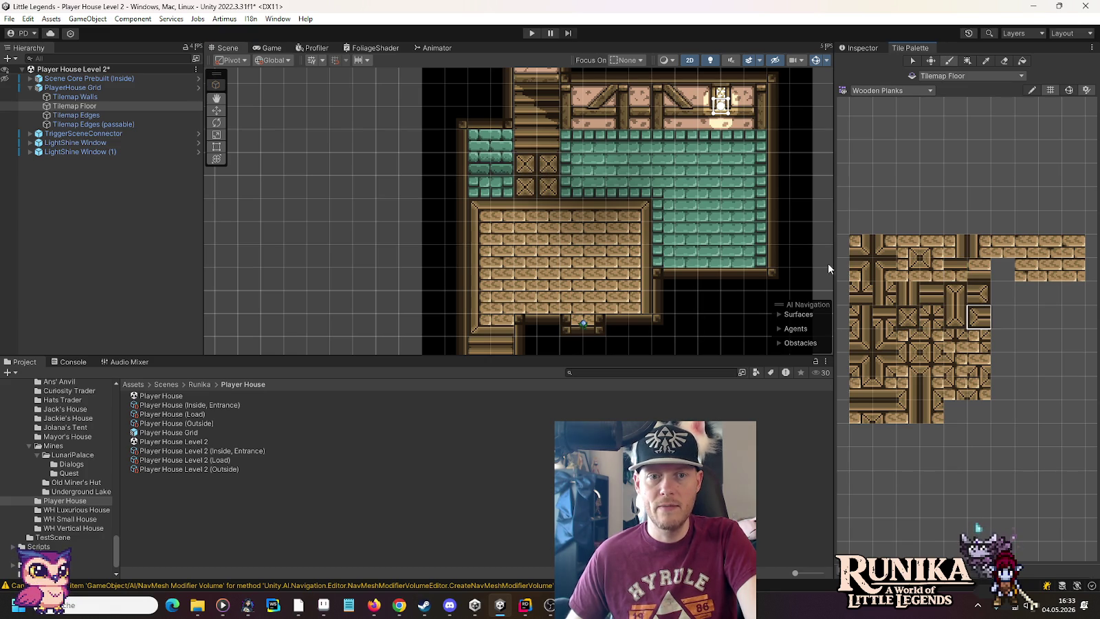
pyautogui.click(525, 163)
pyautogui.click(533, 186)
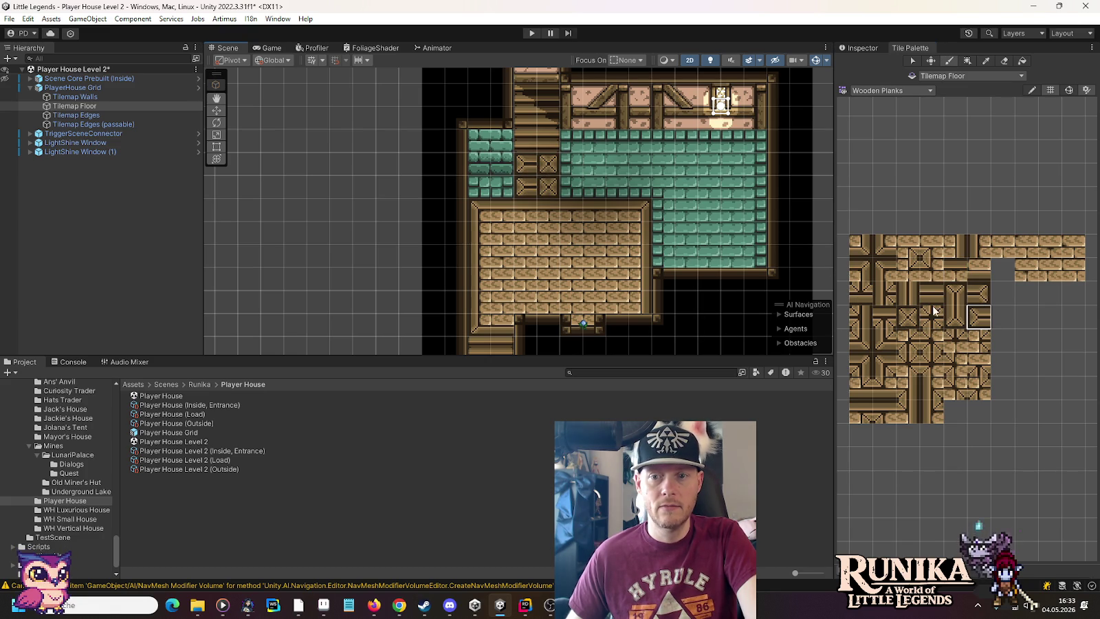
pyautogui.click(979, 293)
pyautogui.click(549, 163)
pyautogui.click(548, 186)
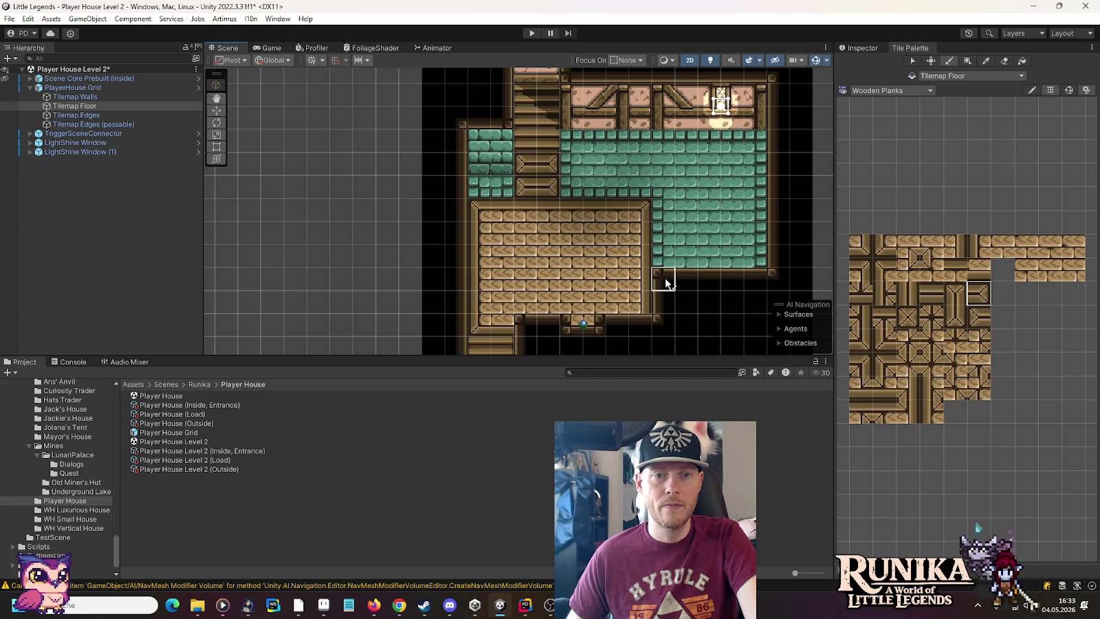
# Pick another wooden edge tile, zoom out to the whole house, and paint a plank corner piece at the stair foot.
pyautogui.scroll(1, 580, 178)
pyautogui.scroll(1, 606, 218)
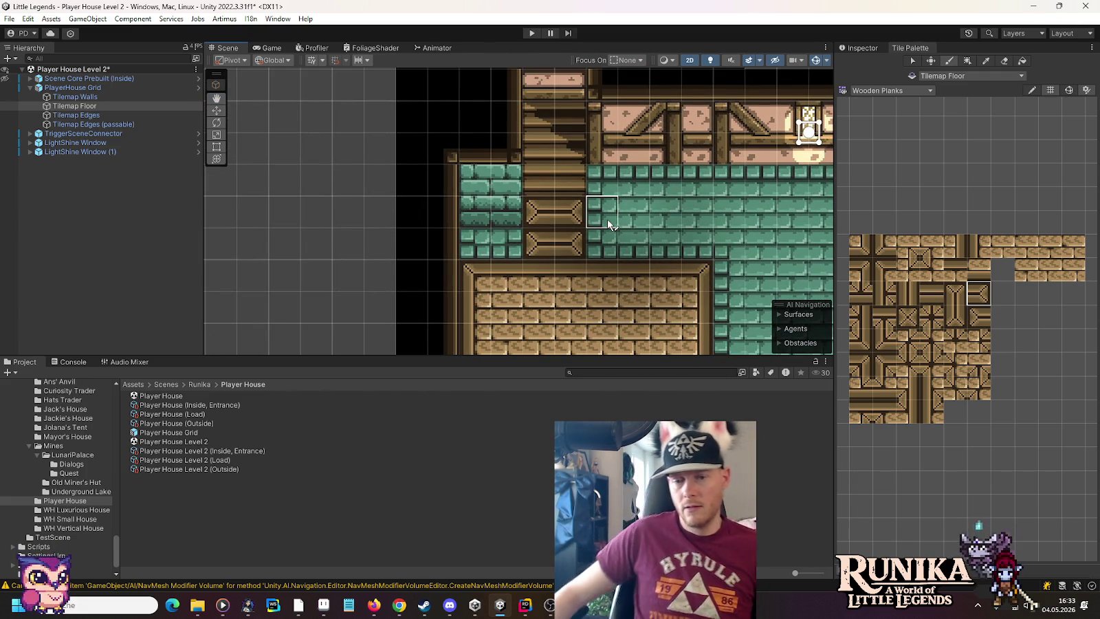
pyautogui.click(877, 364)
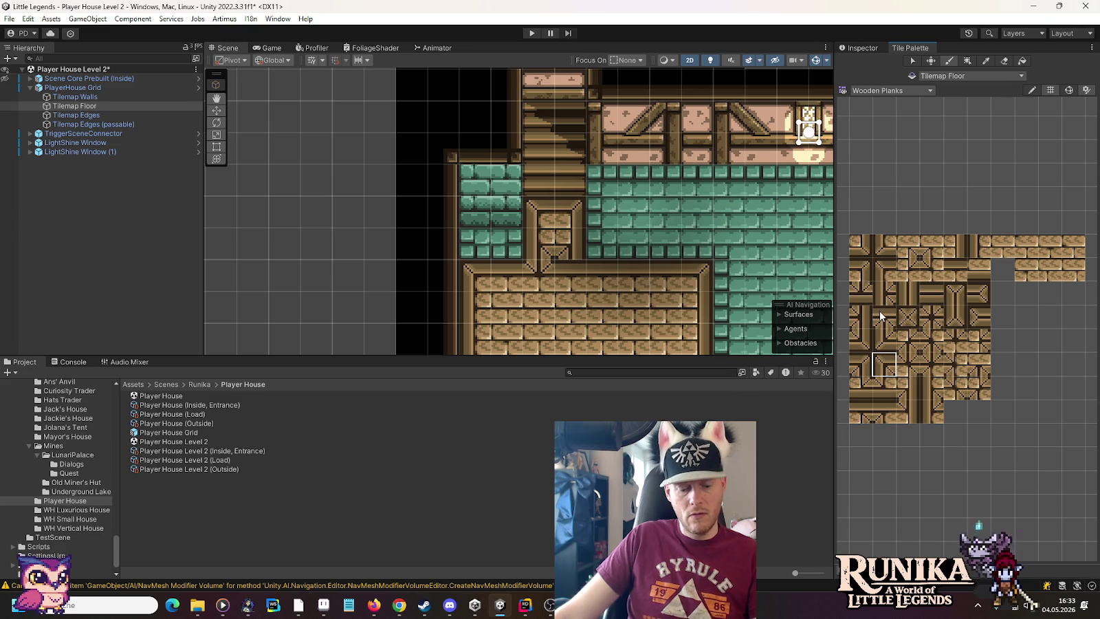
pyautogui.scroll(-4, 680, 281)
pyautogui.moveTo(680, 281); pyautogui.dragTo(644, 236)
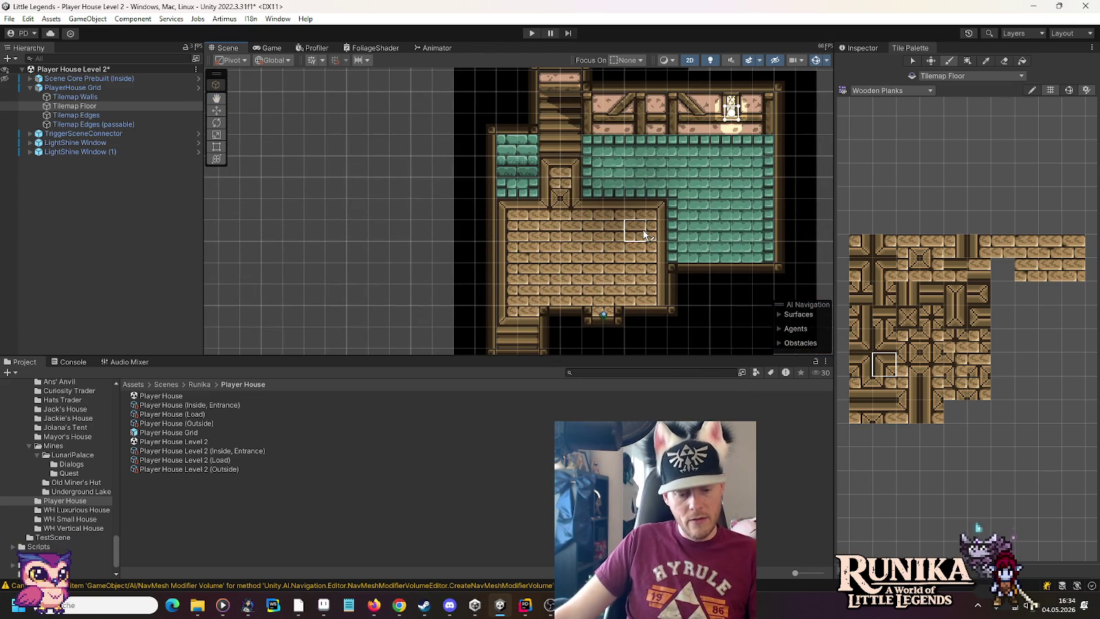
pyautogui.click(642, 230)
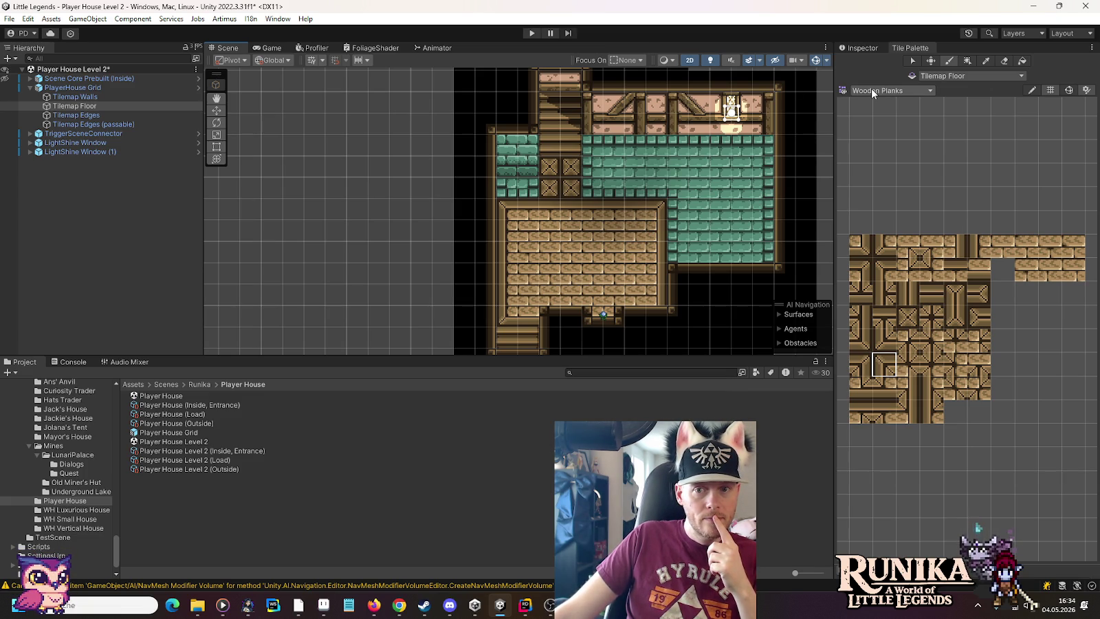
# Paint top-row crate and frame tiles into the stair-foot block, then leave tile painting mode.
pyautogui.click(858, 268)
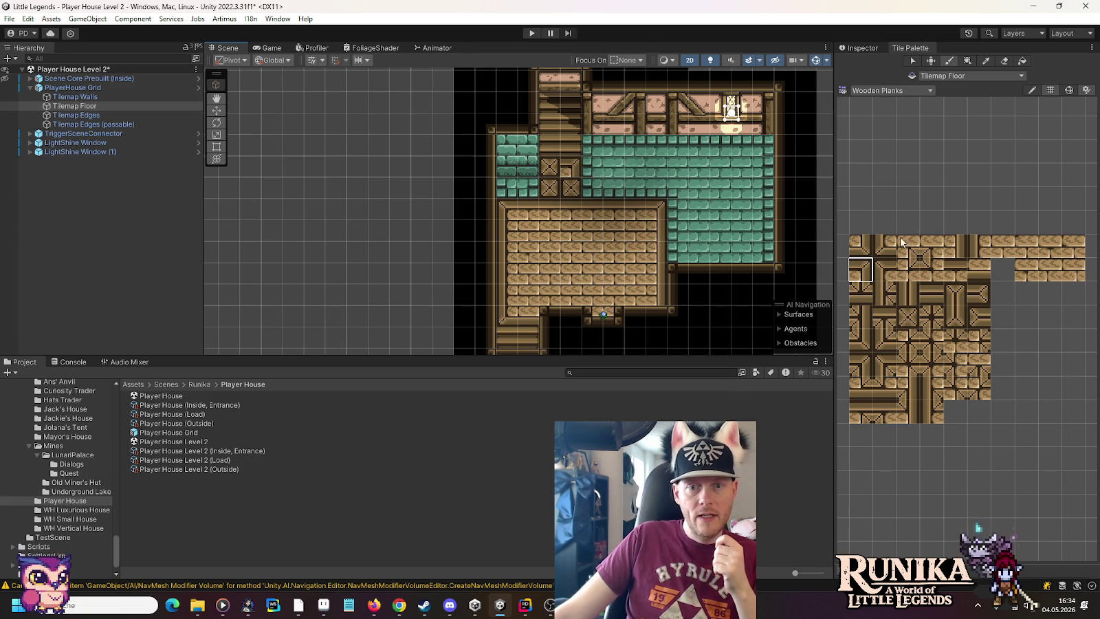
pyautogui.click(884, 247)
pyautogui.click(550, 192)
pyautogui.click(884, 270)
pyautogui.click(551, 169)
pyautogui.click(216, 110)
pyautogui.hscroll(3, 673, 215)
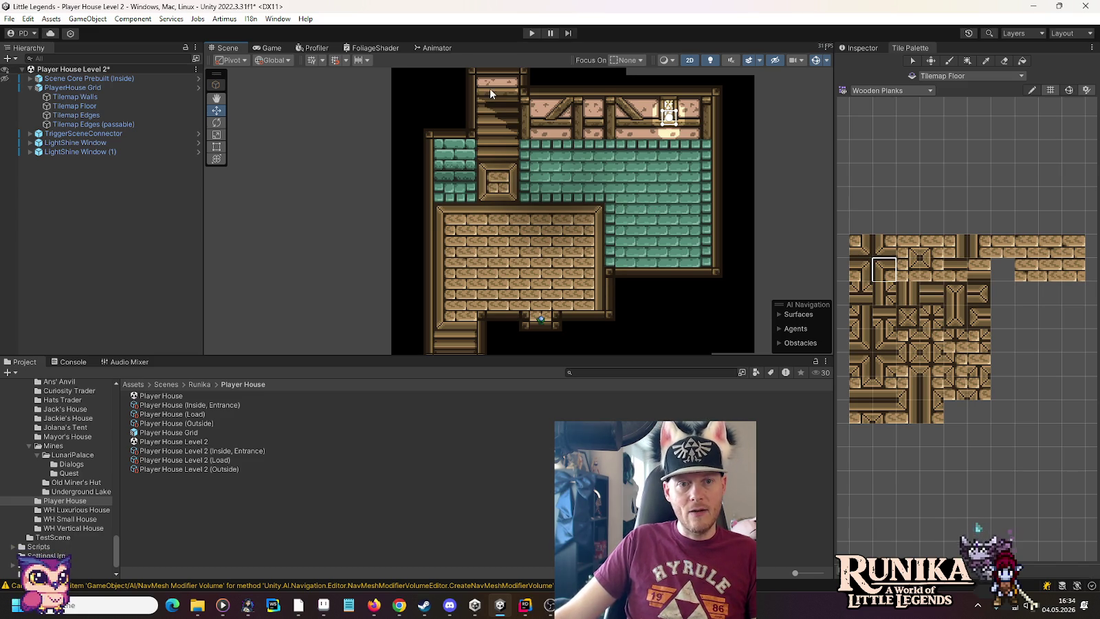
# Look over the tall upper room, then load the Red Carpet palette and paint a first carpet tile.
pyautogui.scroll(3, 496, 191)
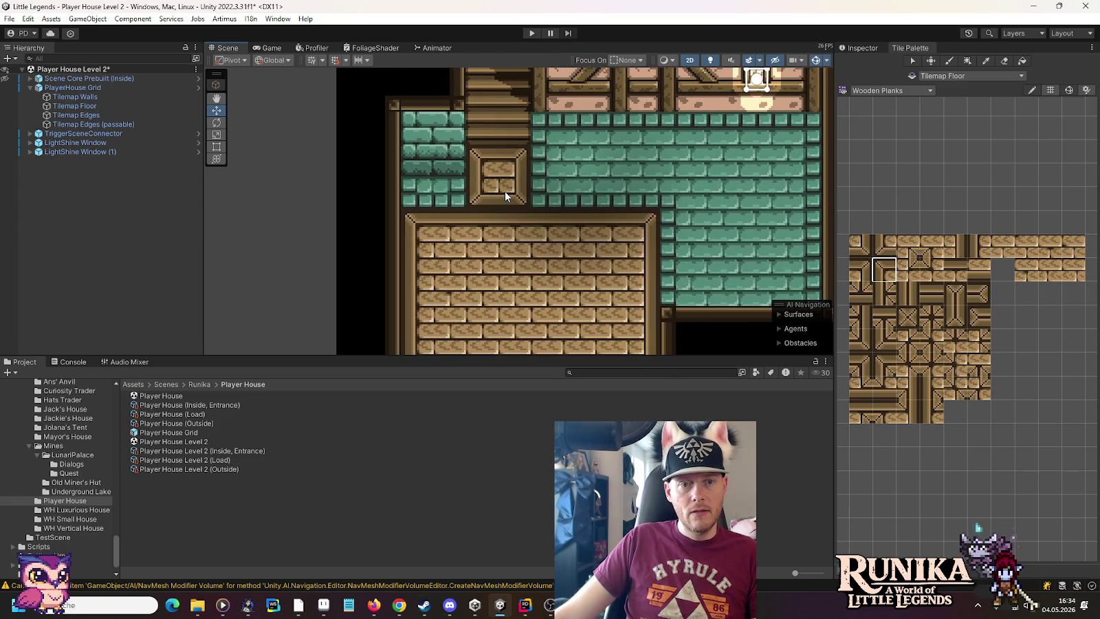
pyautogui.scroll(-2, 505, 193)
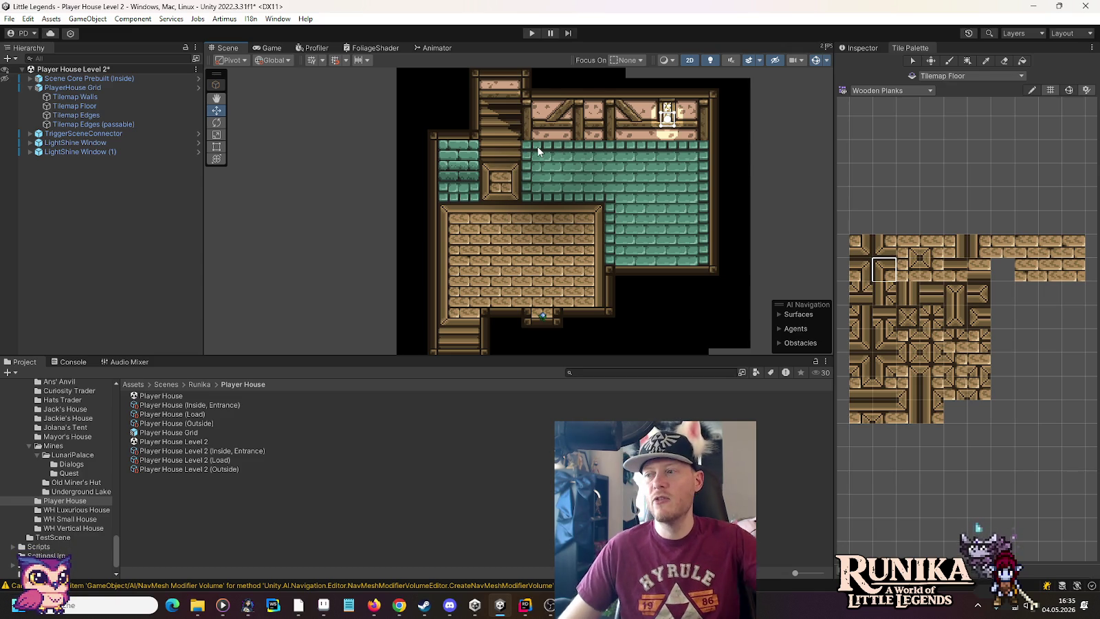
pyautogui.moveTo(536, 145); pyautogui.dragTo(537, 277)
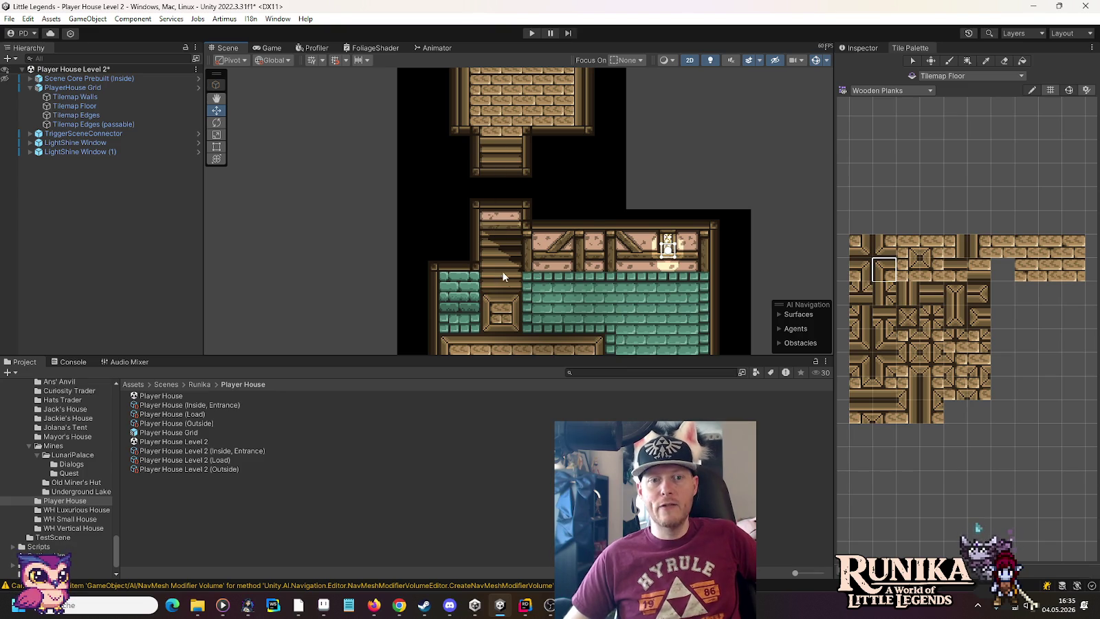
pyautogui.moveTo(504, 123); pyautogui.dragTo(503, 310)
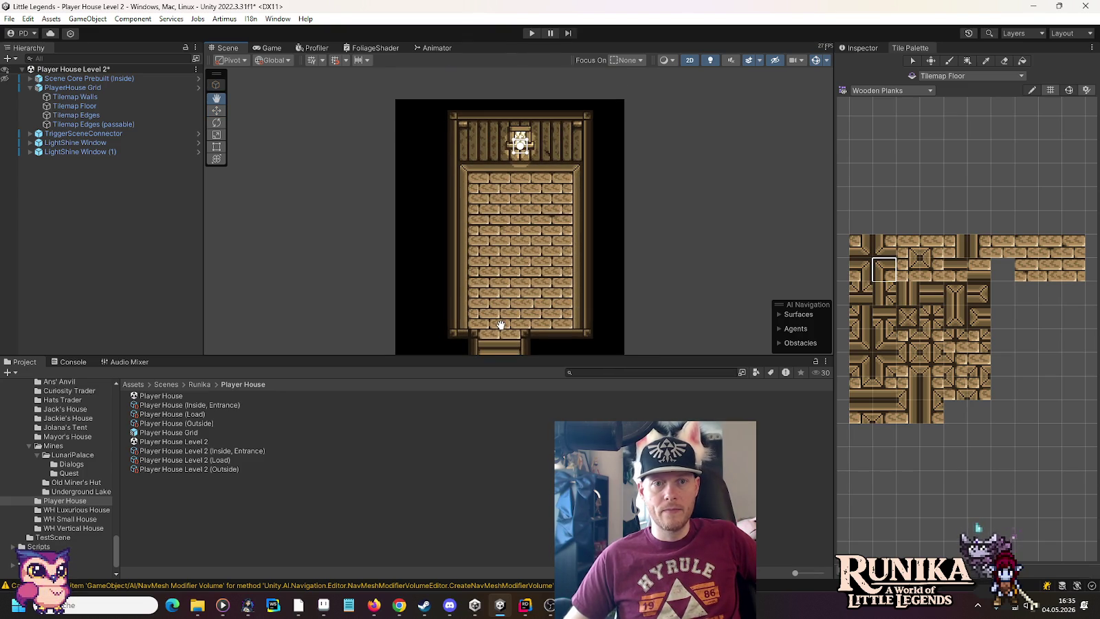
pyautogui.moveTo(499, 509)
pyautogui.mouseDown()
pyautogui.moveTo(499, 261)
pyautogui.moveTo(517, 258)
pyautogui.moveTo(521, 223)
pyautogui.moveTo(520, 282)
pyautogui.moveTo(521, 173)
pyautogui.moveTo(521, 344)
pyautogui.moveTo(522, 226)
pyautogui.mouseUp()
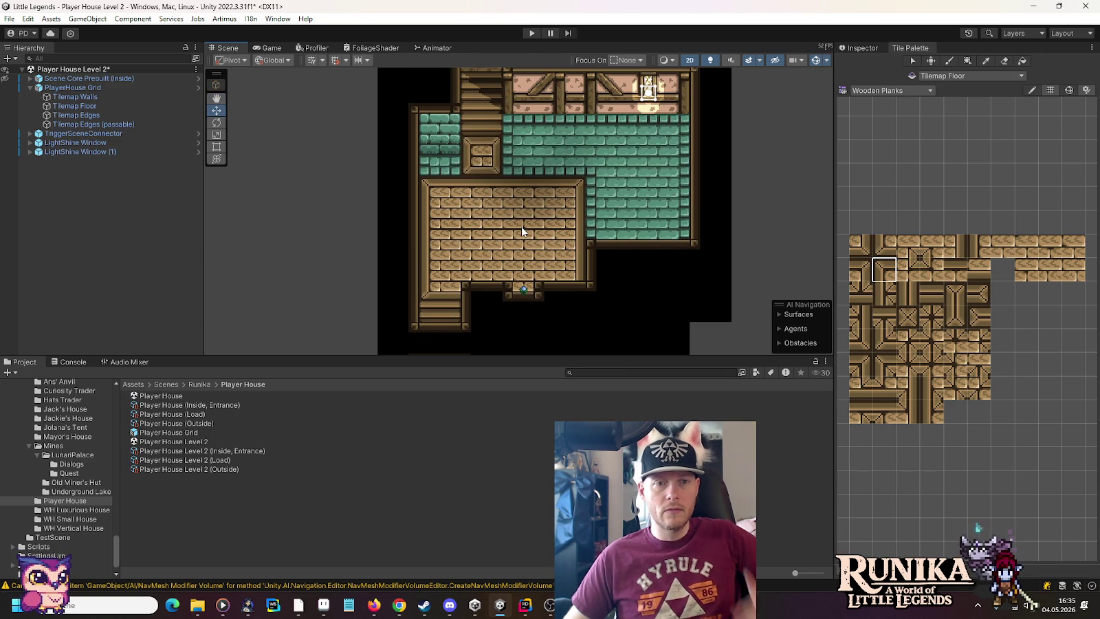
pyautogui.click(873, 94)
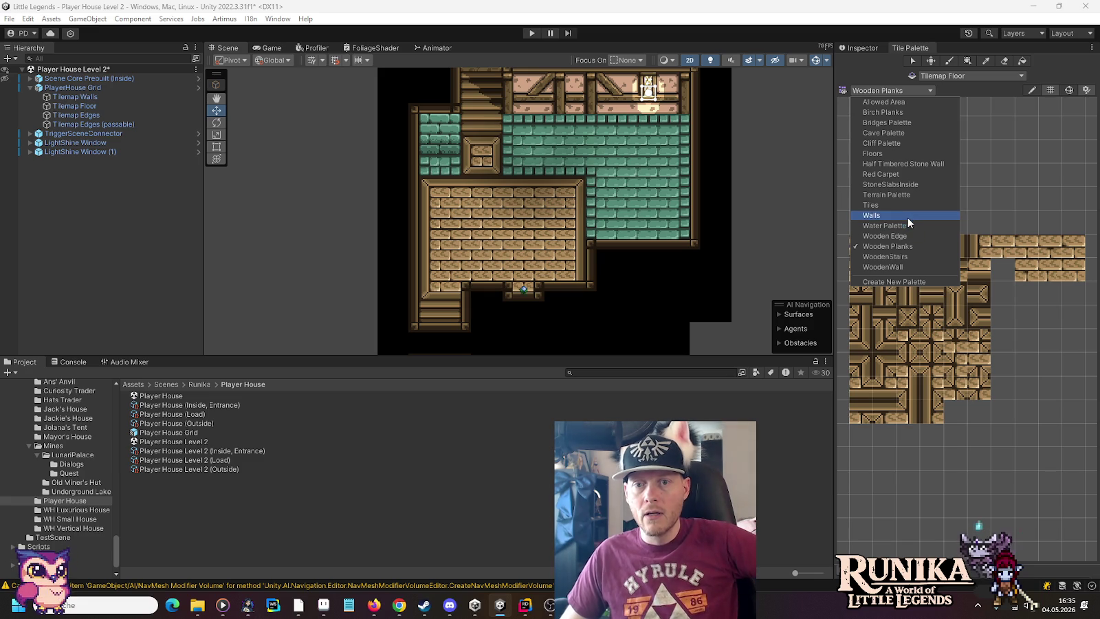
pyautogui.click(896, 175)
pyautogui.click(934, 279)
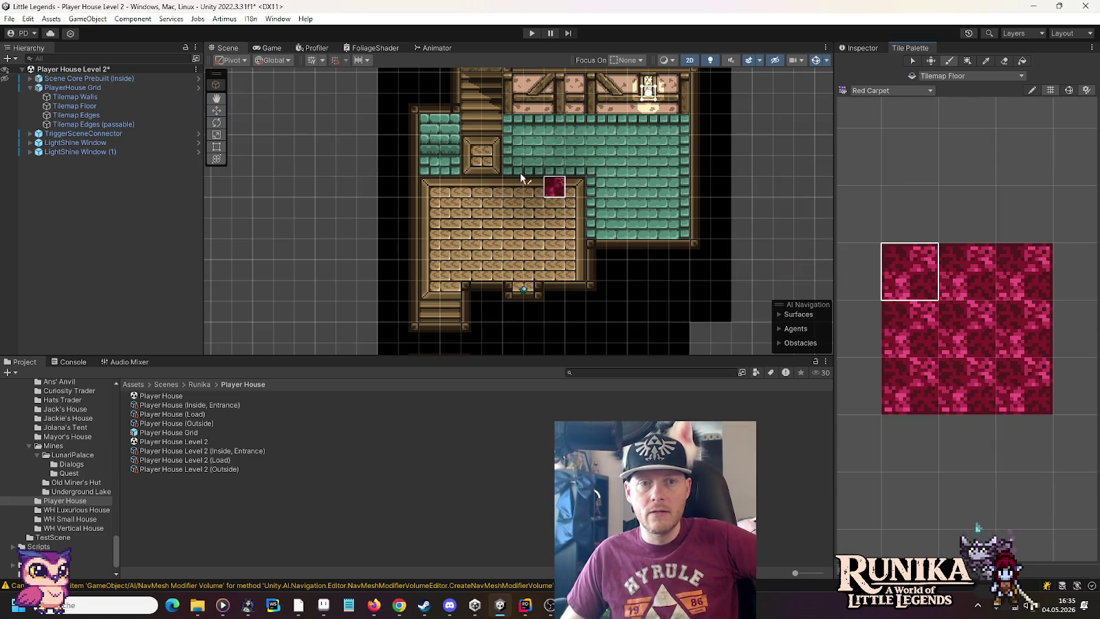
# Paint the bottom-left, bottom-right and top-right carpet pieces to finish the 2x2 red carpet beside the stairs.
pyautogui.click(471, 145)
pyautogui.click(903, 395)
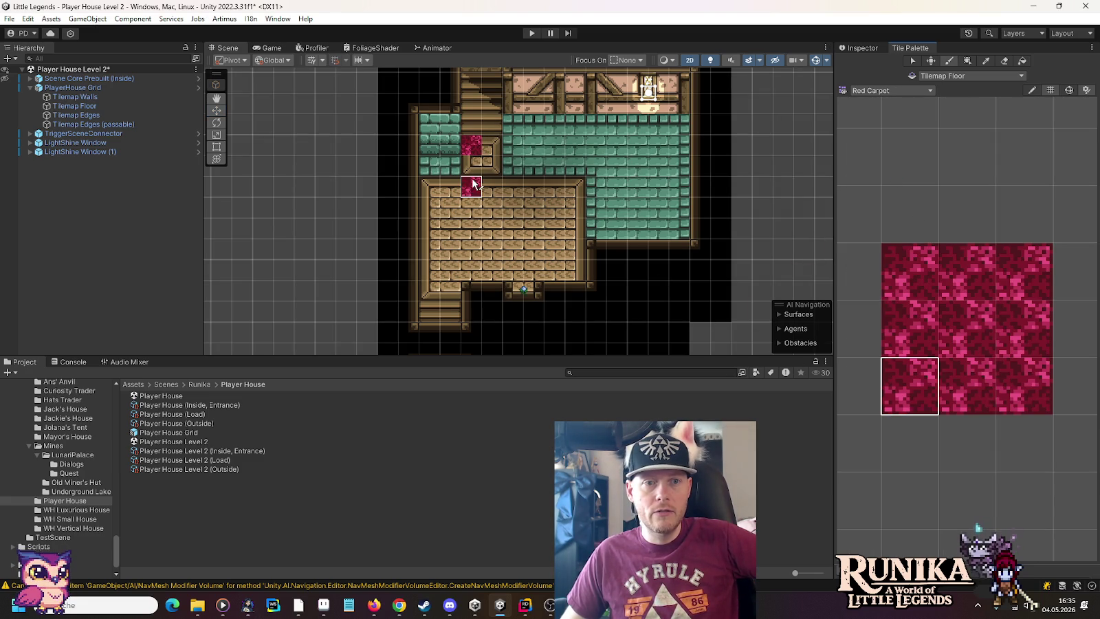
pyautogui.click(471, 165)
pyautogui.click(1009, 391)
pyautogui.click(492, 165)
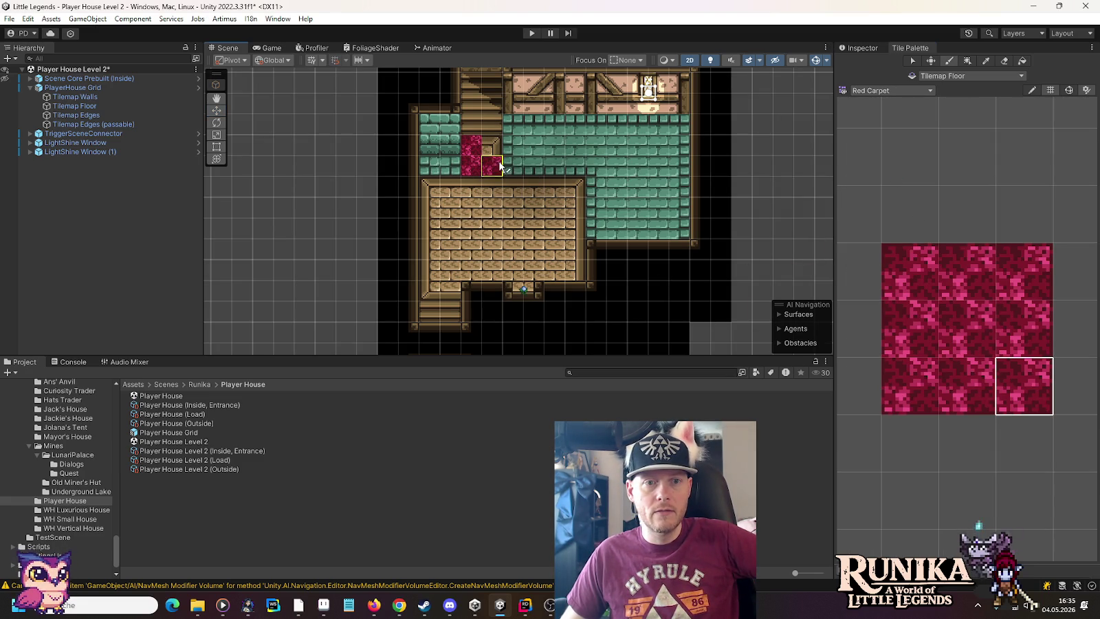
pyautogui.click(1031, 274)
pyautogui.click(501, 142)
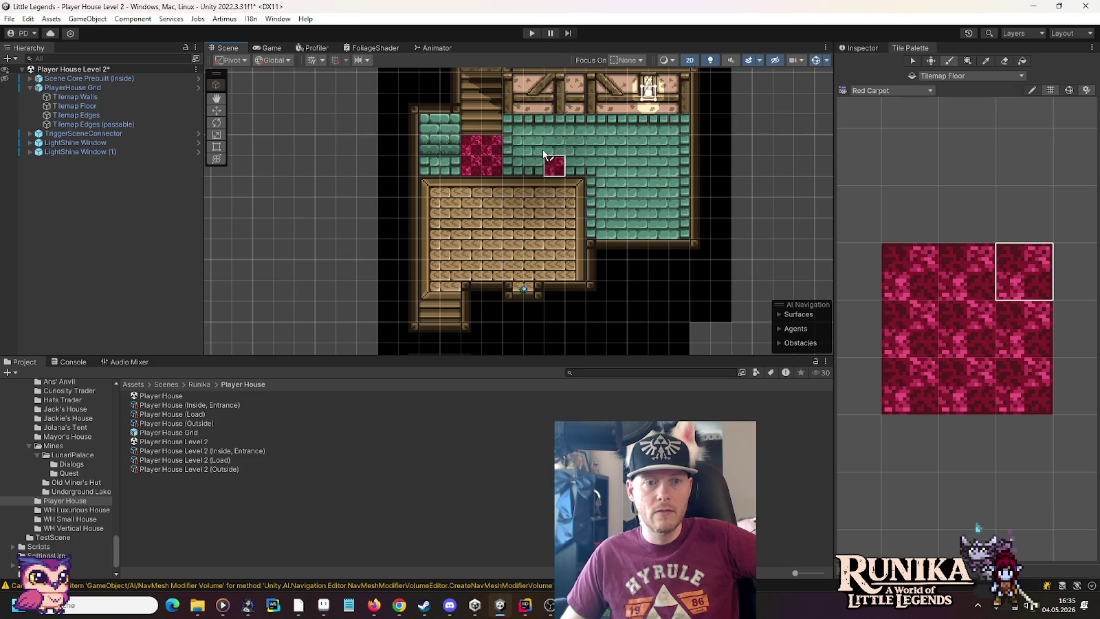
pyautogui.scroll(3, 550, 165)
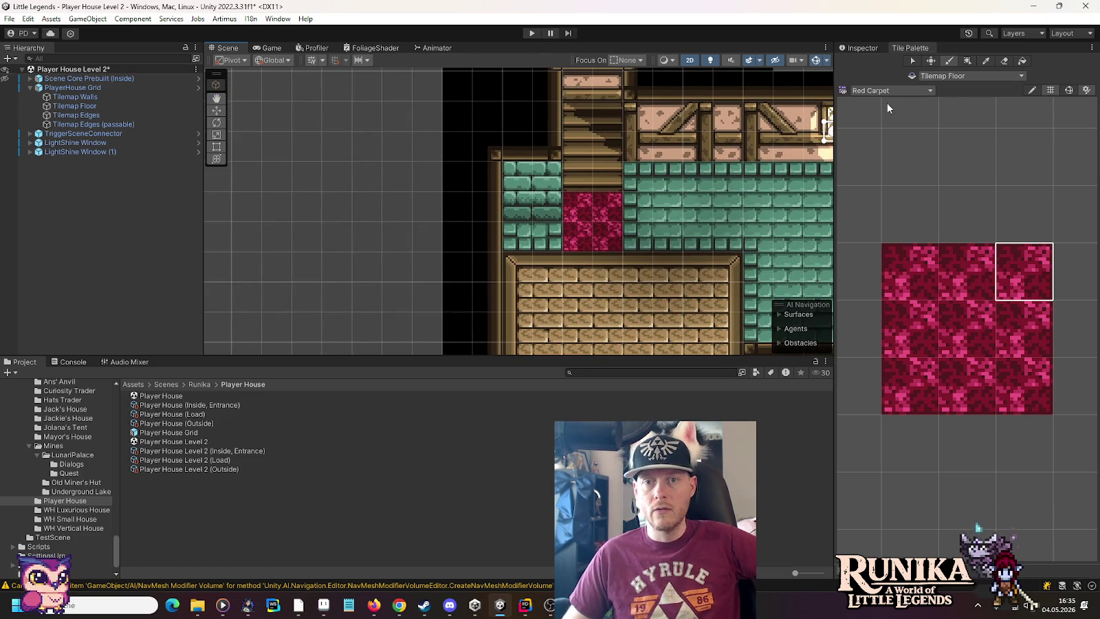
pyautogui.click(887, 91)
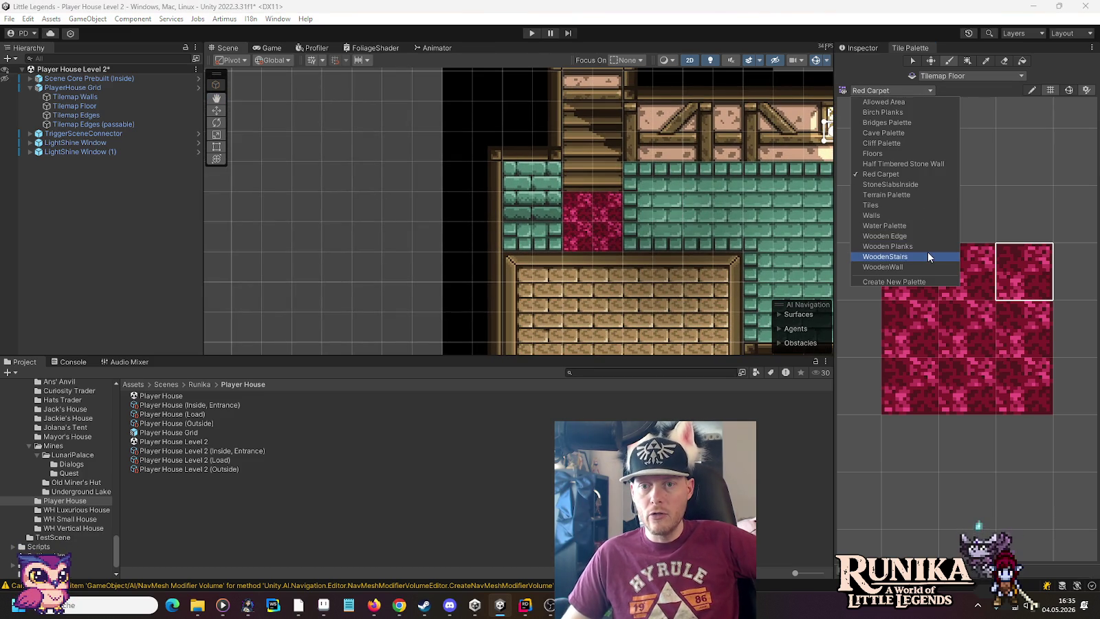
# Test the checkered floor tile from the Tiles palette, then view the Wooden Edge palette.
pyautogui.click(904, 205)
pyautogui.click(979, 344)
pyautogui.click(609, 230)
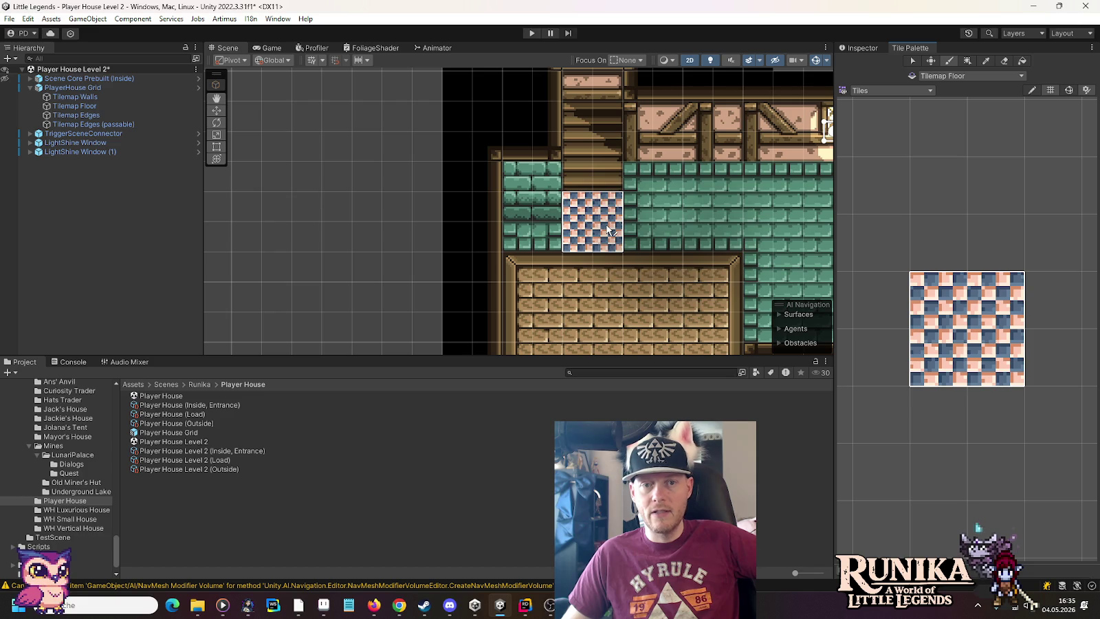
pyautogui.click(916, 90)
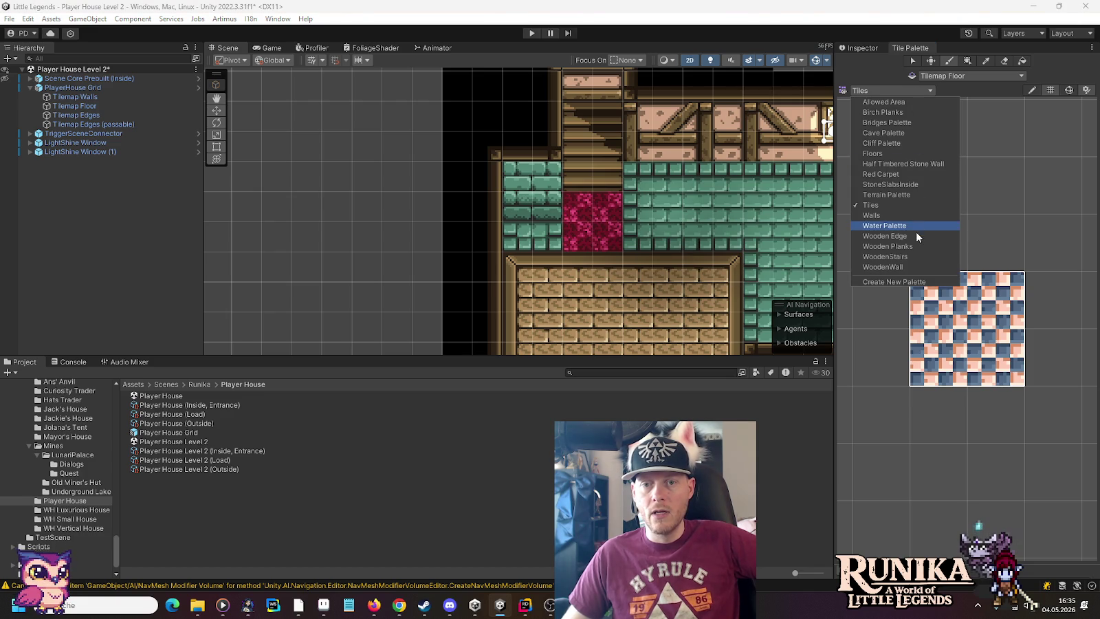
pyautogui.click(916, 240)
# Load the Wooden Planks palette, test a plank tile, undo it, and pan the scene.
pyautogui.click(886, 90)
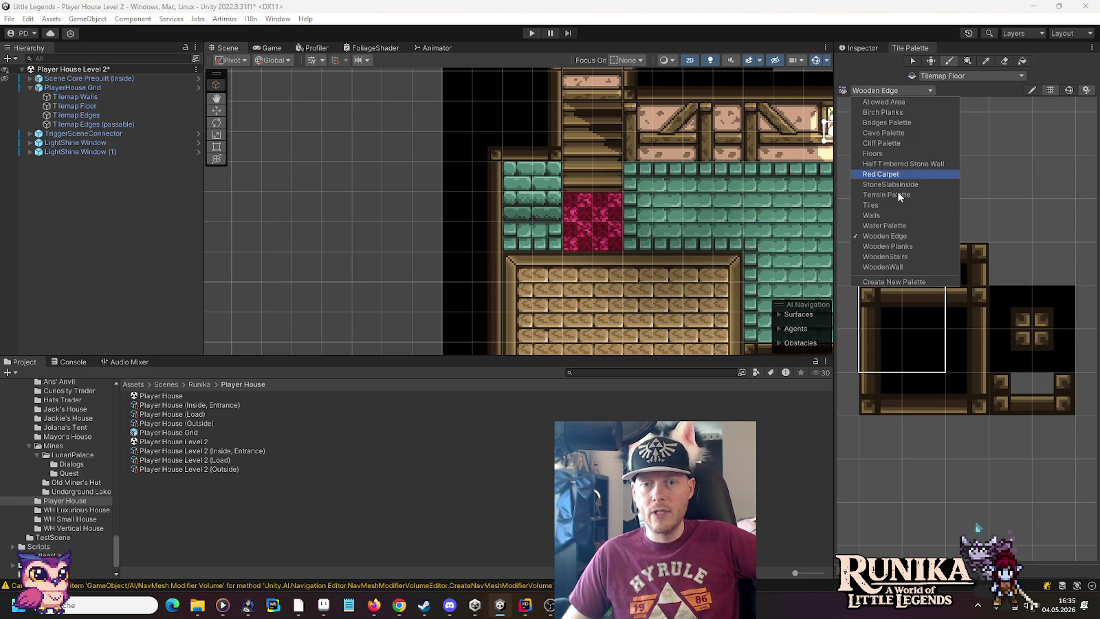
pyautogui.click(910, 248)
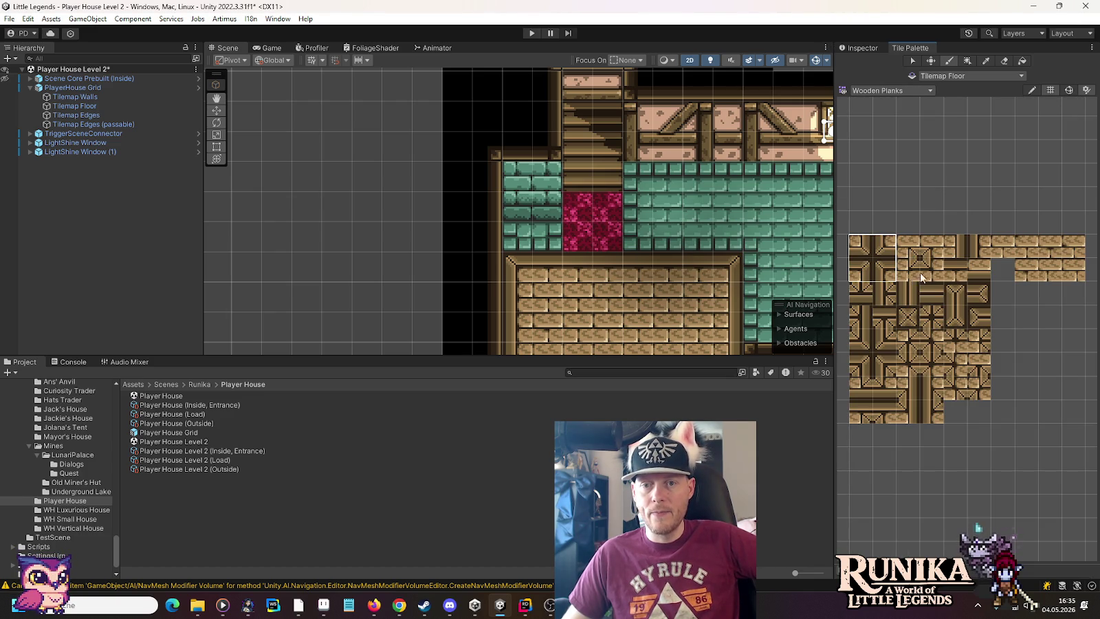
pyautogui.keyDown('ctrl'); pyautogui.click(621, 268); pyautogui.keyUp('ctrl')
pyautogui.scroll(-3, 757, 240)
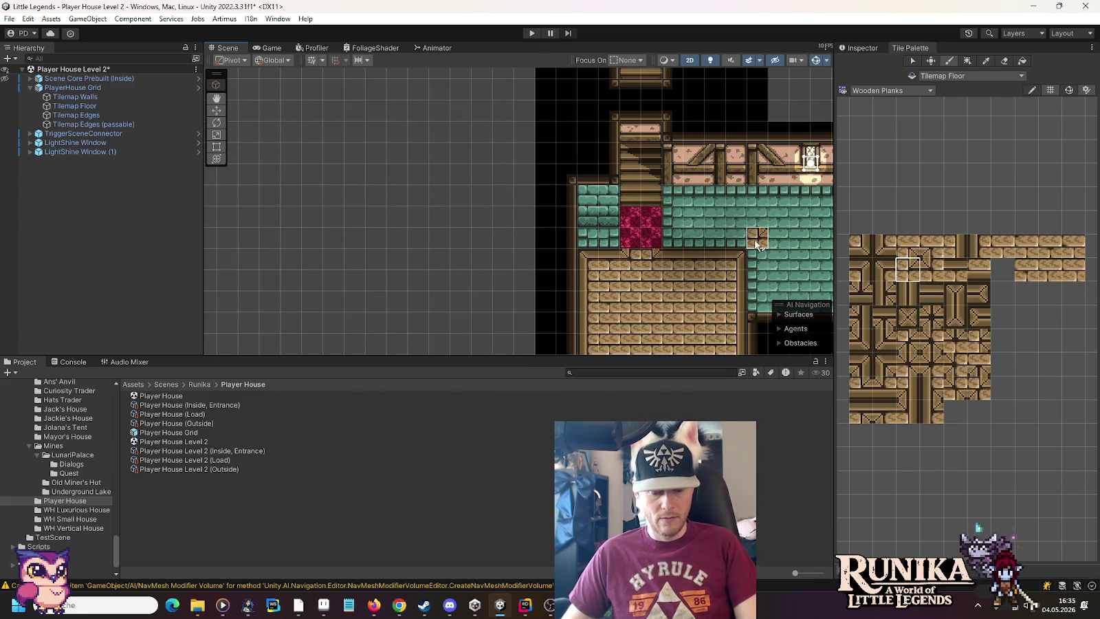
pyautogui.hotkey('ctrl', 'z')
pyautogui.hotkey('ctrl', 'z')
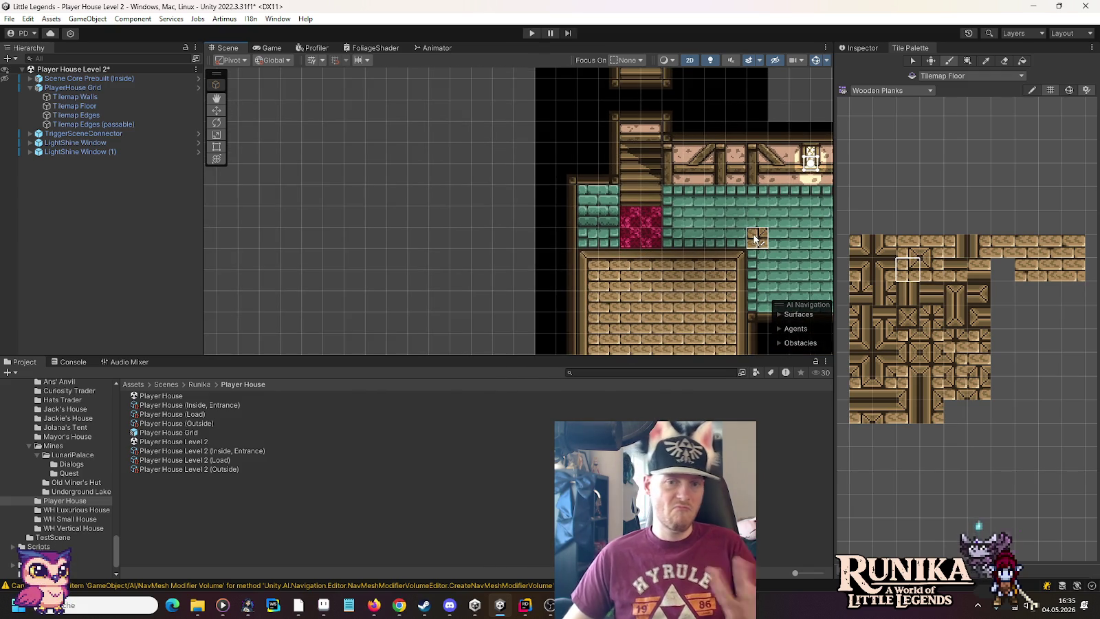
pyautogui.moveTo(739, 275); pyautogui.dragTo(696, 220)
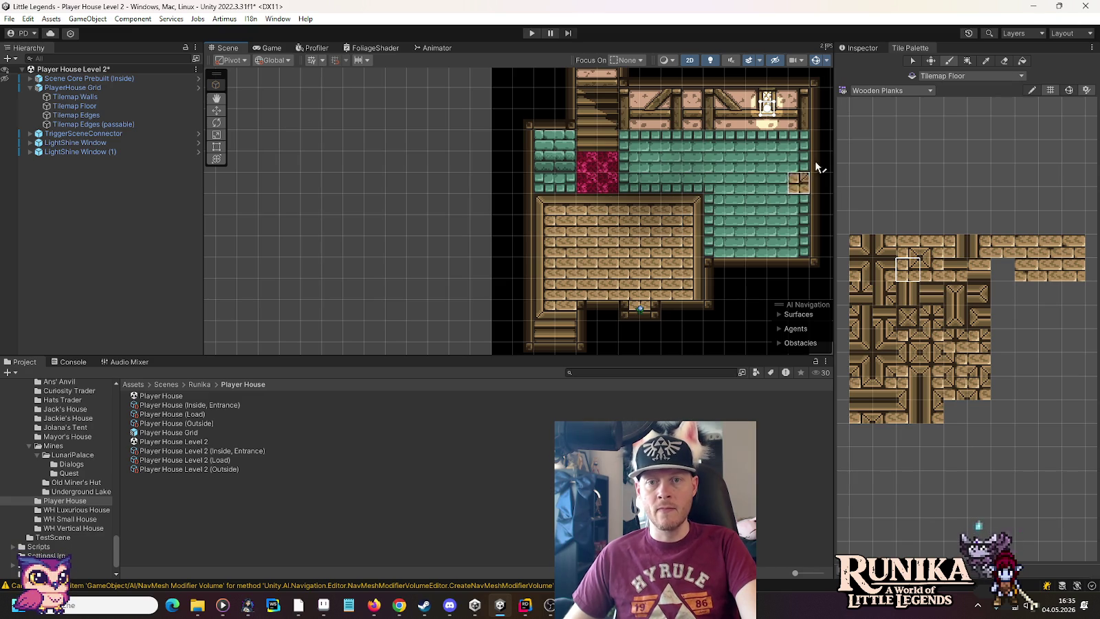
pyautogui.click(867, 91)
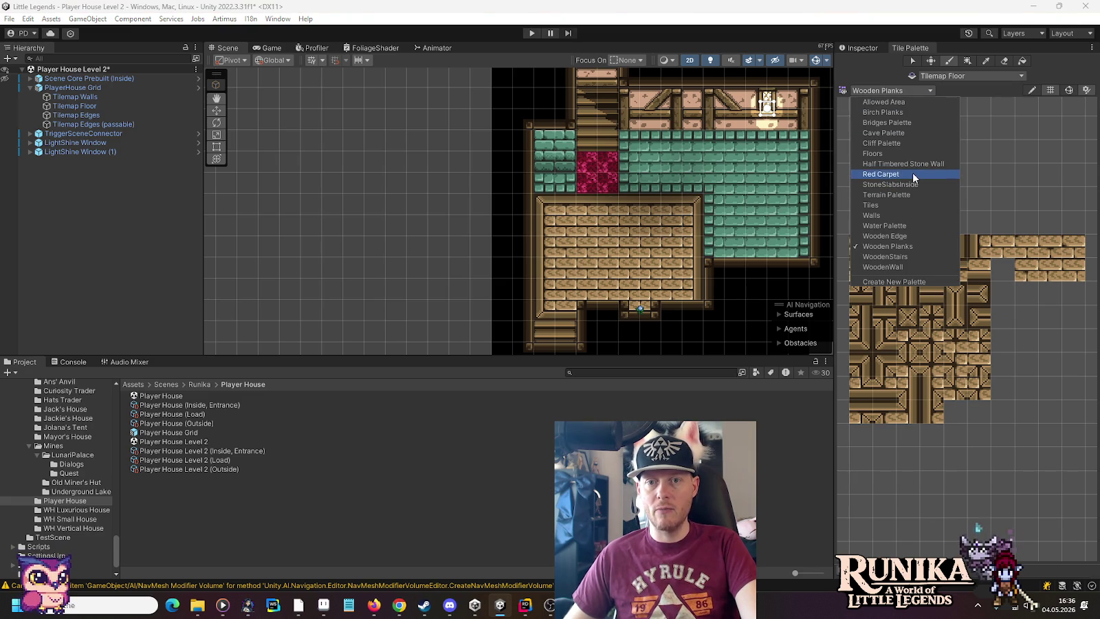
# With Red Carpet, paint a small rug's left edge, right edge and middle strip near the lower room's entrance.
pyautogui.click(913, 174)
pyautogui.moveTo(916, 273); pyautogui.dragTo(912, 329)
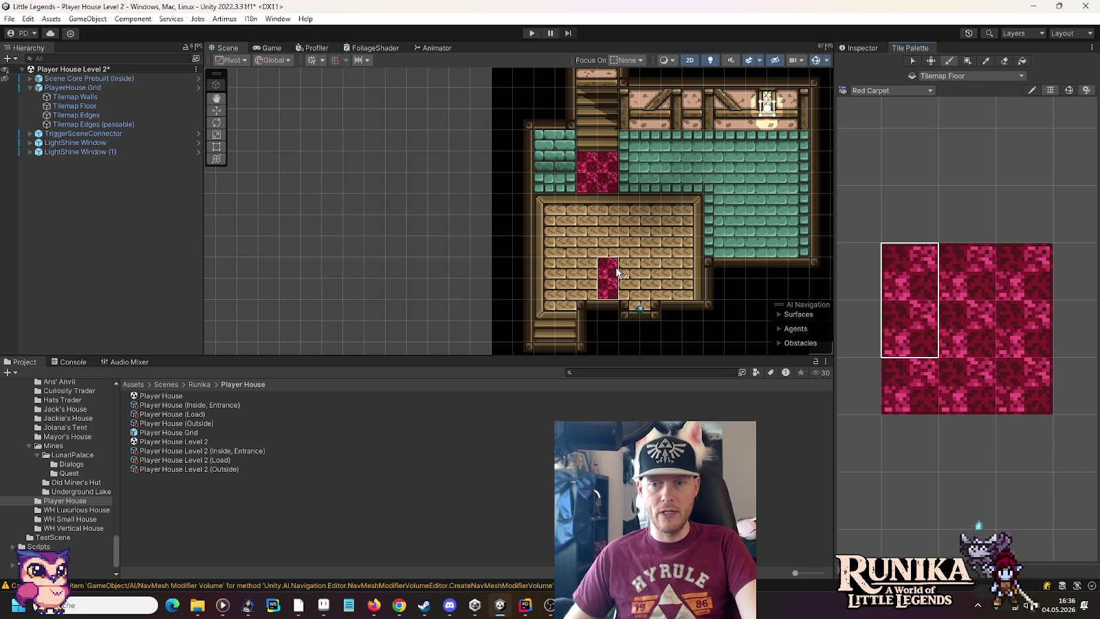
pyautogui.click(616, 273)
pyautogui.moveTo(1021, 272); pyautogui.dragTo(1021, 315)
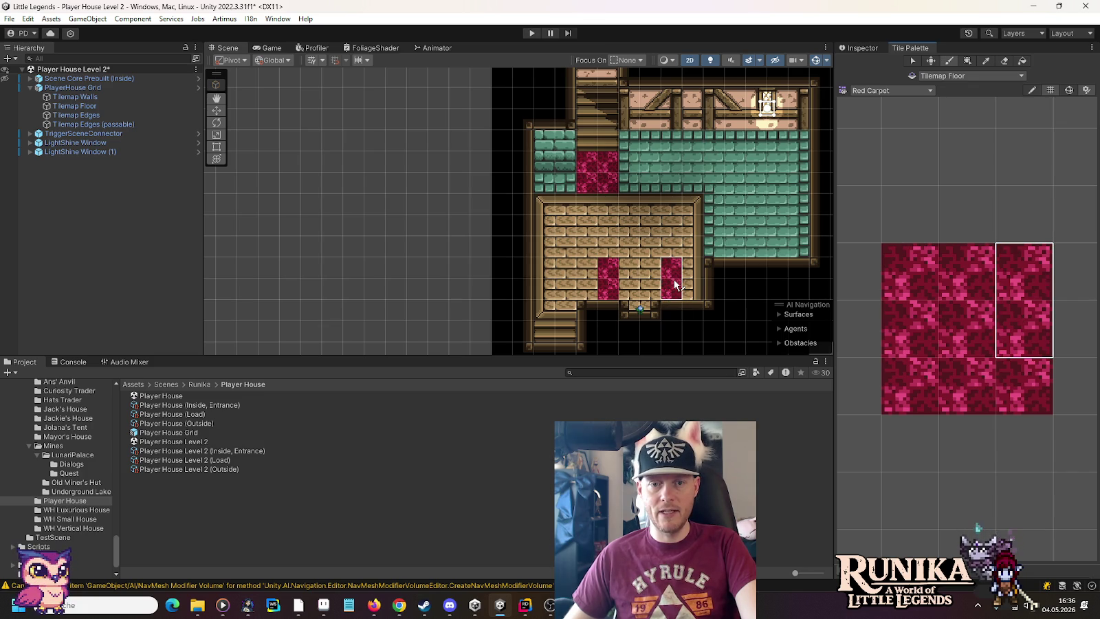
pyautogui.click(674, 284)
pyautogui.moveTo(952, 282); pyautogui.dragTo(954, 318)
pyautogui.click(629, 287)
pyautogui.click(658, 287)
pyautogui.click(966, 329)
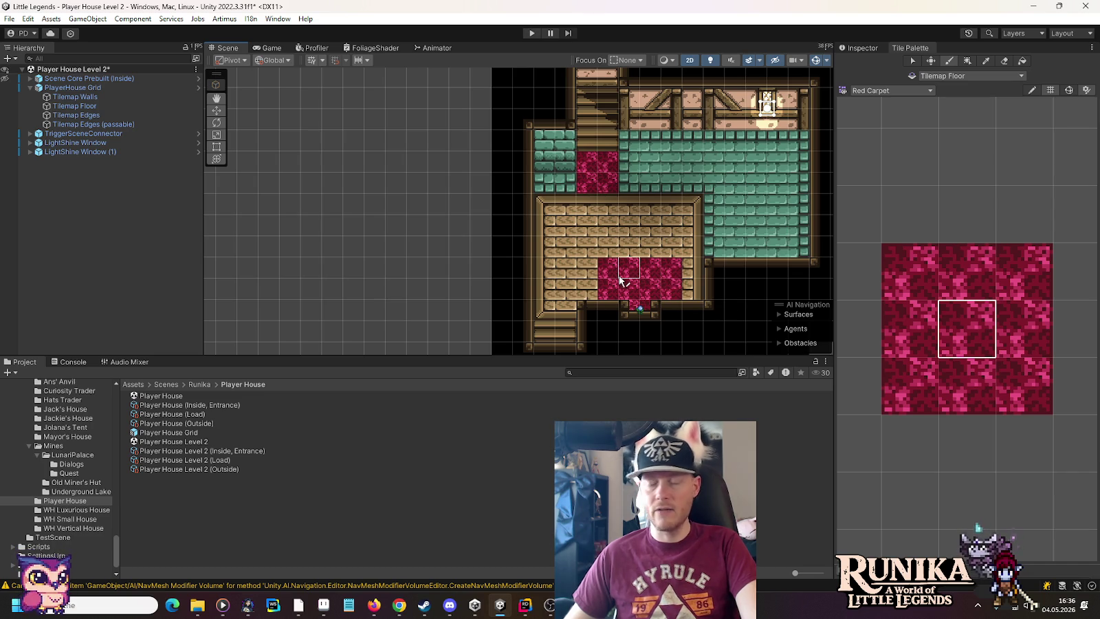
pyautogui.scroll(5, 627, 152)
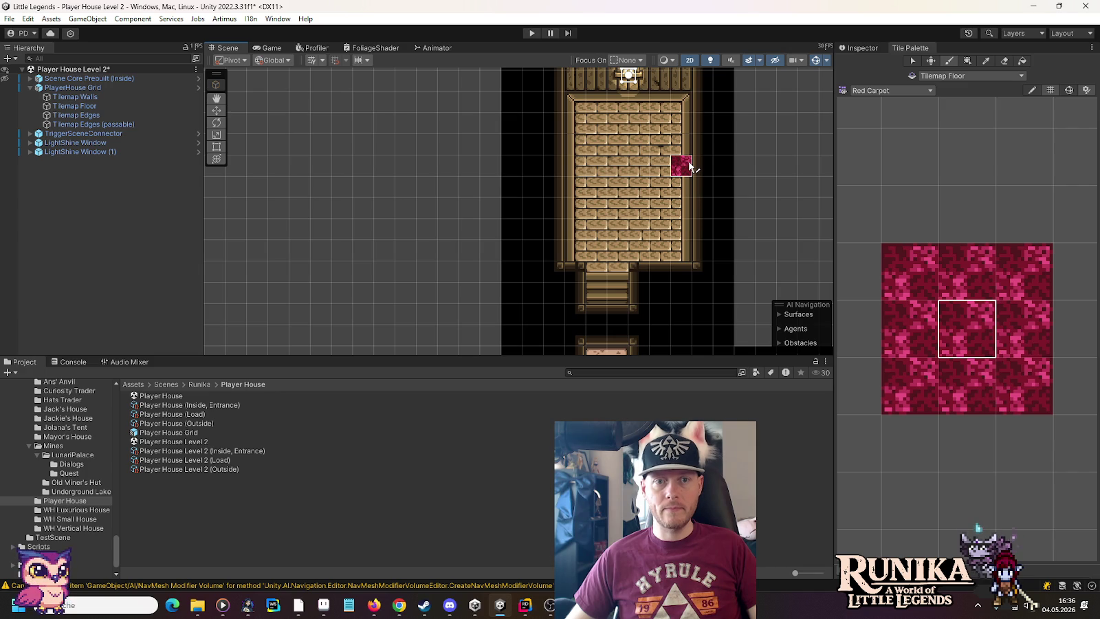
# Paint the carpet's bottom edge and left column rows upward in the tall room.
pyautogui.scroll(1, 662, 127)
pyautogui.moveTo(982, 385); pyautogui.dragTo(1008, 382)
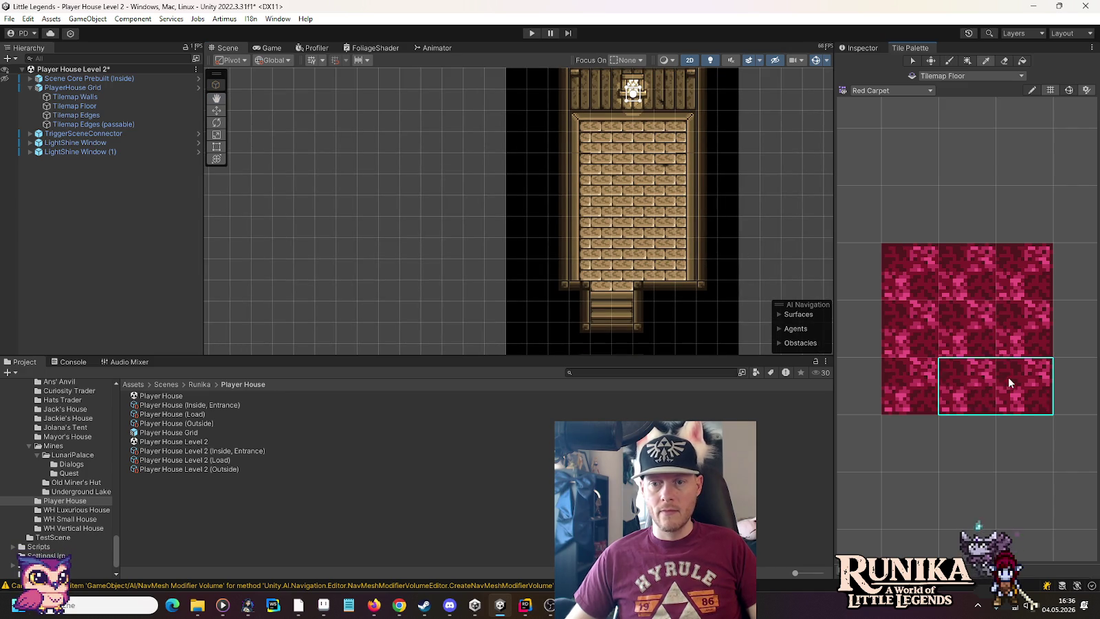
pyautogui.click(687, 230)
pyautogui.moveTo(910, 374)
pyautogui.mouseDown()
pyautogui.moveTo(914, 385)
pyautogui.moveTo(963, 385)
pyautogui.mouseUp()
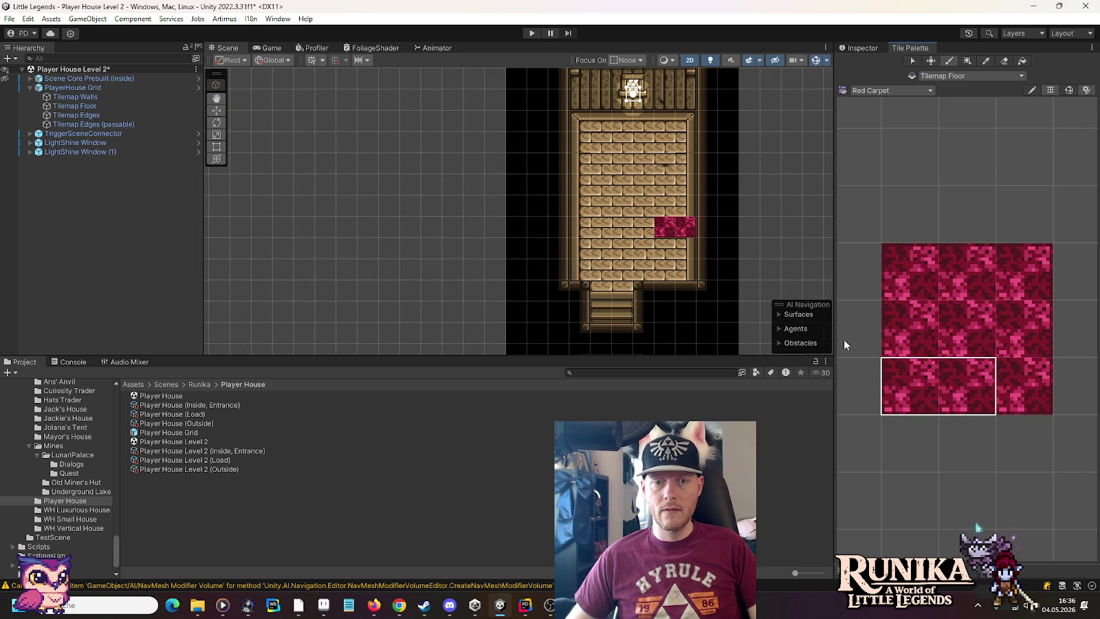
pyautogui.click(641, 230)
pyautogui.moveTo(912, 313); pyautogui.dragTo(945, 332)
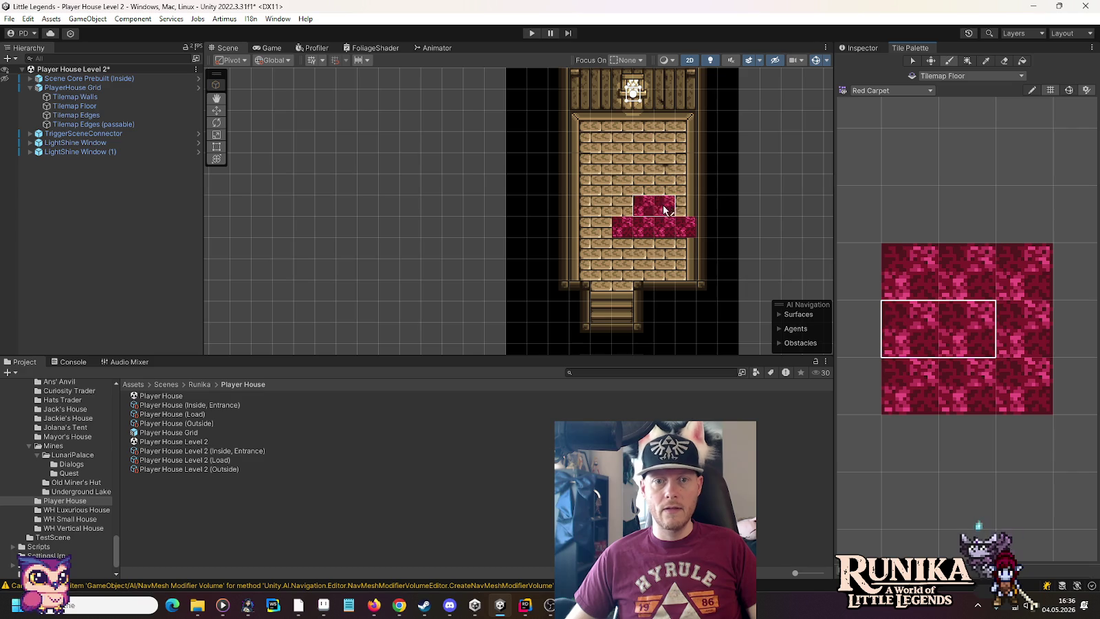
pyautogui.click(643, 207)
pyautogui.click(644, 187)
pyautogui.click(644, 154)
# Add the carpet's top-left and top-right edges and fill the right column, then undo the last strokes.
pyautogui.moveTo(962, 269)
pyautogui.mouseDown()
pyautogui.moveTo(914, 268)
pyautogui.moveTo(1024, 269)
pyautogui.mouseUp()
pyautogui.click(646, 127)
pyautogui.click(684, 130)
pyautogui.moveTo(975, 327); pyautogui.dragTo(1023, 328)
pyautogui.moveTo(683, 141); pyautogui.dragTo(683, 209)
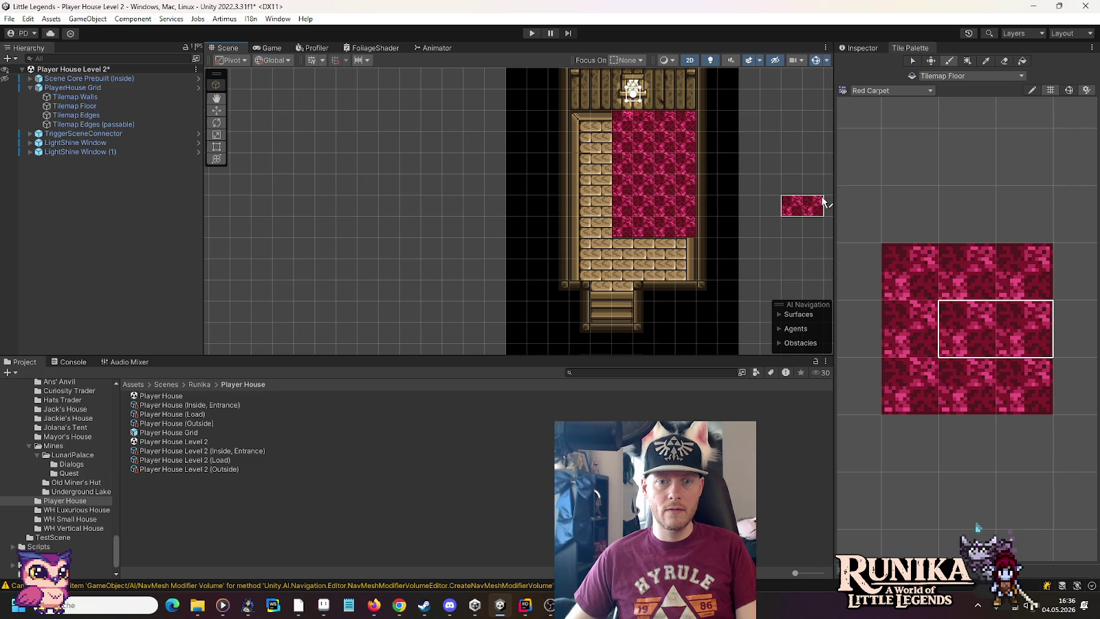
pyautogui.hotkey('ctrl', 'z')
pyautogui.hotkey('ctrl', 'z')
pyautogui.hotkey('ctrl', 'z')
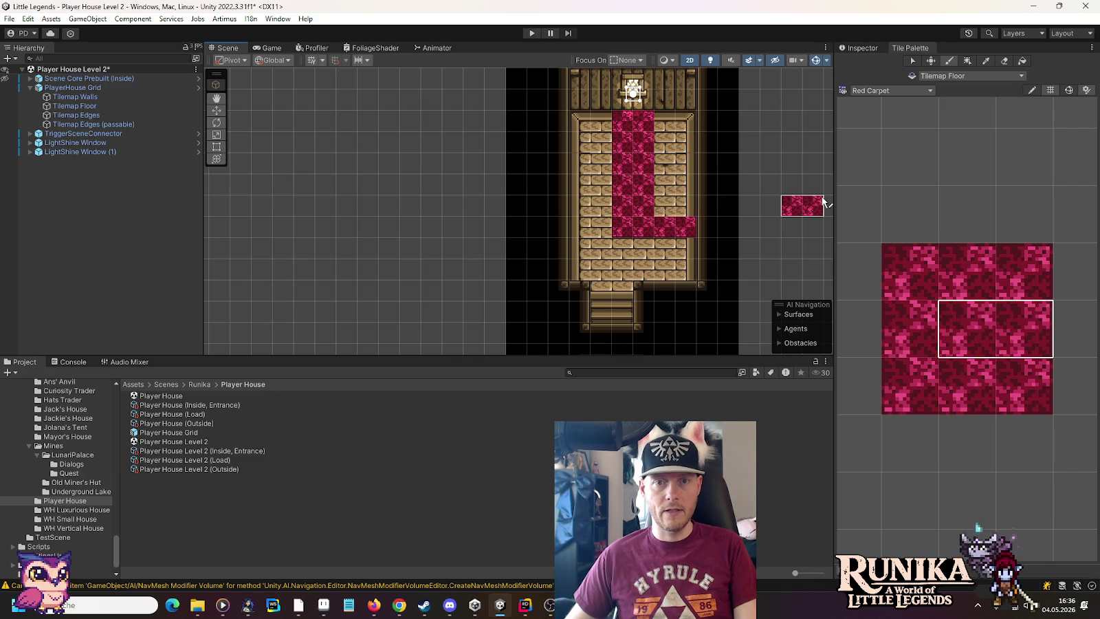
# Repaint the carpet's top-right edge and right side, then erase and undo part of the carpet.
pyautogui.moveTo(916, 252)
pyautogui.mouseDown()
pyautogui.moveTo(956, 282)
pyautogui.moveTo(1011, 277)
pyautogui.mouseUp()
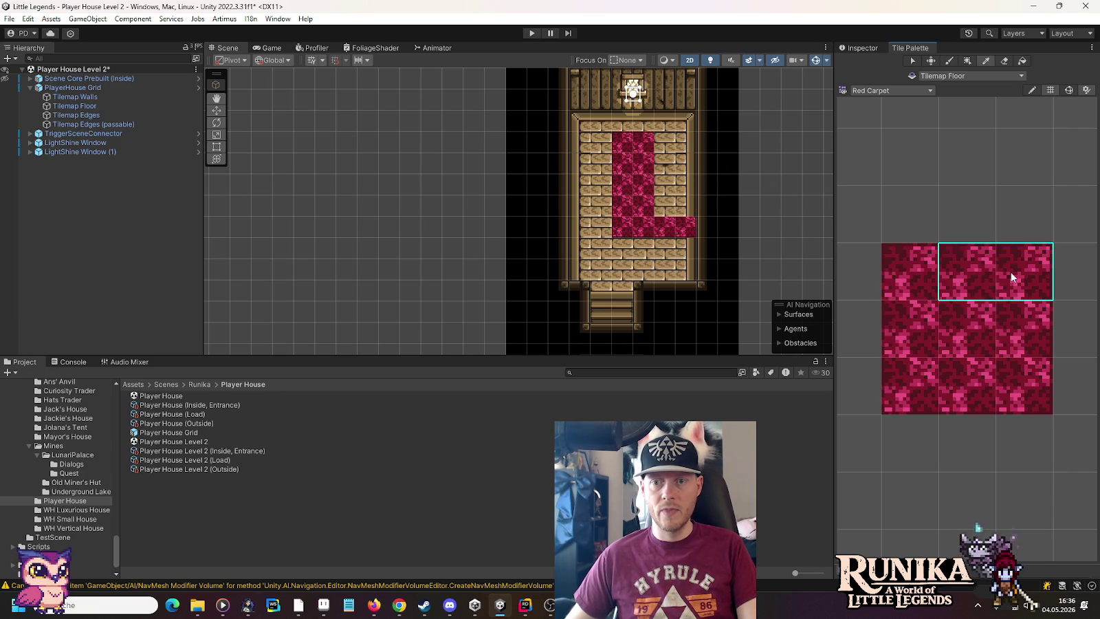
pyautogui.click(681, 146)
pyautogui.moveTo(946, 318); pyautogui.dragTo(996, 318)
pyautogui.moveTo(690, 163); pyautogui.dragTo(692, 204)
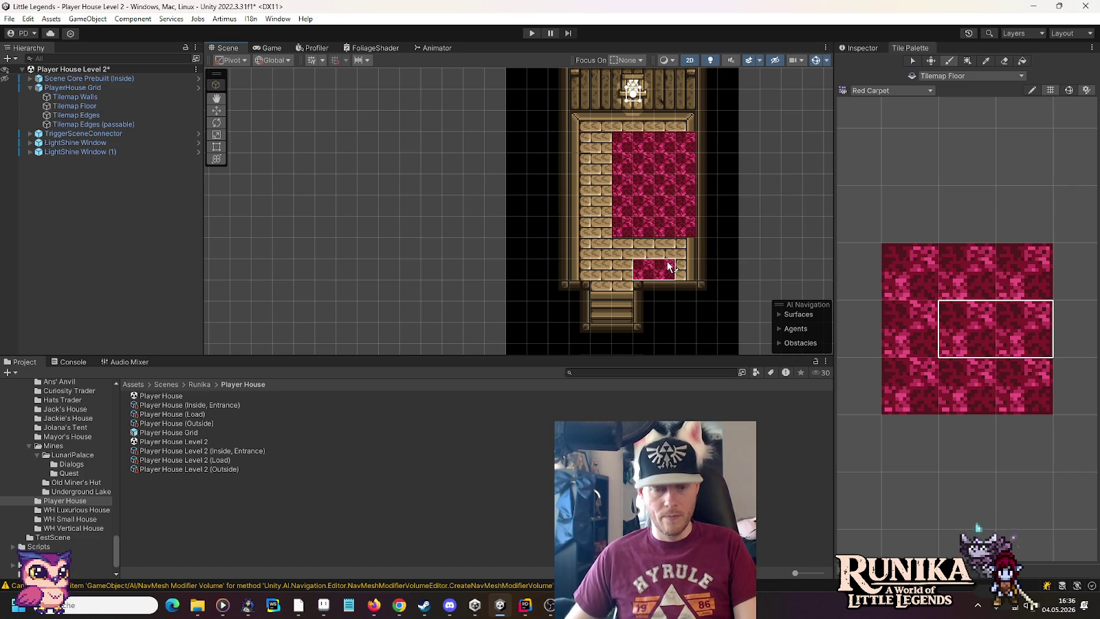
pyautogui.moveTo(665, 271); pyautogui.dragTo(736, 228)
pyautogui.hotkey('ctrl', 'z')
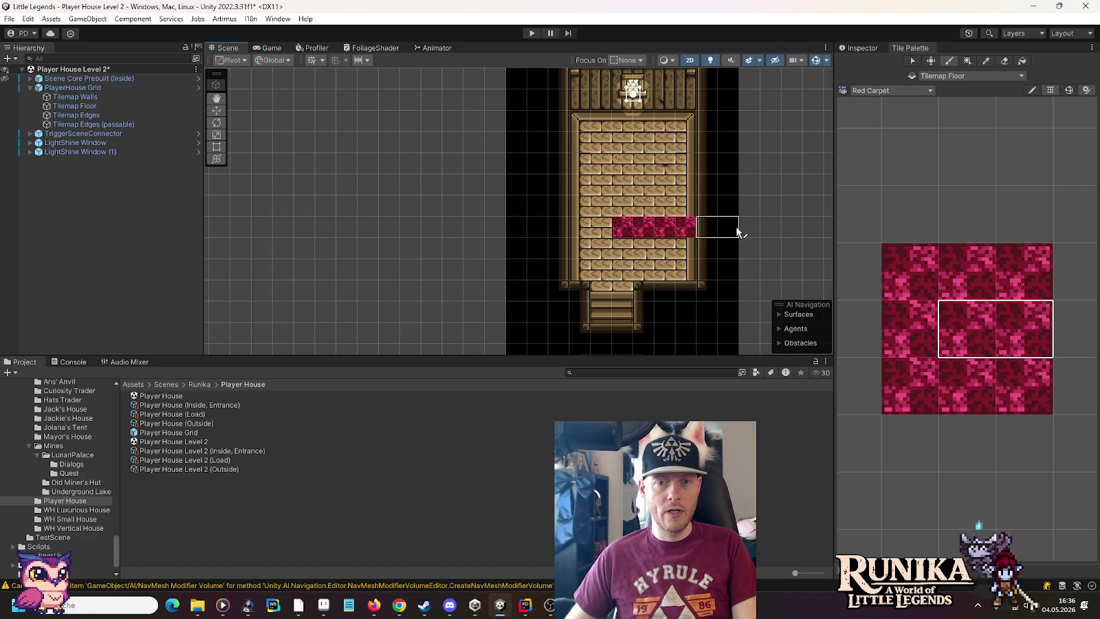
# Rebuild the left column and top-right edge and fill the inner gap to complete the square carpet.
pyautogui.moveTo(911, 384); pyautogui.dragTo(969, 385)
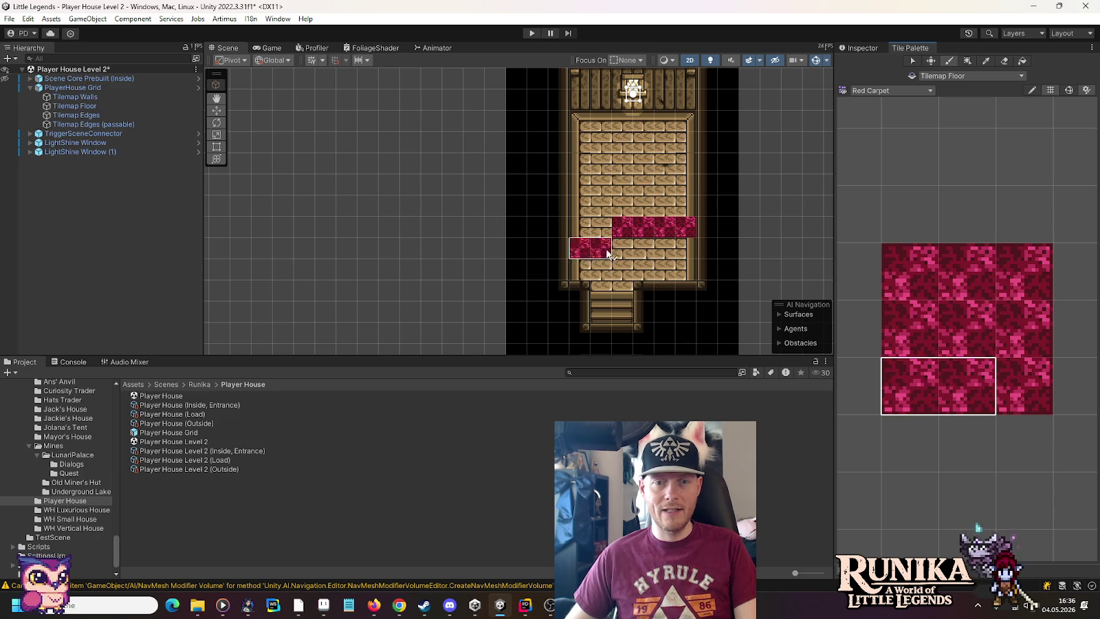
pyautogui.moveTo(919, 310); pyautogui.dragTo(966, 320)
pyautogui.click(635, 206)
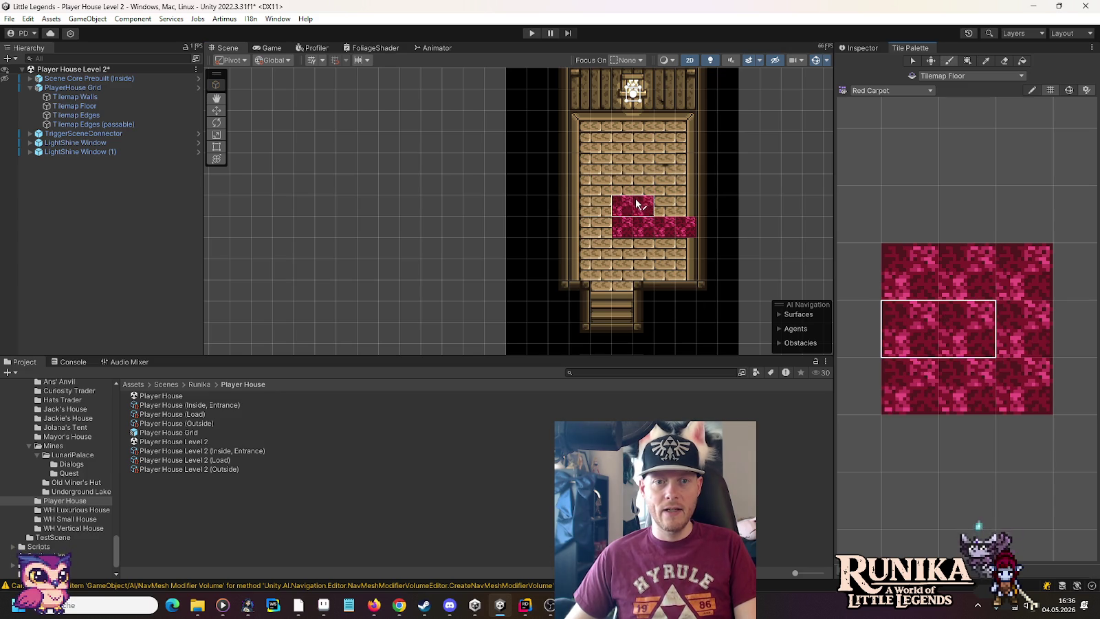
pyautogui.click(629, 163)
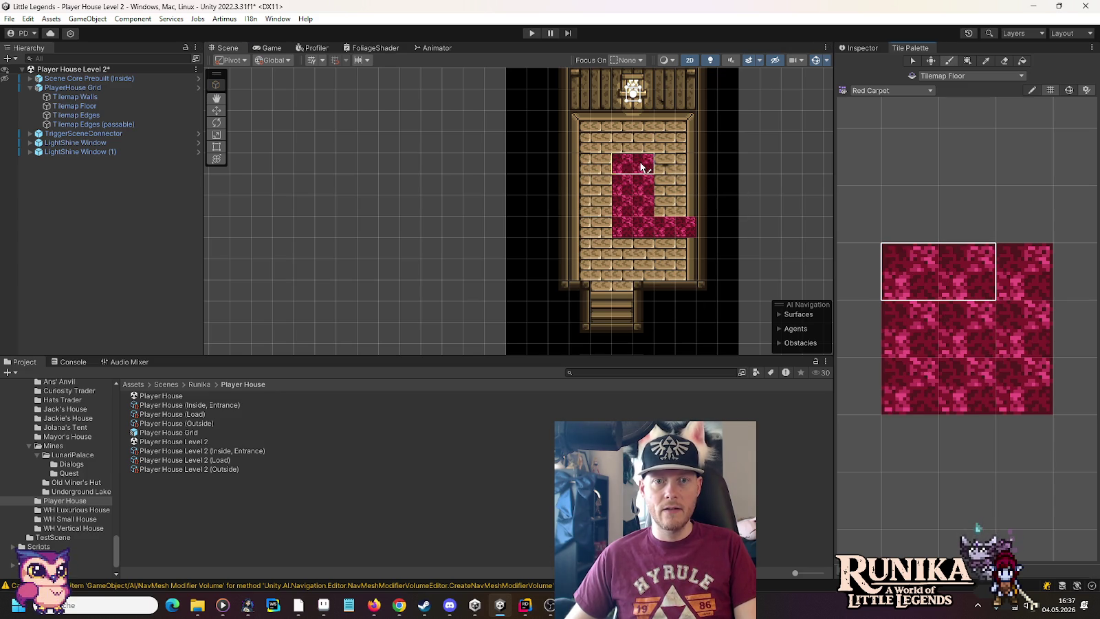
pyautogui.moveTo(1014, 279); pyautogui.dragTo(933, 268)
pyautogui.click(693, 171)
pyautogui.moveTo(962, 316); pyautogui.dragTo(1027, 323)
pyautogui.moveTo(692, 211); pyautogui.dragTo(691, 189)
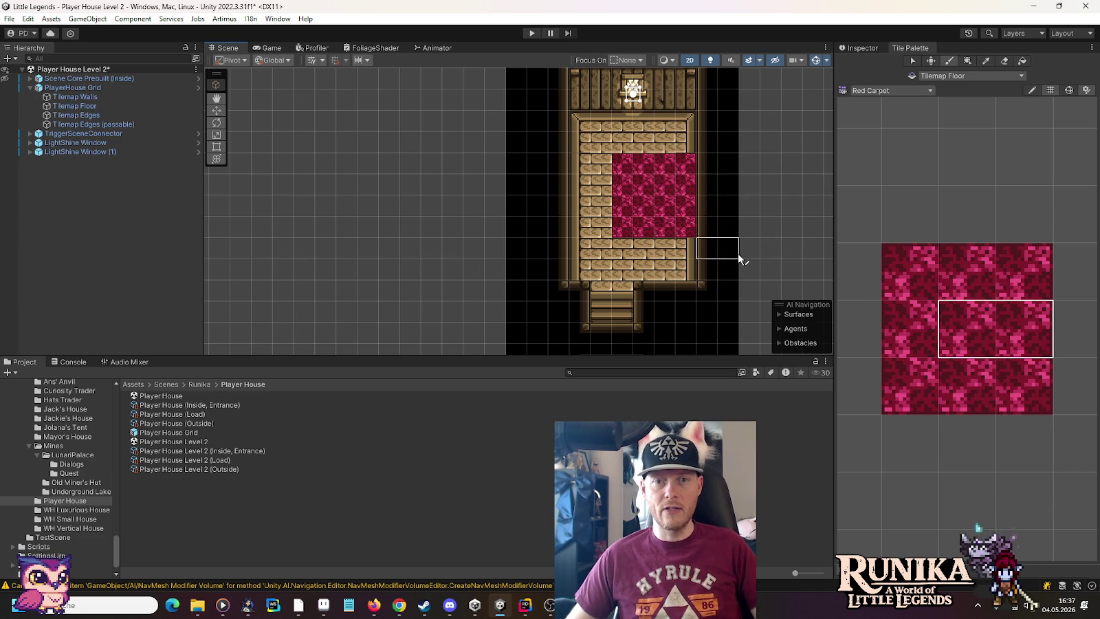
pyautogui.press('Up')
pyautogui.press('Up')
pyautogui.press('Up')
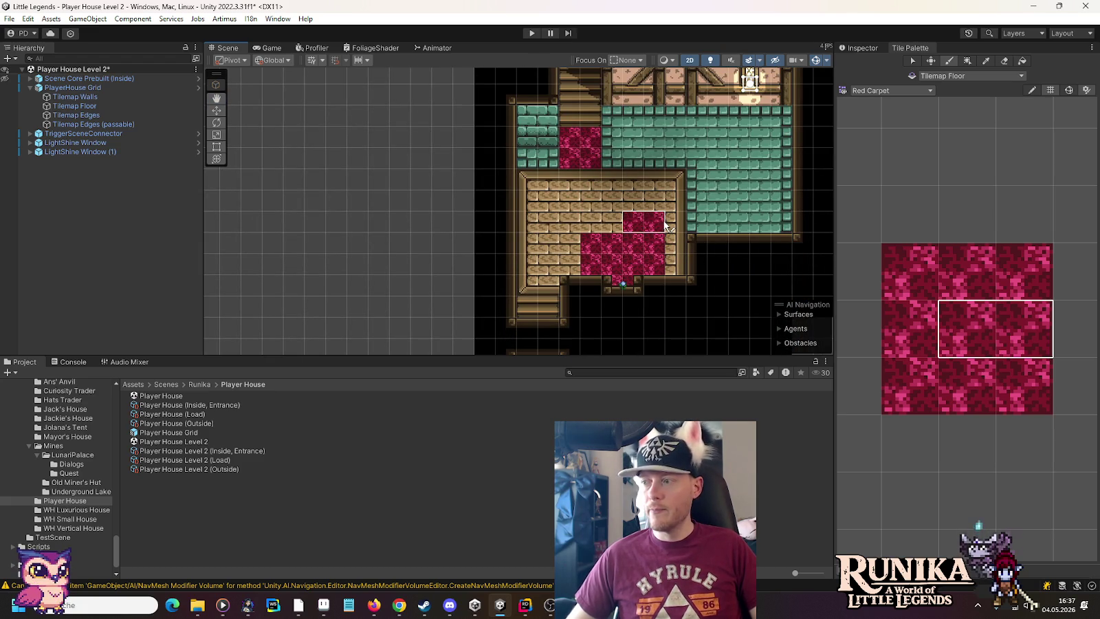
# Review the carpeted rooms, switch to the Move tool (W), and save the Player House Level 2 scene.
pyautogui.press('Down')
pyautogui.press('Down')
pyautogui.press('Down')
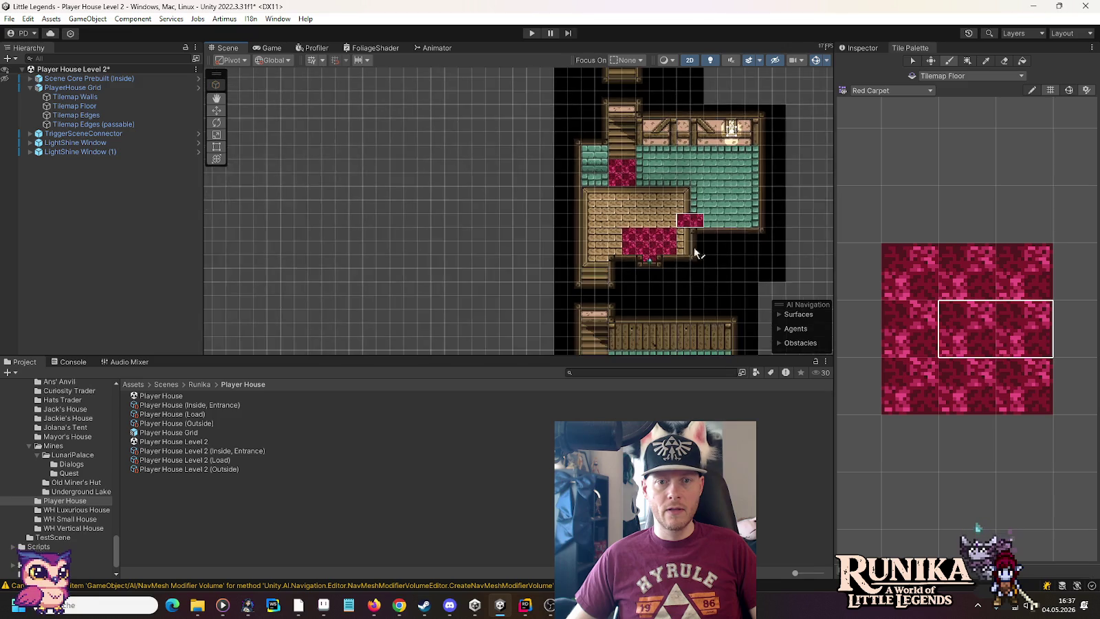
pyautogui.press('Up')
pyautogui.press('Up')
pyautogui.press('Up')
pyautogui.scroll(3, 669, 172)
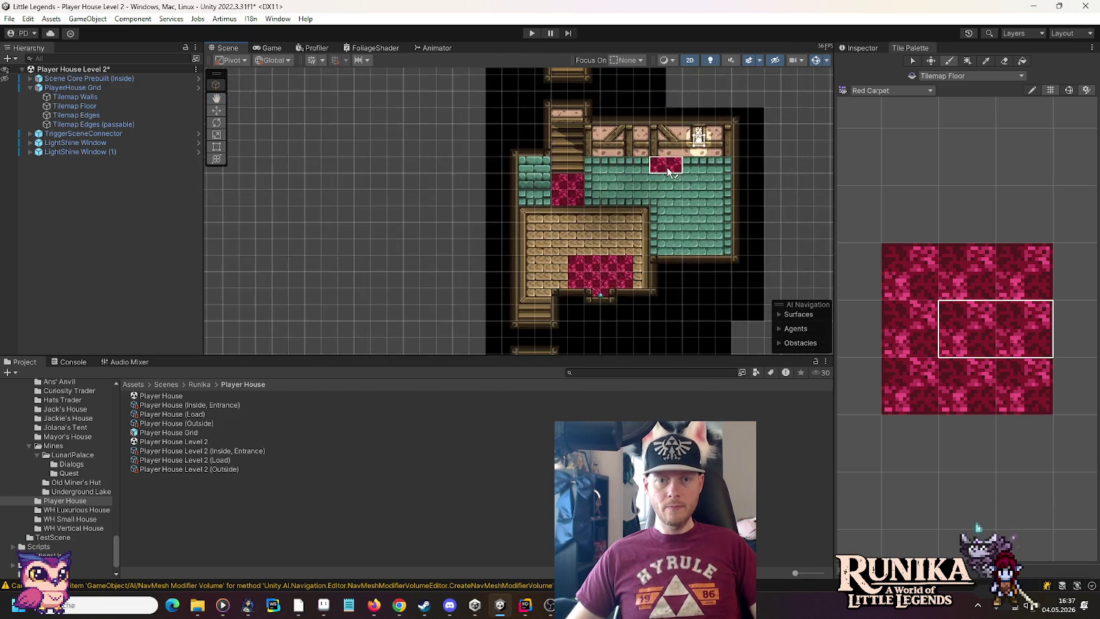
pyautogui.press('Up')
pyautogui.press('Up')
pyautogui.press('Up')
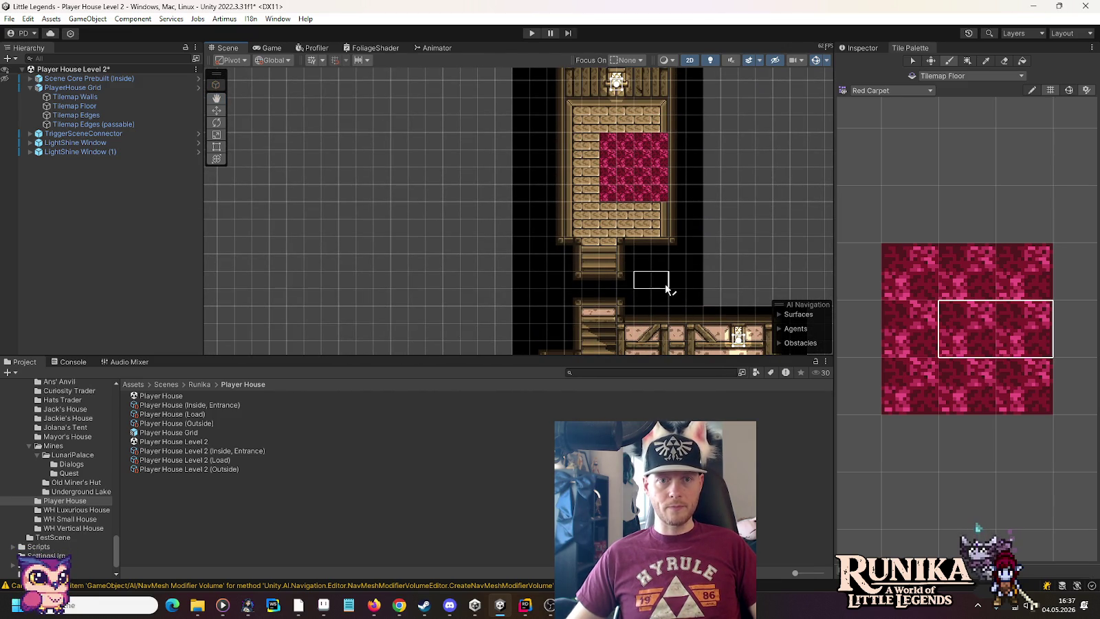
pyautogui.press('Down')
pyautogui.press('Down')
pyautogui.press('Down')
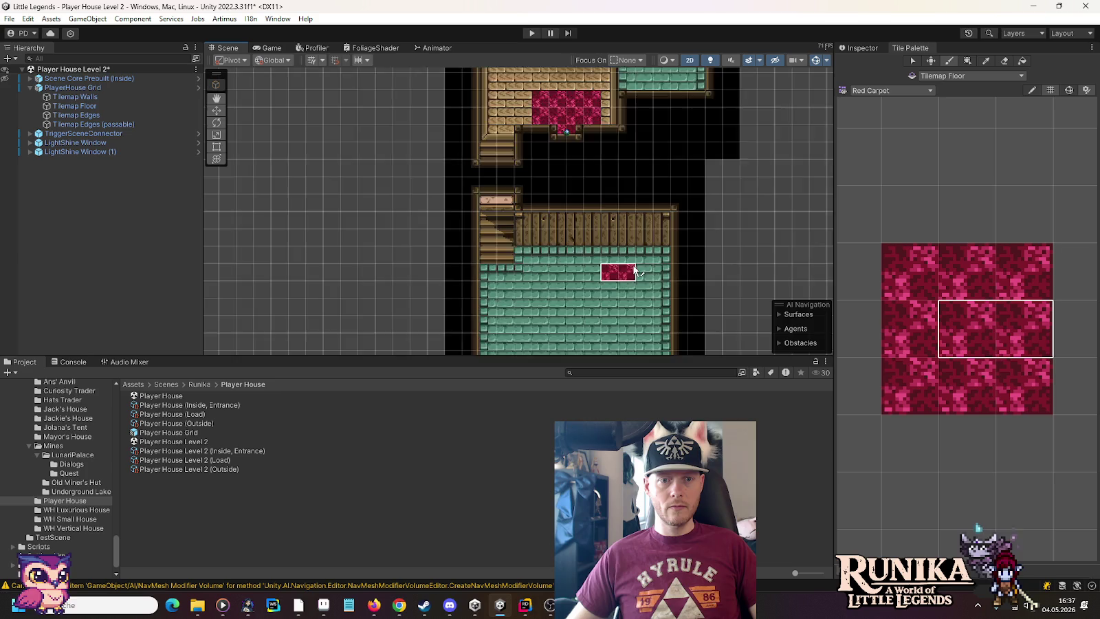
pyautogui.press('Up')
pyautogui.press('Up')
pyautogui.press('Up')
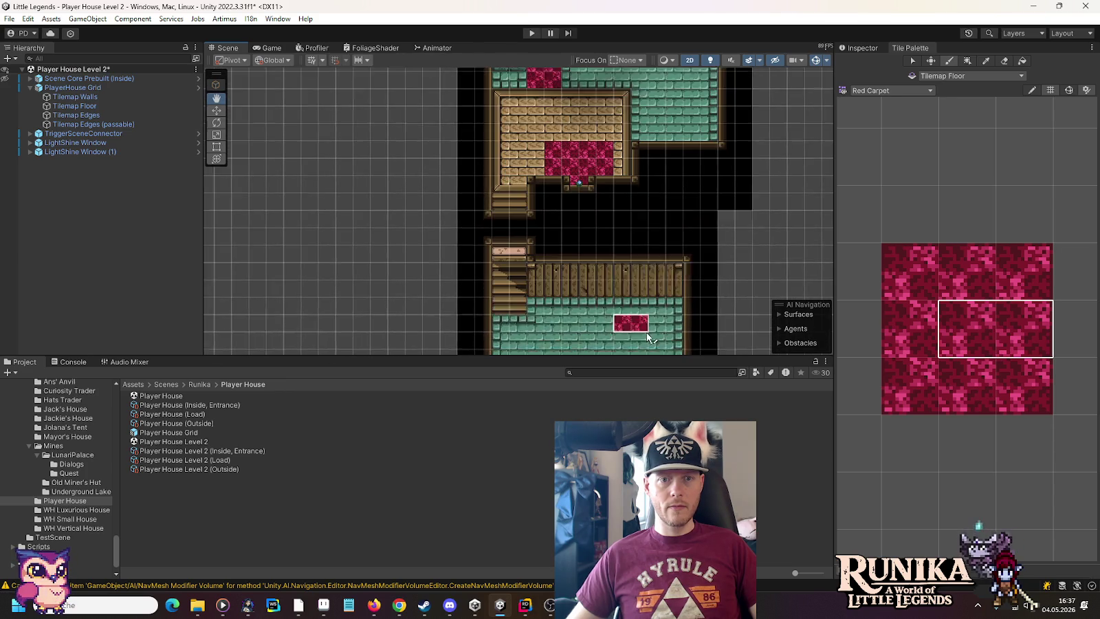
pyautogui.moveTo(602, 129); pyautogui.dragTo(626, 253)
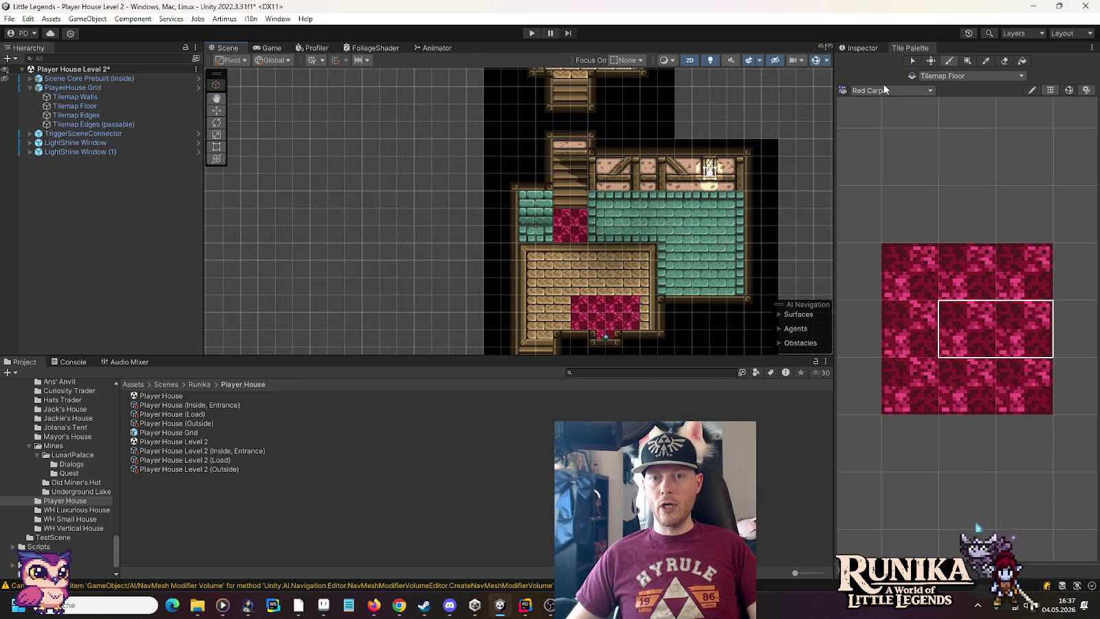
pyautogui.press('w')
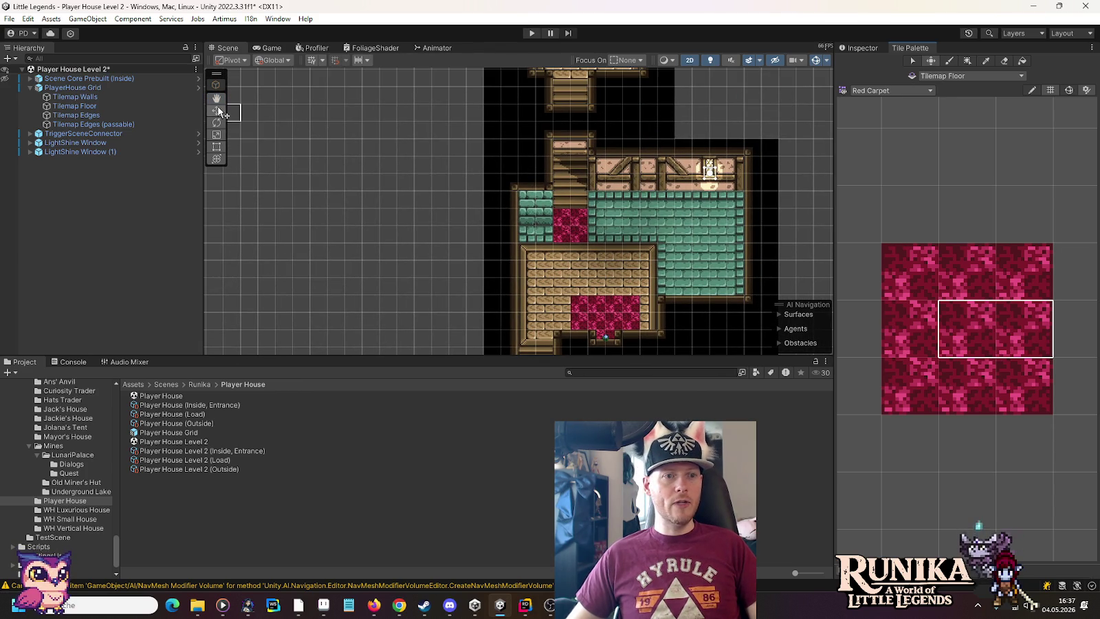
pyautogui.moveTo(666, 249); pyautogui.dragTo(635, 206)
pyautogui.hotkey('ctrl', 's')
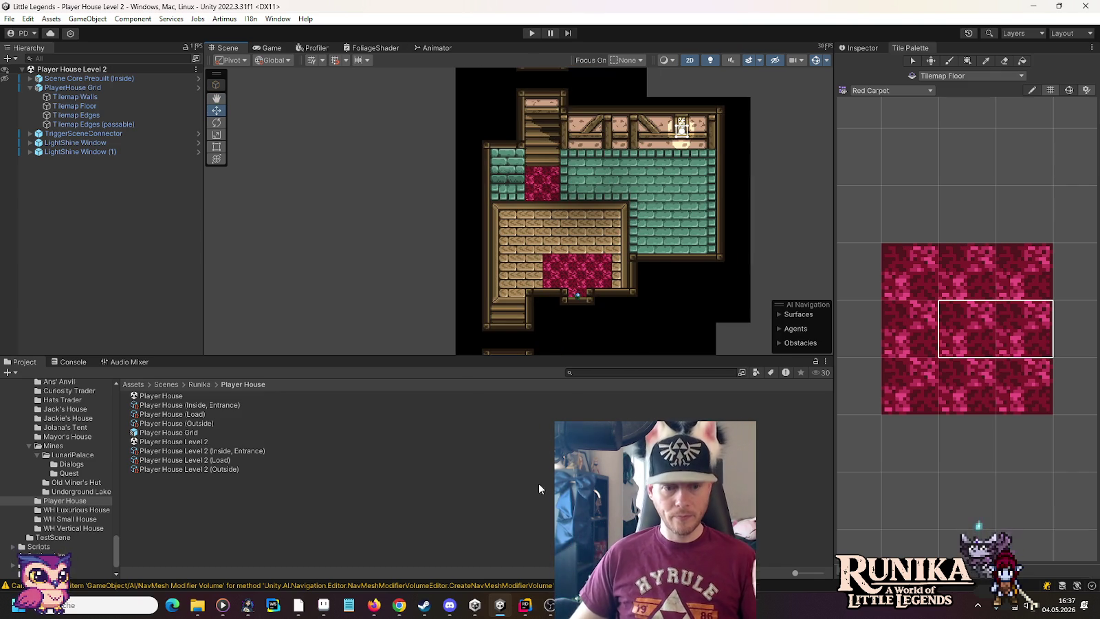
# In Aseprite, draw and clear a selection on the house sprite, then return to Paint and close it.
pyautogui.click(302, 606)
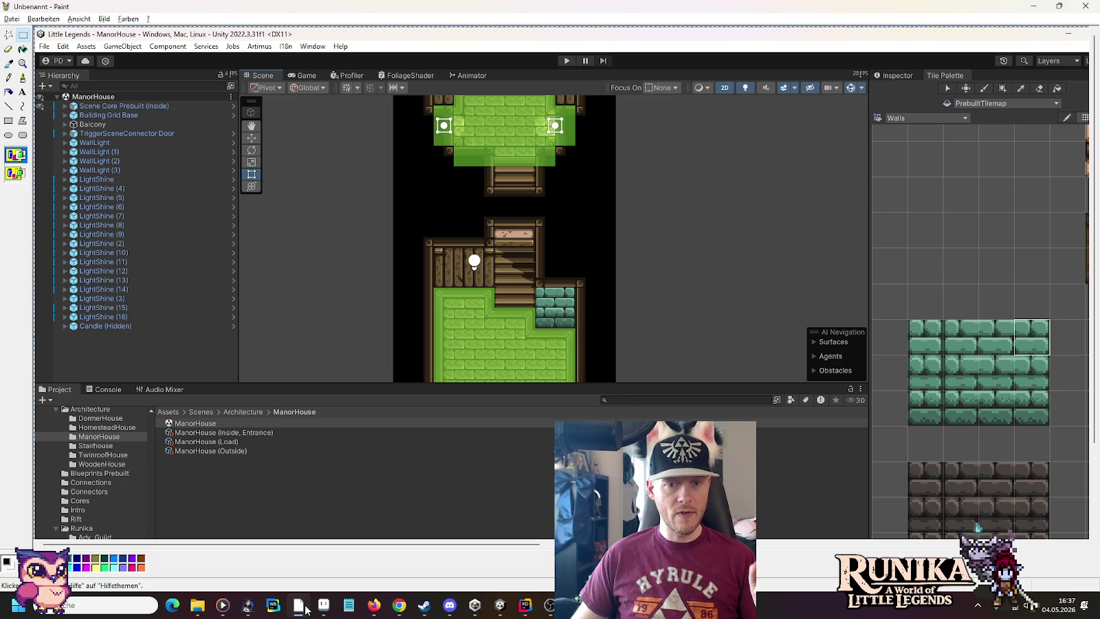
pyautogui.click(327, 608)
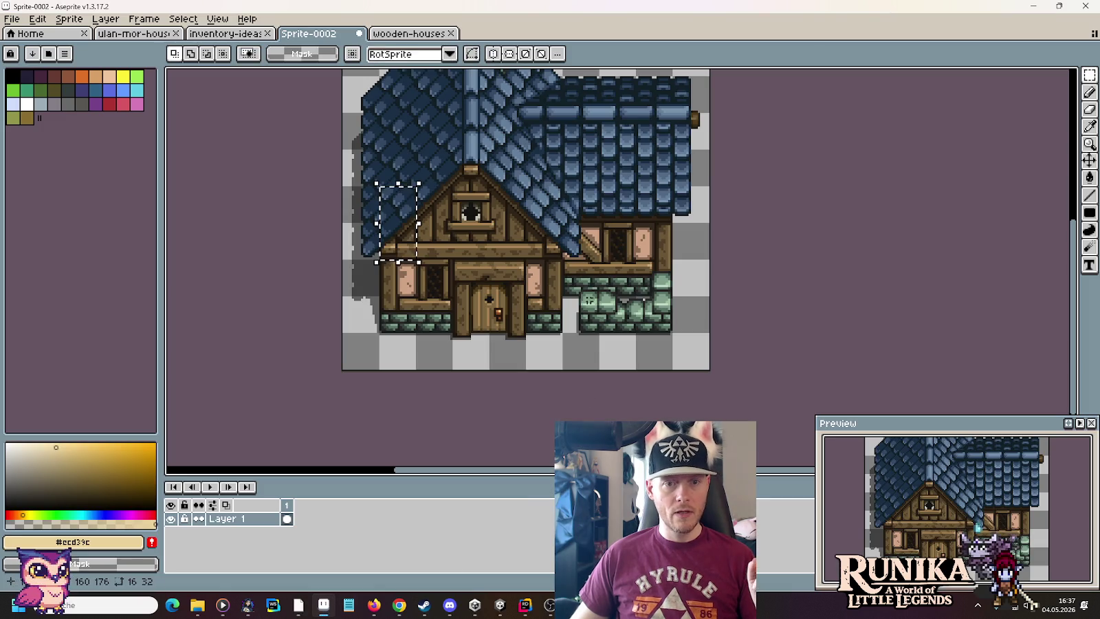
pyautogui.moveTo(415, 252); pyautogui.dragTo(460, 319)
pyautogui.hotkey('ctrl', 'd')
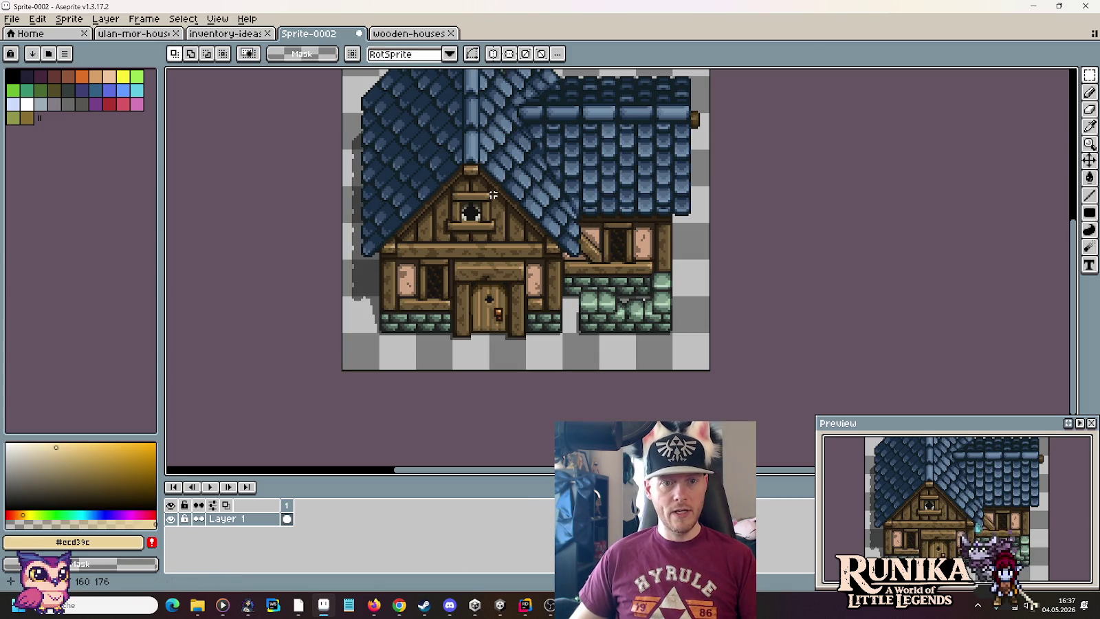
pyautogui.hotkey('alt', 'Tab')
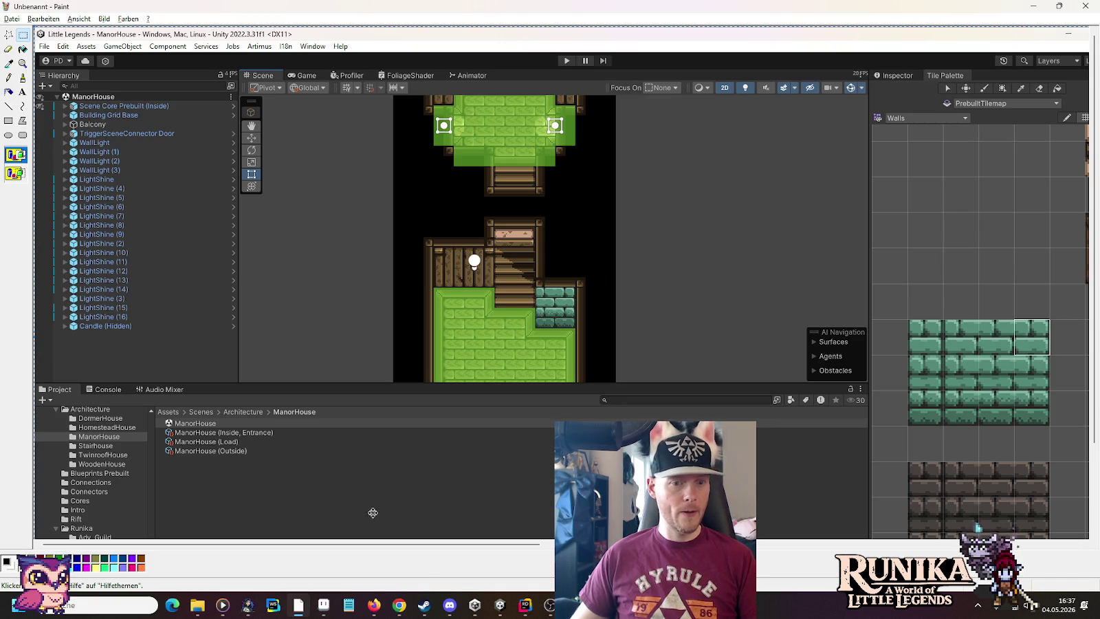
pyautogui.click(1084, 6)
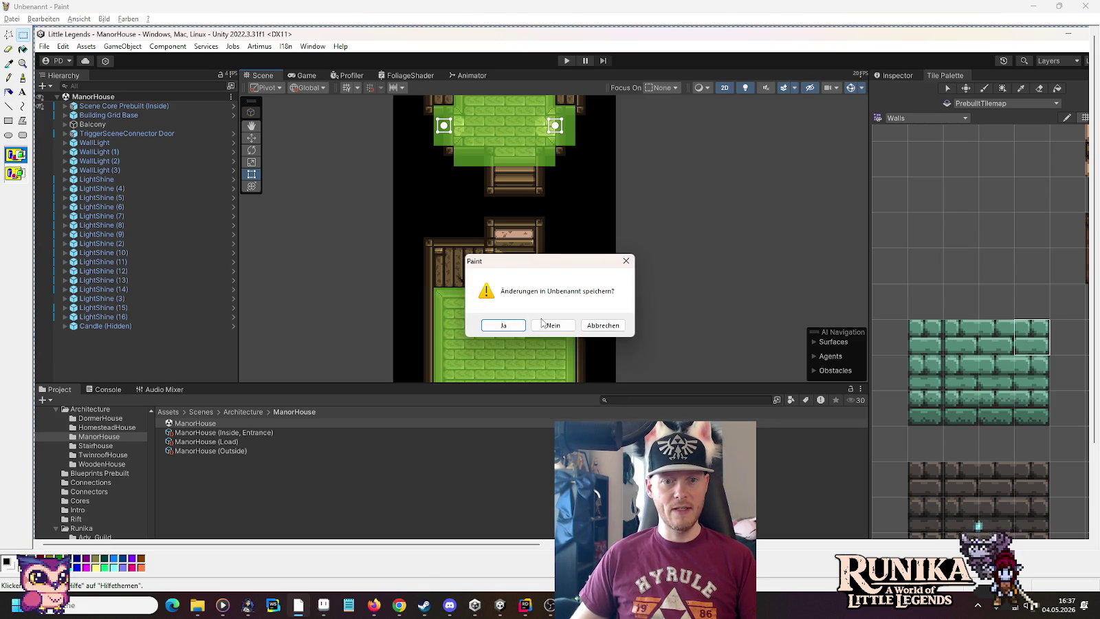
# Close Paint without saving the image and return to the Unity editor.
pyautogui.click(542, 324)
pyautogui.click(499, 604)
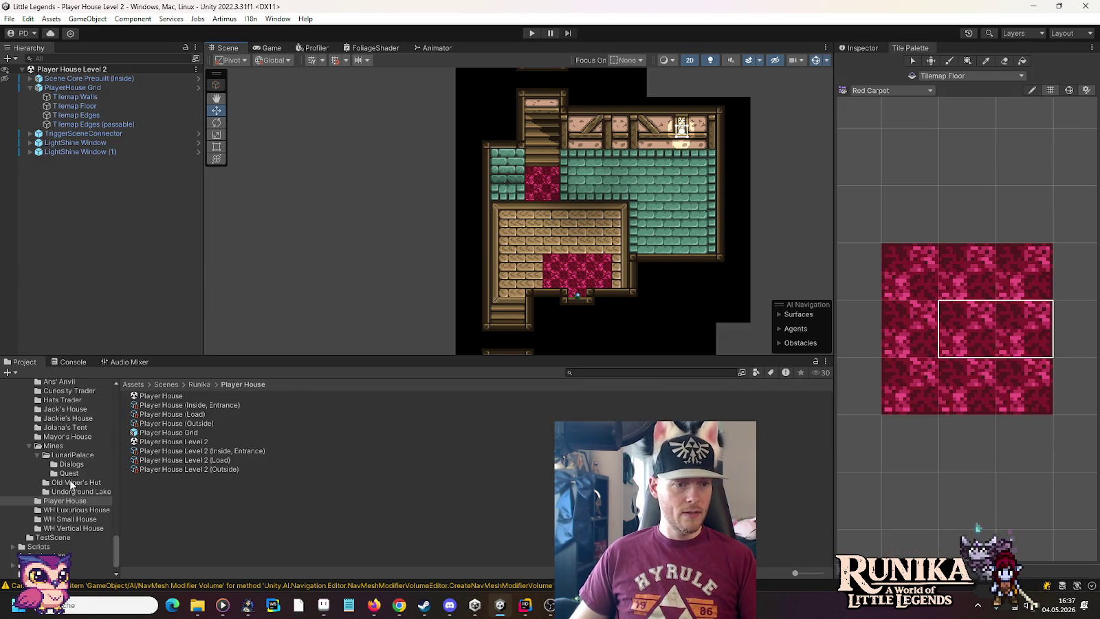
pyautogui.scroll(2, 68, 473)
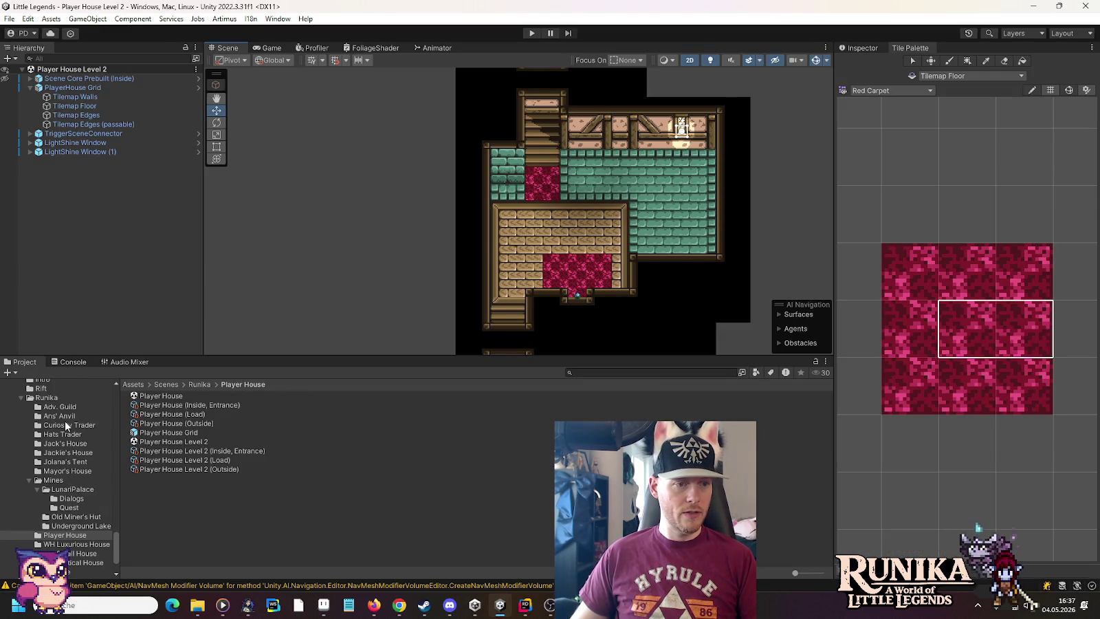
pyautogui.scroll(5, 66, 440)
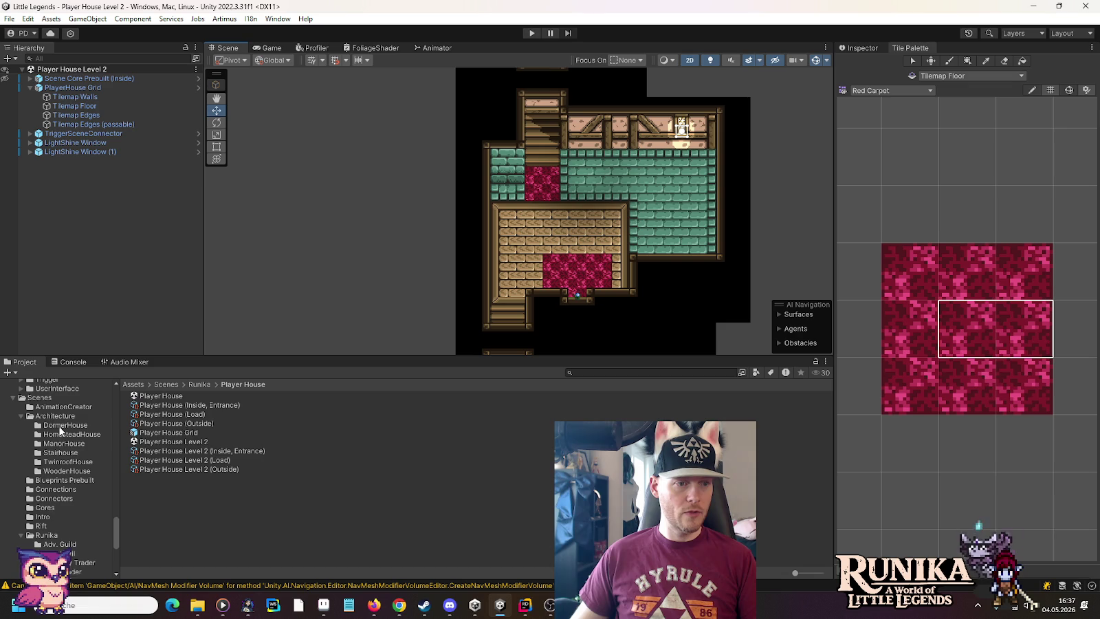
# Look through the DormerHouse, HomesteadHouse and ManorHouse scenes, then copy ManorHouse's LightShine light.
pyautogui.click(61, 427)
pyautogui.doubleClick(162, 396)
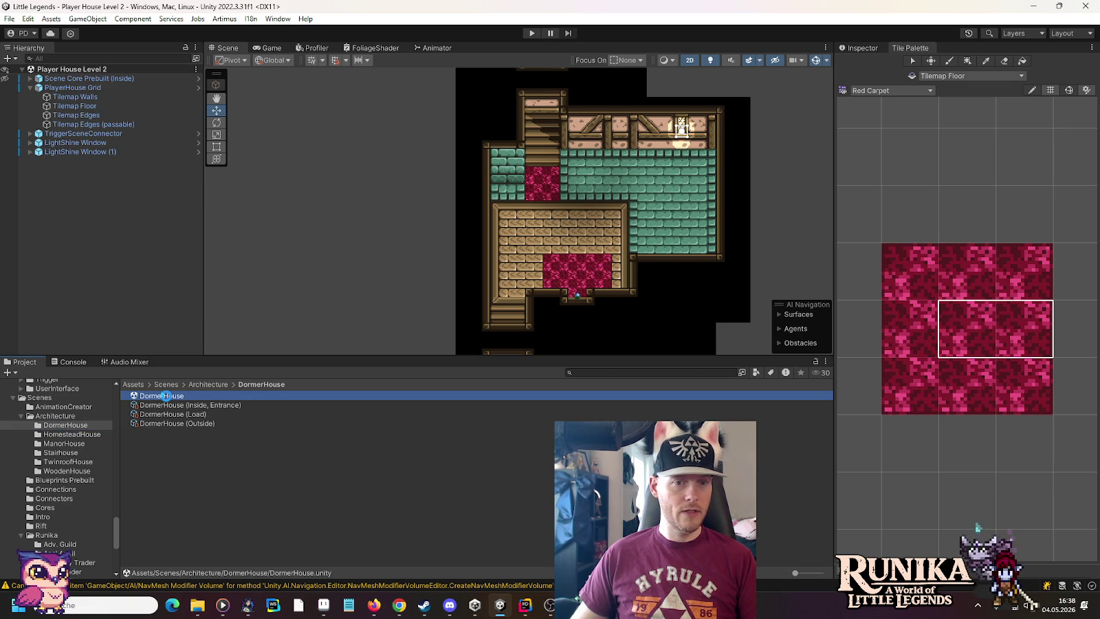
pyautogui.click(73, 434)
pyautogui.doubleClick(158, 396)
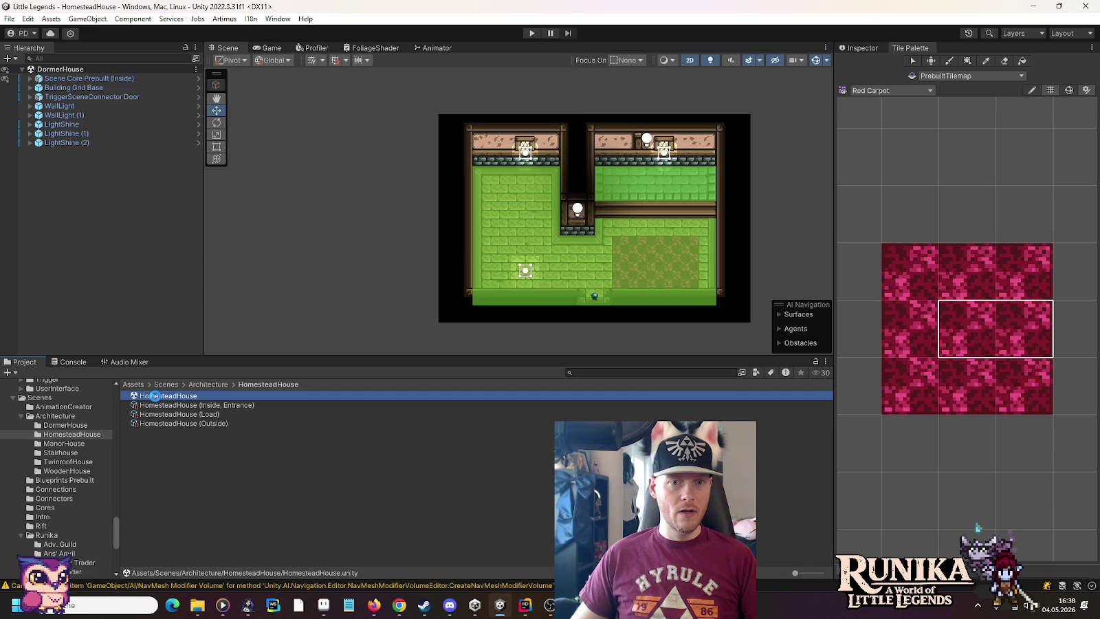
pyautogui.click(65, 444)
pyautogui.doubleClick(158, 396)
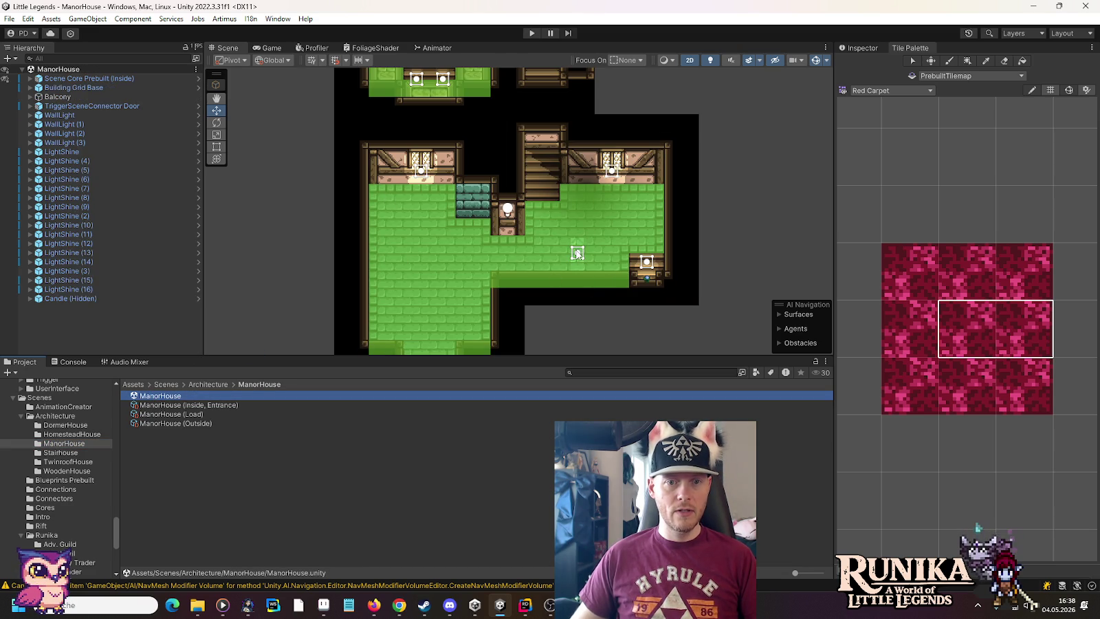
pyautogui.click(577, 253)
pyautogui.rightClick(69, 152)
pyautogui.press('Escape')
# Reopen the Player House Level 2 scene from the Player House folder.
pyautogui.scroll(-3, 59, 509)
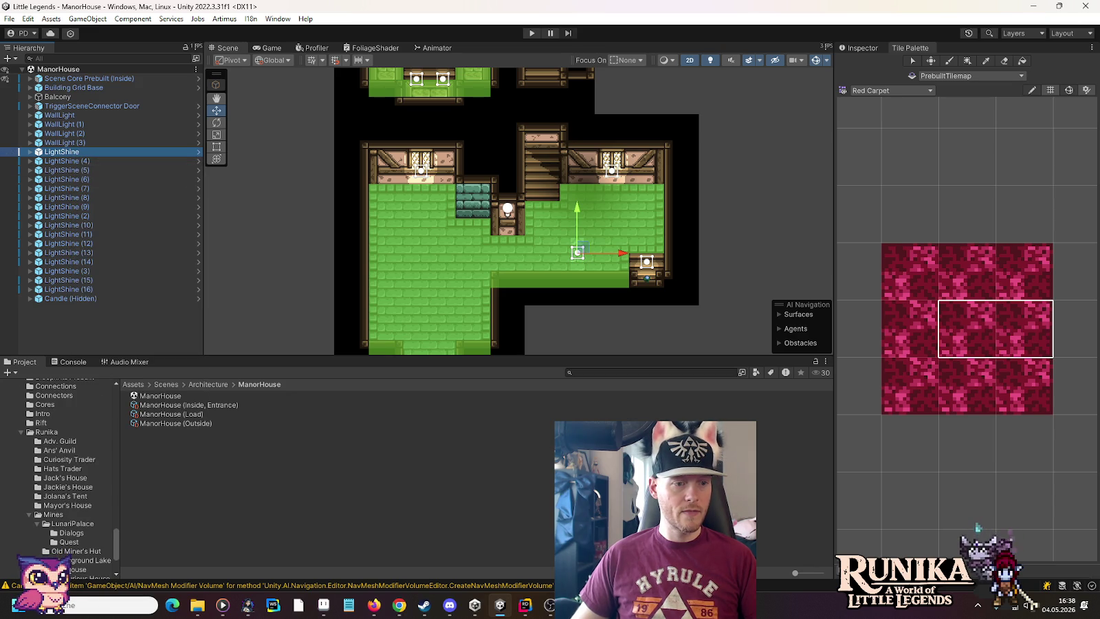
pyautogui.click(76, 569)
pyautogui.click(152, 443)
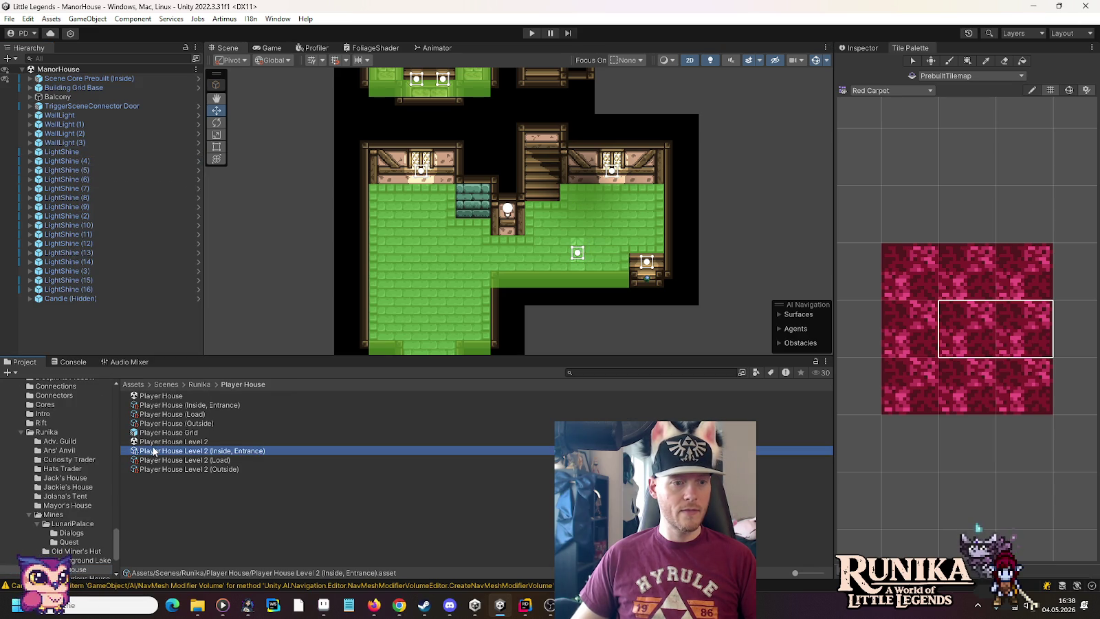
pyautogui.doubleClick(152, 444)
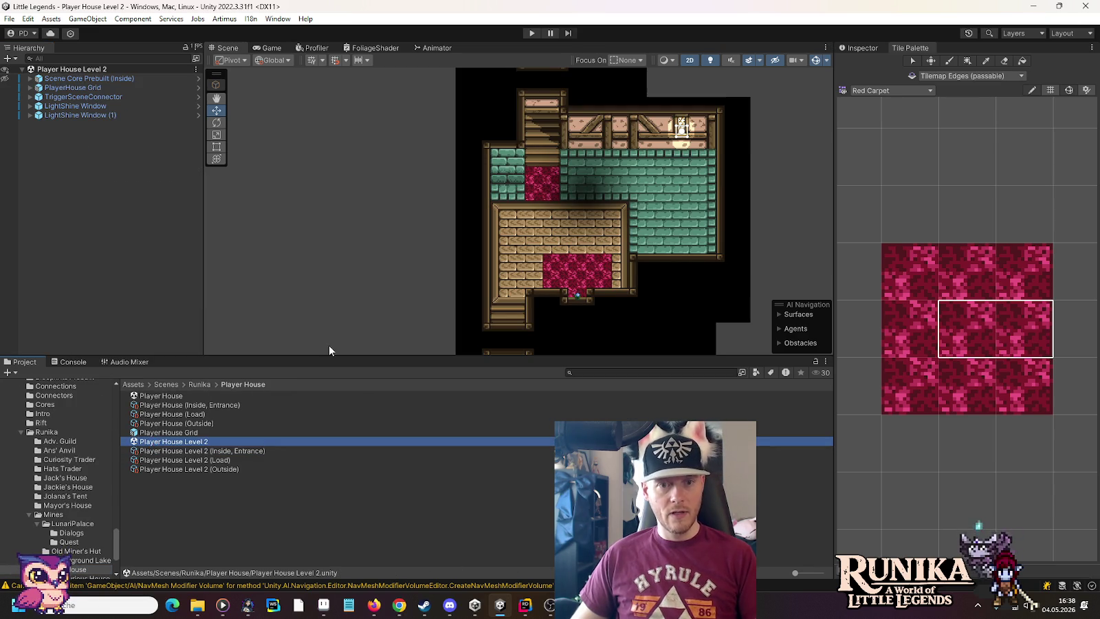
# Paste the copied LightShine light into the scene and drag it onto the green floor.
pyautogui.rightClick(34, 70)
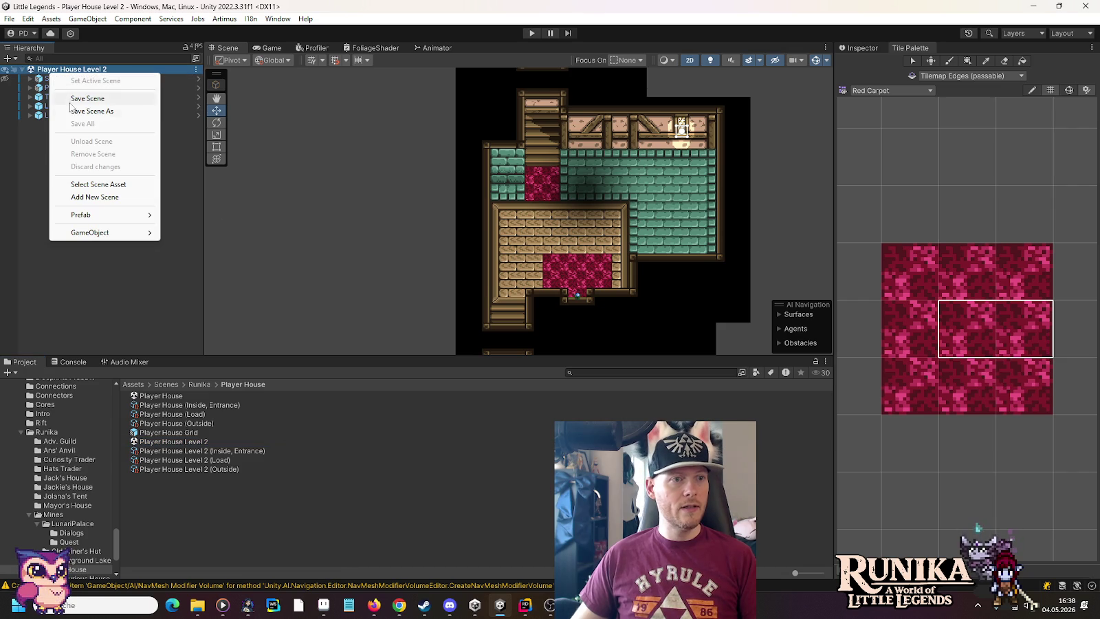
pyautogui.press('Escape')
pyautogui.rightClick(34, 167)
pyautogui.click(82, 196)
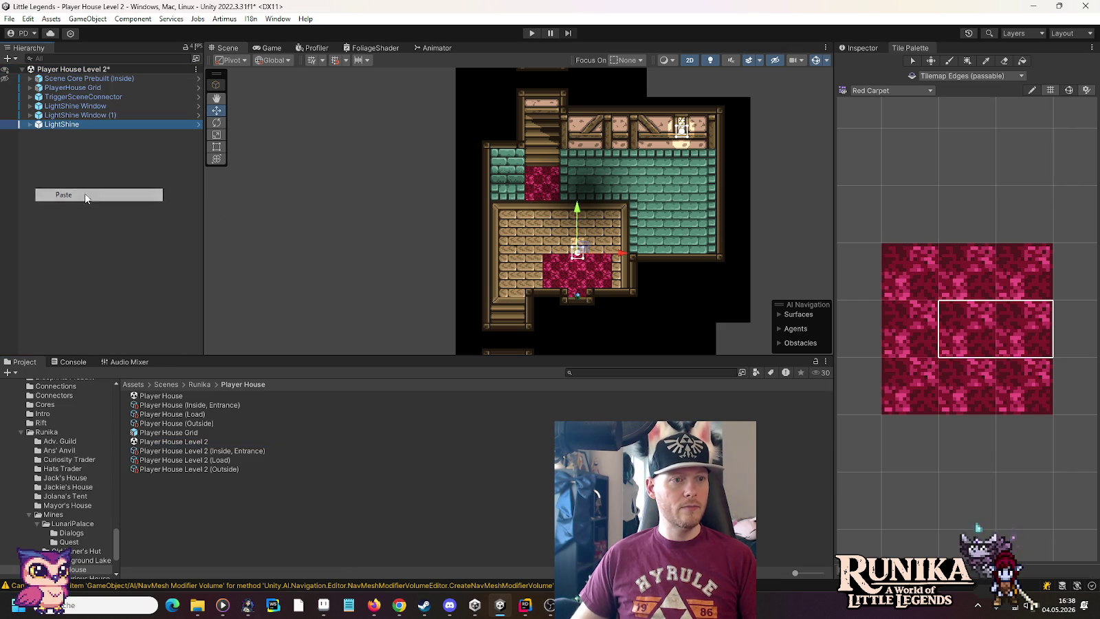
pyautogui.scroll(2, 671, 254)
pyautogui.scroll(1, 671, 254)
pyautogui.moveTo(535, 252); pyautogui.dragTo(692, 237)
# Fine-tune the LightShine light's position to X 6 and Y -1.75, checking the house sprite in Aseprite.
pyautogui.click(861, 47)
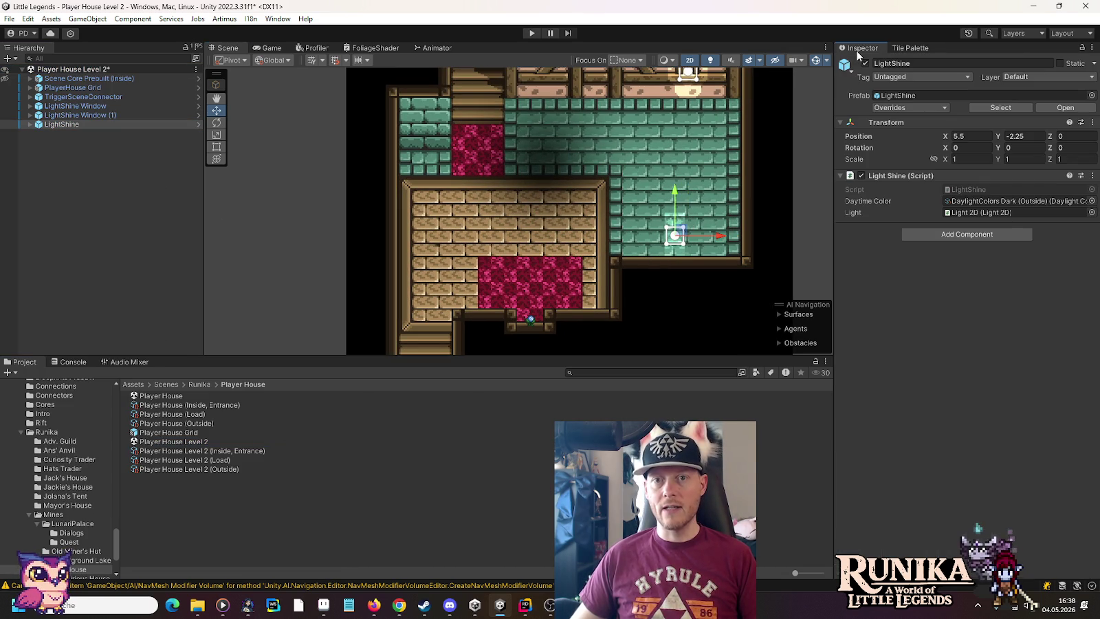
pyautogui.hotkey('alt', 'Tab')
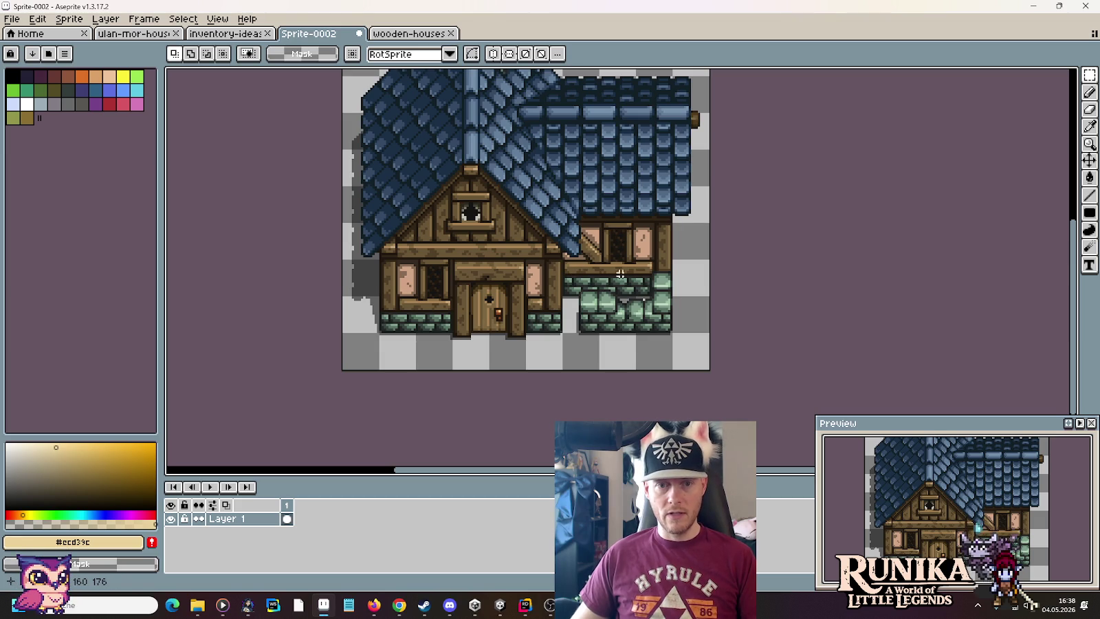
pyautogui.hotkey('alt', 'Tab')
pyautogui.scroll(2, 720, 250)
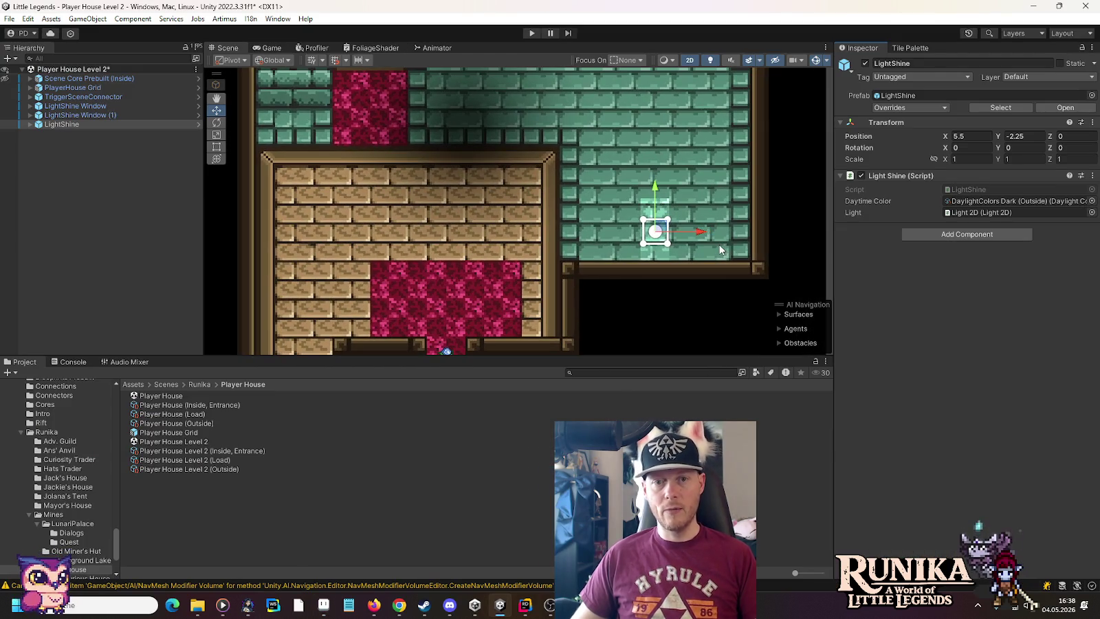
pyautogui.hotkey('alt', 'Tab')
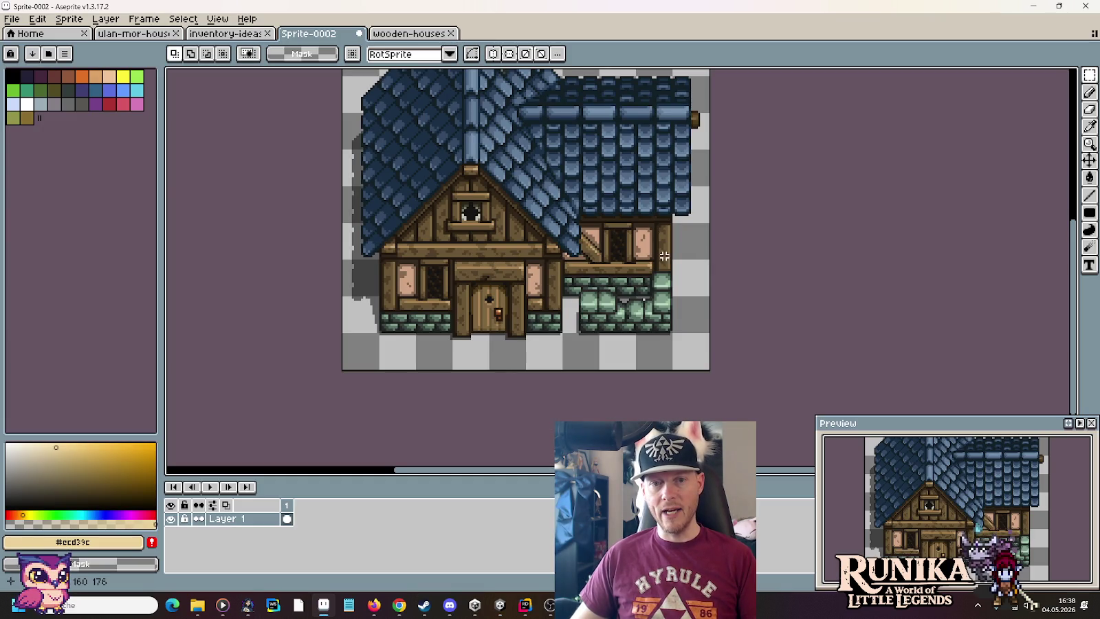
pyautogui.hotkey('alt', 'Tab')
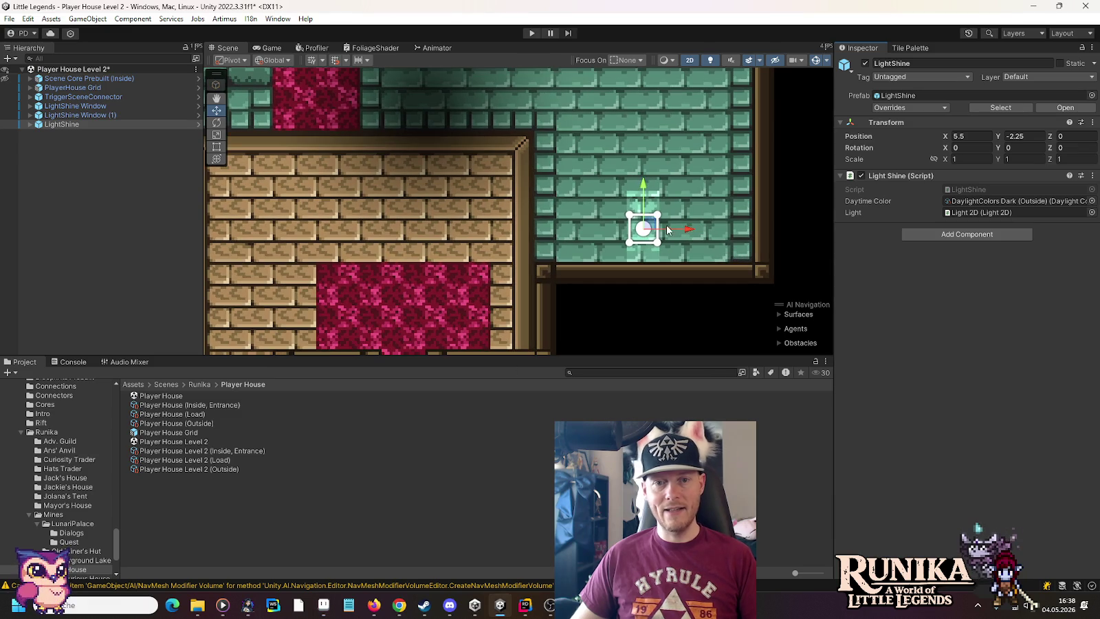
pyautogui.moveTo(690, 233); pyautogui.dragTo(706, 229)
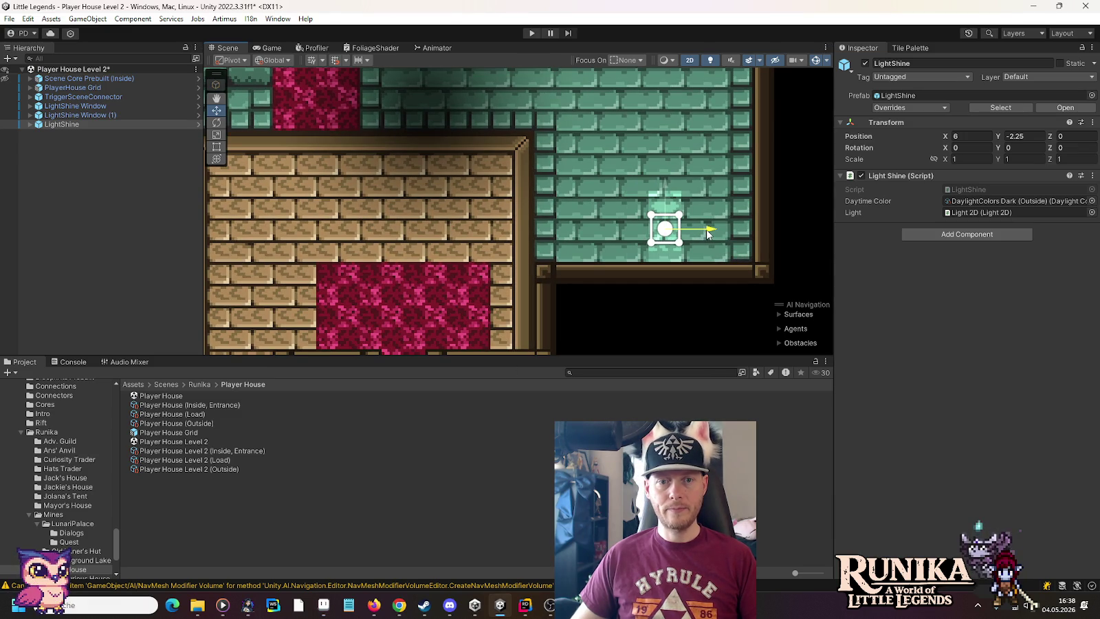
pyautogui.scroll(-2, 634, 264)
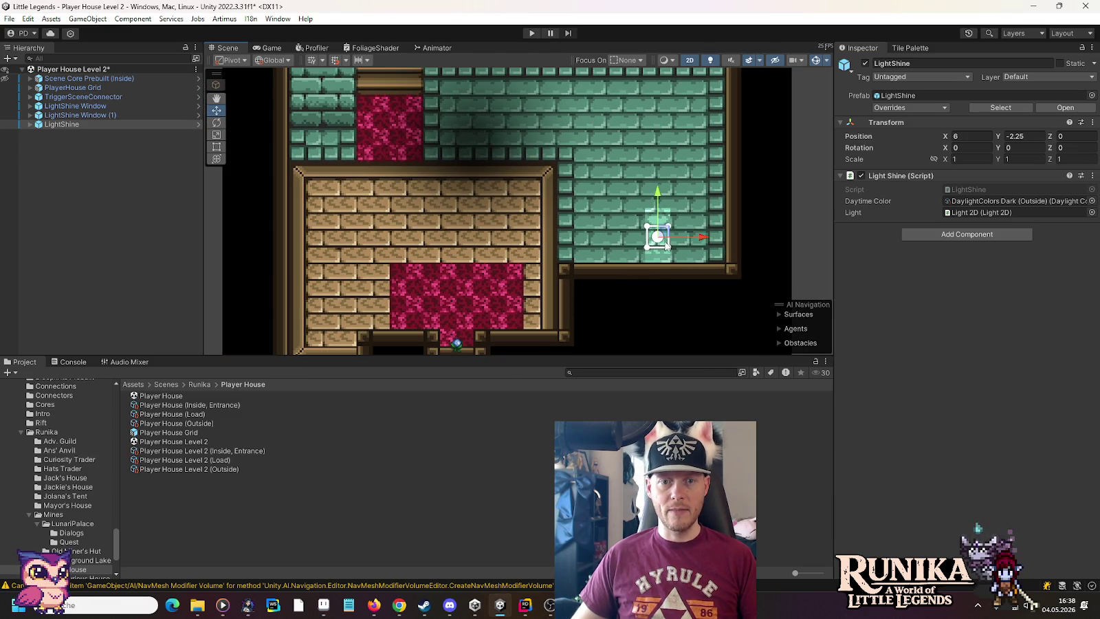
pyautogui.moveTo(659, 193)
pyautogui.mouseDown()
pyautogui.moveTo(661, 175)
pyautogui.moveTo(661, 189)
pyautogui.mouseUp()
pyautogui.scroll(-1, 579, 293)
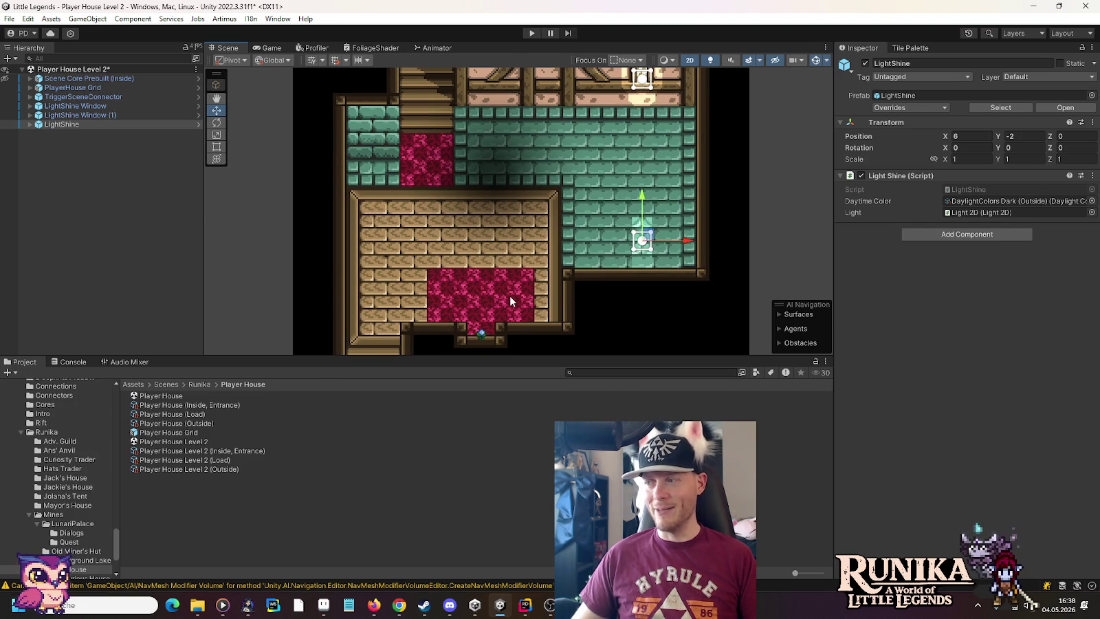
# Duplicate the LightShine light and move the copy onto the red carpet.
pyautogui.moveTo(510, 297); pyautogui.dragTo(571, 238)
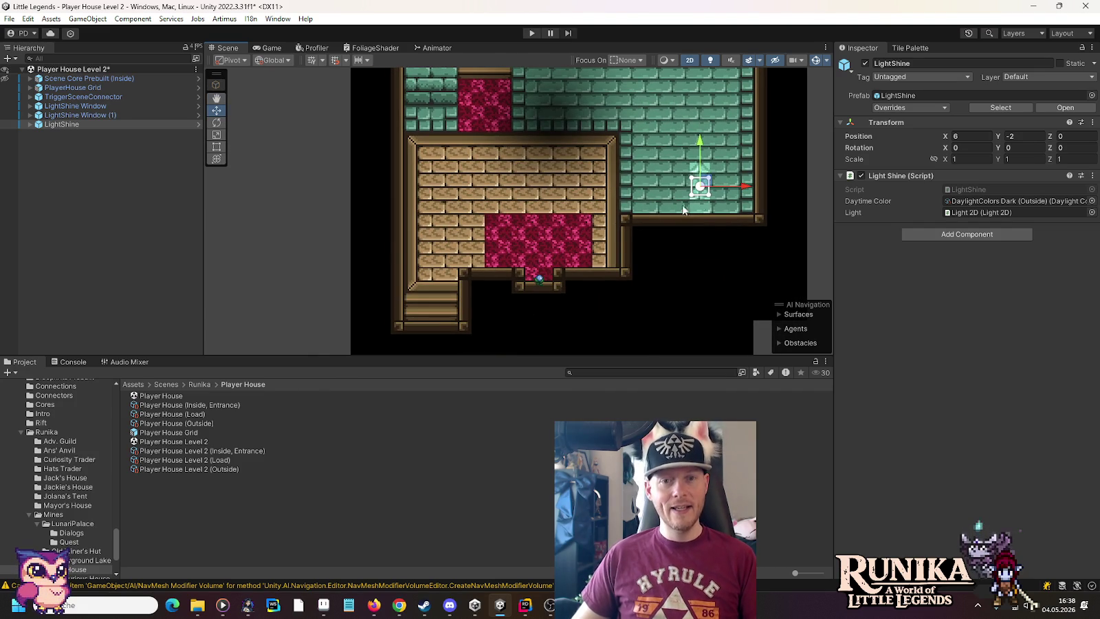
pyautogui.hotkey('ctrl', 'd')
pyautogui.moveTo(703, 186)
pyautogui.mouseDown()
pyautogui.moveTo(481, 218)
pyautogui.moveTo(503, 240)
pyautogui.mouseUp()
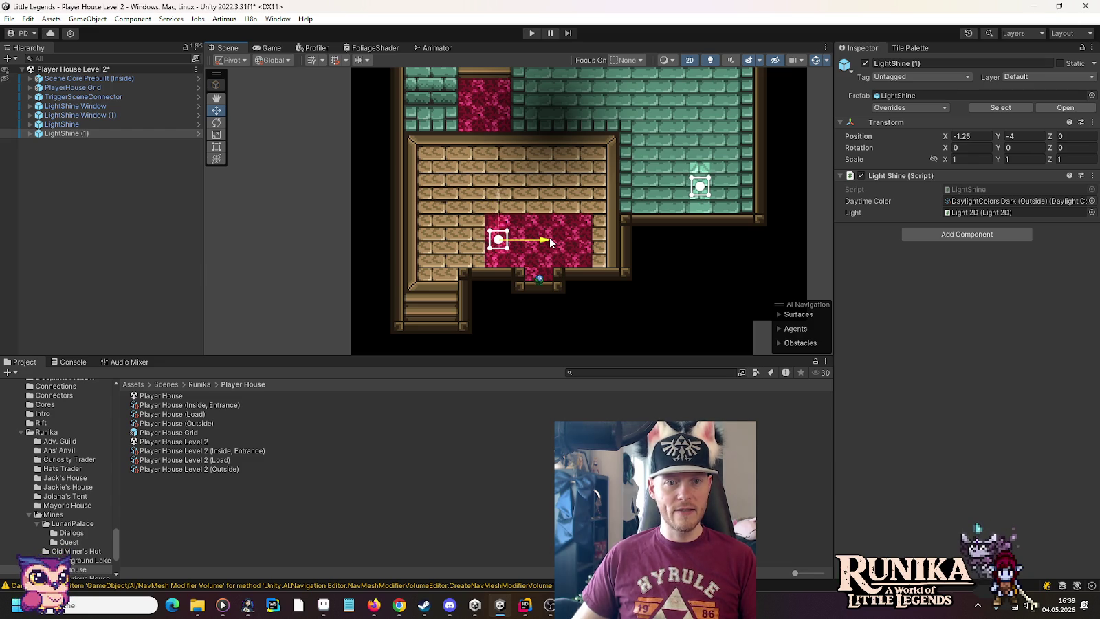
# Compare with the house sprite in Aseprite and leave LightShine (1) at -1.5, -4 on the carpet.
pyautogui.hotkey('alt', 'Tab')
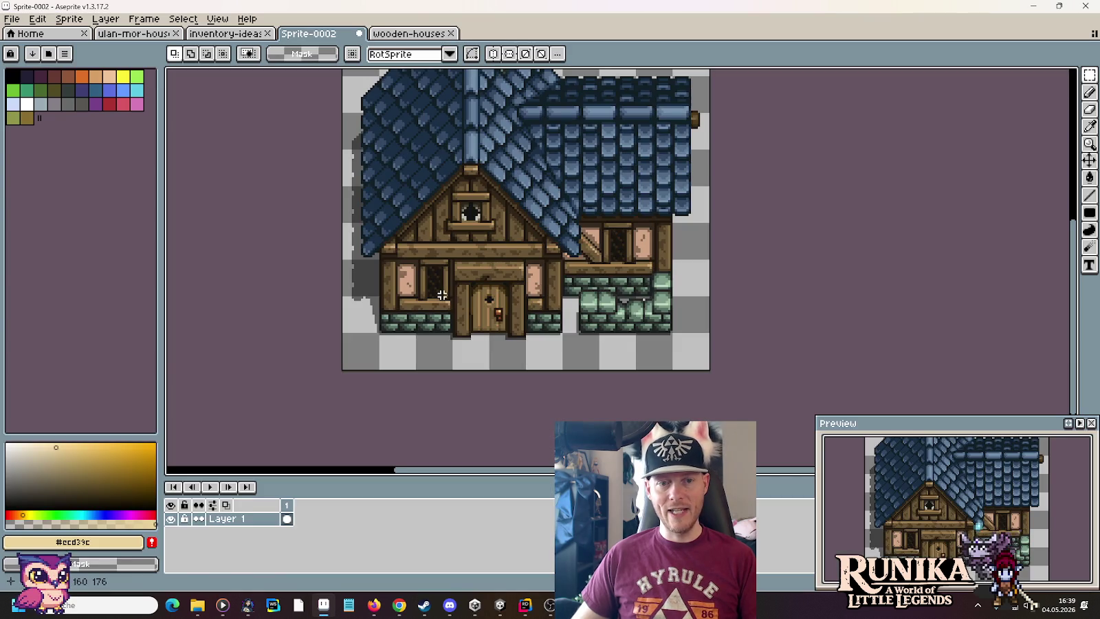
pyautogui.hotkey('alt', 'Tab')
pyautogui.scroll(5, 528, 266)
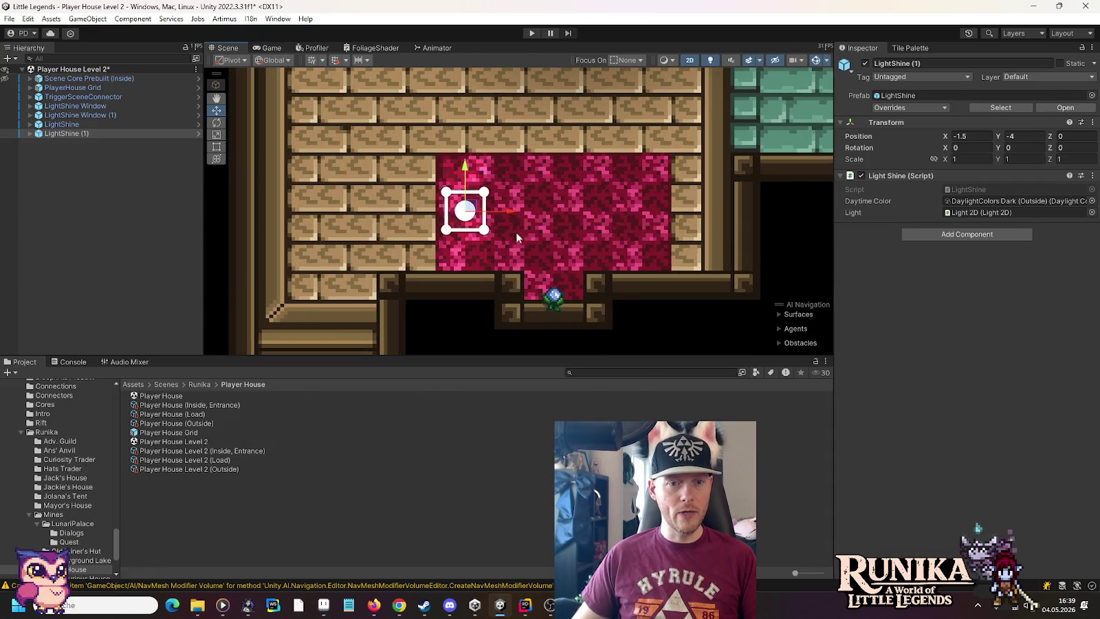
pyautogui.moveTo(512, 213)
pyautogui.mouseDown()
pyautogui.moveTo(557, 210)
pyautogui.moveTo(514, 214)
pyautogui.mouseUp()
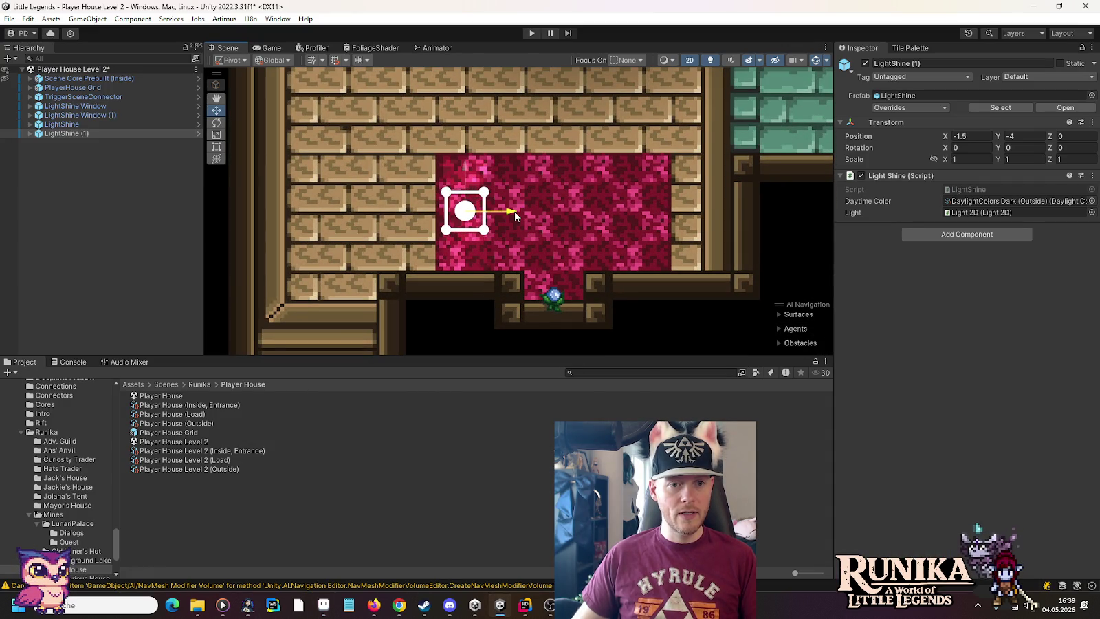
pyautogui.scroll(-5, 540, 242)
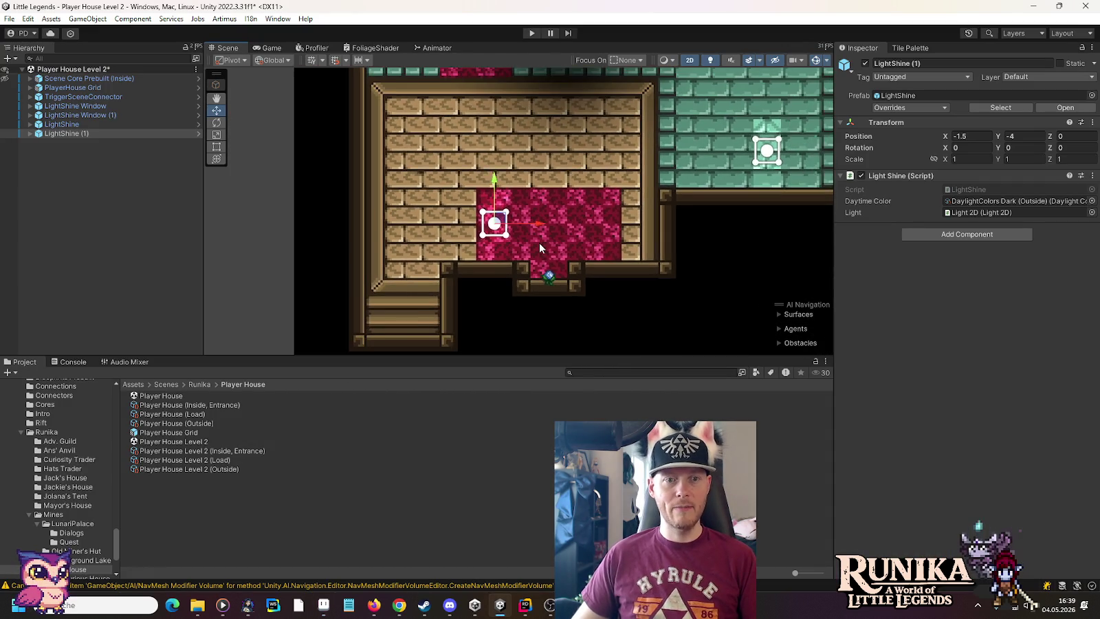
pyautogui.scroll(-2, 540, 248)
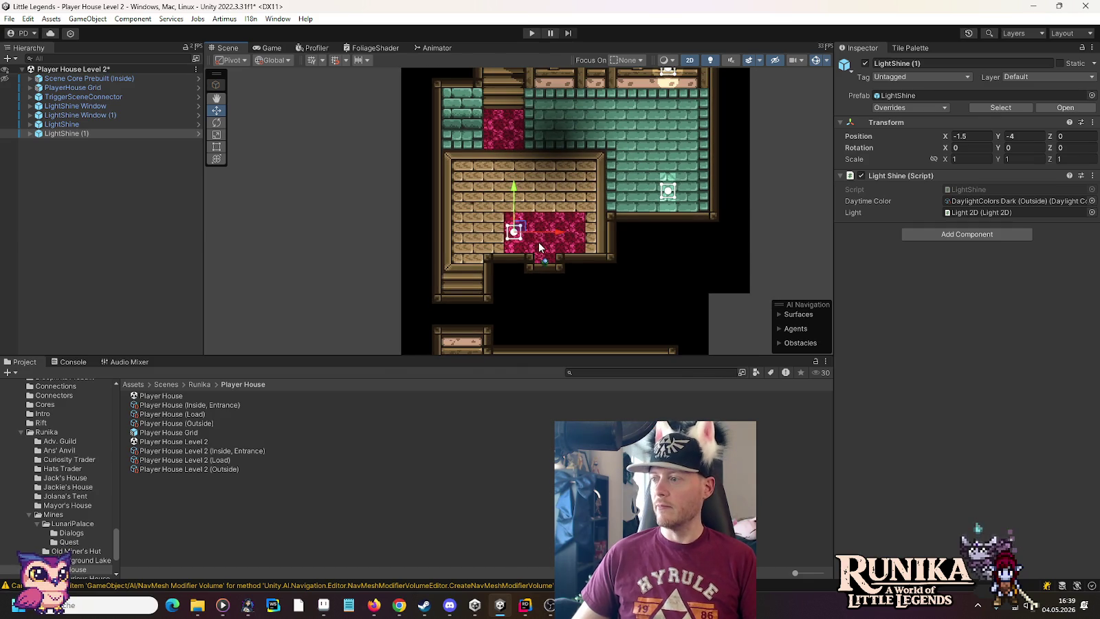
pyautogui.press('super+Tab')
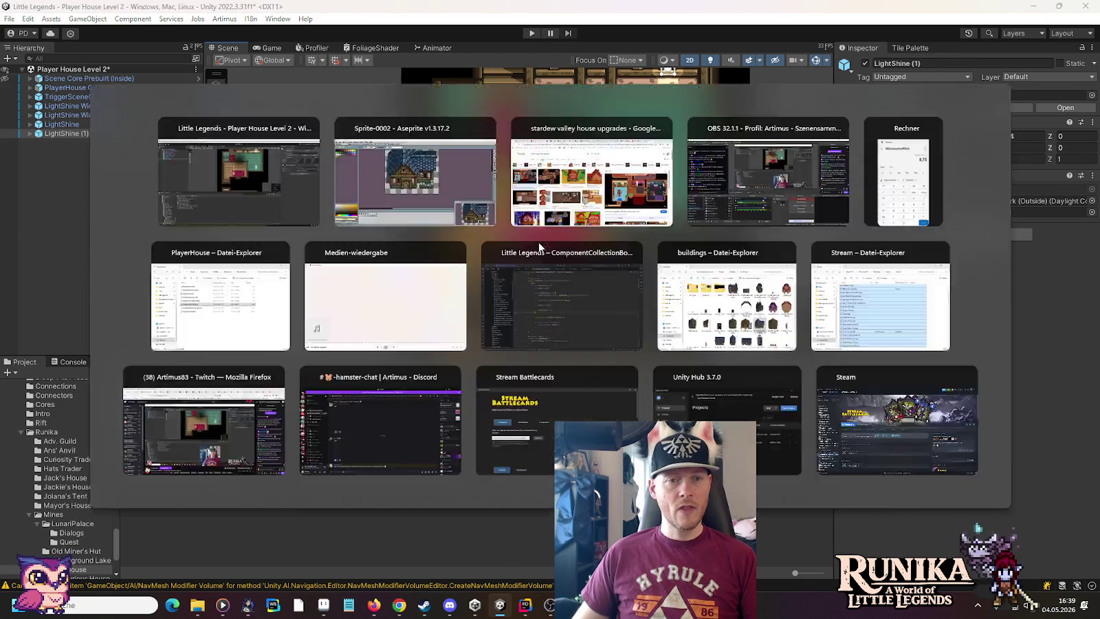
pyautogui.click(538, 242)
pyautogui.hotkey('alt', 'Tab')
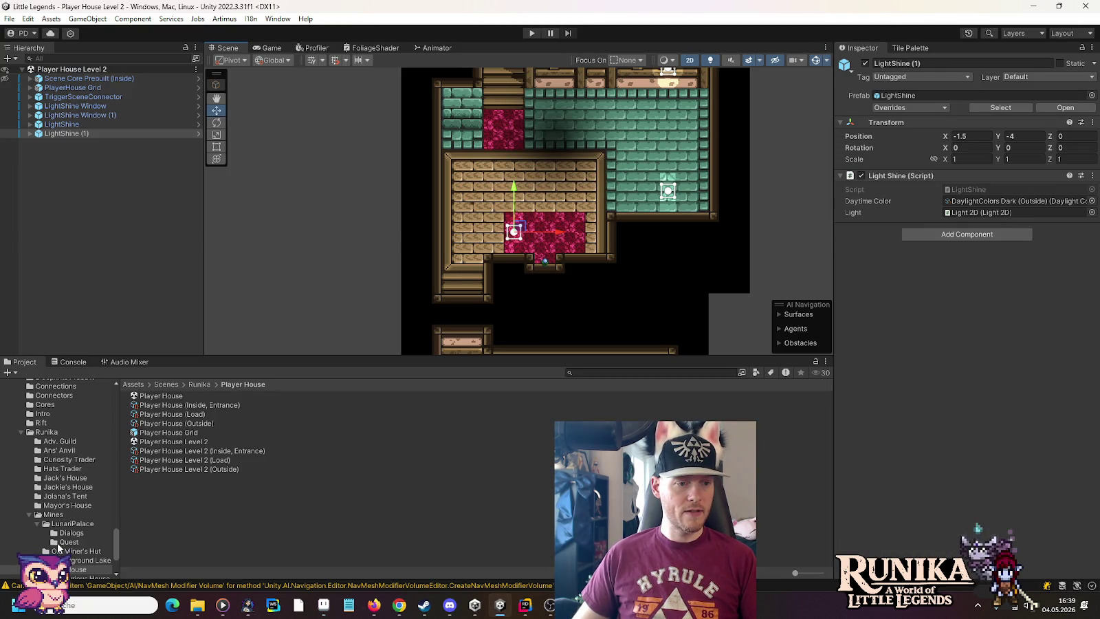
pyautogui.scroll(3, 50, 441)
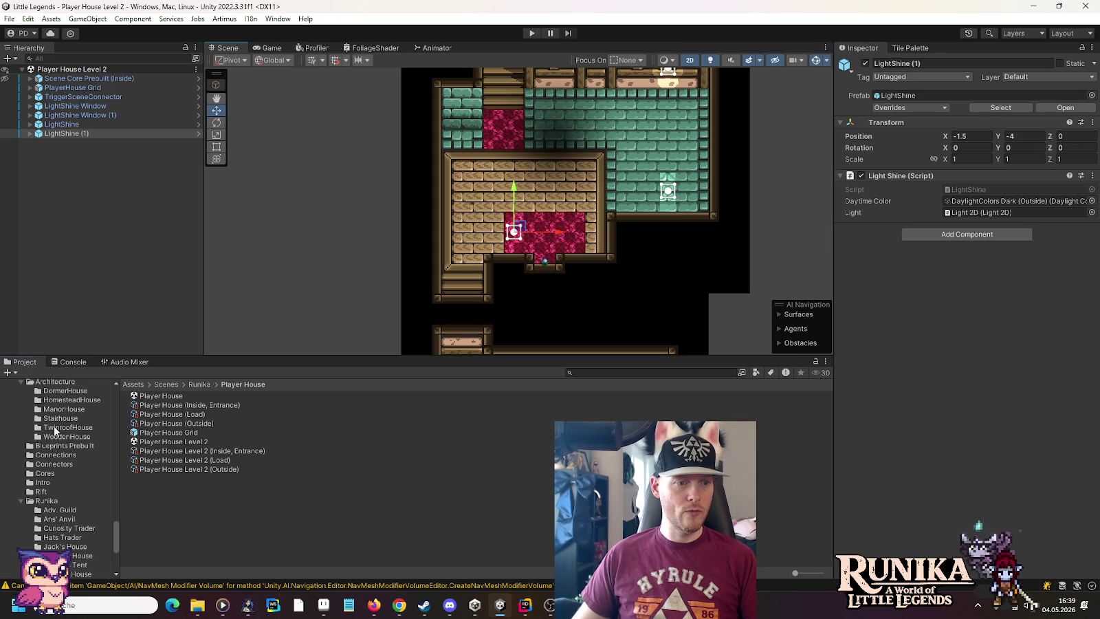
# Open the TwinroofHouse scene and select a LightShine light in its upper room.
pyautogui.click(55, 427)
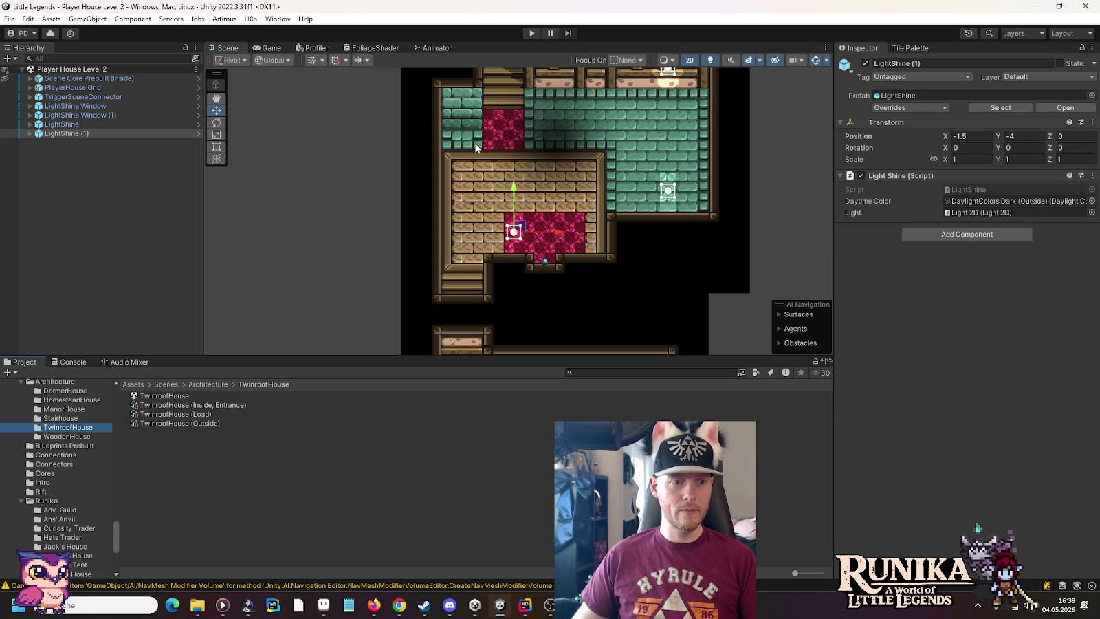
pyautogui.doubleClick(168, 397)
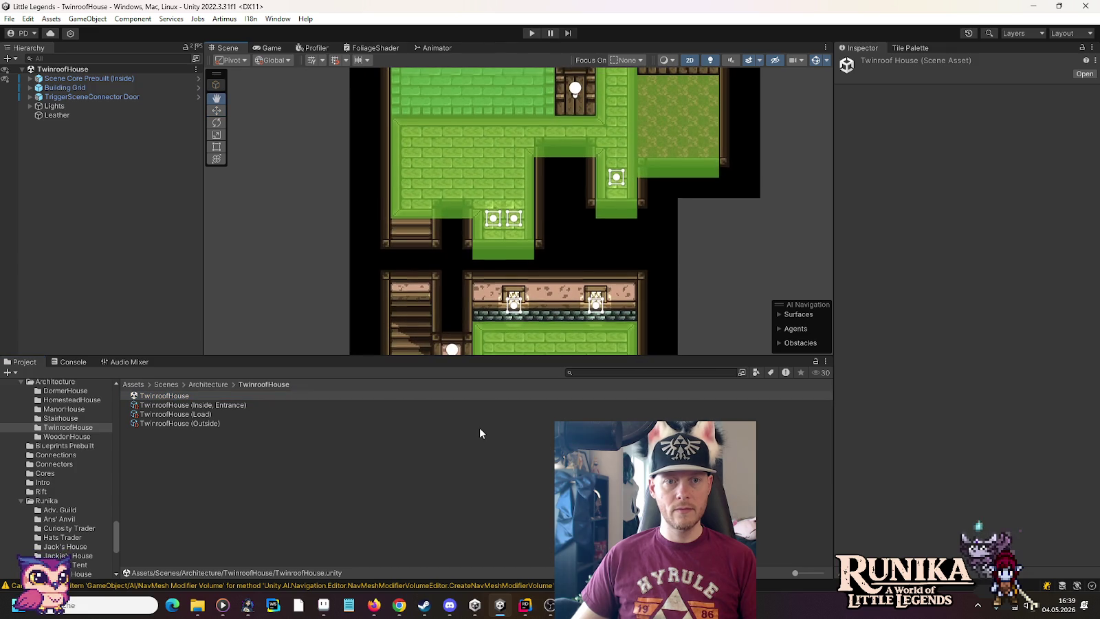
pyautogui.moveTo(507, 206); pyautogui.dragTo(504, 384)
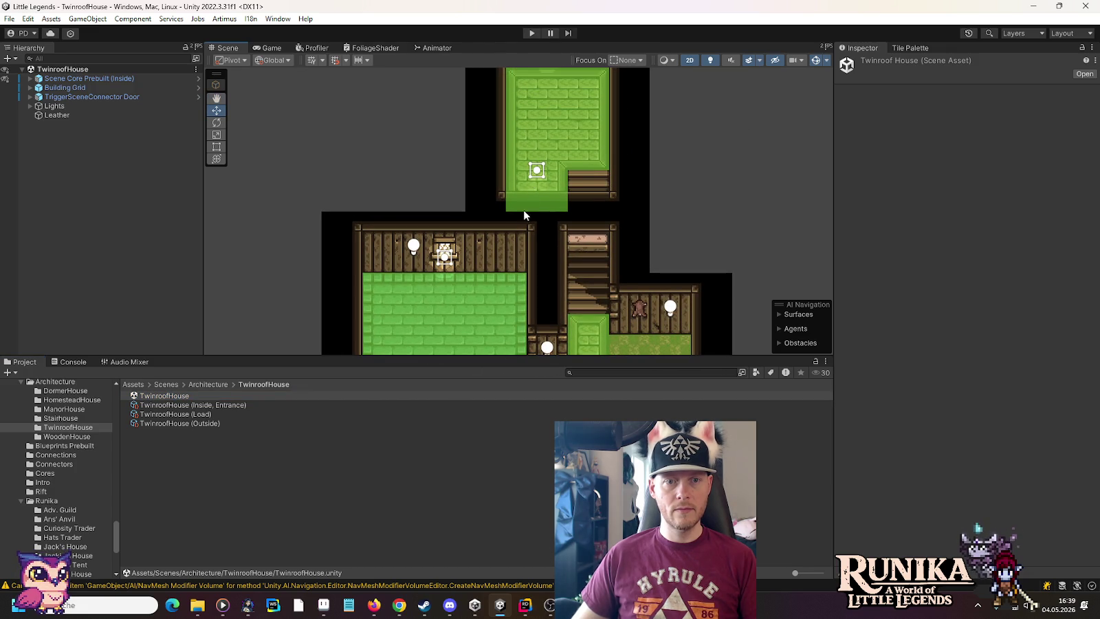
pyautogui.click(538, 174)
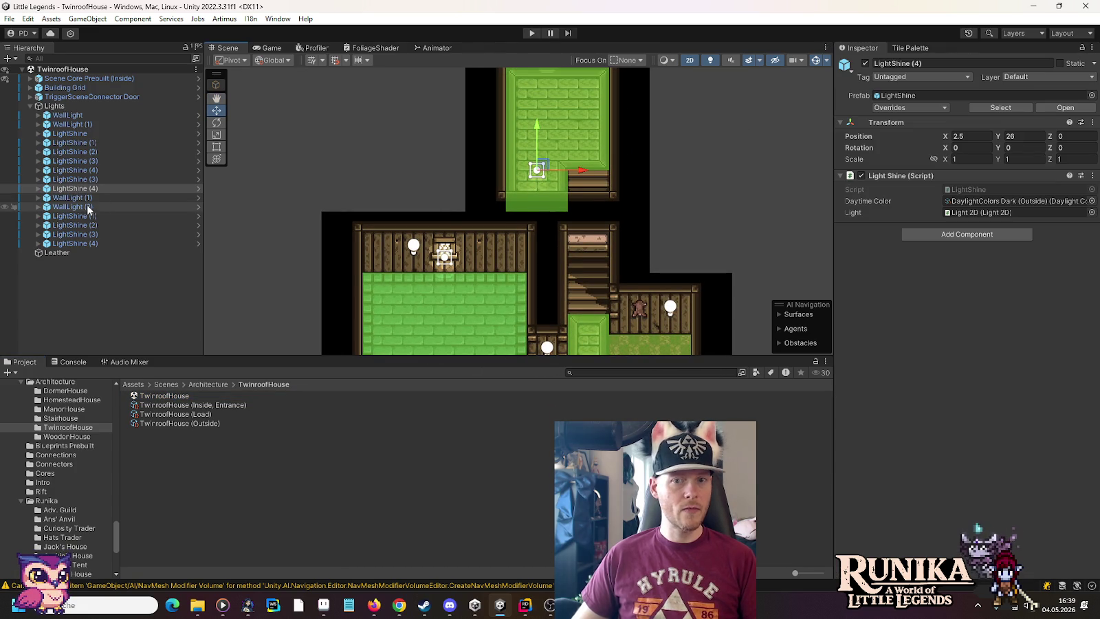
pyautogui.scroll(5, 472, 205)
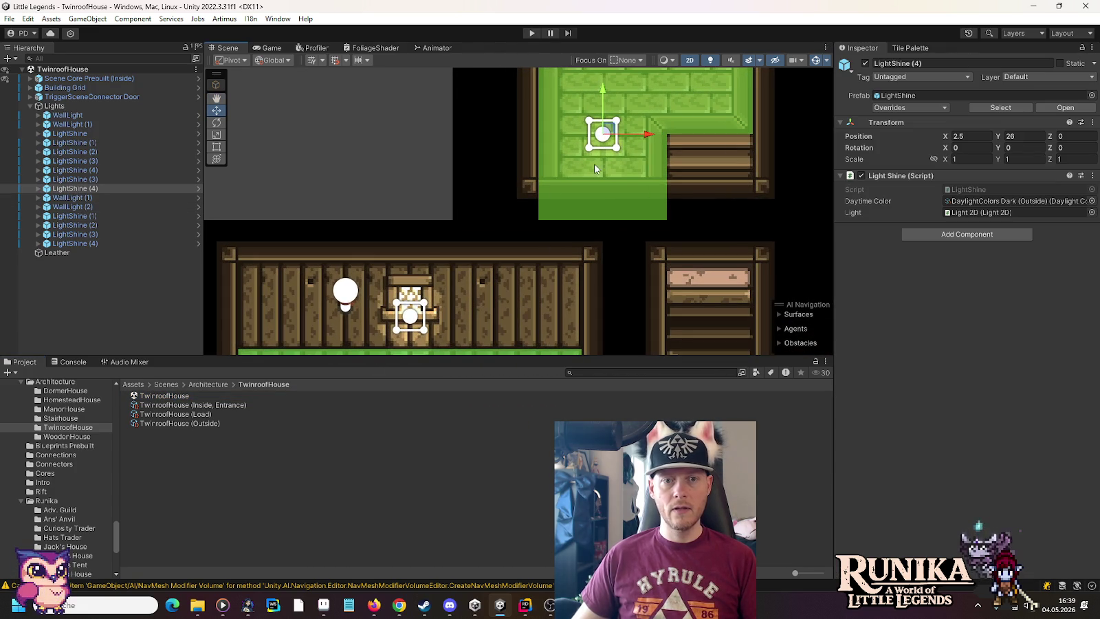
# Inspect the Light 2D settings of LightShine (4), then copy LightShine (4).
pyautogui.click(38, 189)
pyautogui.click(63, 199)
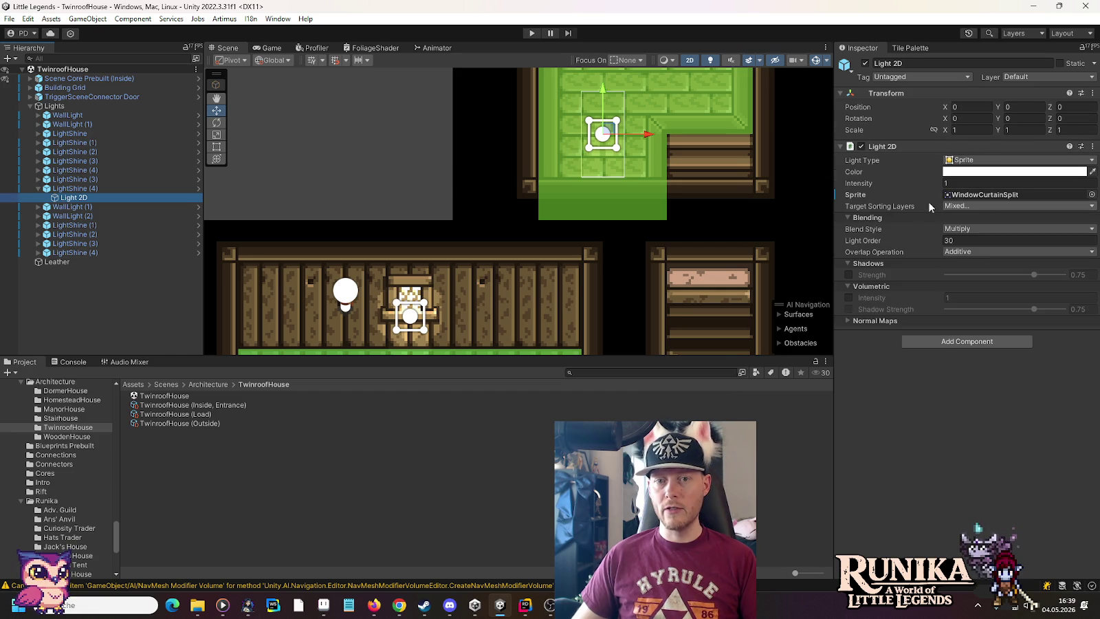
pyautogui.click(38, 189)
pyautogui.rightClick(62, 191)
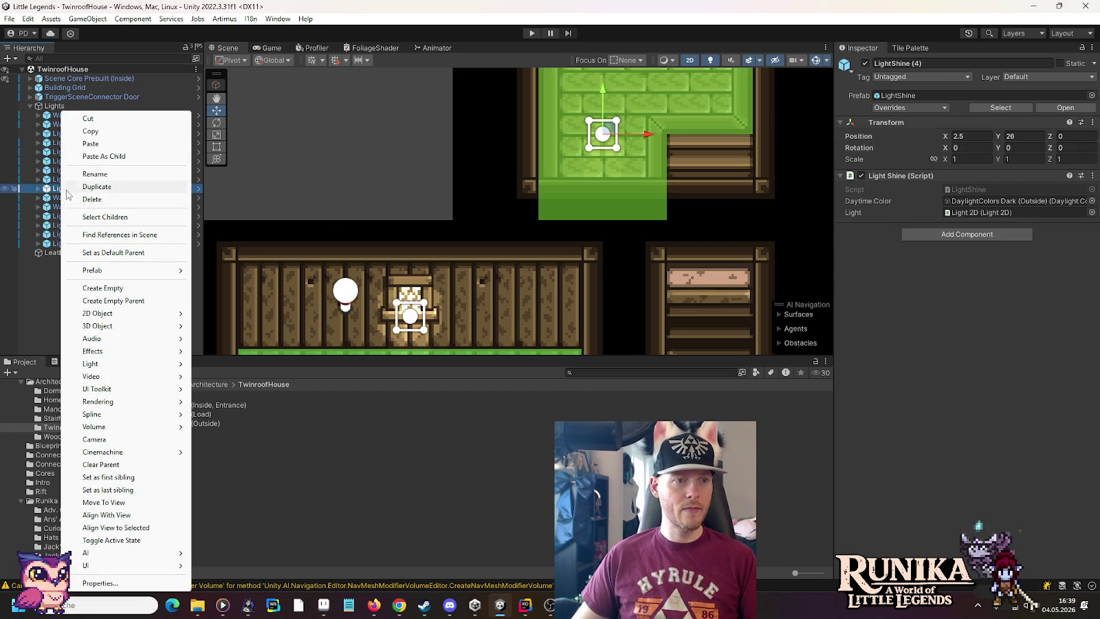
pyautogui.click(73, 130)
# Reopen the Player House Level 2 scene.
pyautogui.scroll(-5, 68, 505)
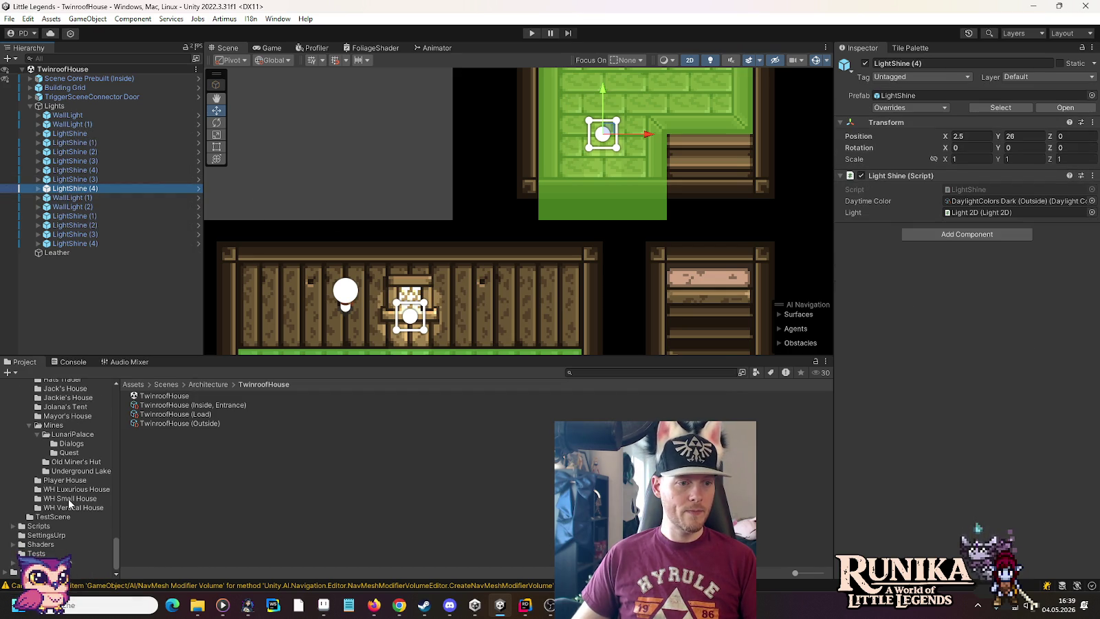
pyautogui.click(55, 479)
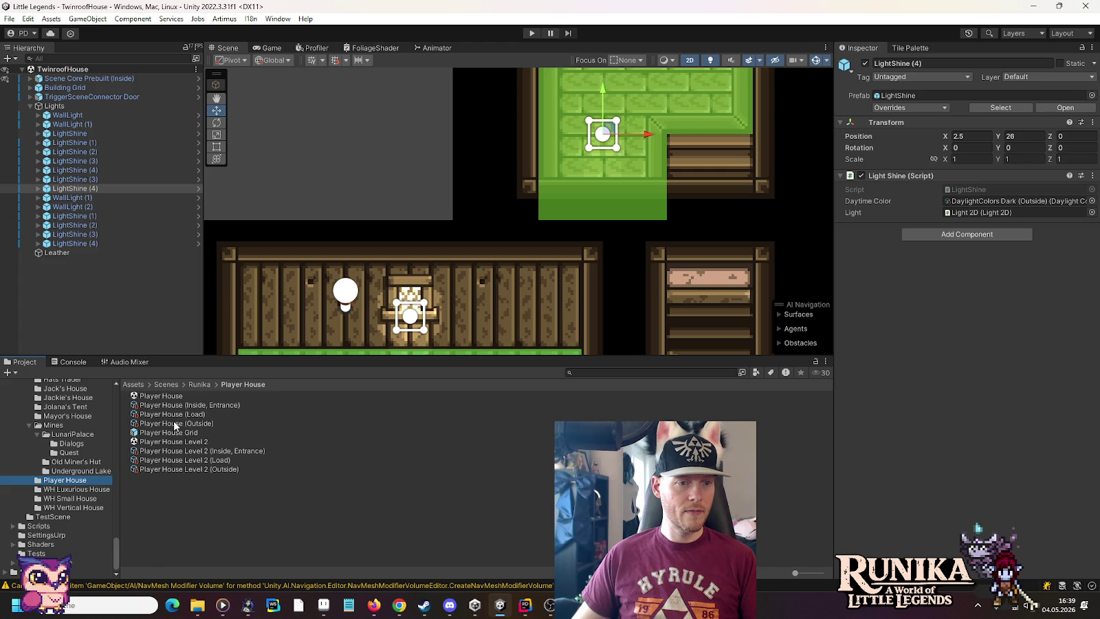
pyautogui.click(166, 442)
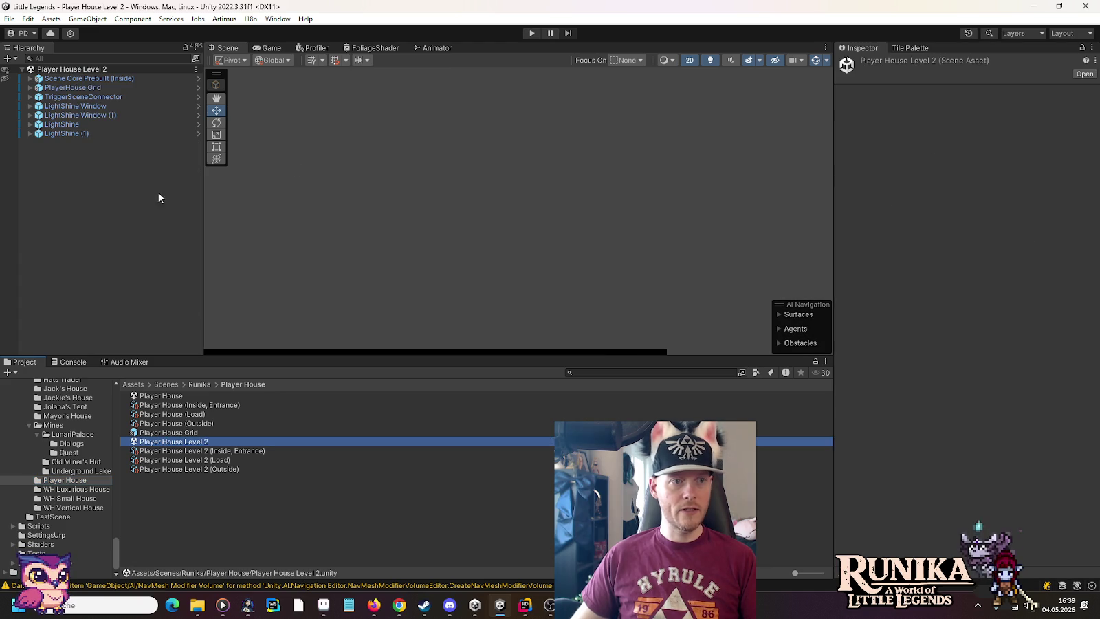
# Paste the copied LightShine (4) light into the Hierarchy and look around the level.
pyautogui.rightClick(103, 208)
pyautogui.click(139, 227)
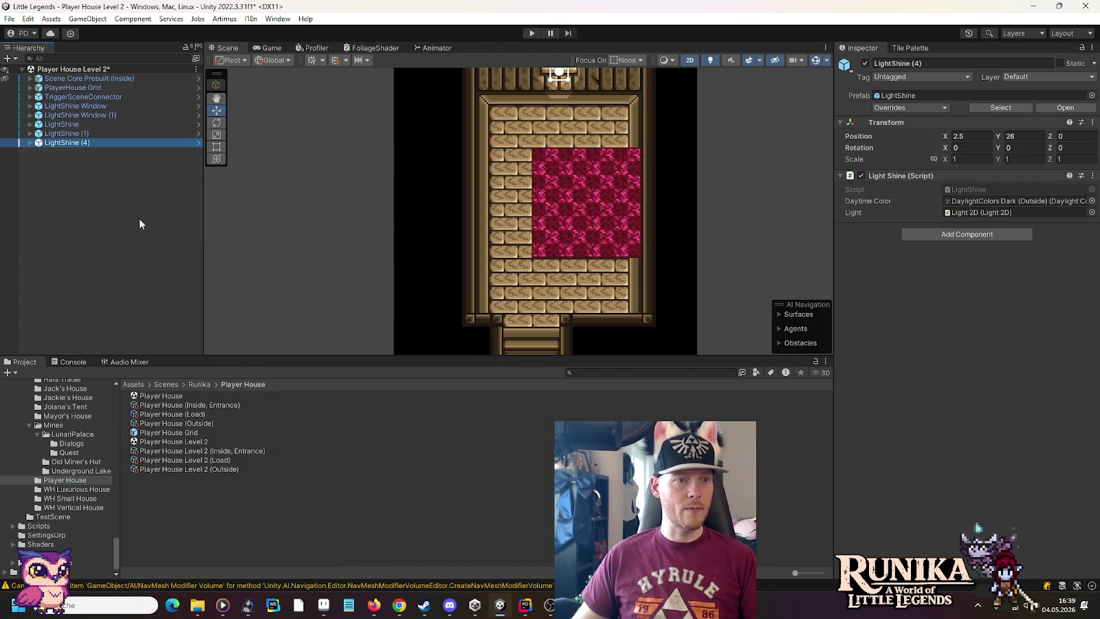
pyautogui.moveTo(516, 292)
pyautogui.mouseDown()
pyautogui.moveTo(462, 118)
pyautogui.moveTo(510, 187)
pyautogui.mouseUp()
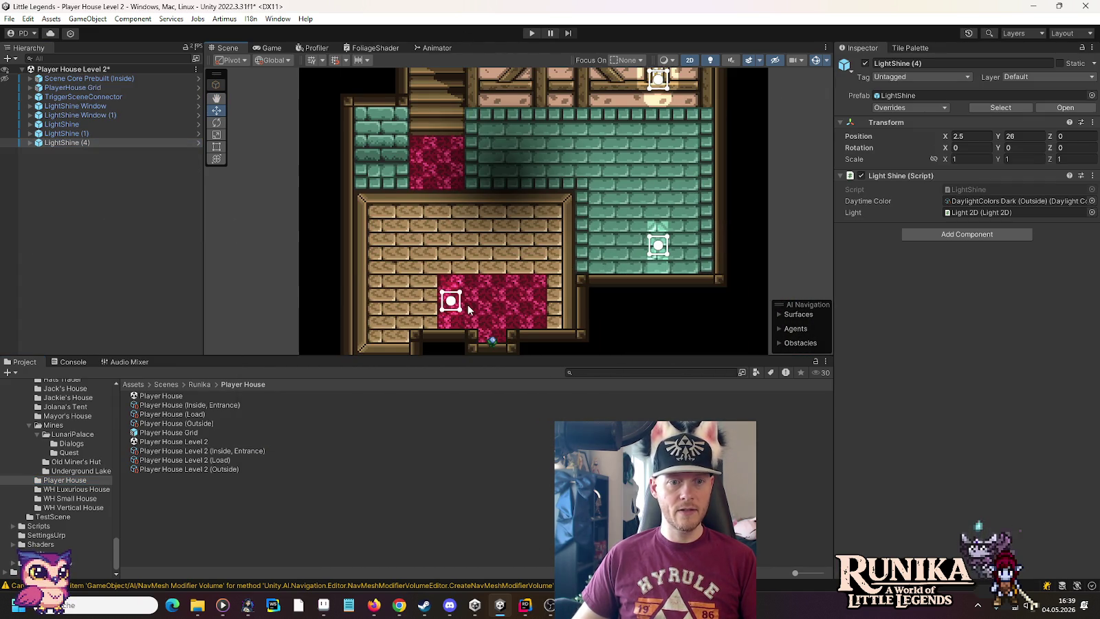
pyautogui.moveTo(232, 105); pyautogui.dragTo(468, 549)
pyautogui.scroll(-6, 456, 256)
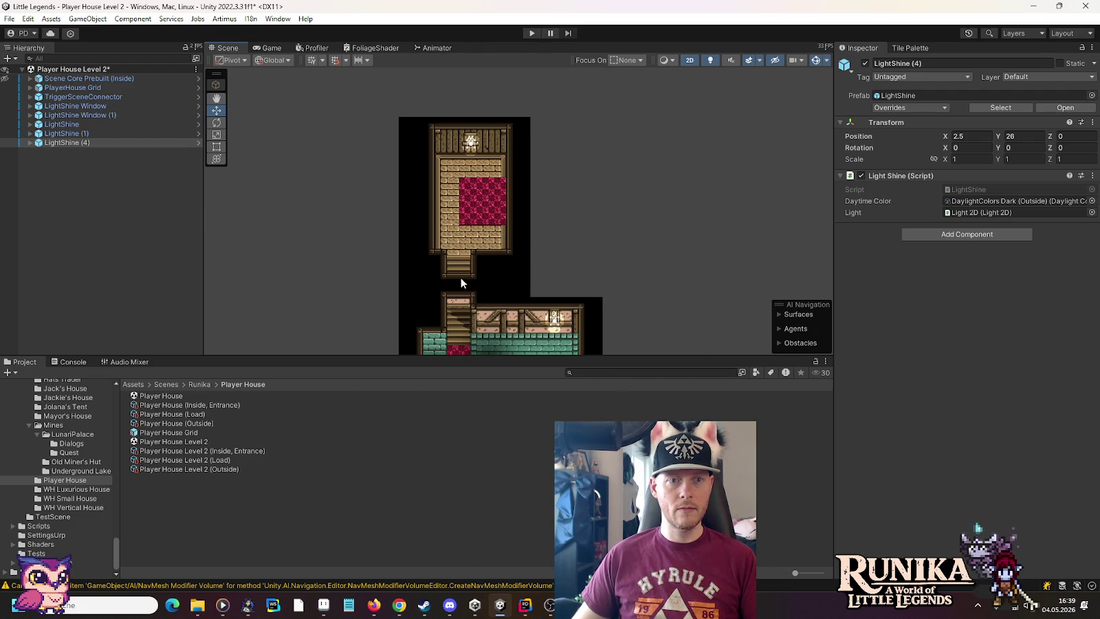
pyautogui.moveTo(459, 263)
pyautogui.mouseDown()
pyautogui.moveTo(450, 531)
pyautogui.moveTo(221, 114)
pyautogui.mouseUp()
# Frame LightShine (4) and move it below the carpet in the top room to (0, 11).
pyautogui.click(219, 111)
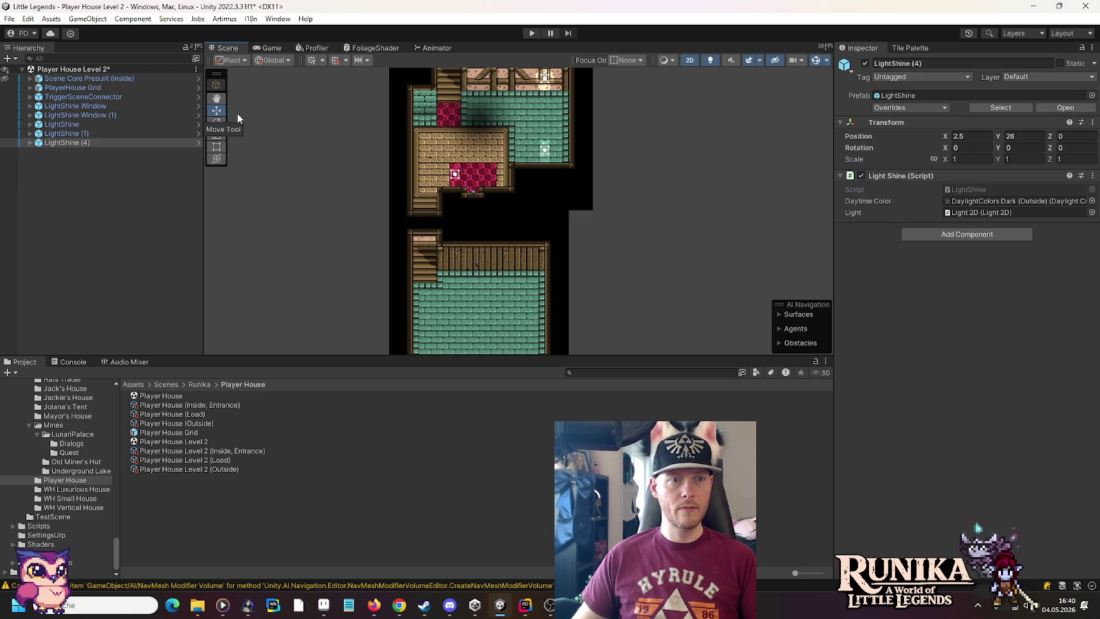
pyautogui.press('Return')
pyautogui.press('f')
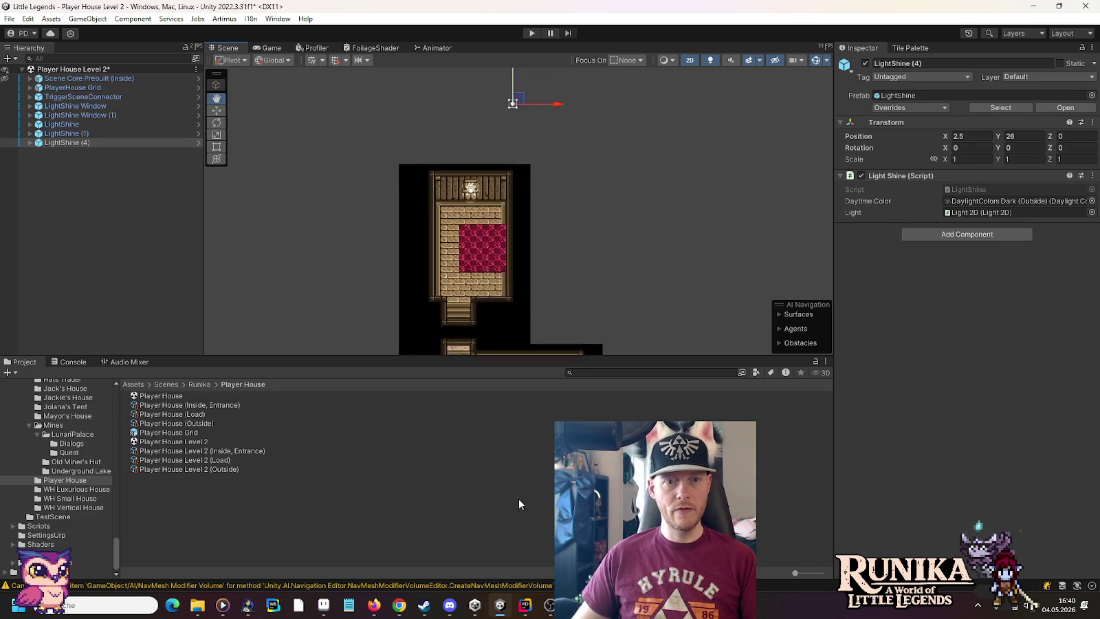
pyautogui.hotkey('ctrl', 'z')
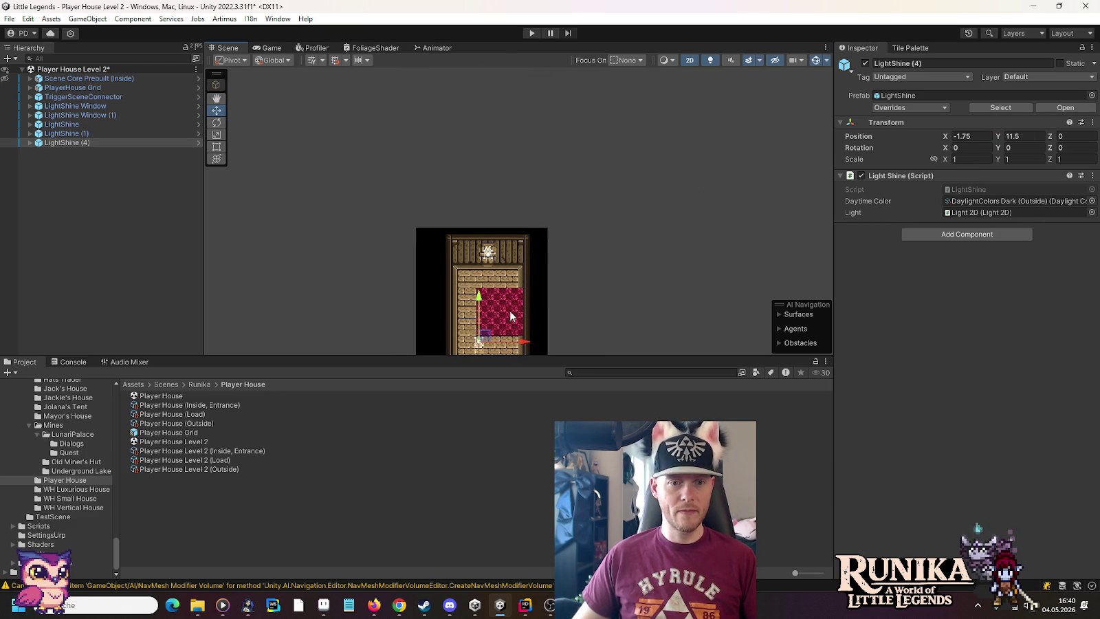
pyautogui.press('f')
pyautogui.scroll(3, 517, 186)
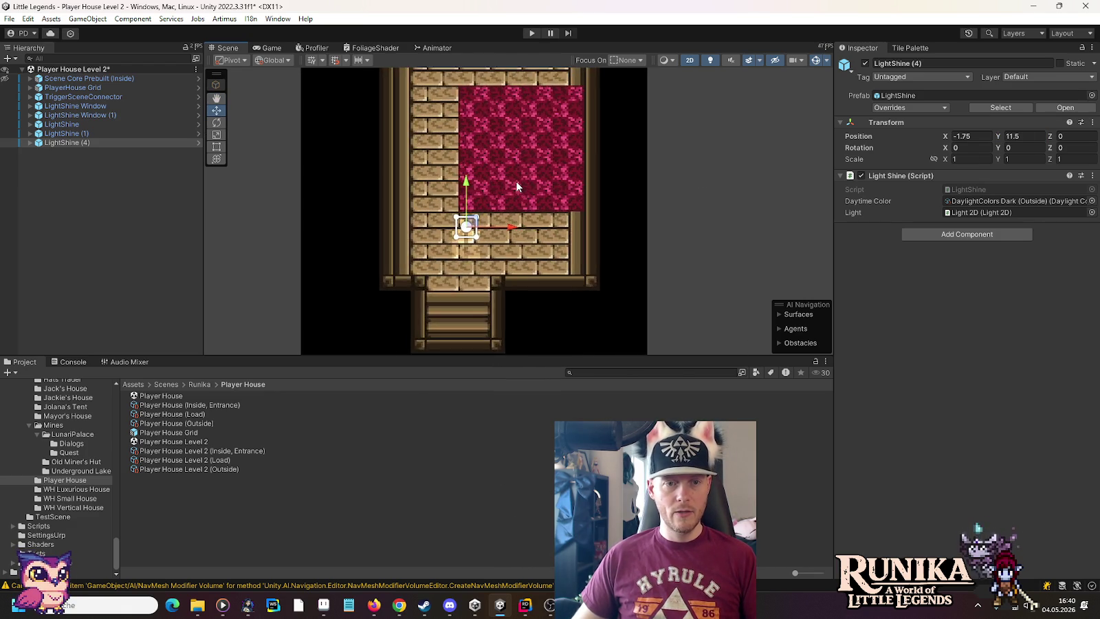
pyautogui.moveTo(511, 238)
pyautogui.mouseDown()
pyautogui.moveTo(547, 238)
pyautogui.moveTo(530, 240)
pyautogui.moveTo(530, 258)
pyautogui.moveTo(542, 256)
pyautogui.moveTo(526, 256)
pyautogui.mouseUp()
# Deselect the light and pan the view down to the second house.
pyautogui.hotkey('alt', 'Tab')
pyautogui.hotkey('alt', 'Tab')
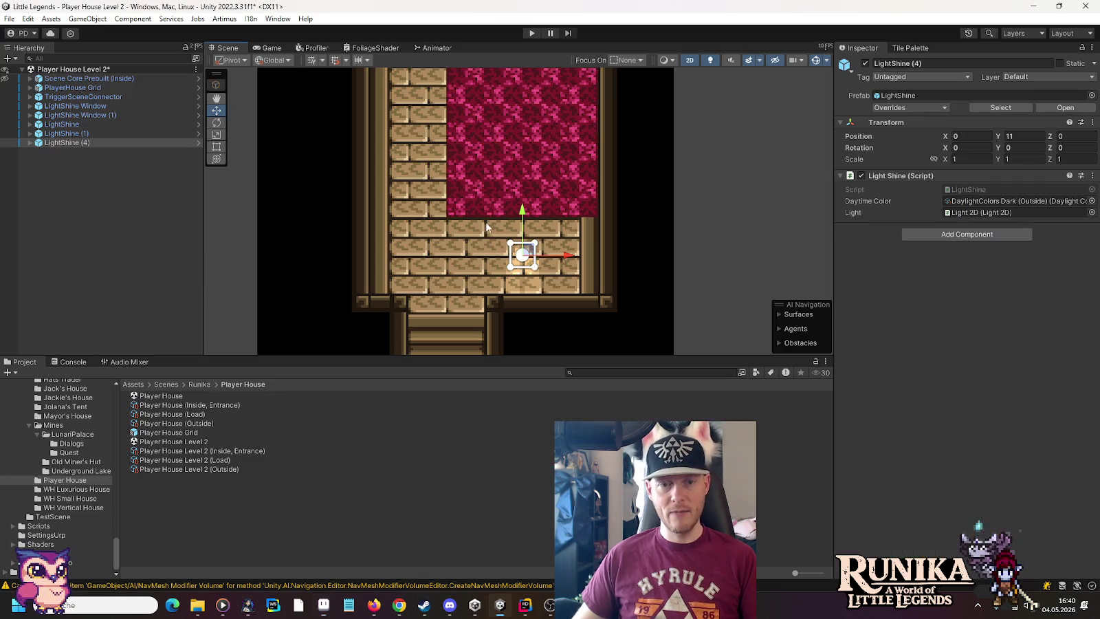
pyautogui.scroll(-4, 467, 297)
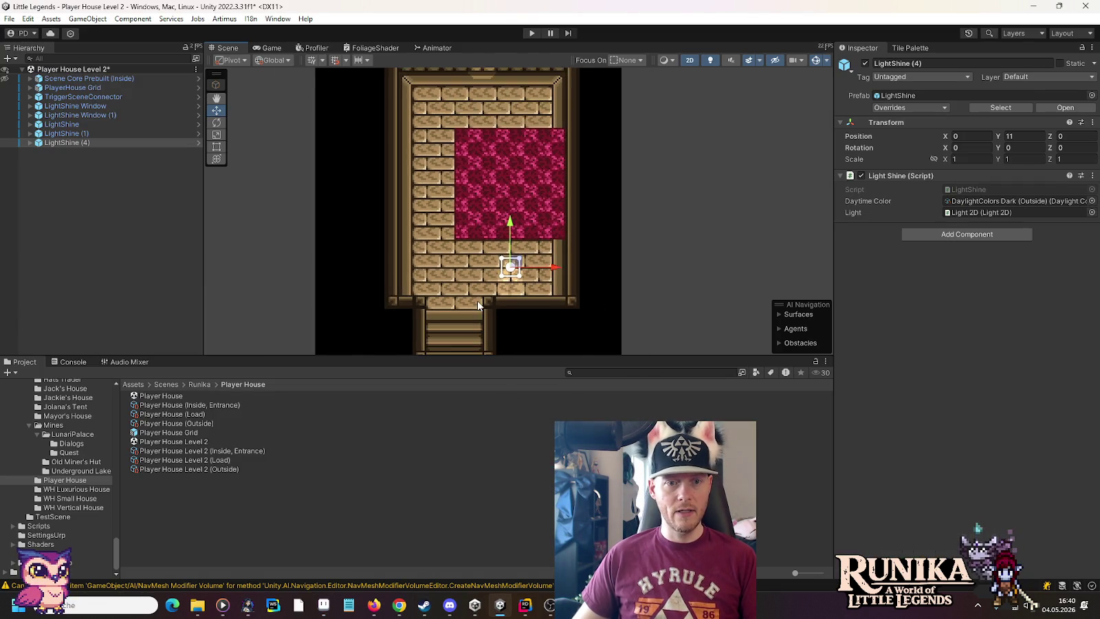
pyautogui.click(631, 297)
pyautogui.moveTo(626, 314)
pyautogui.mouseDown()
pyautogui.moveTo(614, 175)
pyautogui.moveTo(671, 234)
pyautogui.moveTo(657, 91)
pyautogui.mouseUp()
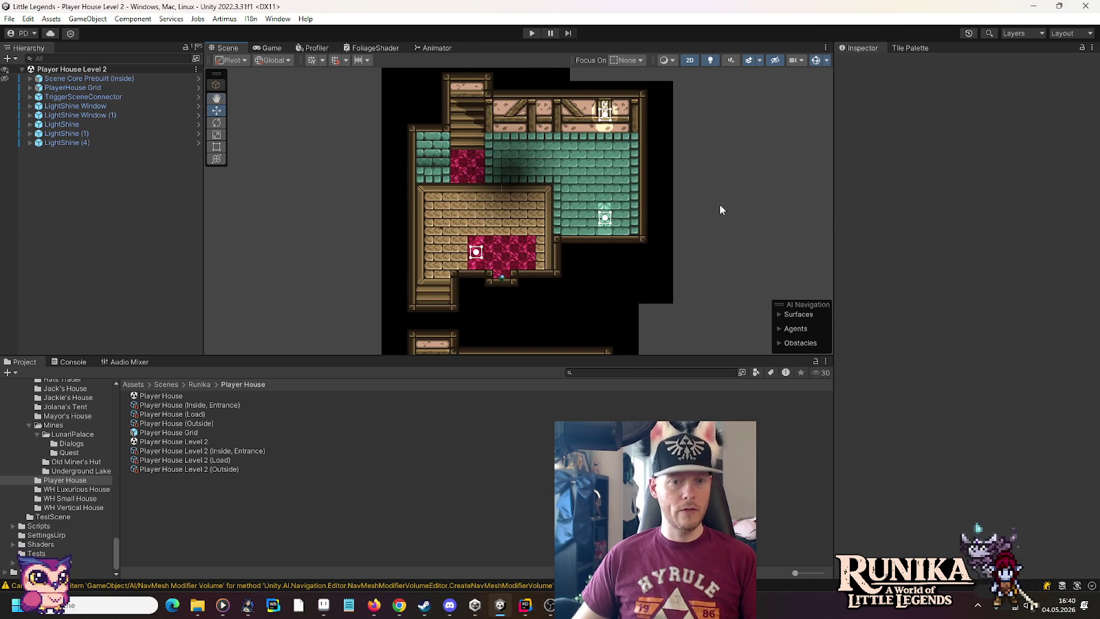
# Inspect Scene Core Prebuilt and expand PlayerHouse Grid to list its tilemaps.
pyautogui.moveTo(720, 205); pyautogui.dragTo(707, 86)
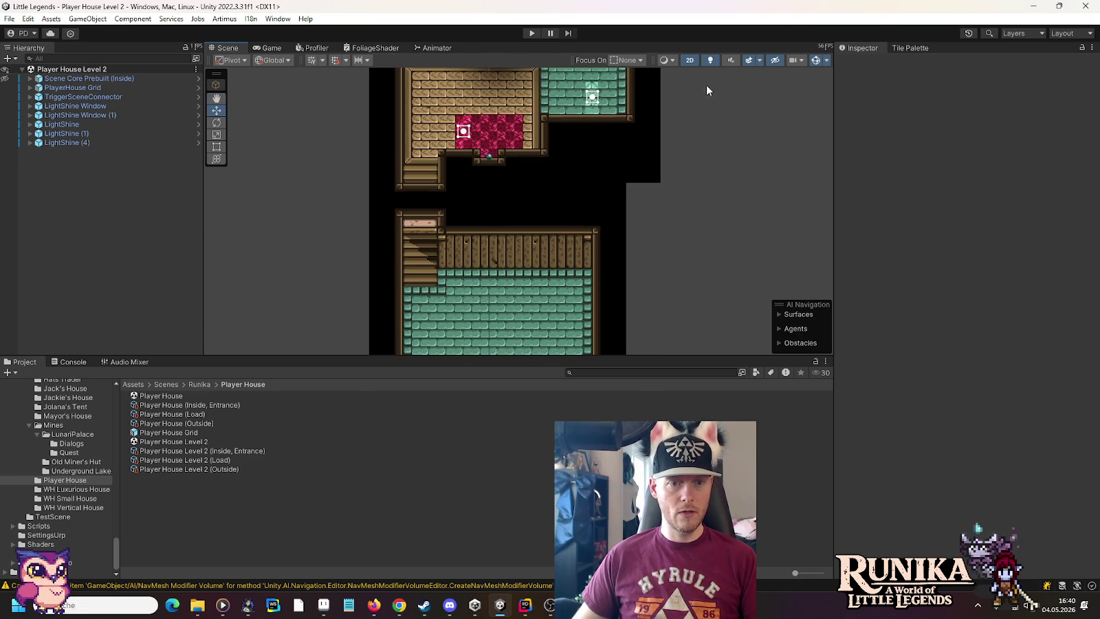
pyautogui.click(63, 80)
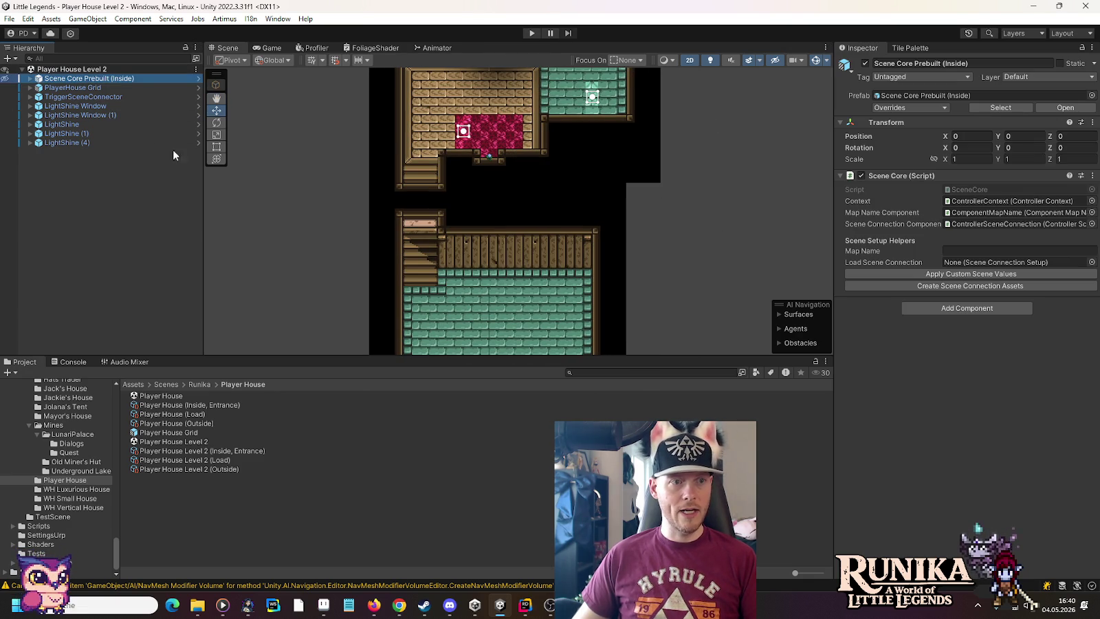
pyautogui.click(30, 87)
pyautogui.click(46, 90)
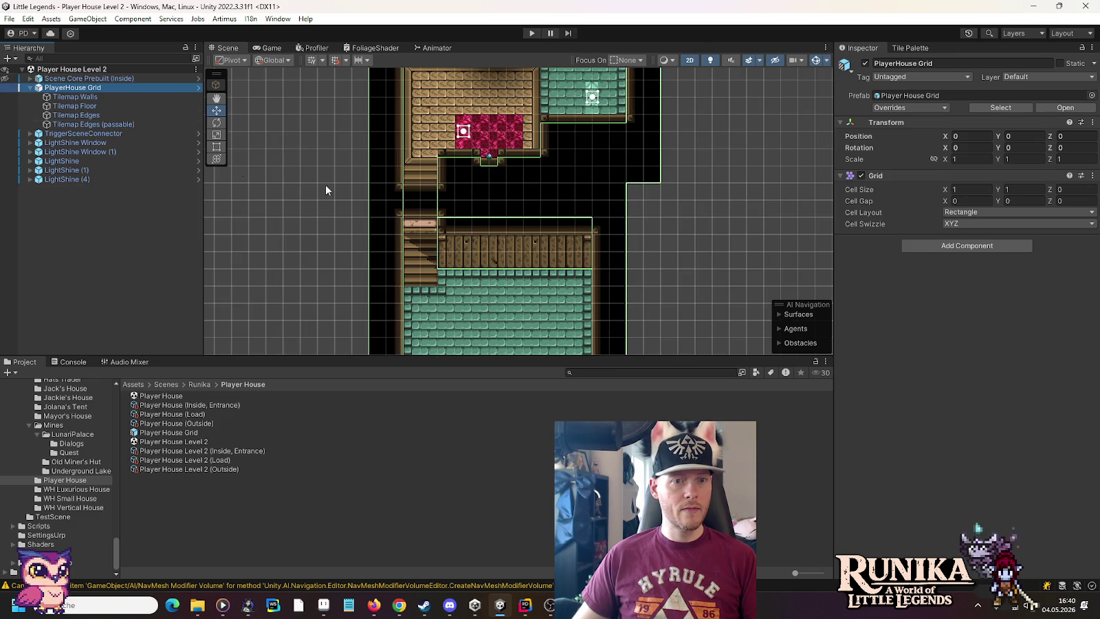
pyautogui.scroll(-3, 327, 189)
# Pan and zoom the Scene view to the stairs between the floors.
pyautogui.moveTo(517, 216)
pyautogui.mouseDown()
pyautogui.moveTo(518, 148)
pyautogui.moveTo(517, 266)
pyautogui.mouseUp()
pyautogui.moveTo(518, 111); pyautogui.dragTo(518, 242)
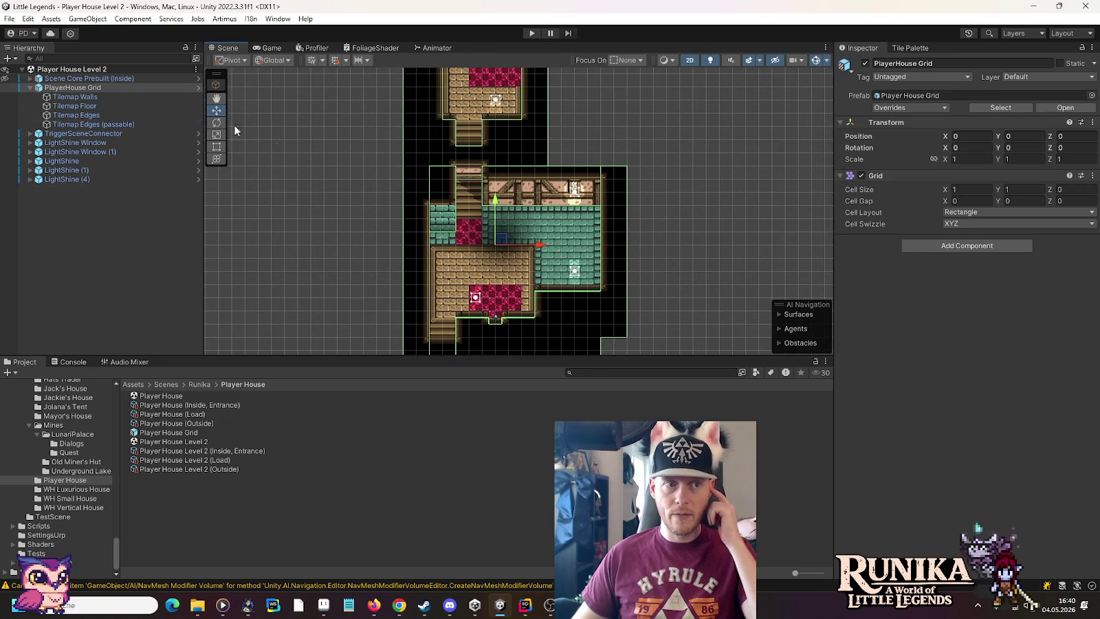
pyautogui.moveTo(462, 105)
pyautogui.mouseDown()
pyautogui.moveTo(462, 256)
pyautogui.moveTo(461, 117)
pyautogui.mouseUp()
pyautogui.scroll(1, 461, 209)
pyautogui.scroll(5, 461, 204)
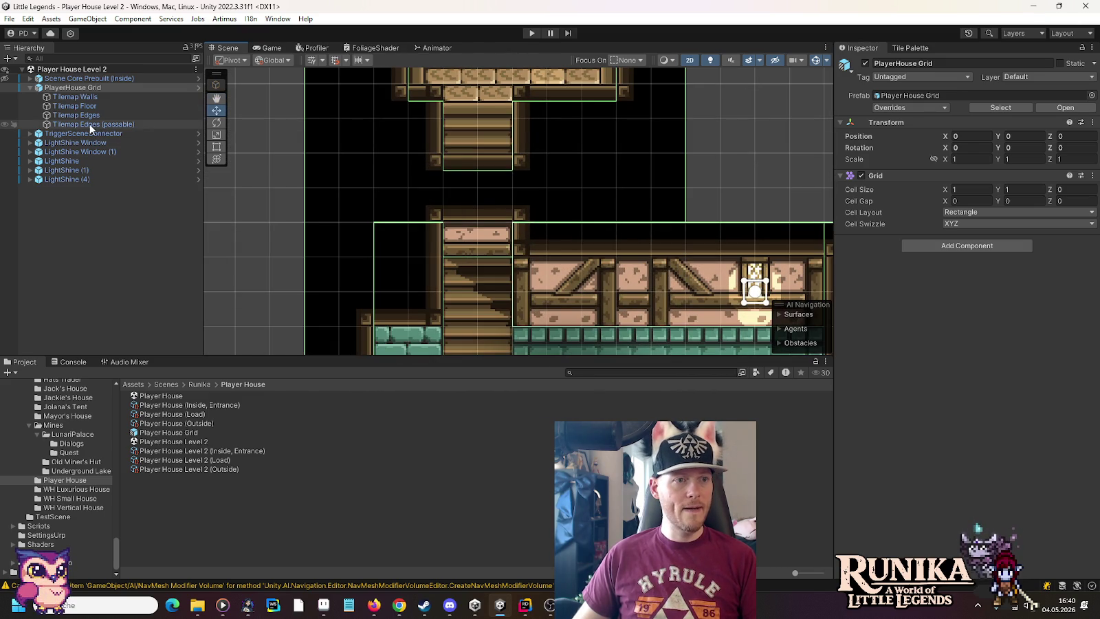
# Step through Tilemap Walls and Tilemap Floor, ending on Tilemap Edges to check its colliders.
pyautogui.click(65, 97)
pyautogui.click(66, 106)
pyautogui.click(68, 115)
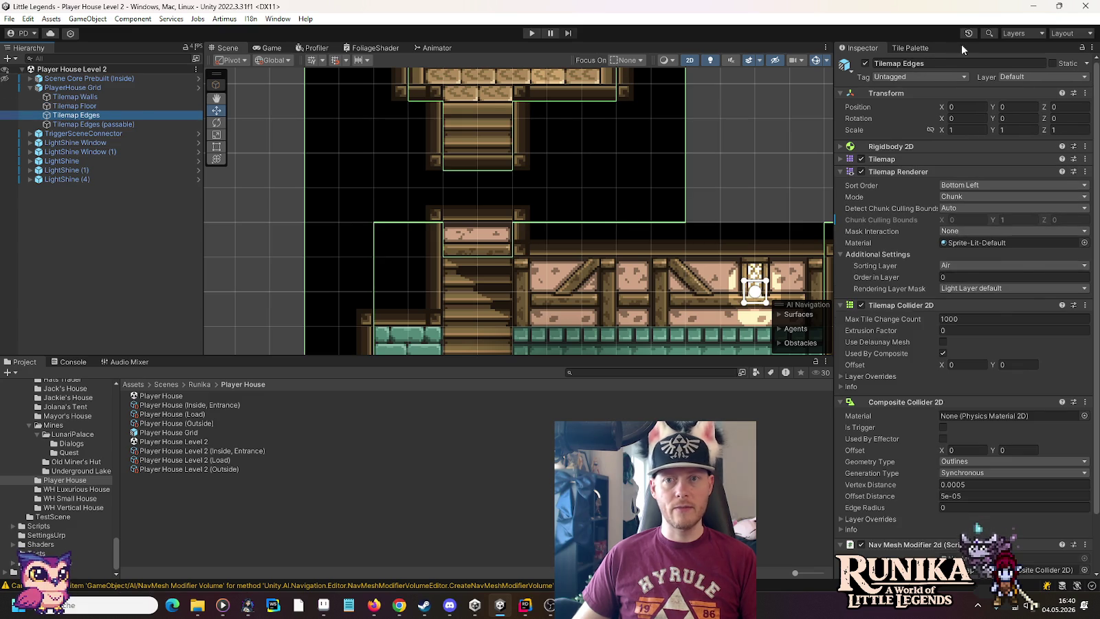
# Erase the three blocking edge tiles at the top of the stairs in the Tile Palette.
pyautogui.click(914, 48)
pyautogui.click(999, 62)
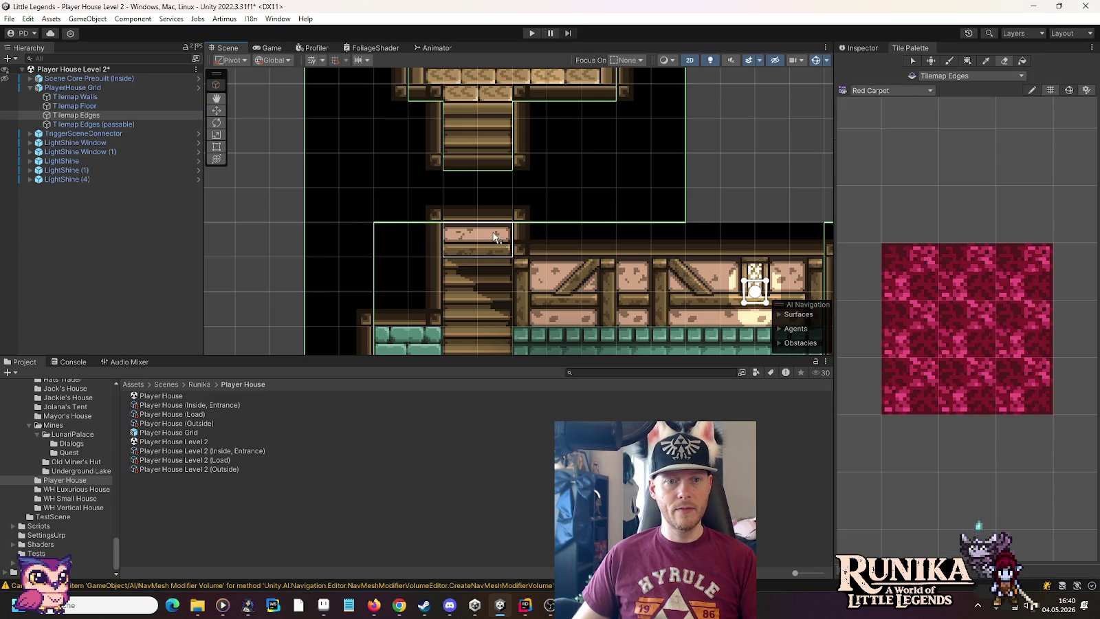
pyautogui.moveTo(481, 204); pyautogui.dragTo(500, 180)
pyautogui.click(489, 238)
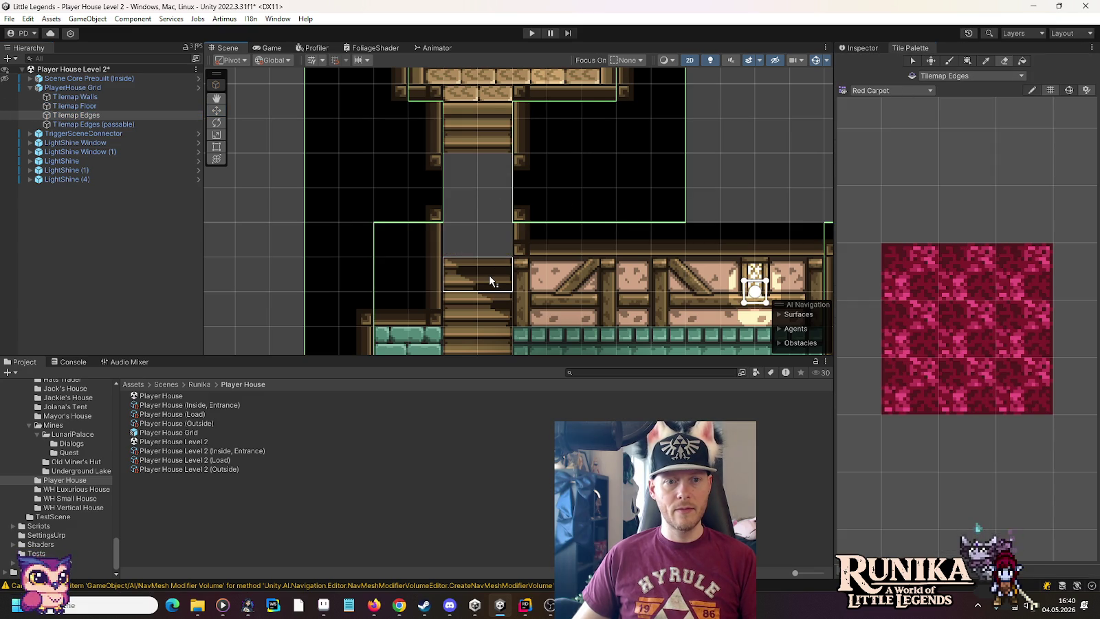
# Paint a Half Timbered Stone Wall tile into the erased stair cell on Tilemap Edges (passable).
pyautogui.click(116, 125)
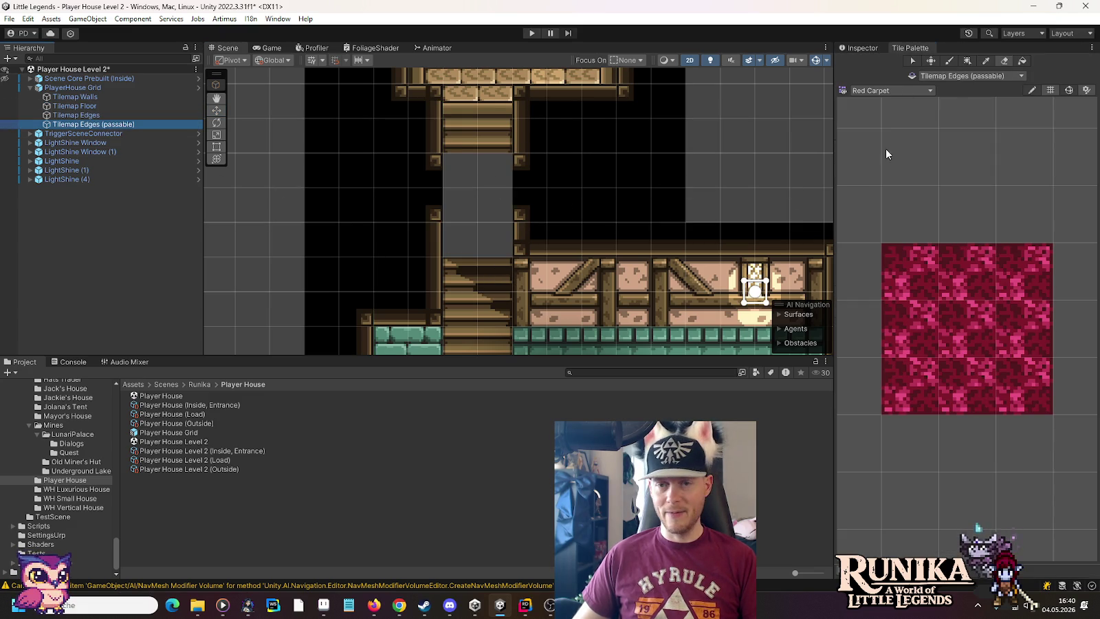
pyautogui.click(886, 90)
pyautogui.click(900, 164)
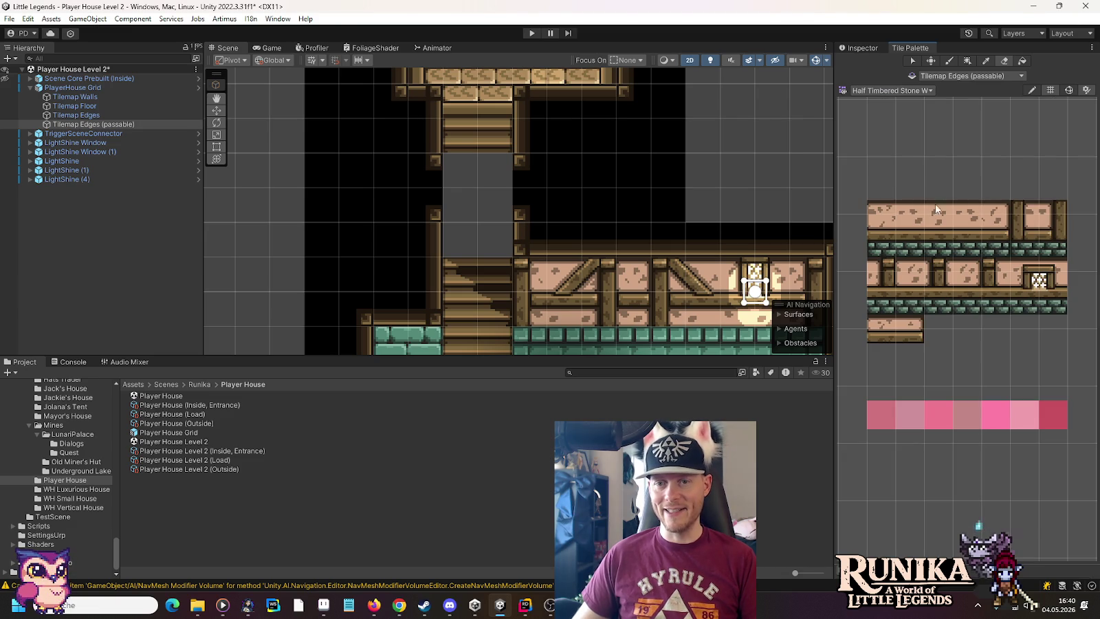
pyautogui.click(886, 362)
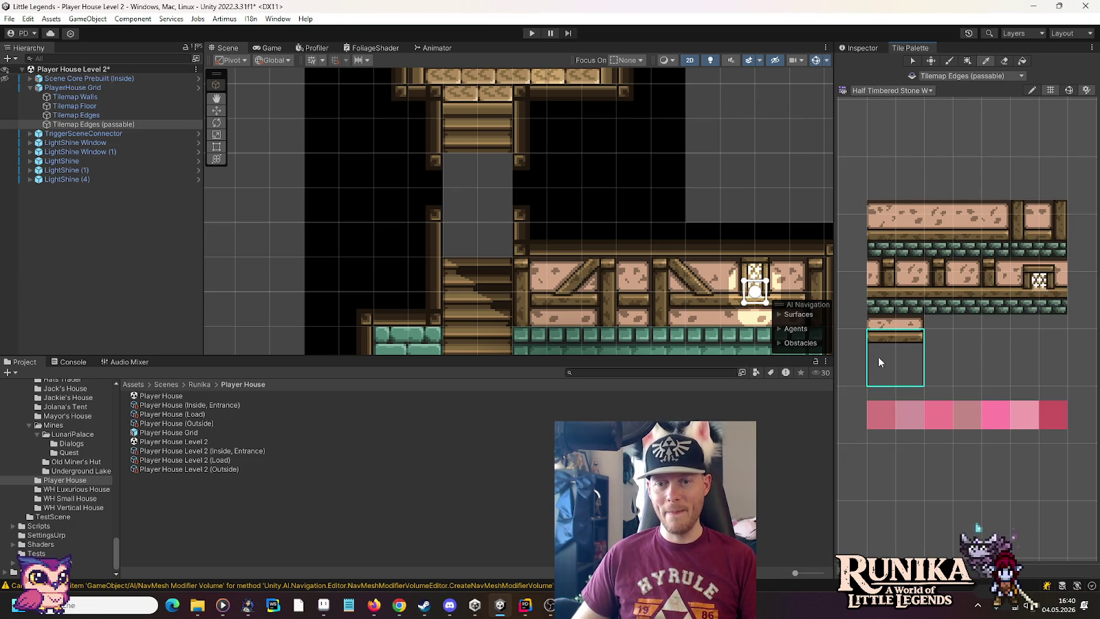
pyautogui.click(454, 247)
# Fill the two empty gap cells with the black tile from the Wooden Edge palette.
pyautogui.click(890, 88)
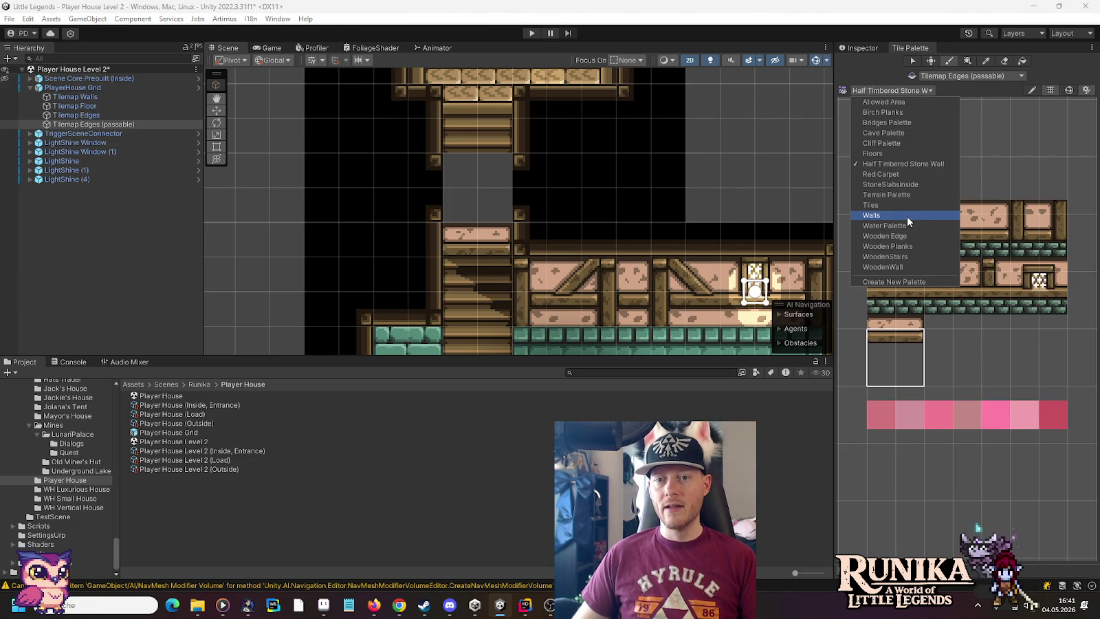
pyautogui.click(895, 237)
pyautogui.click(924, 375)
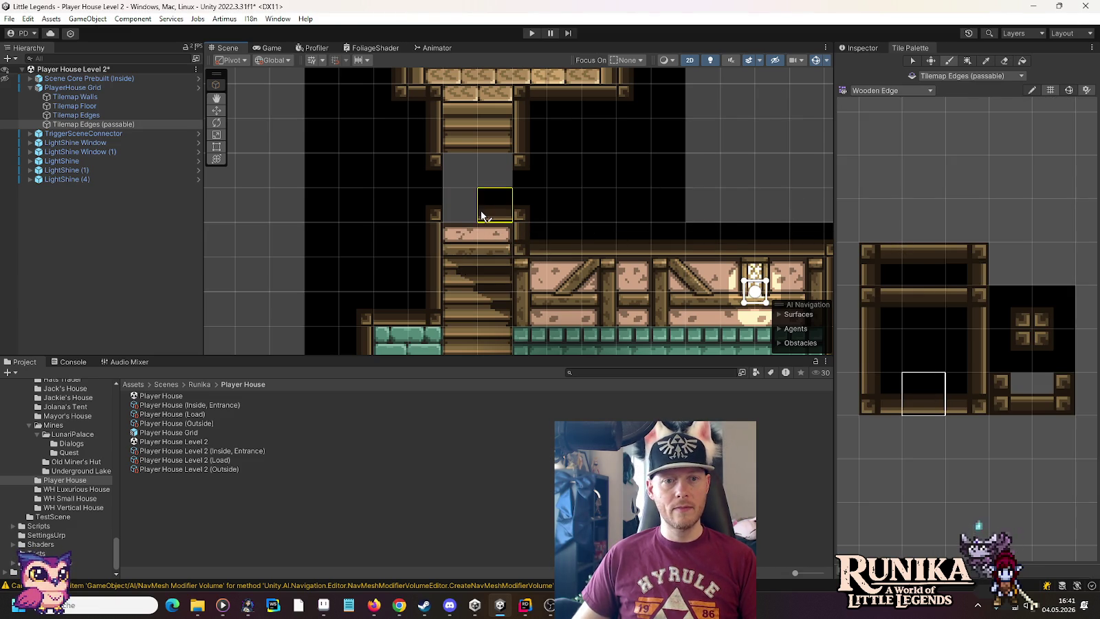
pyautogui.click(937, 301)
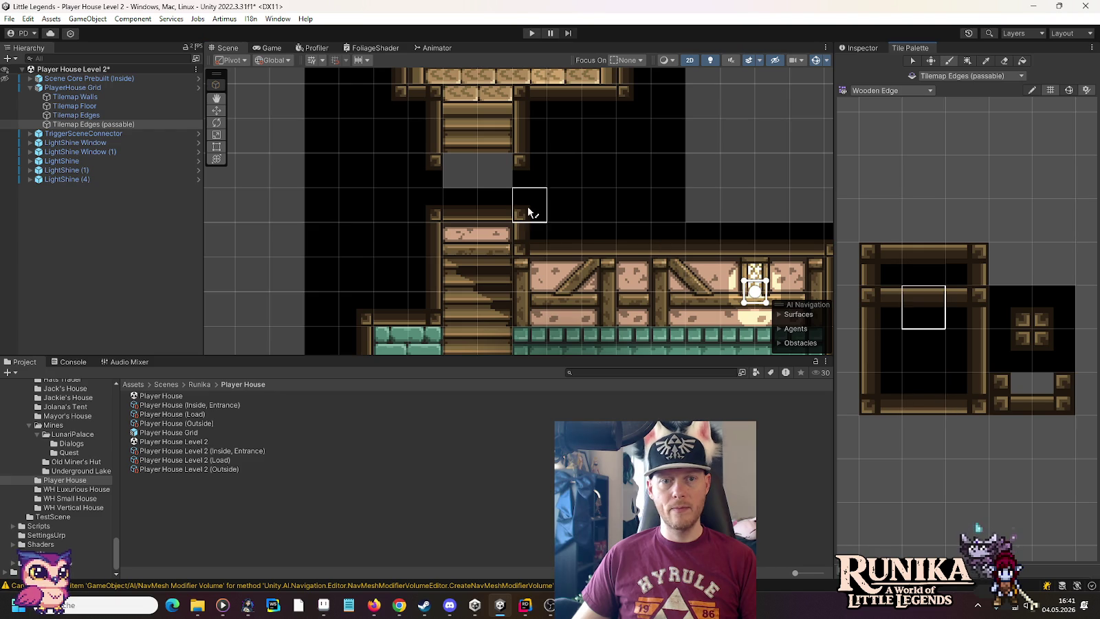
pyautogui.click(484, 176)
pyautogui.click(467, 174)
# Reselect the PlayerHouse Grid, check the lower rooms, save, and enter Play mode.
pyautogui.click(65, 87)
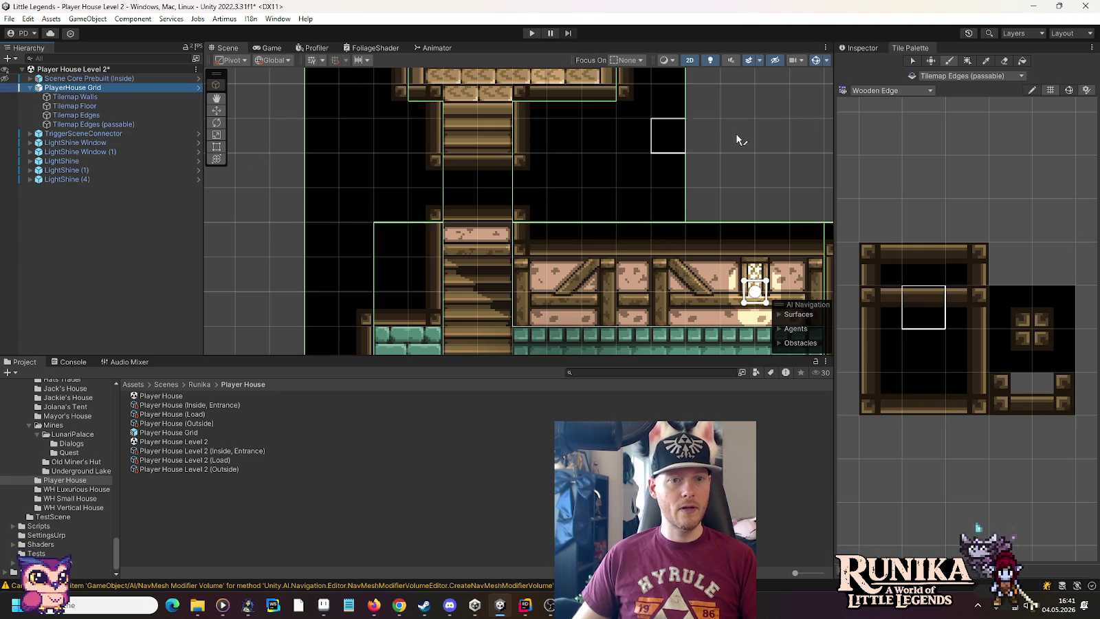
pyautogui.click(879, 50)
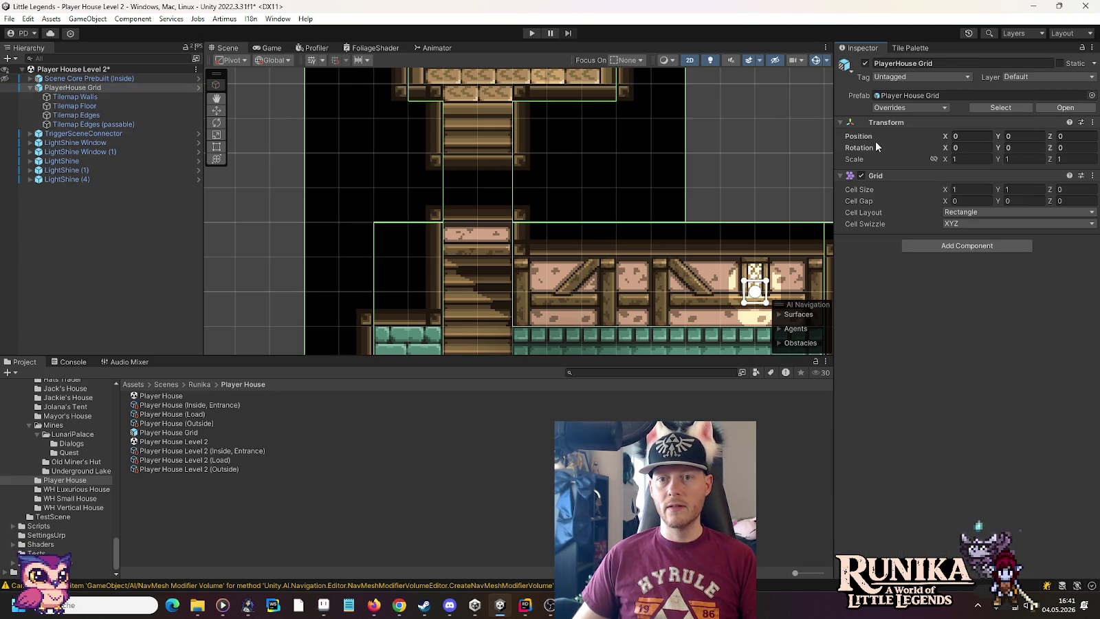
pyautogui.click(216, 110)
pyautogui.scroll(-3, 816, 154)
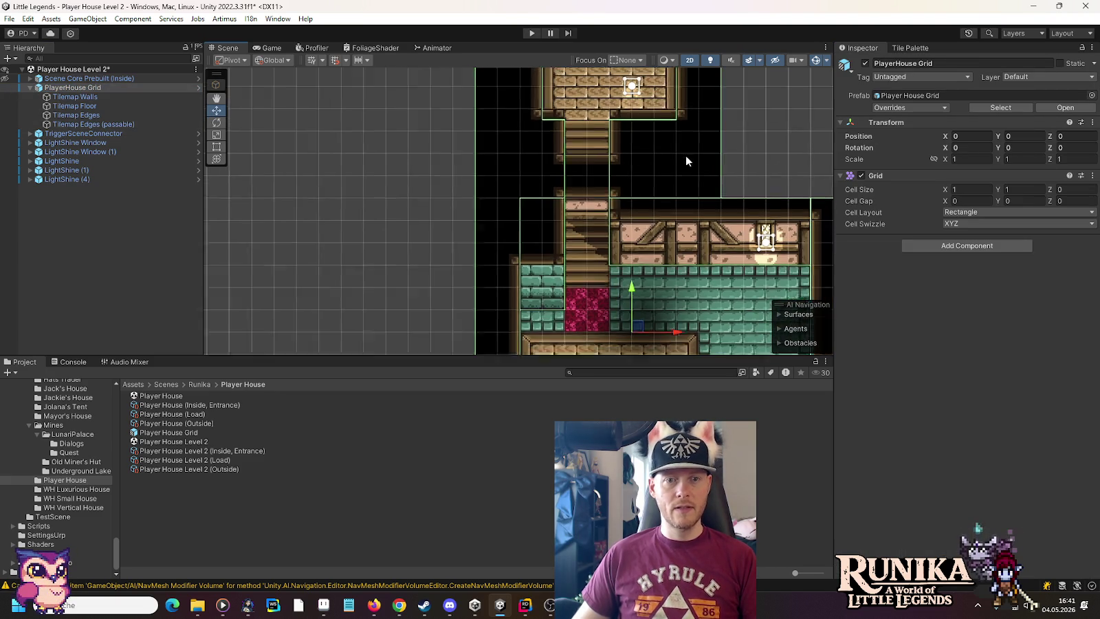
pyautogui.scroll(-3, 502, 172)
pyautogui.press('q')
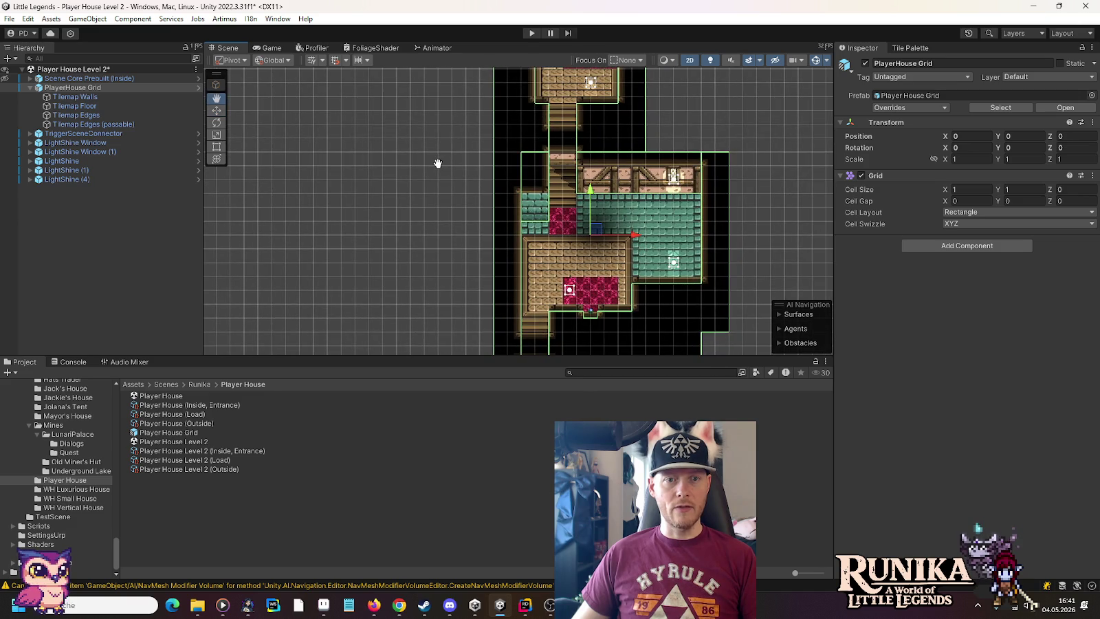
pyautogui.moveTo(438, 163); pyautogui.dragTo(423, 23)
pyautogui.scroll(-2, 430, 206)
pyautogui.scroll(2, 410, 165)
pyautogui.press('w')
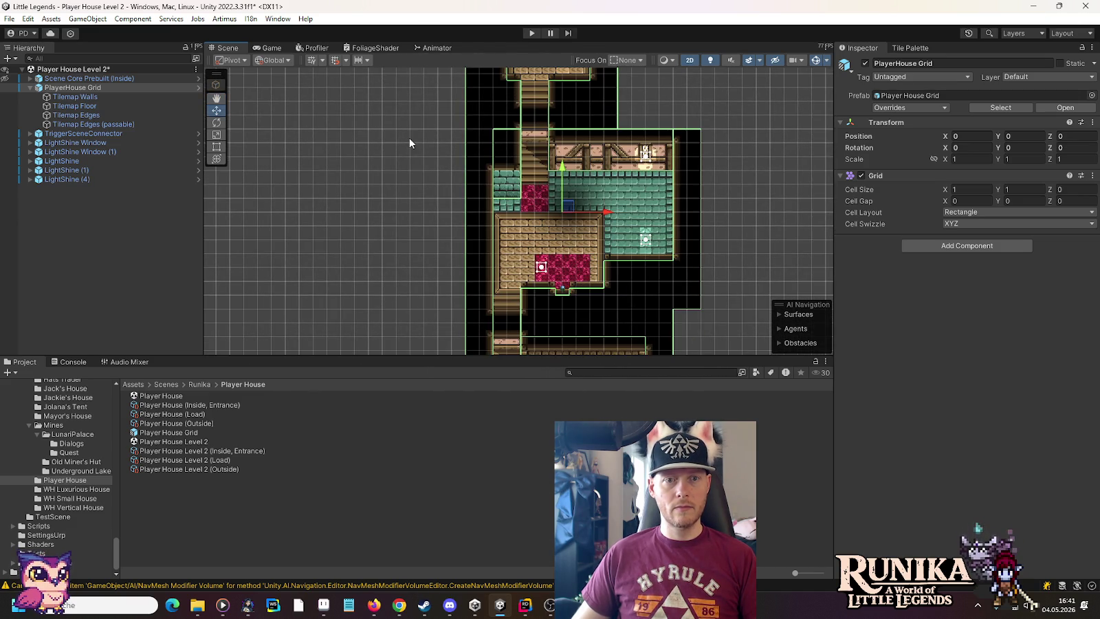
pyautogui.click(530, 34)
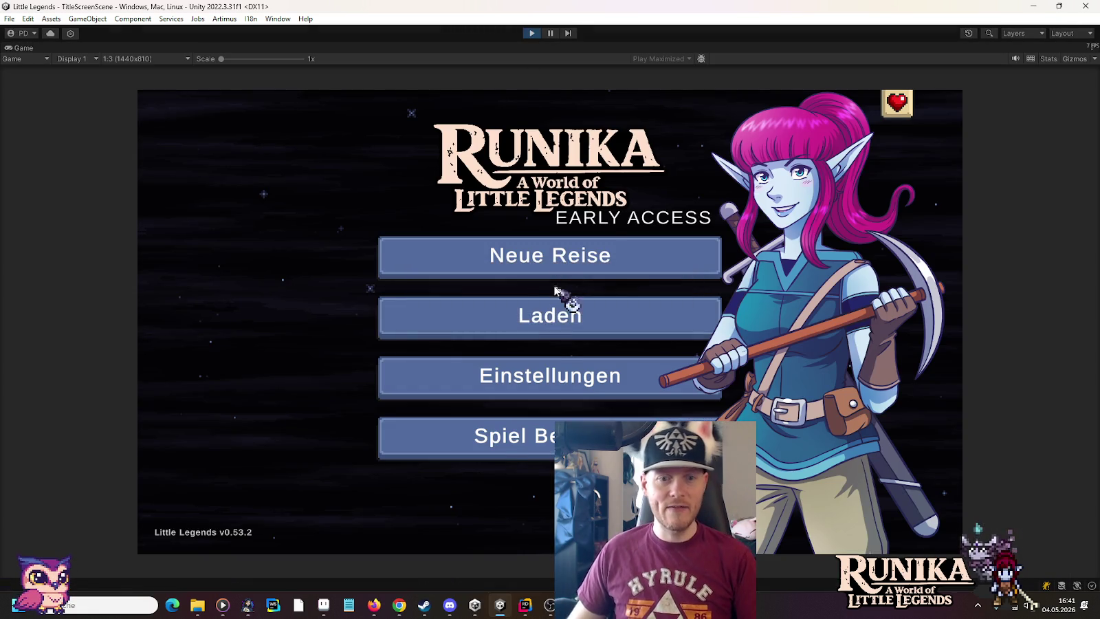
# Load a save slot from the title menu, walk north across the rug, then stop playing.
pyautogui.click(554, 321)
pyautogui.click(449, 280)
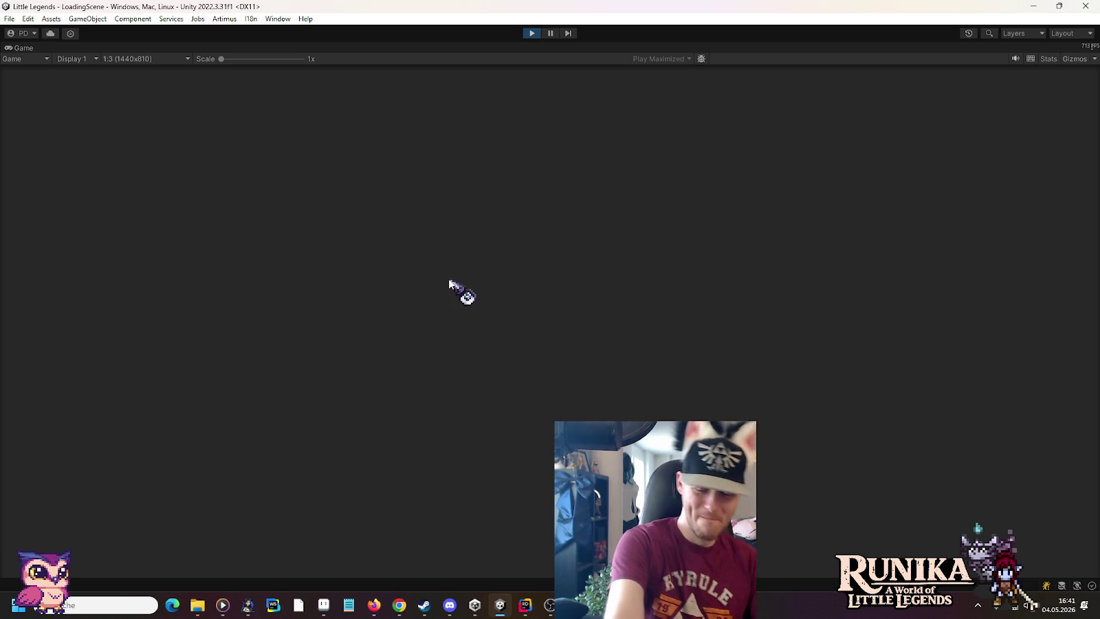
pyautogui.click(496, 447)
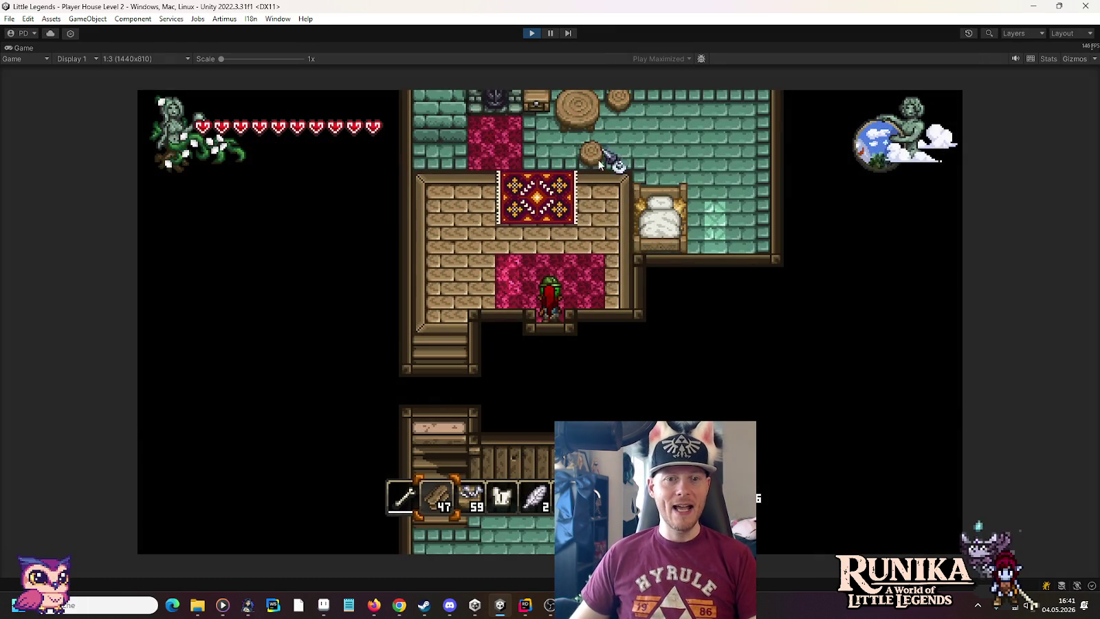
pyautogui.press('w')
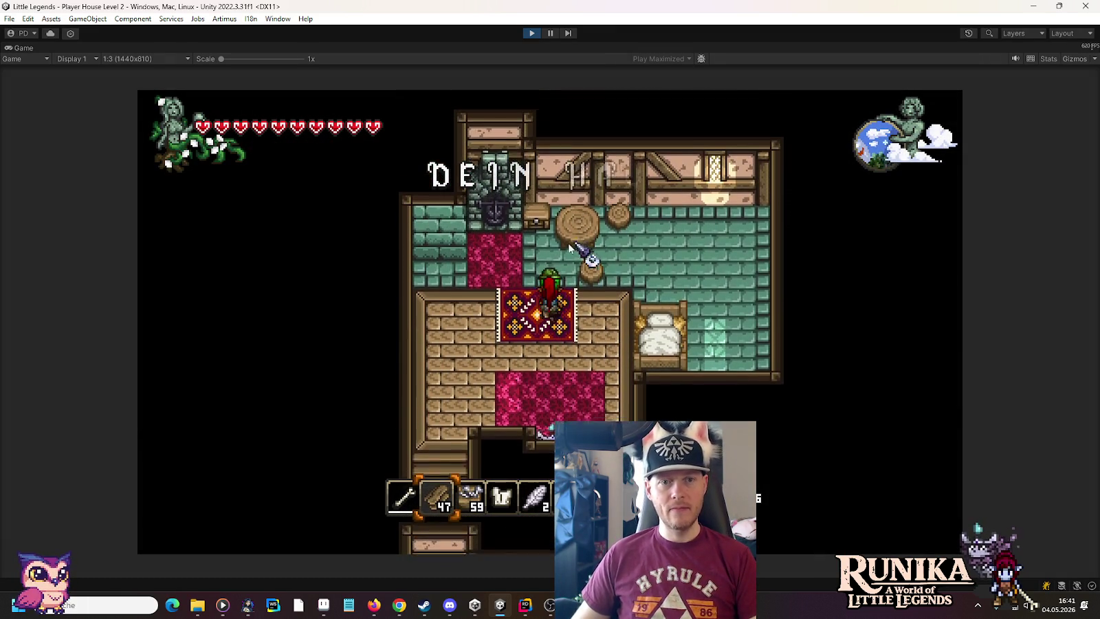
pyautogui.press('w')
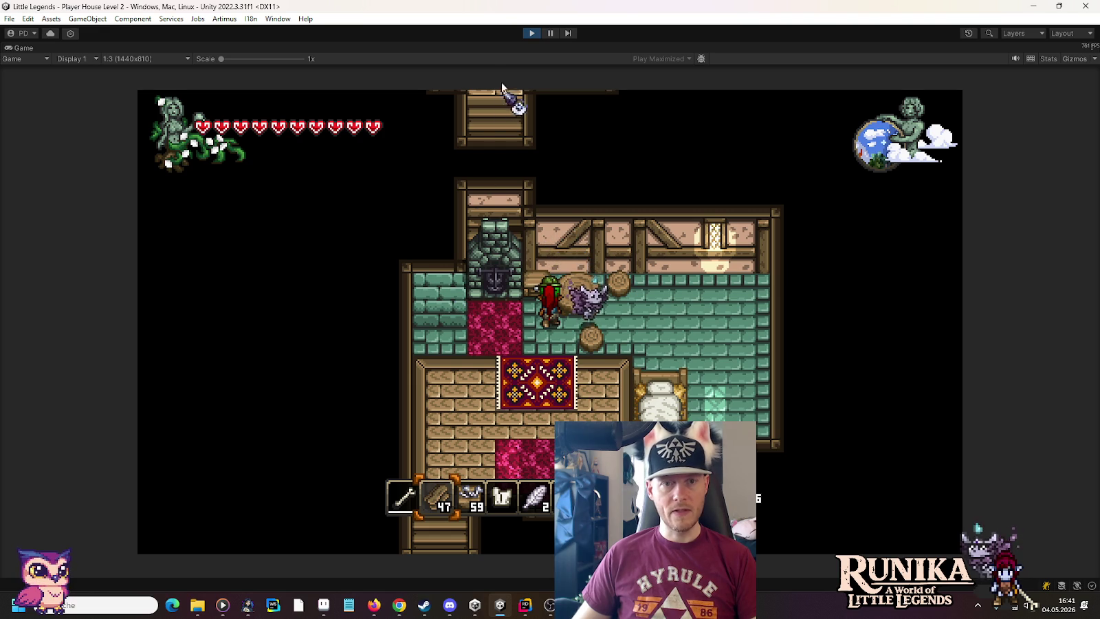
pyautogui.click(531, 33)
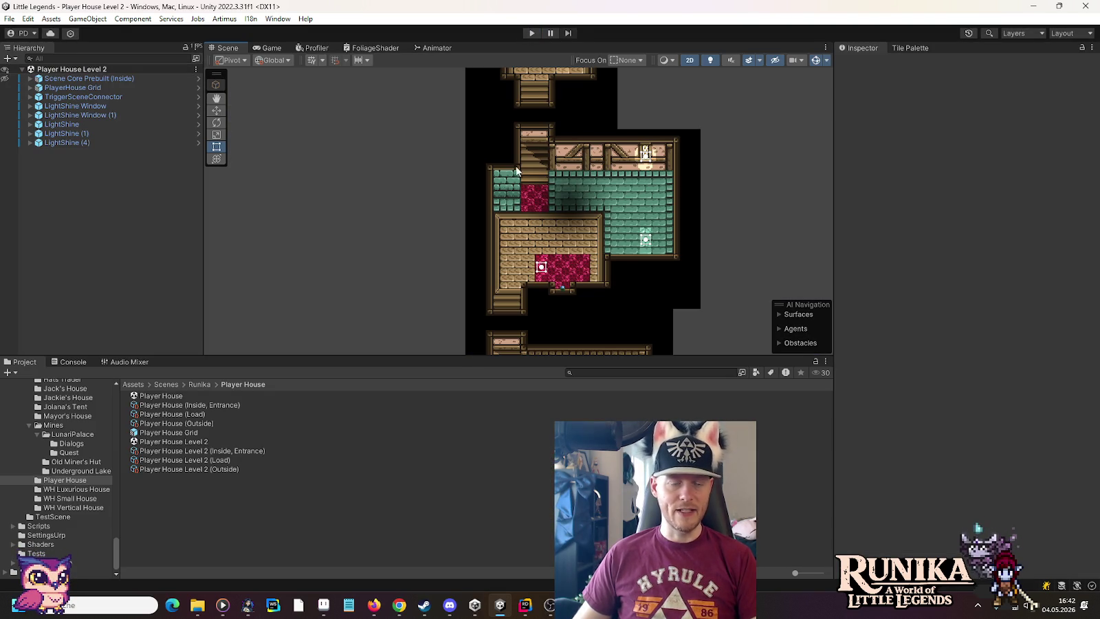
# Expand Scene Core Prebuilt (Inside) to list EventSystem, Camera, Canvas and ActorPlayer.
pyautogui.click(515, 189)
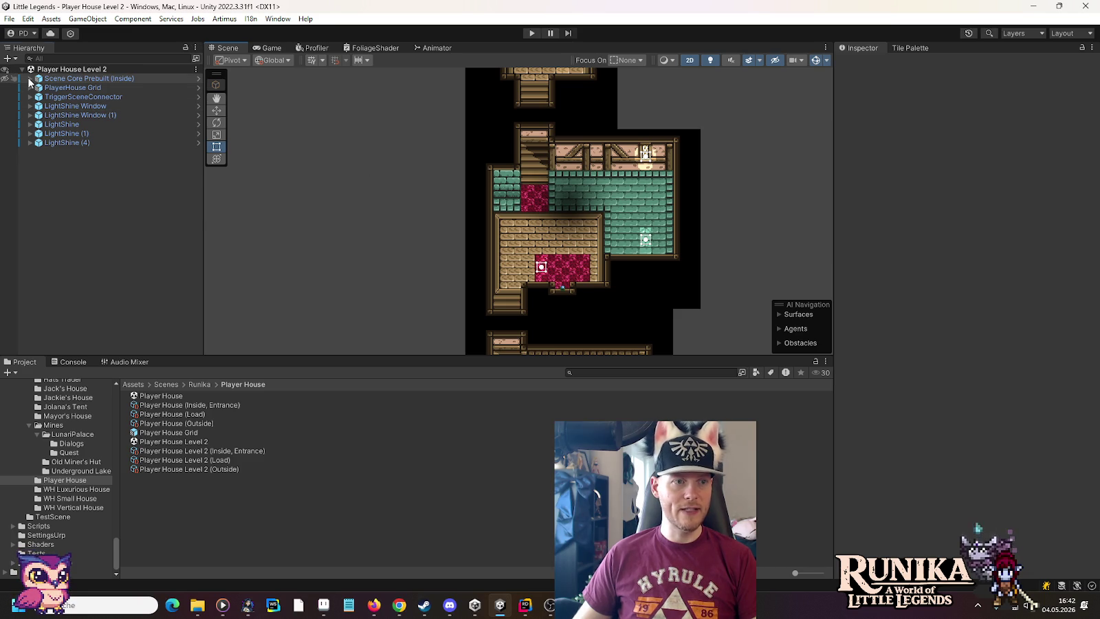
pyautogui.click(30, 79)
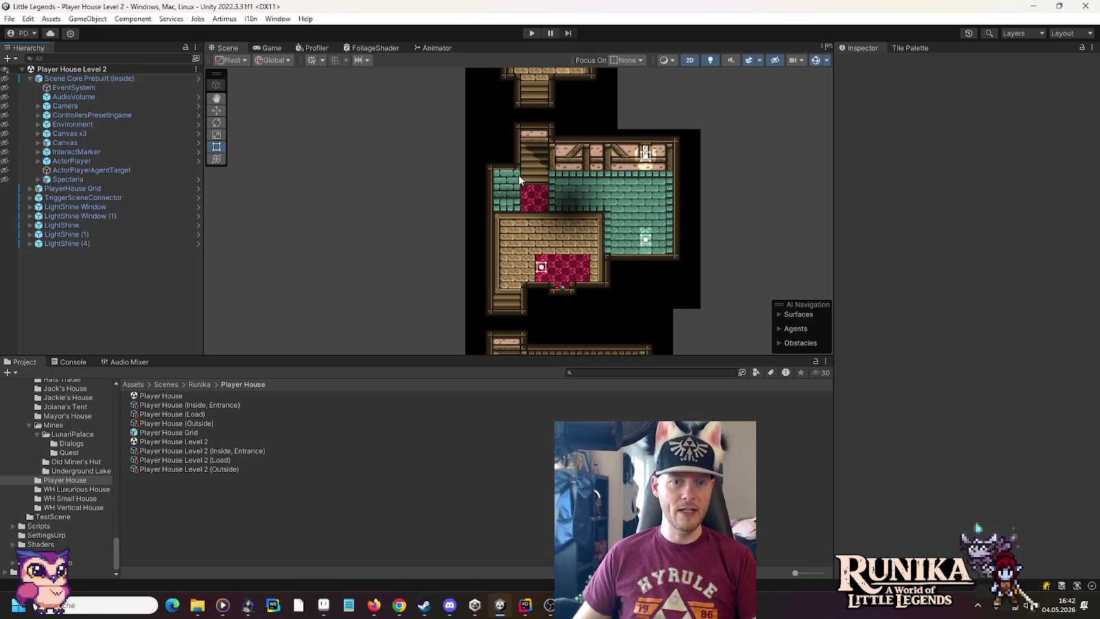
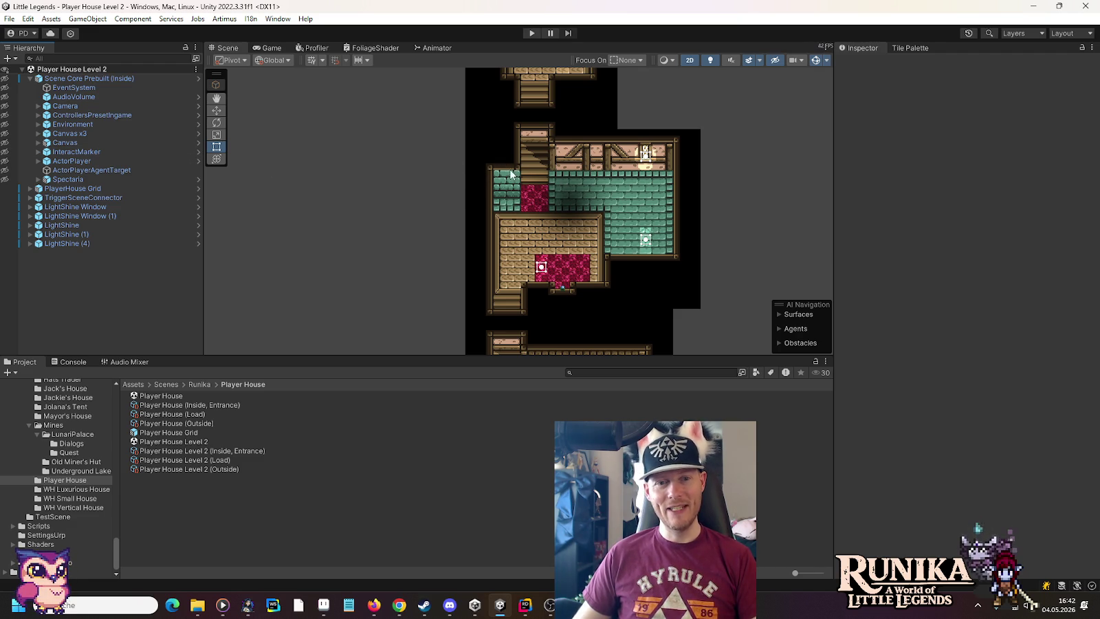
# Open the Tile Palette and target the PlayerHouse Grid's Tilemap Walls layer.
pyautogui.scroll(-2, 529, 199)
pyautogui.moveTo(514, 290)
pyautogui.mouseDown()
pyautogui.moveTo(515, 152)
pyautogui.moveTo(520, 274)
pyautogui.mouseUp()
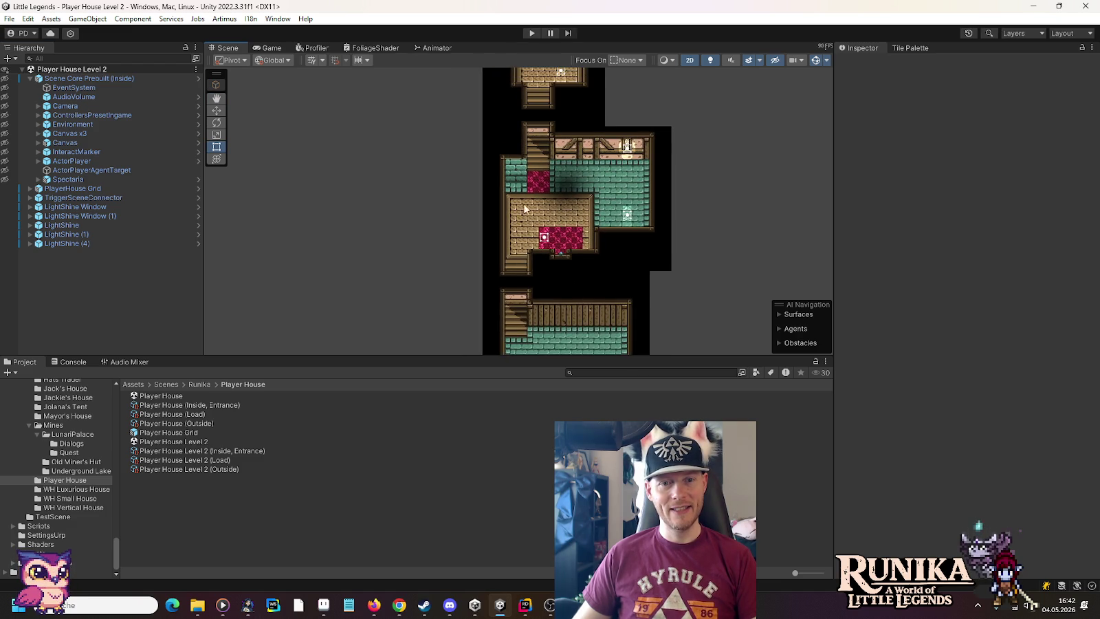
pyautogui.scroll(5, 524, 191)
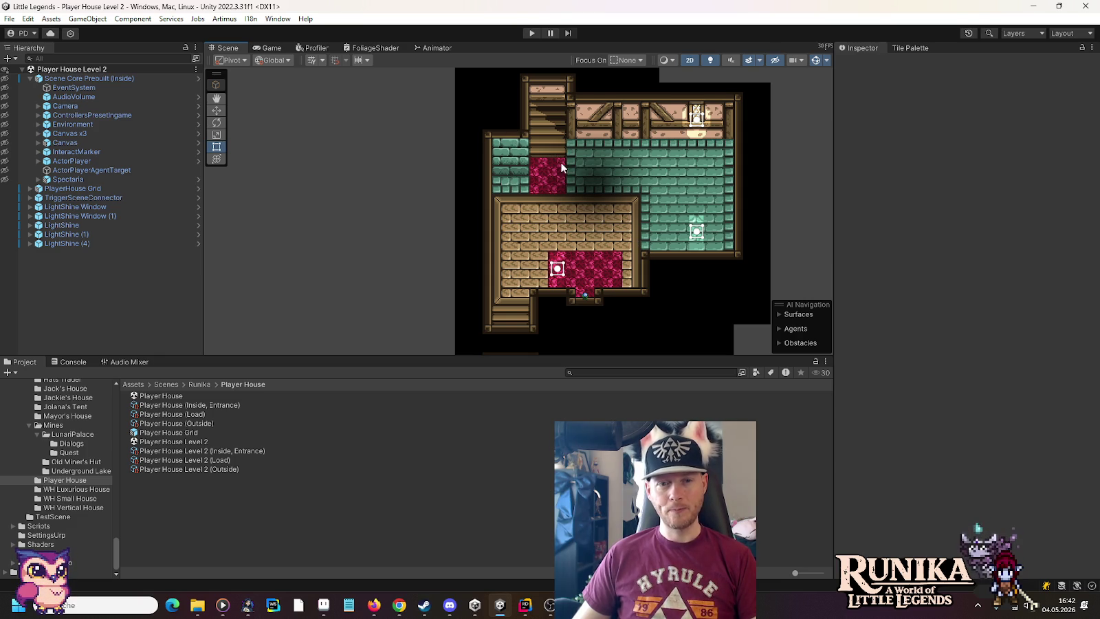
pyautogui.scroll(-4, 552, 148)
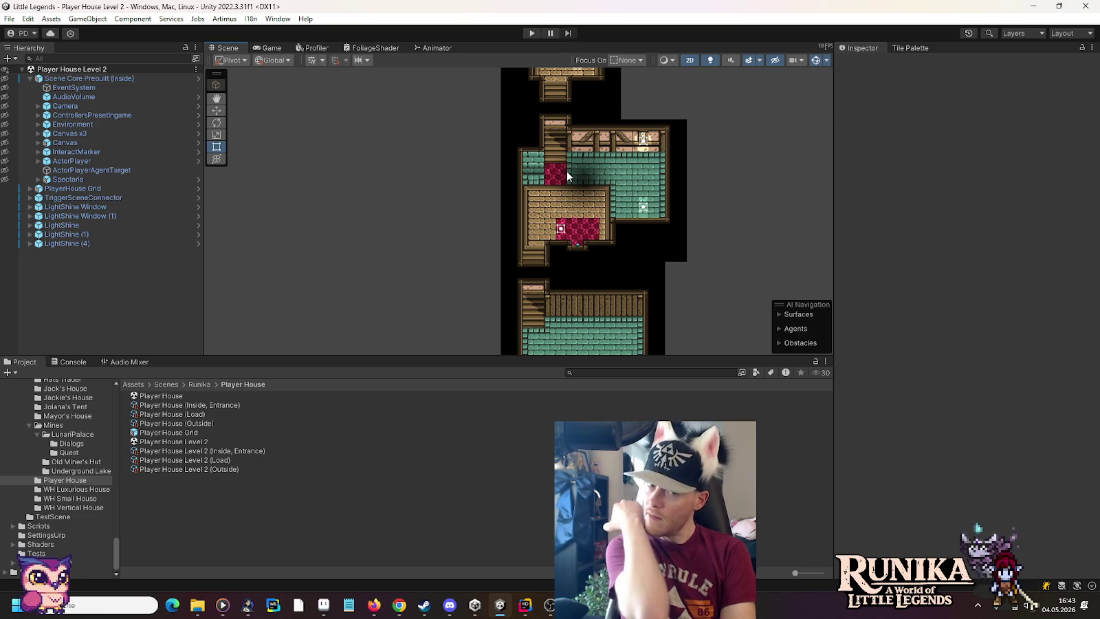
pyautogui.moveTo(567, 177); pyautogui.dragTo(566, 291)
pyautogui.scroll(3, 547, 134)
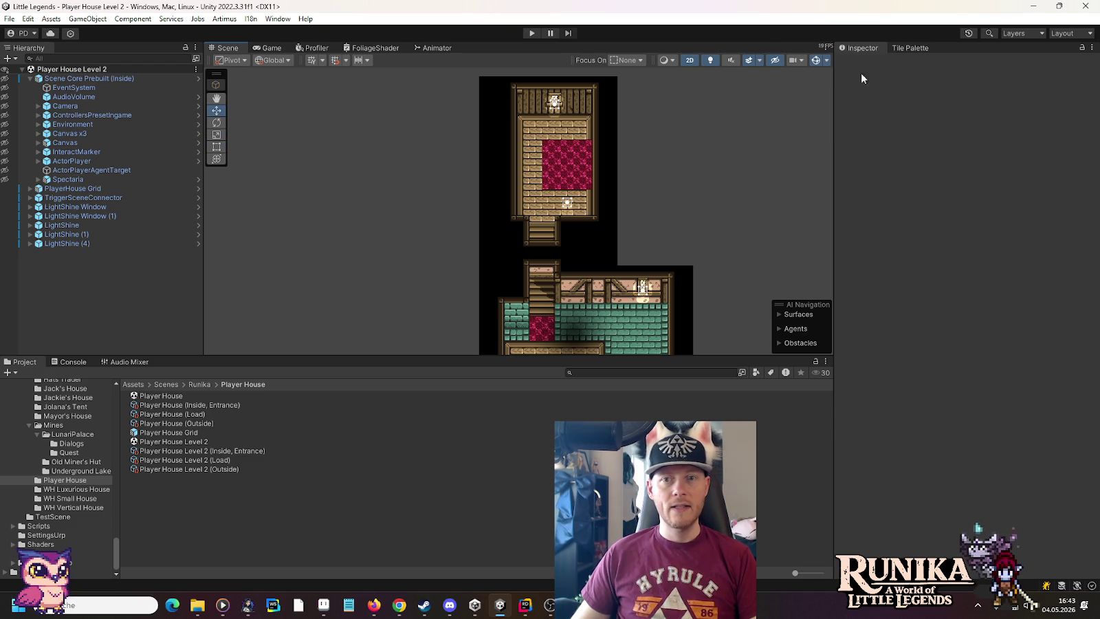
pyautogui.click(907, 47)
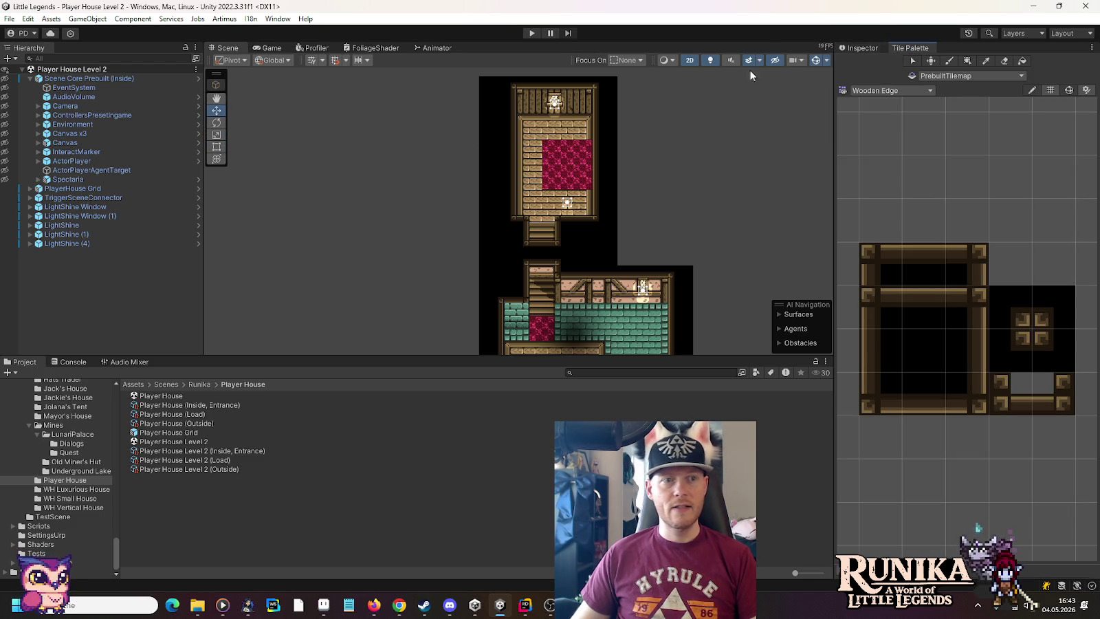
pyautogui.click(29, 79)
pyautogui.click(31, 87)
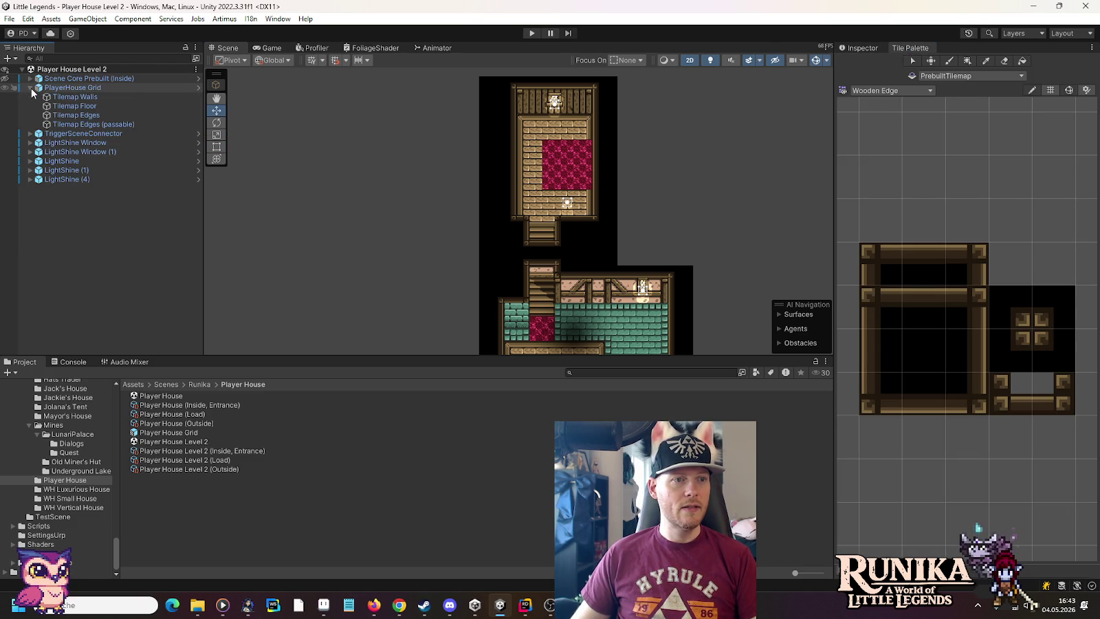
pyautogui.click(74, 97)
# Box-select blocks of wall tiles and shift them one cell left.
pyautogui.click(932, 62)
pyautogui.moveTo(454, 63)
pyautogui.mouseDown()
pyautogui.moveTo(454, 90)
pyautogui.moveTo(453, 79)
pyautogui.mouseUp()
pyautogui.moveTo(576, 91); pyautogui.dragTo(563, 95)
pyautogui.moveTo(409, 302); pyautogui.dragTo(413, 83)
pyautogui.scroll(-2, 410, 131)
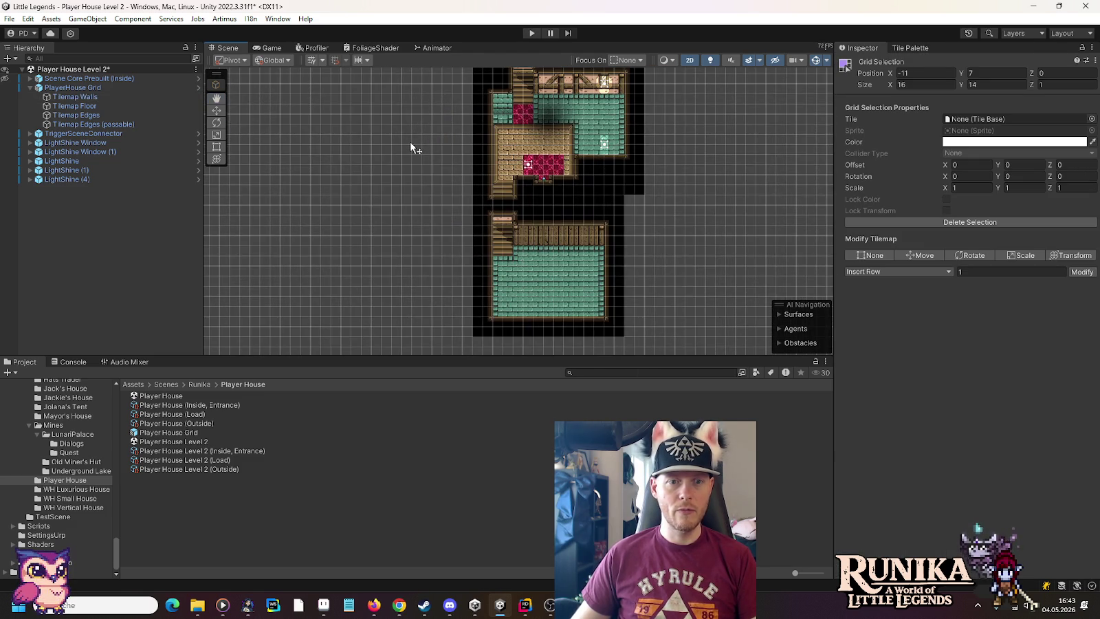
pyautogui.moveTo(648, 348)
pyautogui.mouseDown()
pyautogui.moveTo(461, 240)
pyautogui.moveTo(440, 216)
pyautogui.moveTo(541, 219)
pyautogui.mouseUp()
pyautogui.press('Up')
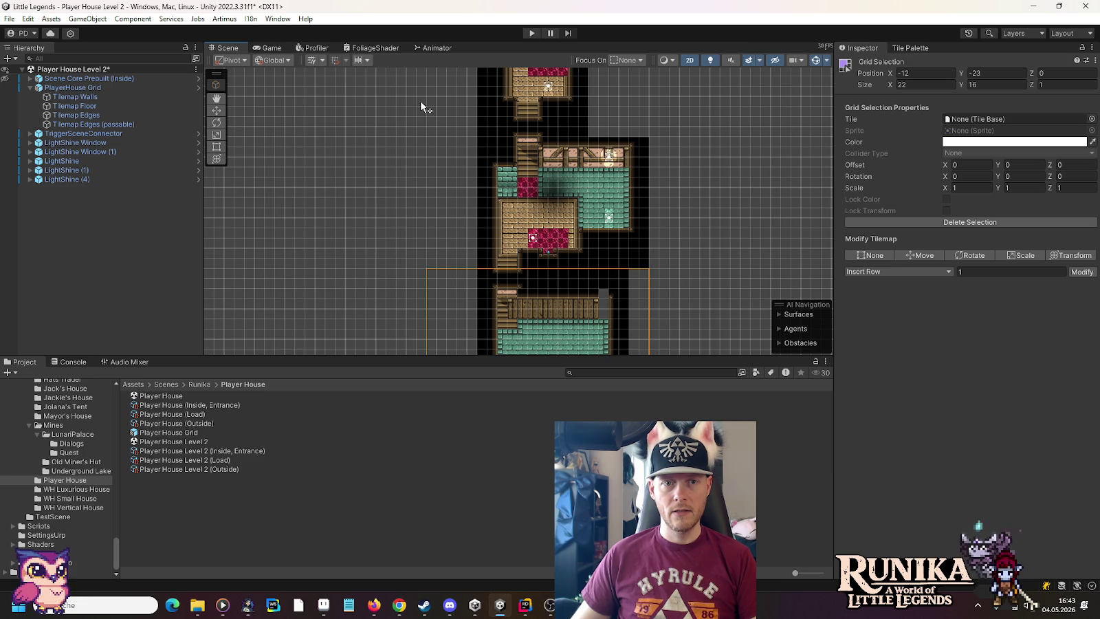
# Select a tall block of wall tiles and move it up one cell.
pyautogui.moveTo(439, 102); pyautogui.dragTo(543, 273)
pyautogui.press('m')
pyautogui.moveTo(522, 213)
pyautogui.mouseDown()
pyautogui.moveTo(523, 203)
pyautogui.moveTo(512, 213)
pyautogui.mouseUp()
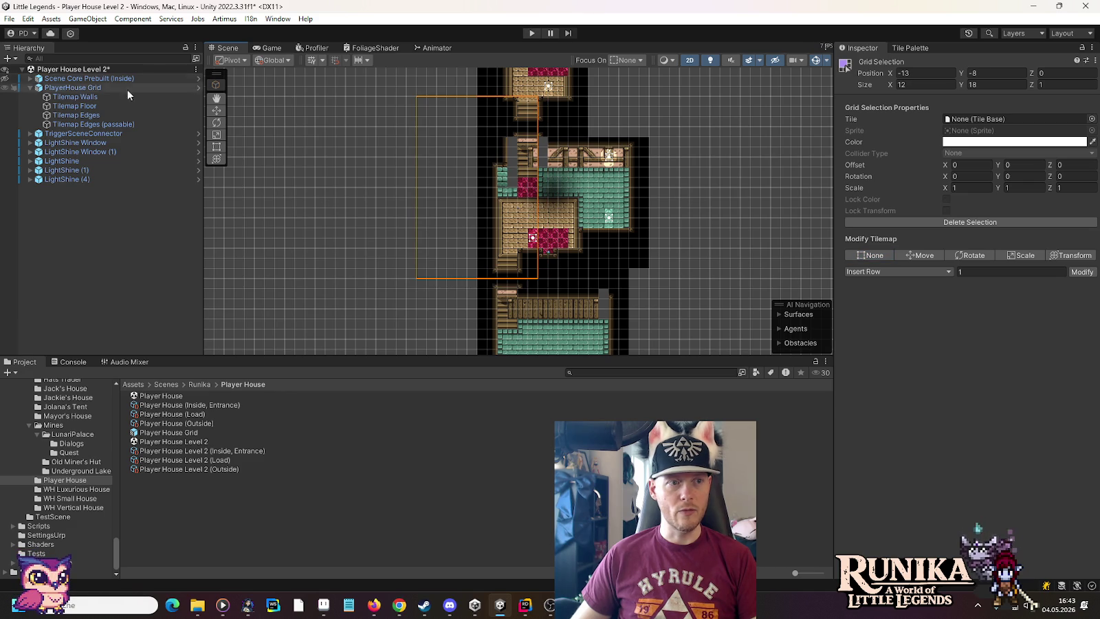
pyautogui.click(114, 104)
pyautogui.moveTo(381, 138); pyautogui.dragTo(380, 238)
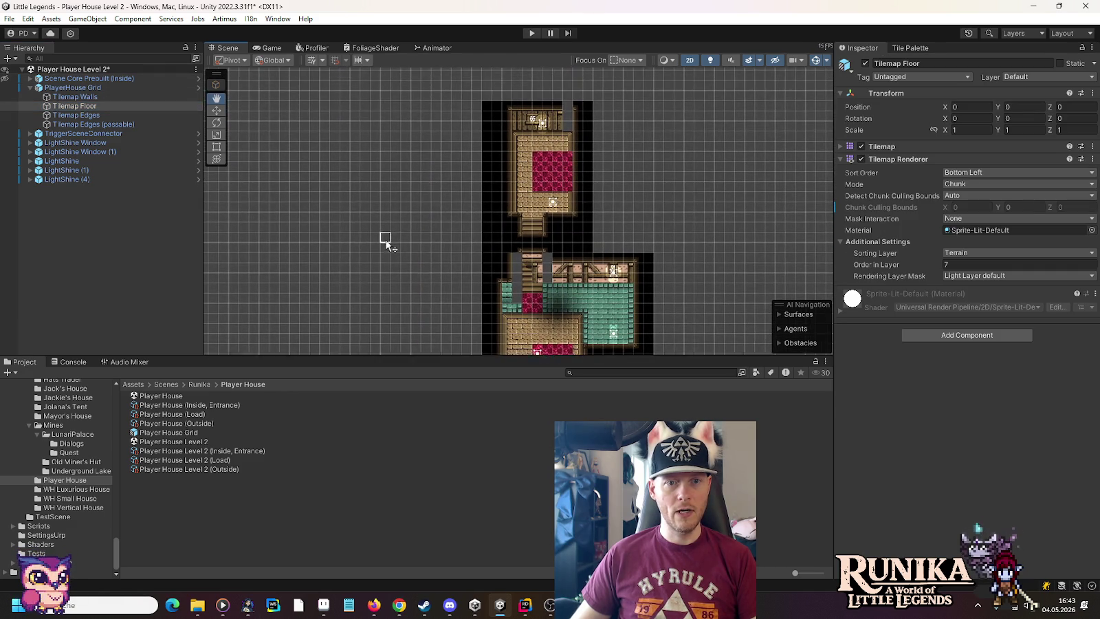
# Shift the upper room's Tilemap Floor tiles one cell left.
pyautogui.moveTo(465, 98); pyautogui.dragTo(616, 237)
pyautogui.press('m')
pyautogui.moveTo(574, 196); pyautogui.dragTo(553, 196)
pyautogui.moveTo(475, 257)
pyautogui.mouseDown()
pyautogui.moveTo(435, 152)
pyautogui.moveTo(435, 112)
pyautogui.moveTo(546, 145)
pyautogui.moveTo(535, 140)
pyautogui.mouseUp()
pyautogui.click(469, 155)
pyautogui.moveTo(516, 206); pyautogui.dragTo(523, 216)
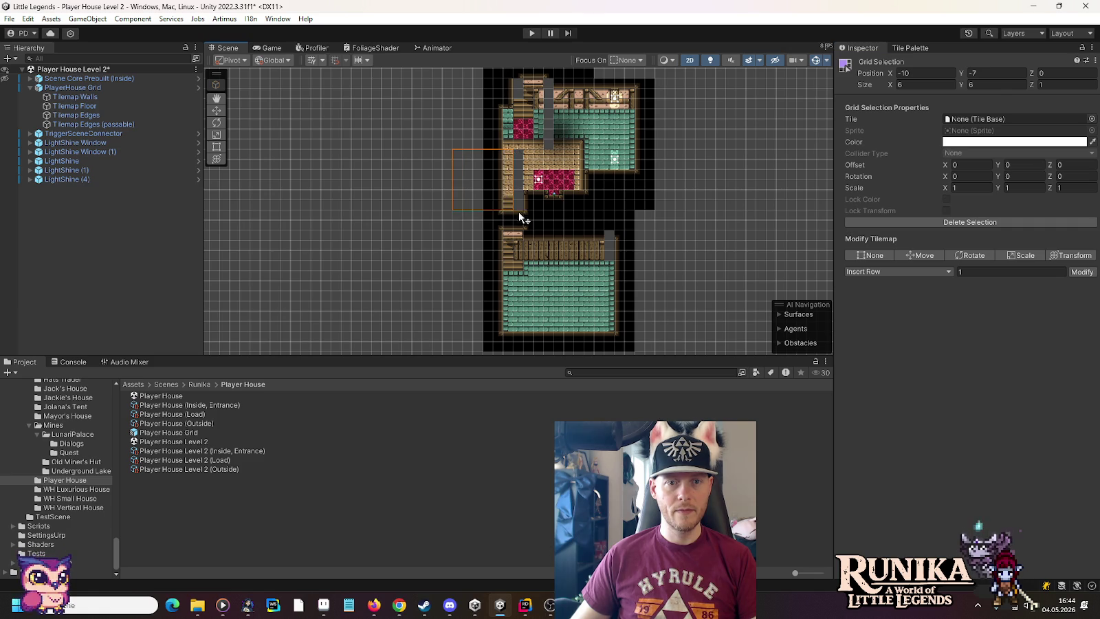
pyautogui.scroll(-2, 616, 225)
pyautogui.moveTo(655, 313); pyautogui.dragTo(490, 189)
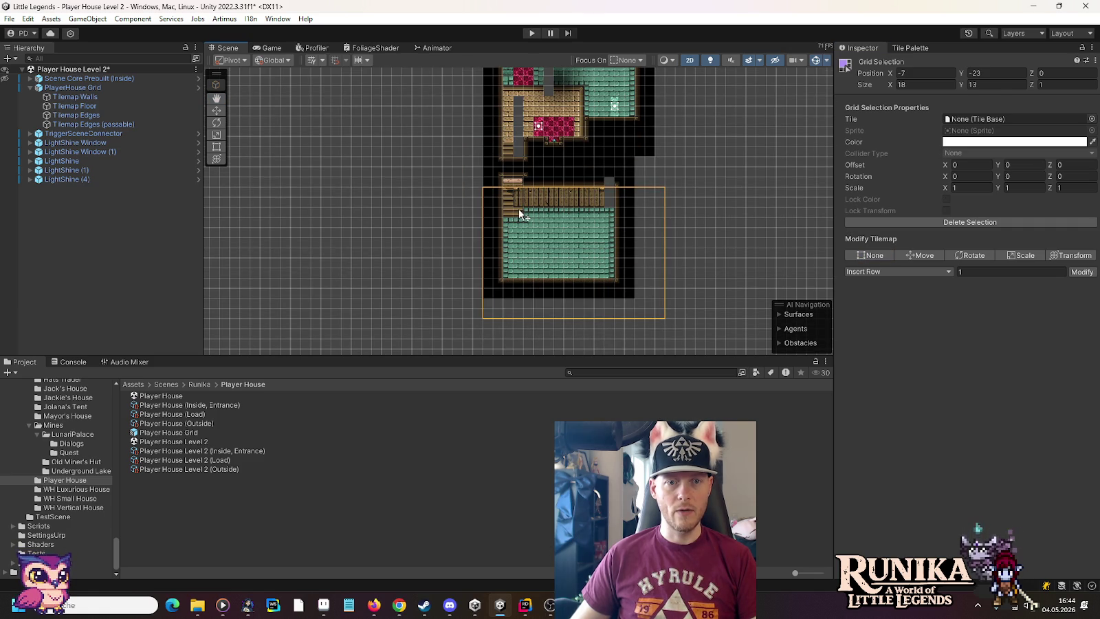
# Move the upper room's Tilemap Edges tiles one cell left.
pyautogui.click(100, 114)
pyautogui.scroll(5, 422, 323)
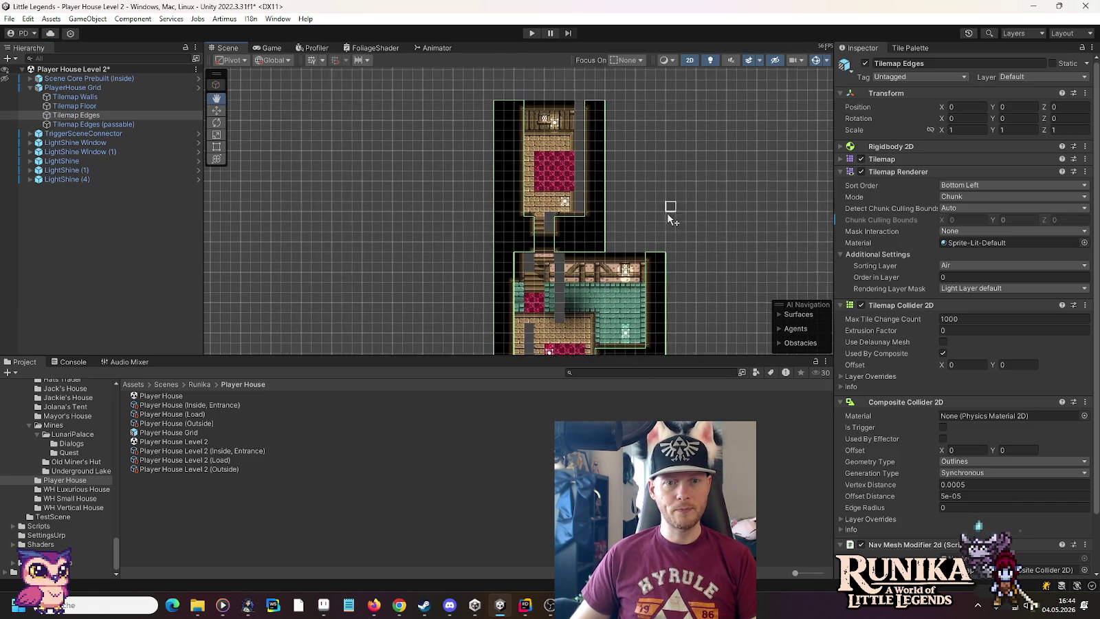
pyautogui.moveTo(627, 262); pyautogui.dragTo(475, 114)
pyautogui.press('m')
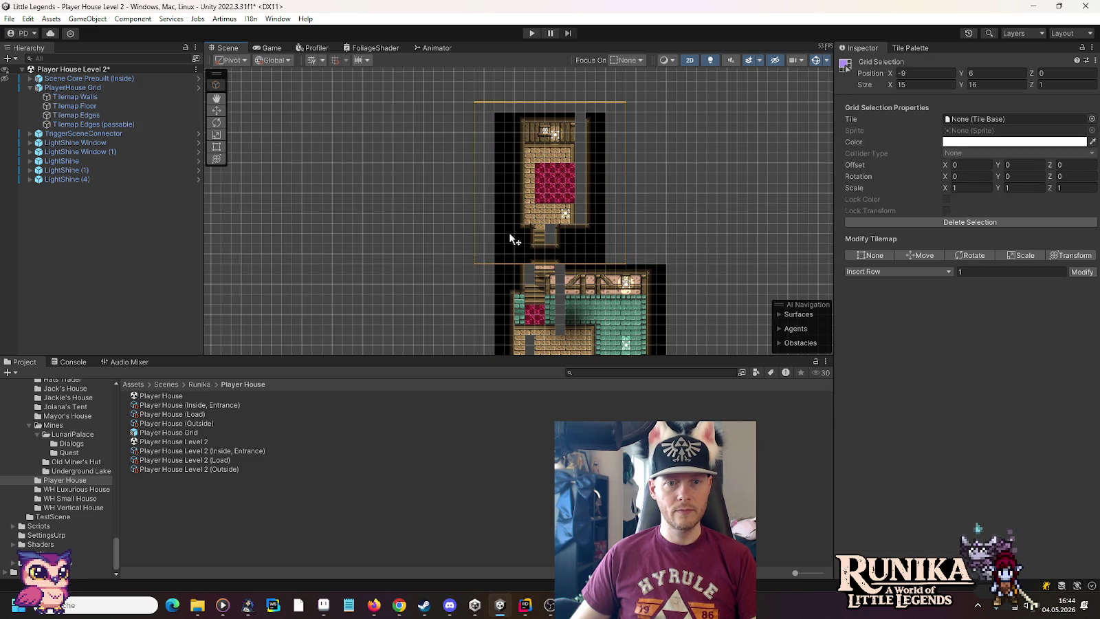
pyautogui.moveTo(508, 232); pyautogui.dragTo(499, 232)
# Shift the lower room's edge tile blocks one cell left.
pyautogui.moveTo(420, 309)
pyautogui.mouseDown()
pyautogui.moveTo(428, 163)
pyautogui.moveTo(517, 213)
pyautogui.moveTo(517, 238)
pyautogui.moveTo(541, 273)
pyautogui.mouseUp()
pyautogui.moveTo(520, 222); pyautogui.dragTo(509, 223)
pyautogui.moveTo(481, 302); pyautogui.dragTo(476, 166)
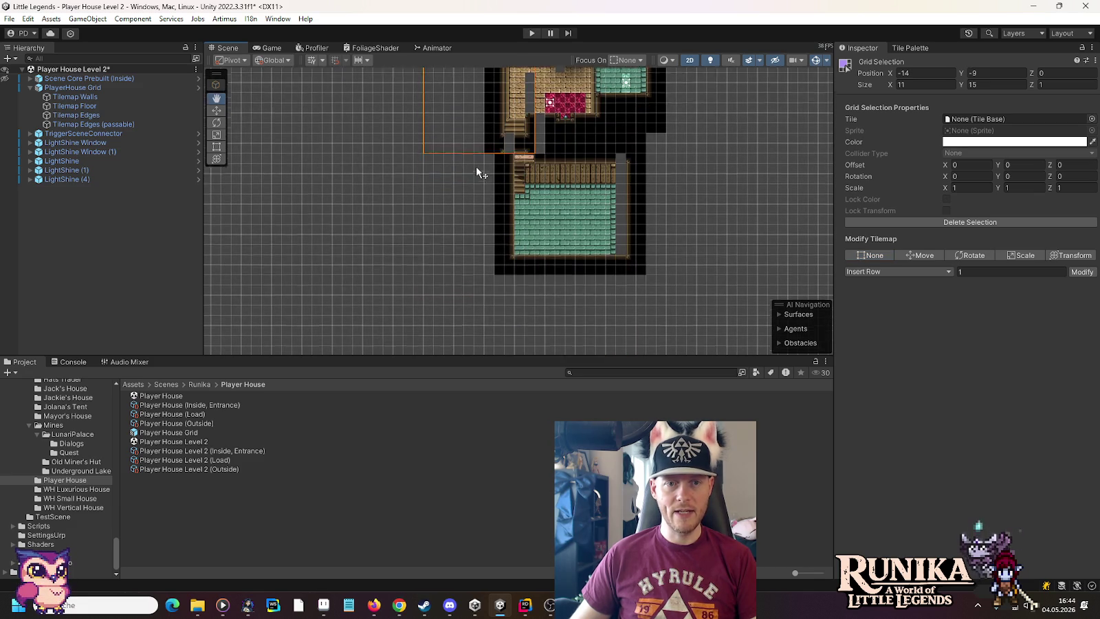
pyautogui.moveTo(688, 297)
pyautogui.mouseDown()
pyautogui.moveTo(507, 200)
pyautogui.moveTo(469, 149)
pyautogui.moveTo(489, 162)
pyautogui.mouseUp()
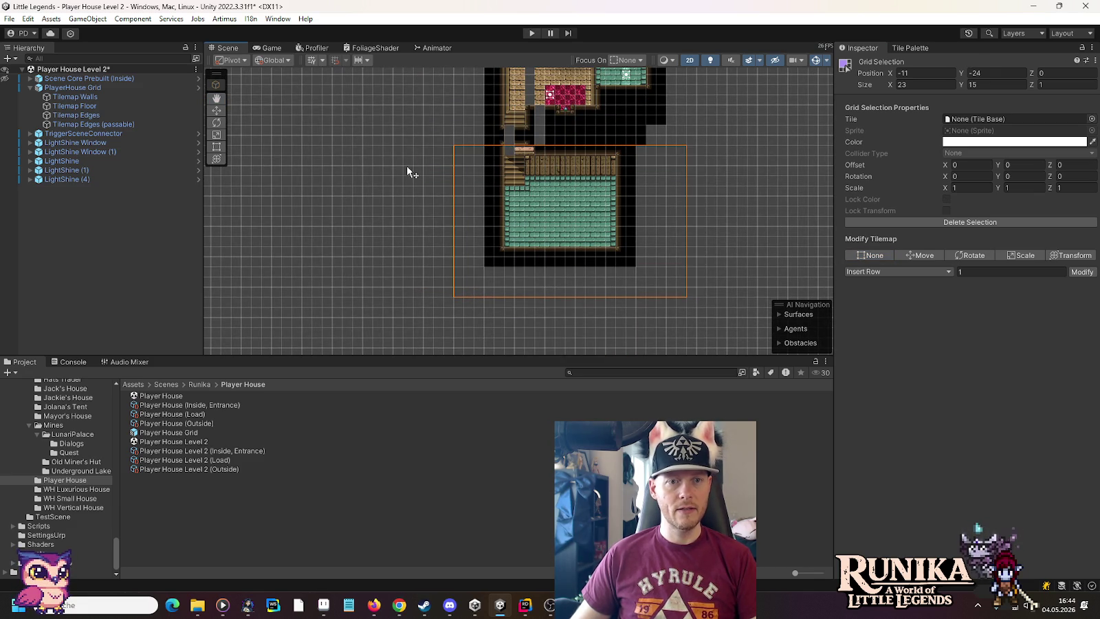
pyautogui.click(130, 124)
pyautogui.moveTo(392, 127); pyautogui.dragTo(392, 238)
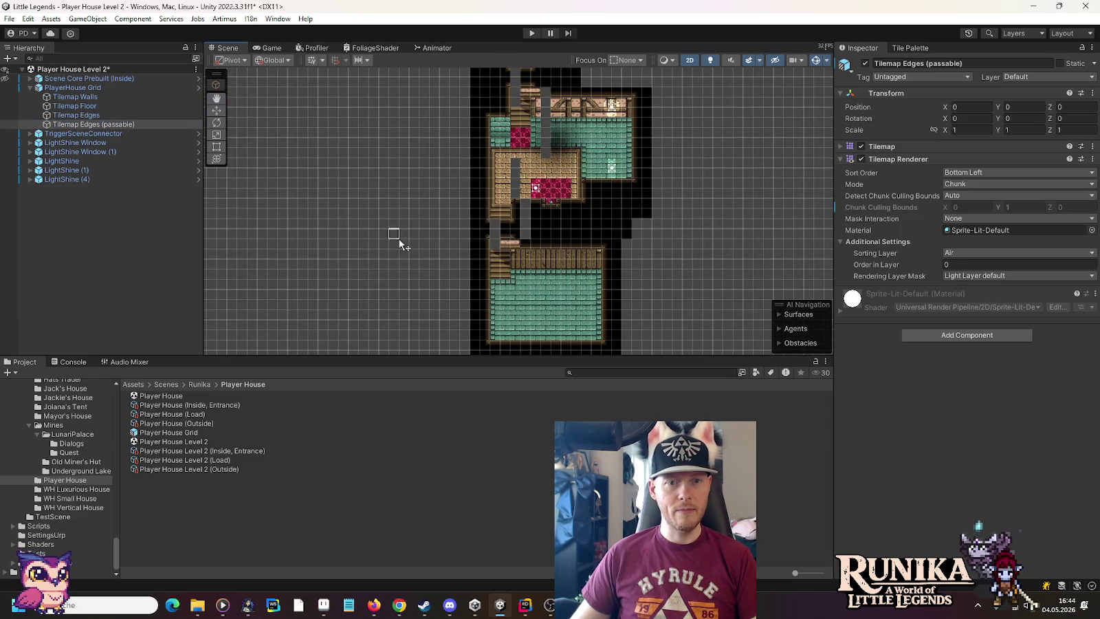
# Move the passable edge blocks beside the staircases one cell left, including a 7x11 block.
pyautogui.moveTo(466, 182)
pyautogui.mouseDown()
pyautogui.moveTo(528, 275)
pyautogui.moveTo(500, 246)
pyautogui.mouseUp()
pyautogui.moveTo(382, 150); pyautogui.dragTo(379, 234)
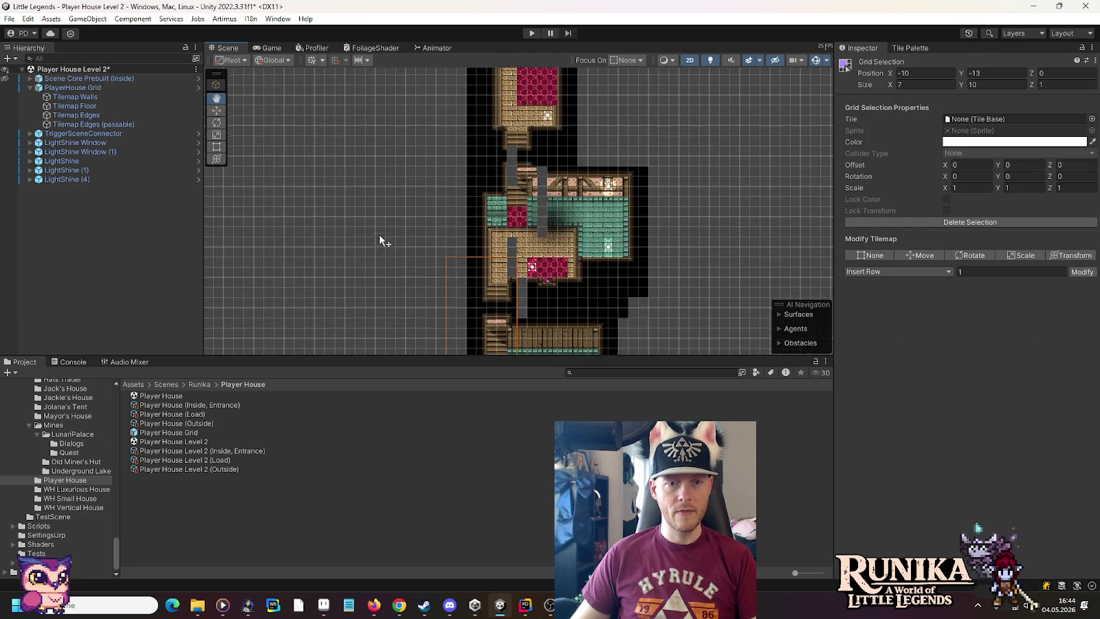
pyautogui.moveTo(490, 124); pyautogui.dragTo(552, 224)
pyautogui.moveTo(518, 178); pyautogui.dragTo(466, 188)
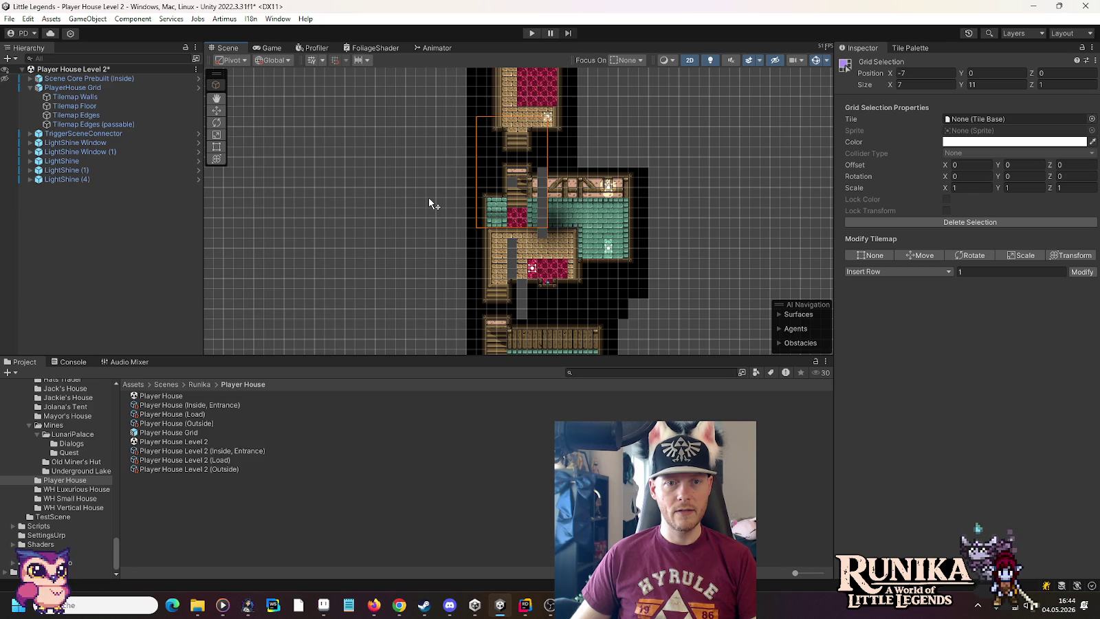
# Select a row of six floor tiles and inspect the lower and middle rooms.
pyautogui.click(85, 107)
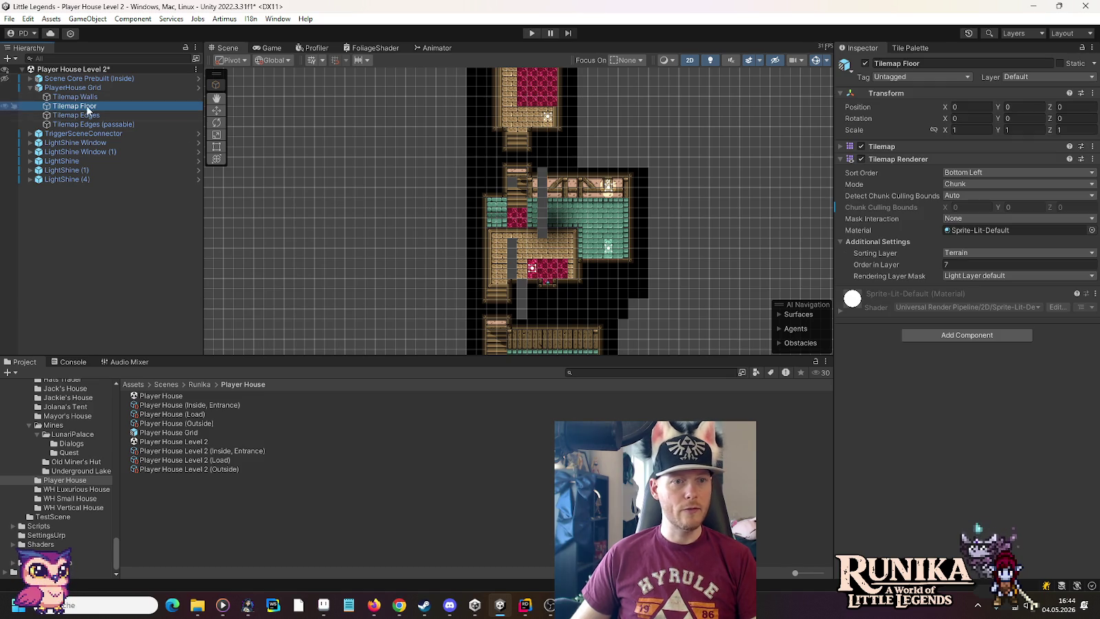
pyautogui.moveTo(490, 182); pyautogui.dragTo(542, 182)
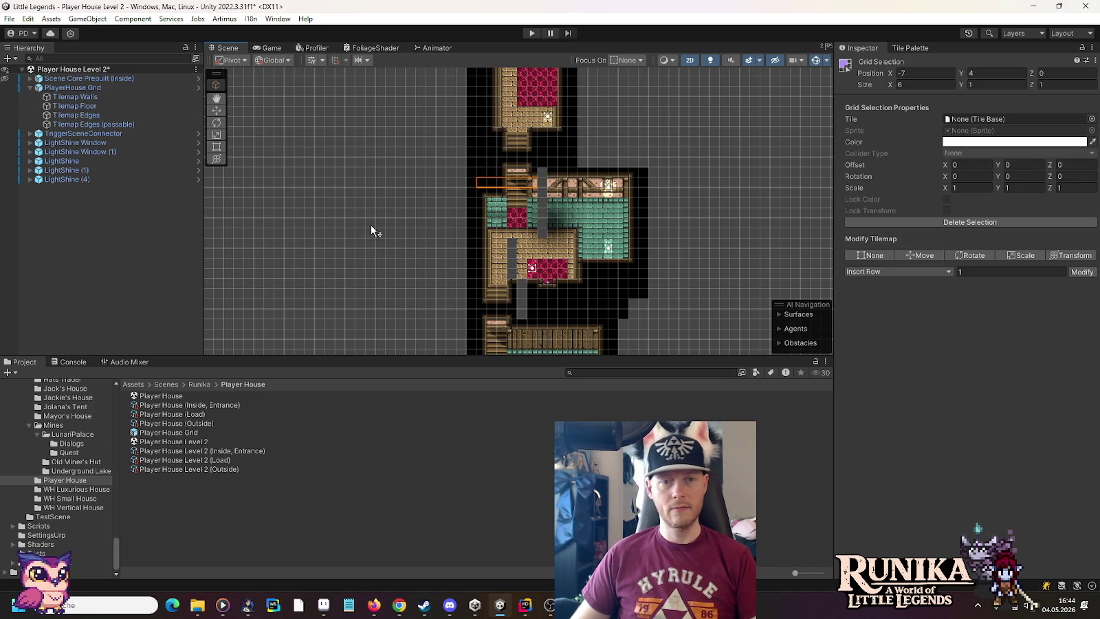
pyautogui.moveTo(370, 224)
pyautogui.mouseDown()
pyautogui.moveTo(358, 180)
pyautogui.moveTo(377, 141)
pyautogui.mouseUp()
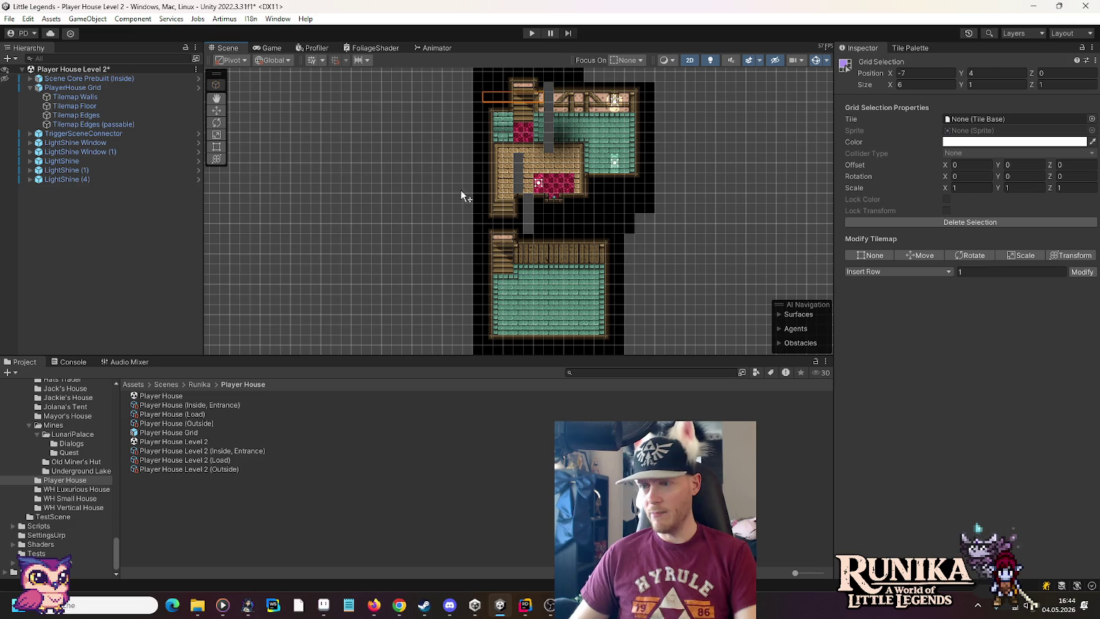
pyautogui.scroll(-3, 461, 206)
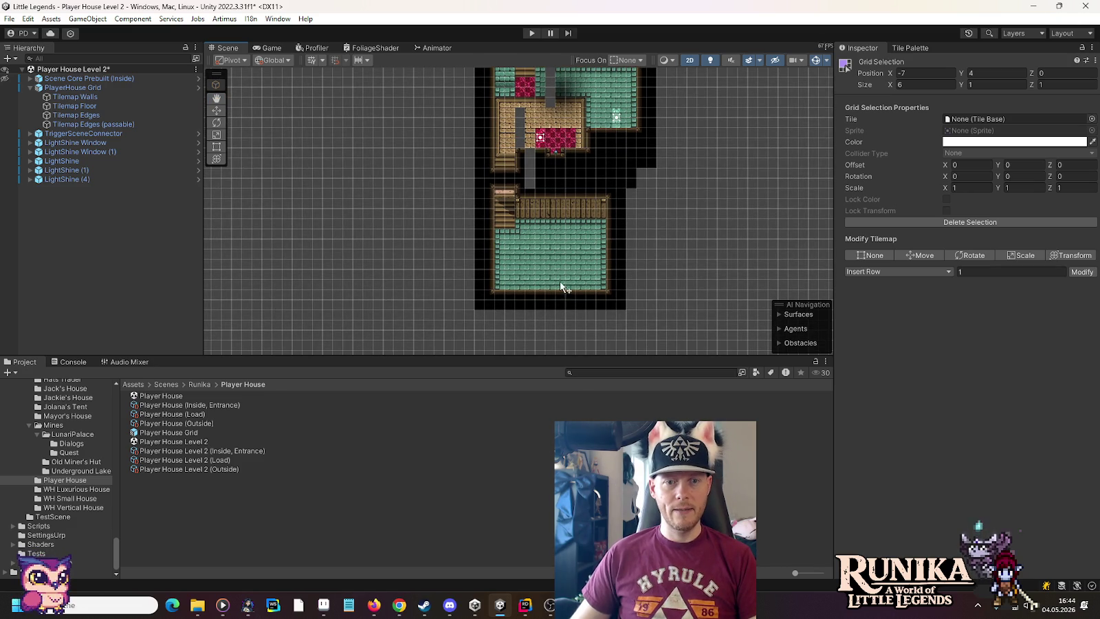
pyautogui.scroll(2, 630, 240)
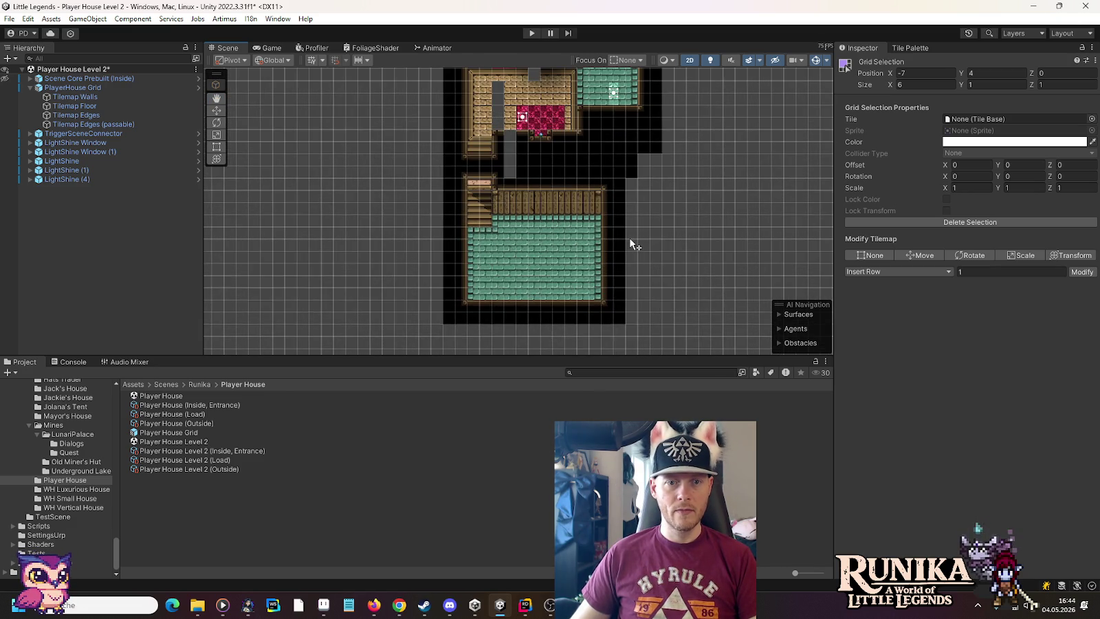
pyautogui.moveTo(614, 160)
pyautogui.mouseDown()
pyautogui.moveTo(606, 292)
pyautogui.moveTo(597, 159)
pyautogui.moveTo(584, 219)
pyautogui.mouseUp()
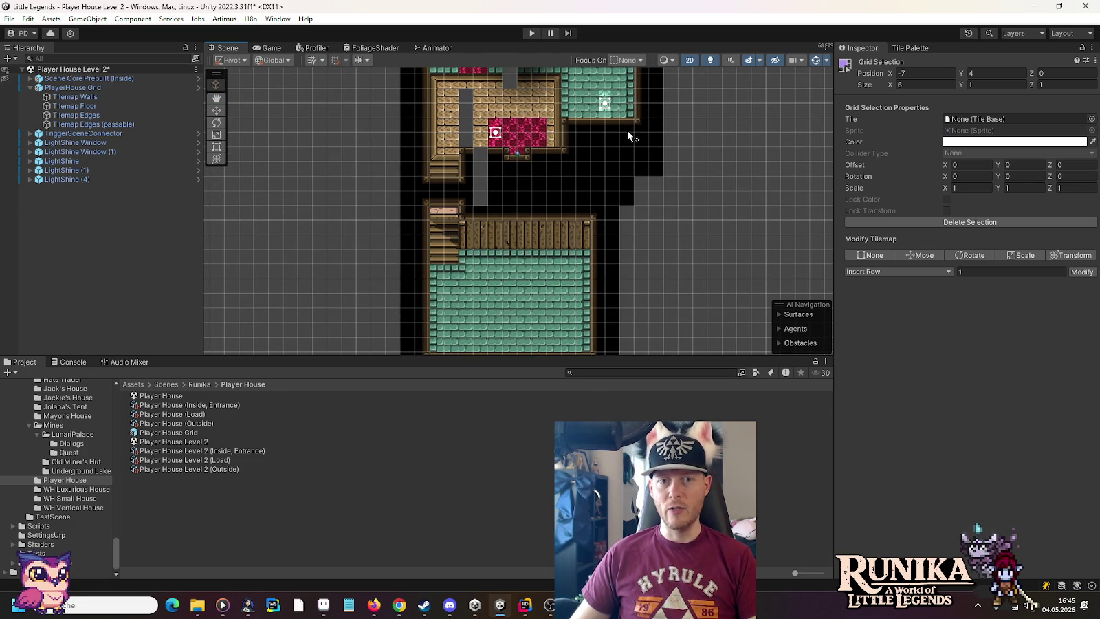
pyautogui.moveTo(628, 248)
pyautogui.mouseDown()
pyautogui.moveTo(633, 268)
pyautogui.moveTo(619, 288)
pyautogui.moveTo(615, 215)
pyautogui.mouseUp()
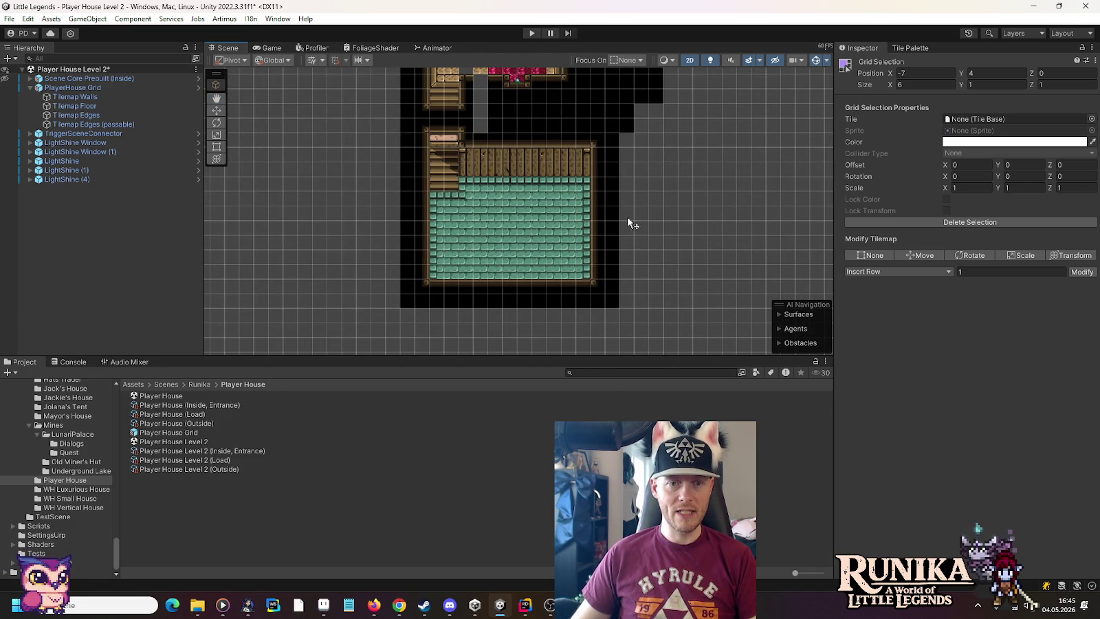
pyautogui.scroll(5, 617, 267)
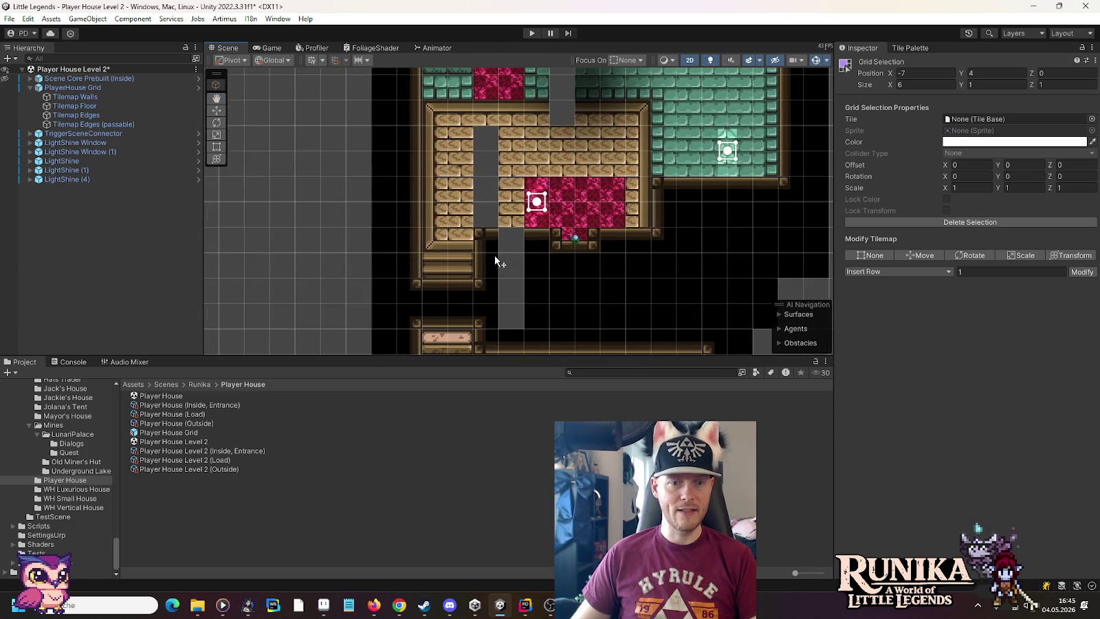
# Paint the grey gap cells on Tilemap Edges with the black centre tile.
pyautogui.click(111, 106)
pyautogui.click(110, 98)
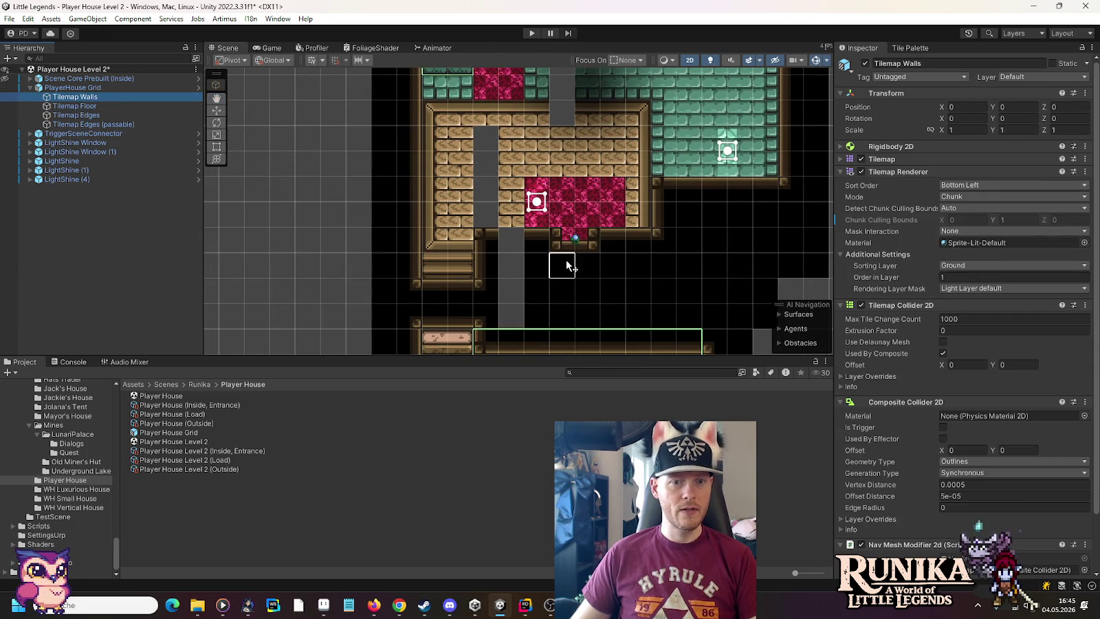
pyautogui.click(124, 115)
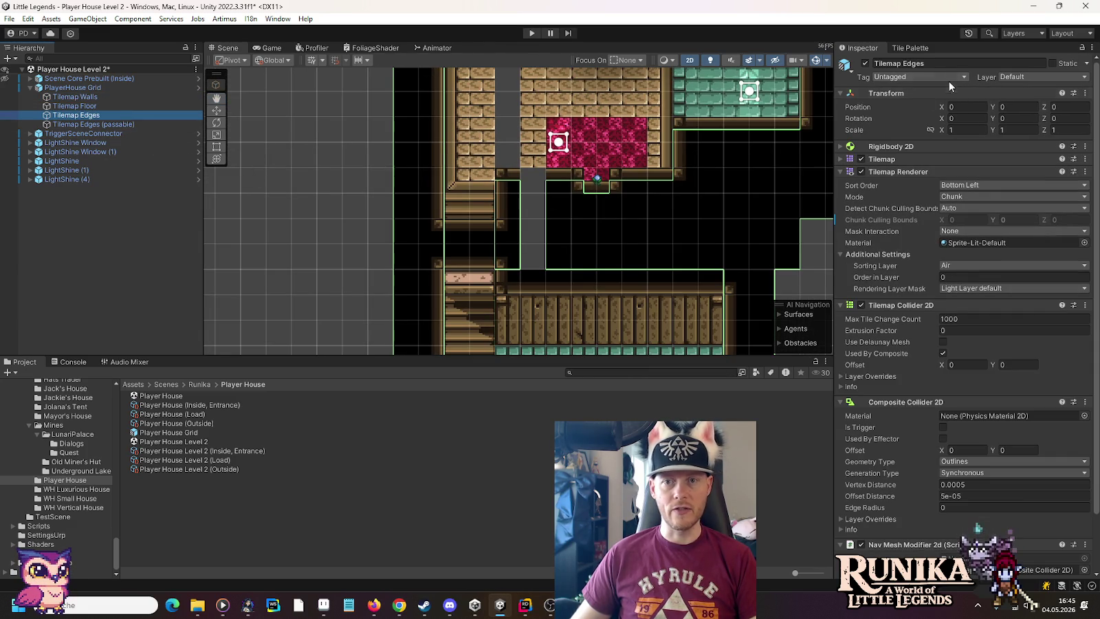
pyautogui.click(909, 47)
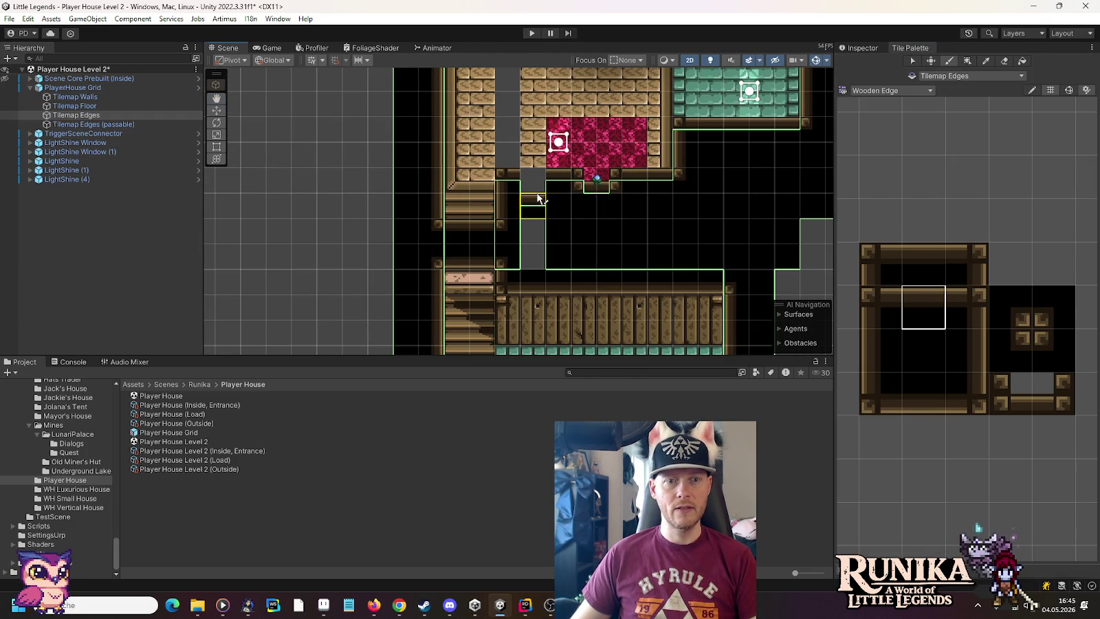
pyautogui.click(918, 344)
pyautogui.click(528, 231)
pyautogui.click(525, 254)
# Target Tilemap Walls and pick the bottom wooden edge tile.
pyautogui.scroll(10, 593, 147)
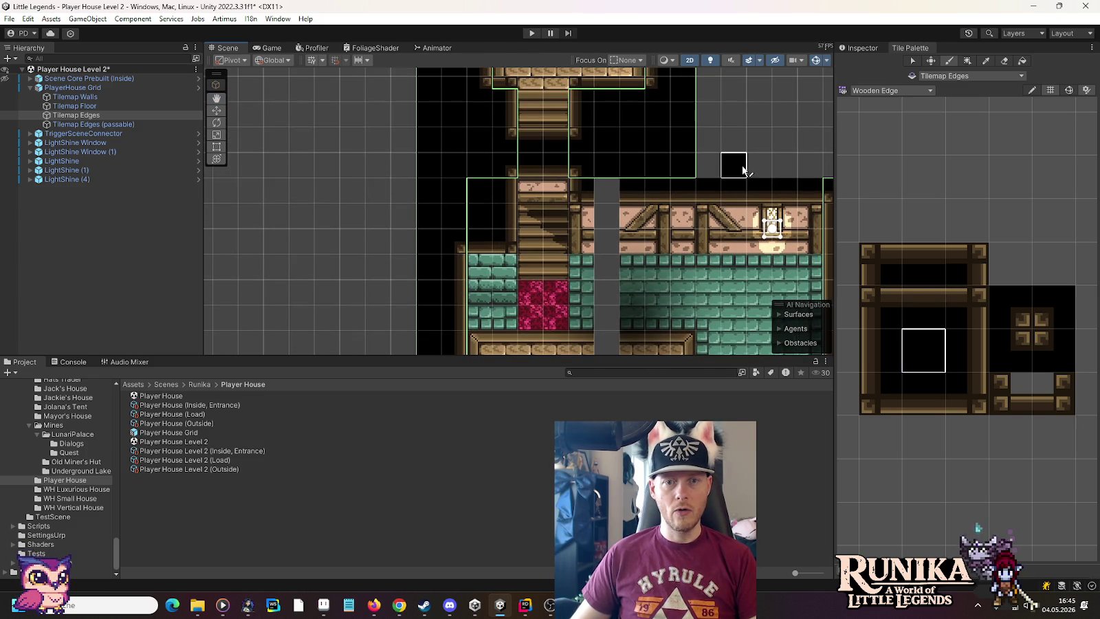
pyautogui.click(152, 97)
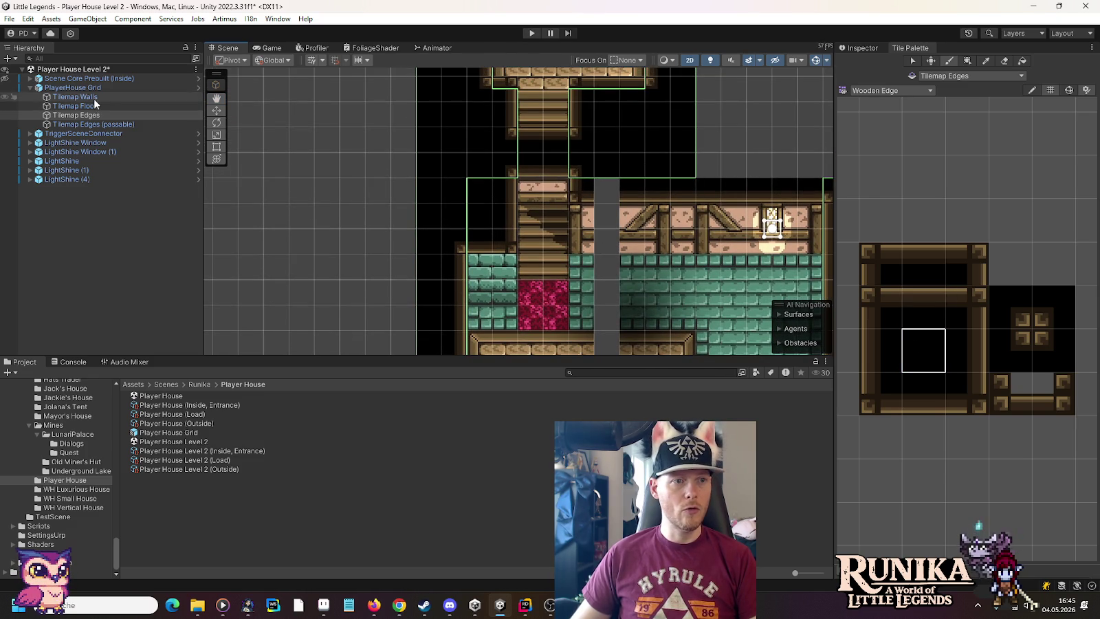
pyautogui.click(924, 394)
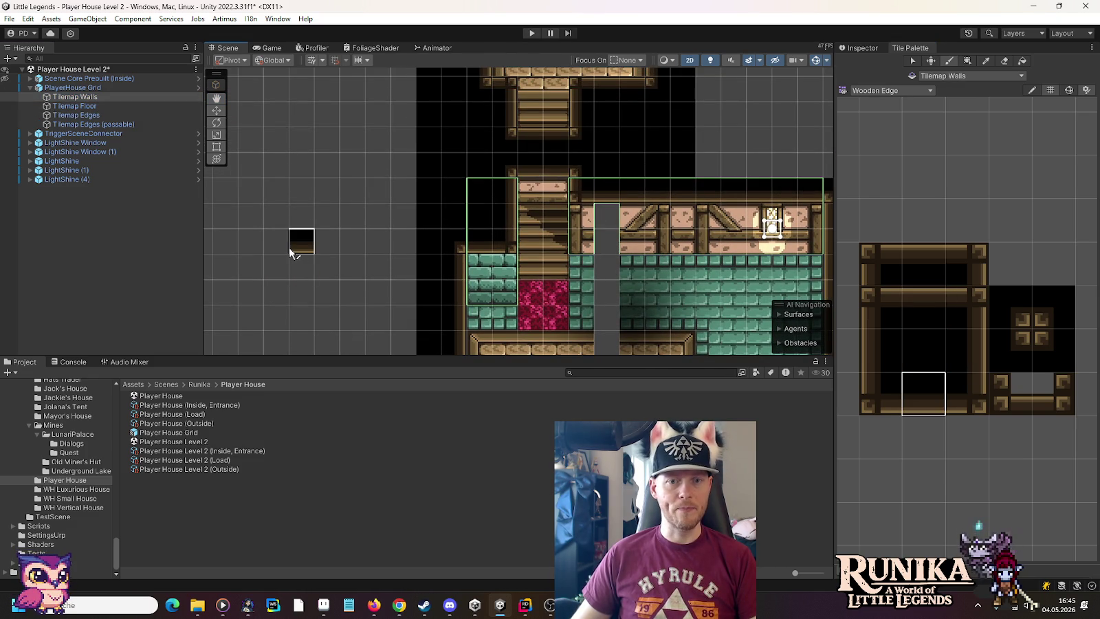
pyautogui.click(93, 108)
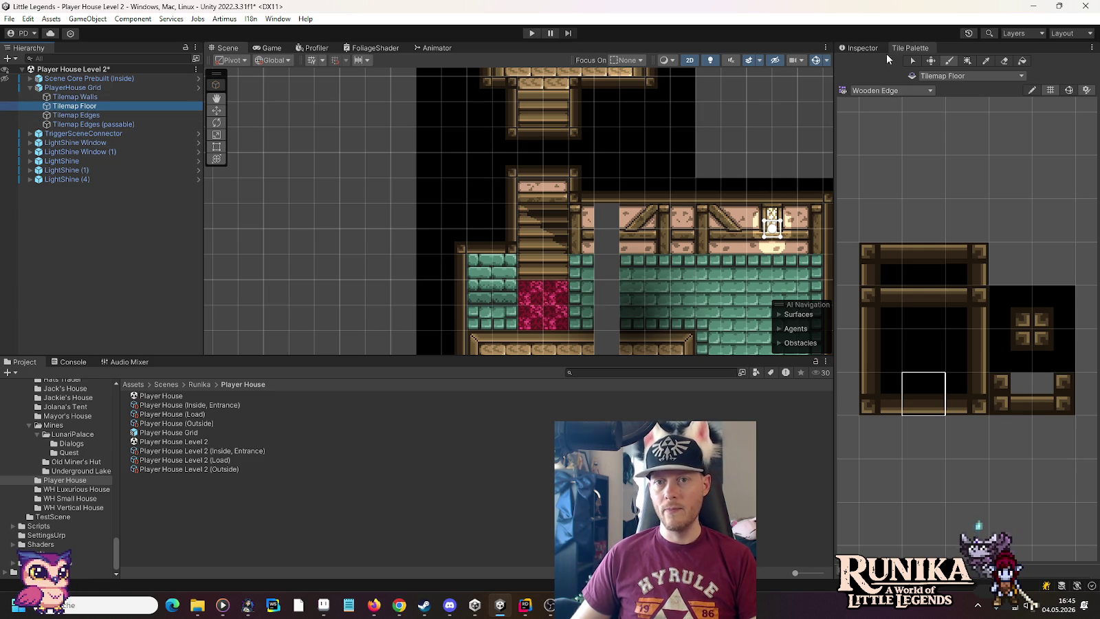
# Fill the floor's grey gap column with teal tiles from the Floors palette.
pyautogui.click(873, 91)
pyautogui.click(910, 156)
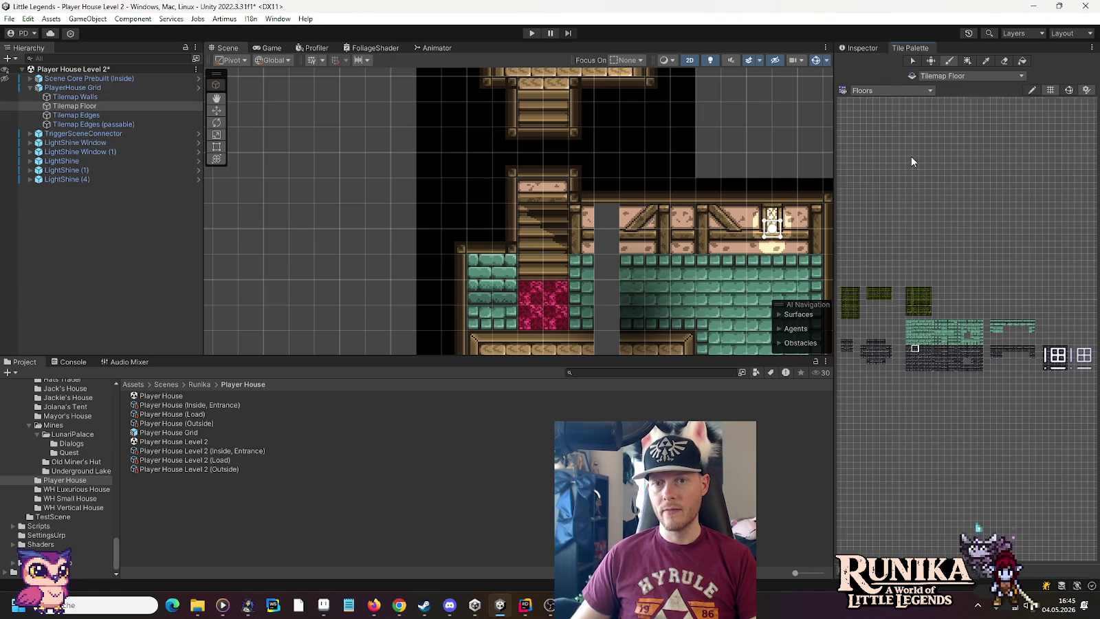
pyautogui.click(965, 321)
pyautogui.moveTo(633, 289); pyautogui.dragTo(599, 262)
pyautogui.click(607, 316)
pyautogui.click(966, 341)
pyautogui.click(974, 329)
pyautogui.click(604, 291)
# Paint wooden planks from the Wooden Planks palette into the grey plank gap.
pyautogui.moveTo(654, 315); pyautogui.dragTo(663, 149)
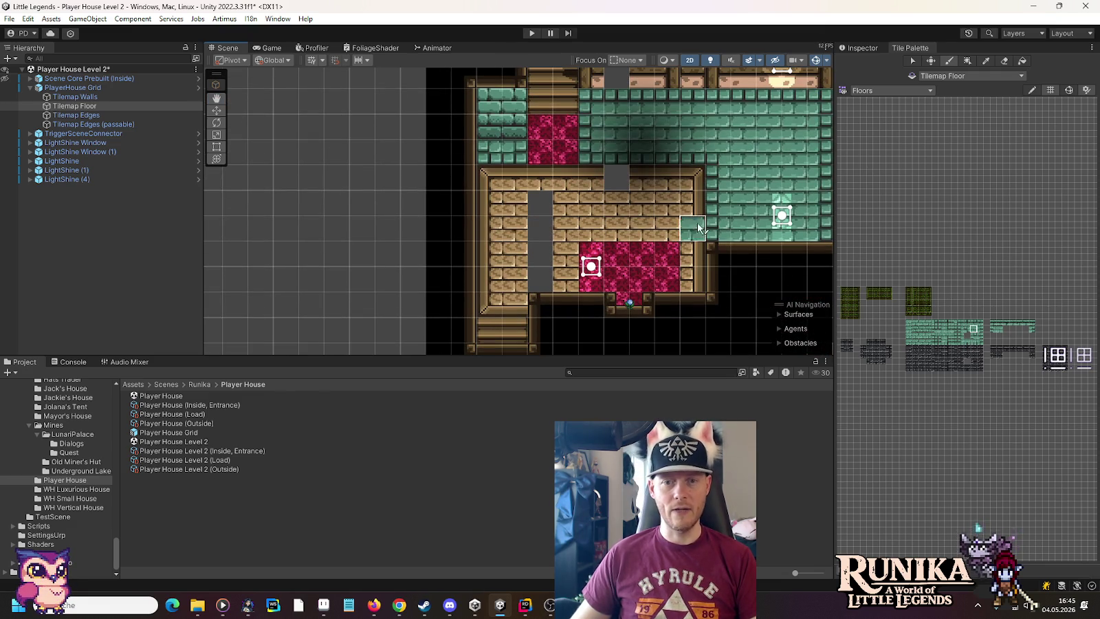
pyautogui.click(874, 93)
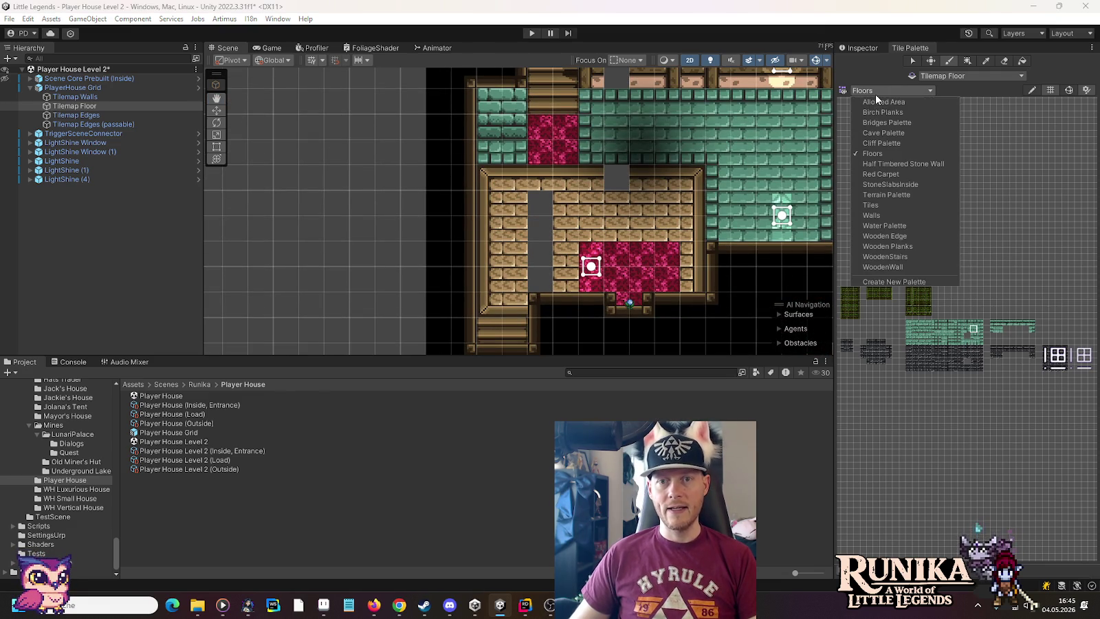
pyautogui.click(898, 247)
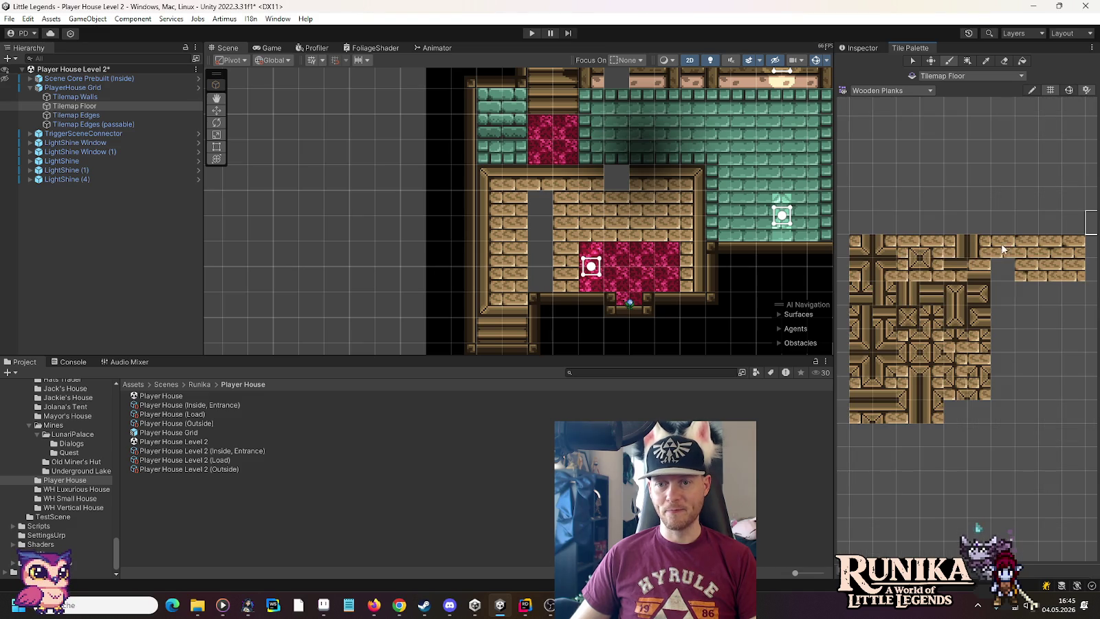
pyautogui.click(945, 268)
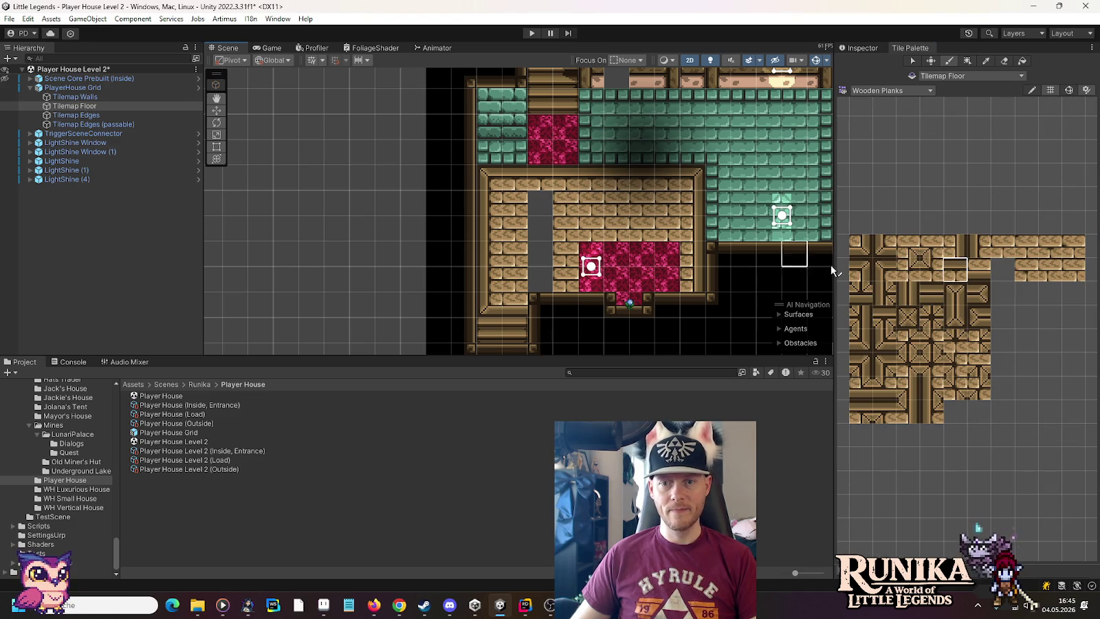
pyautogui.click(1002, 246)
pyautogui.moveTo(540, 283); pyautogui.dragTo(541, 194)
pyautogui.scroll(-1, 560, 231)
pyautogui.moveTo(554, 253); pyautogui.dragTo(566, 217)
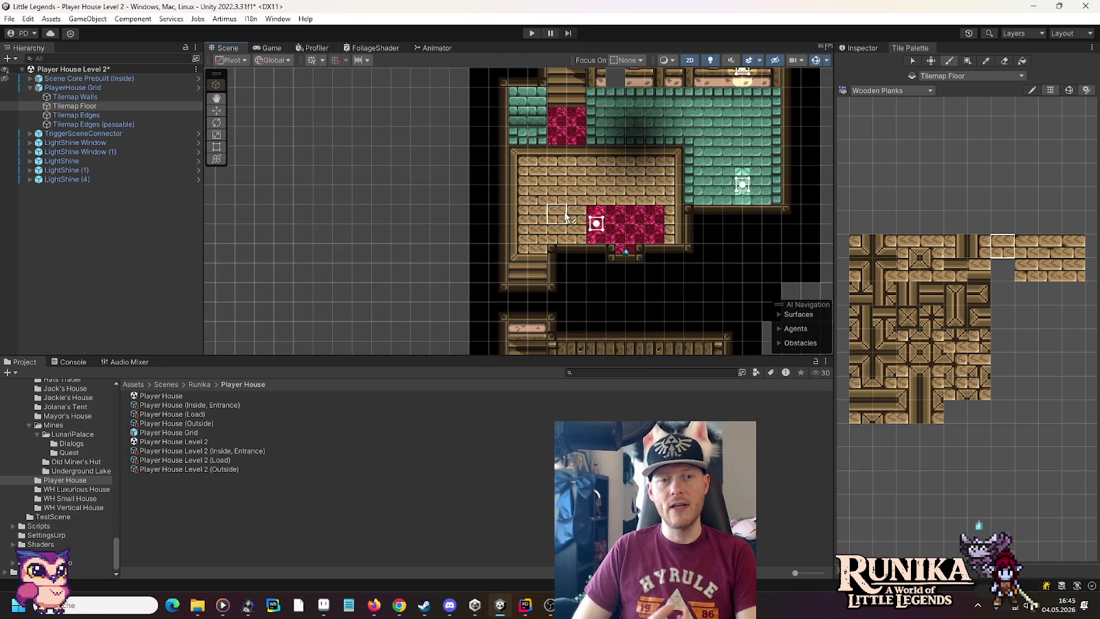
# Load the Walls palette with Tilemap Walls as the painting target.
pyautogui.moveTo(543, 244)
pyautogui.mouseDown()
pyautogui.moveTo(546, 64)
pyautogui.moveTo(550, 163)
pyautogui.mouseUp()
pyautogui.scroll(-3, 549, 163)
pyautogui.scroll(5, 587, 268)
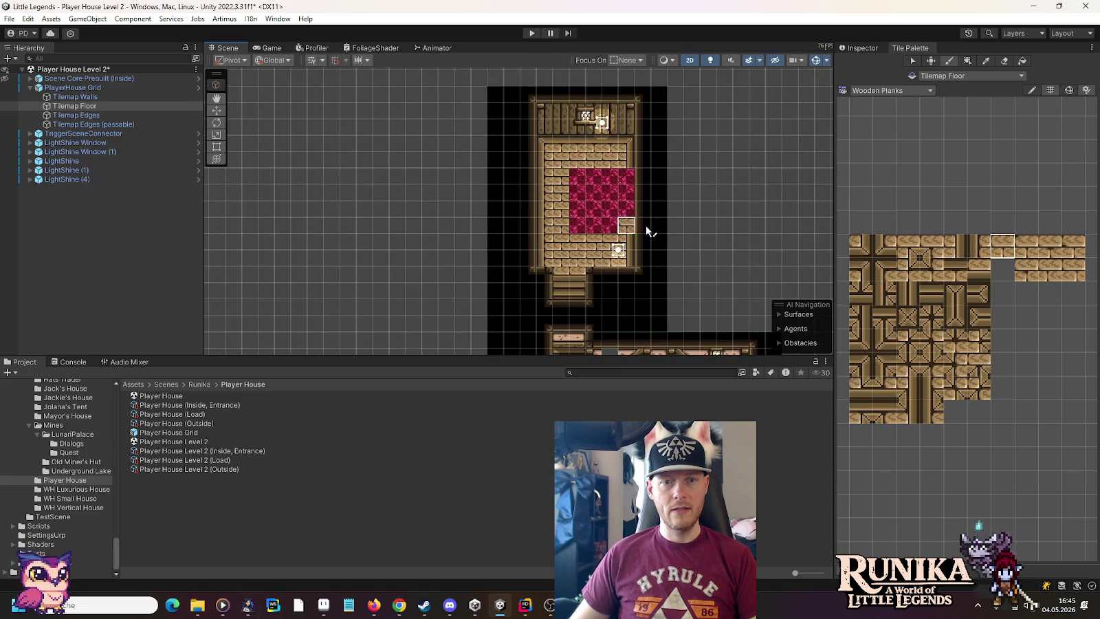
pyautogui.moveTo(643, 275); pyautogui.dragTo(632, 179)
pyautogui.scroll(3, 631, 179)
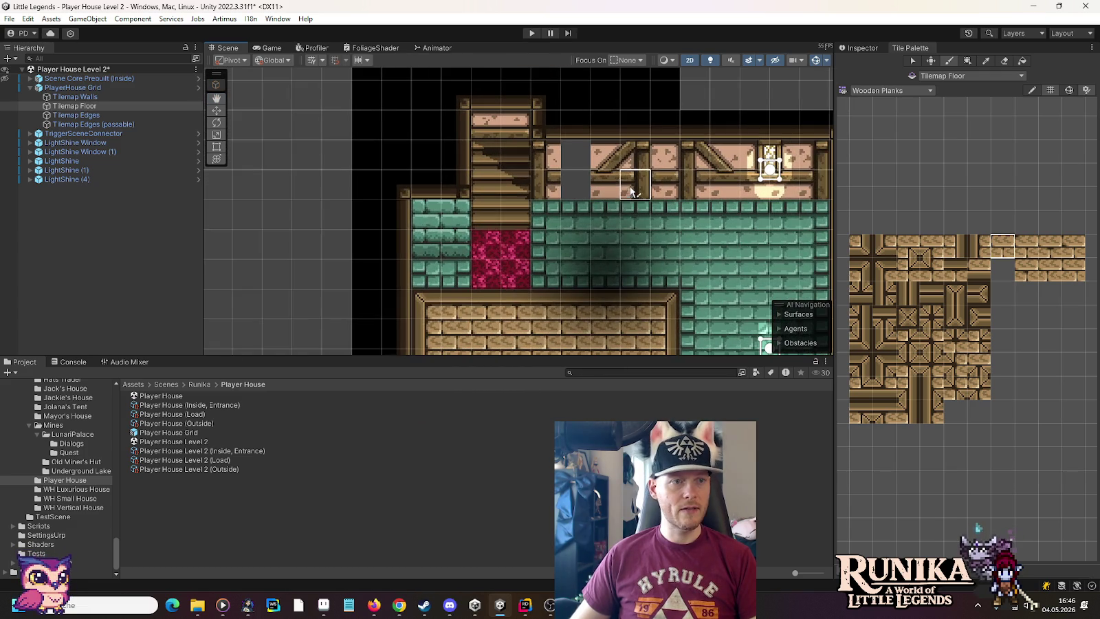
pyautogui.click(886, 90)
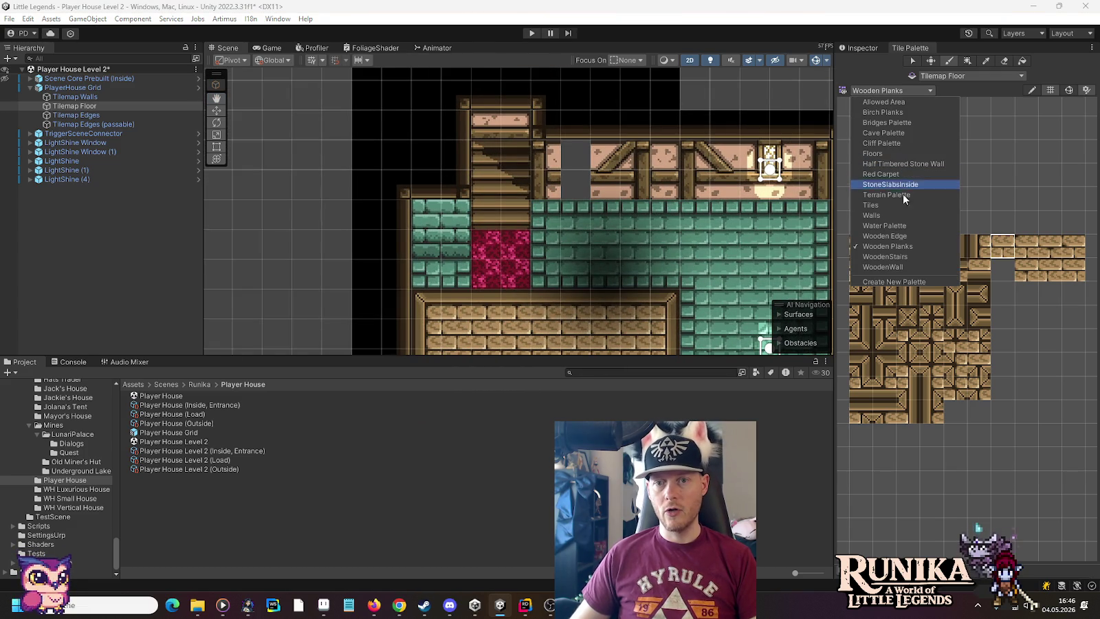
pyautogui.click(899, 218)
pyautogui.click(100, 96)
pyautogui.scroll(2, 560, 172)
pyautogui.scroll(3, 960, 268)
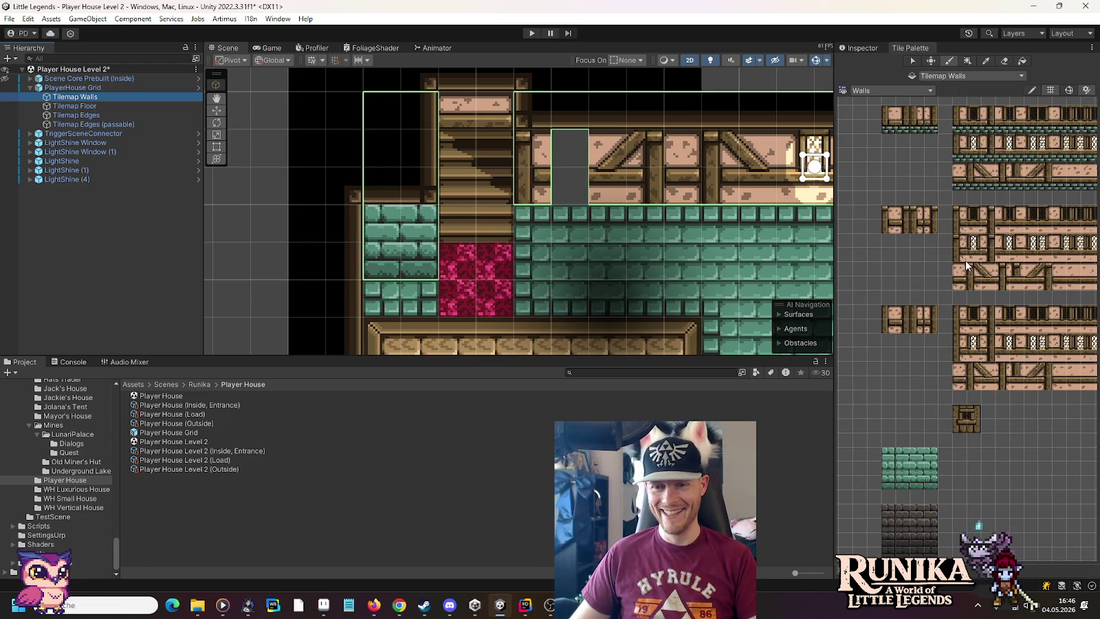
pyautogui.moveTo(1072, 285); pyautogui.dragTo(1016, 302)
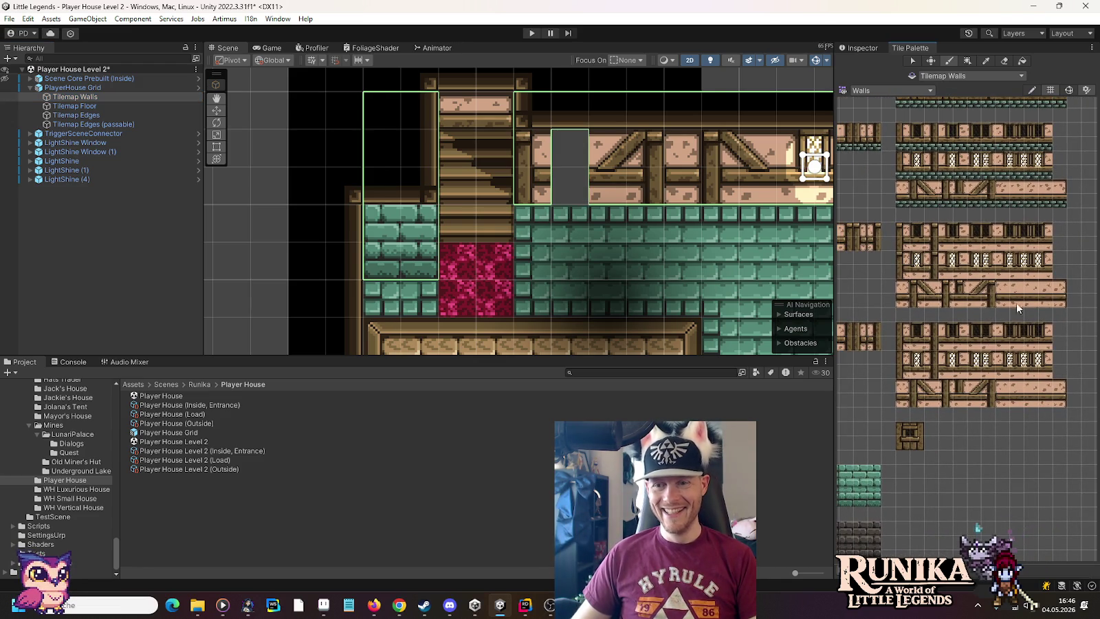
# Paint the narrow wall tile into the upper room's back-wall gap.
pyautogui.click(1019, 298)
pyautogui.click(570, 167)
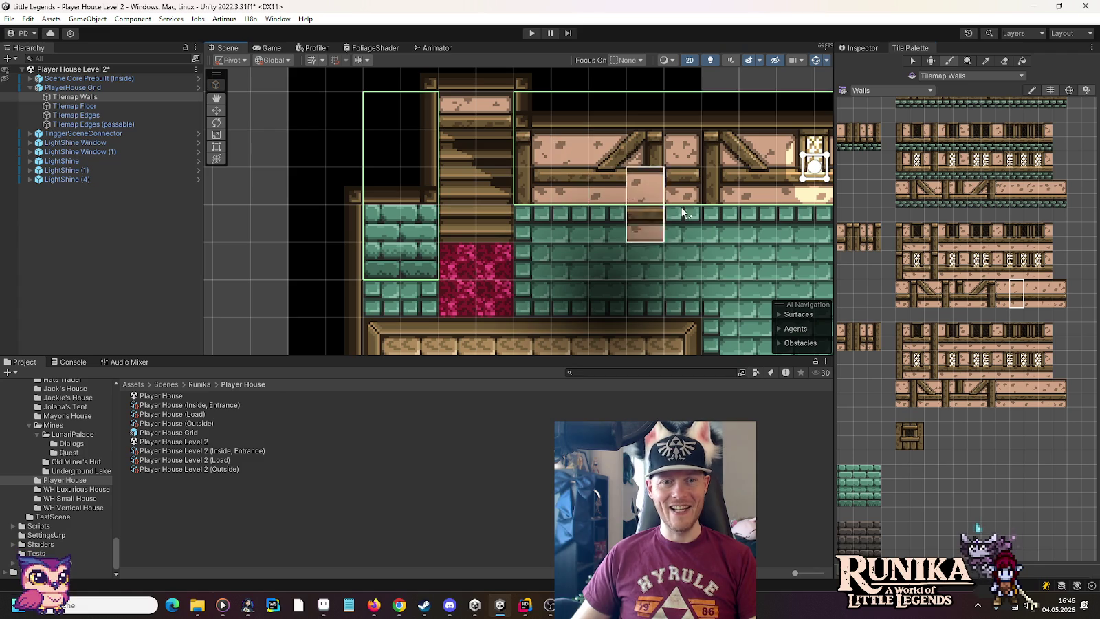
pyautogui.scroll(-1, 695, 237)
pyautogui.scroll(-1, 694, 237)
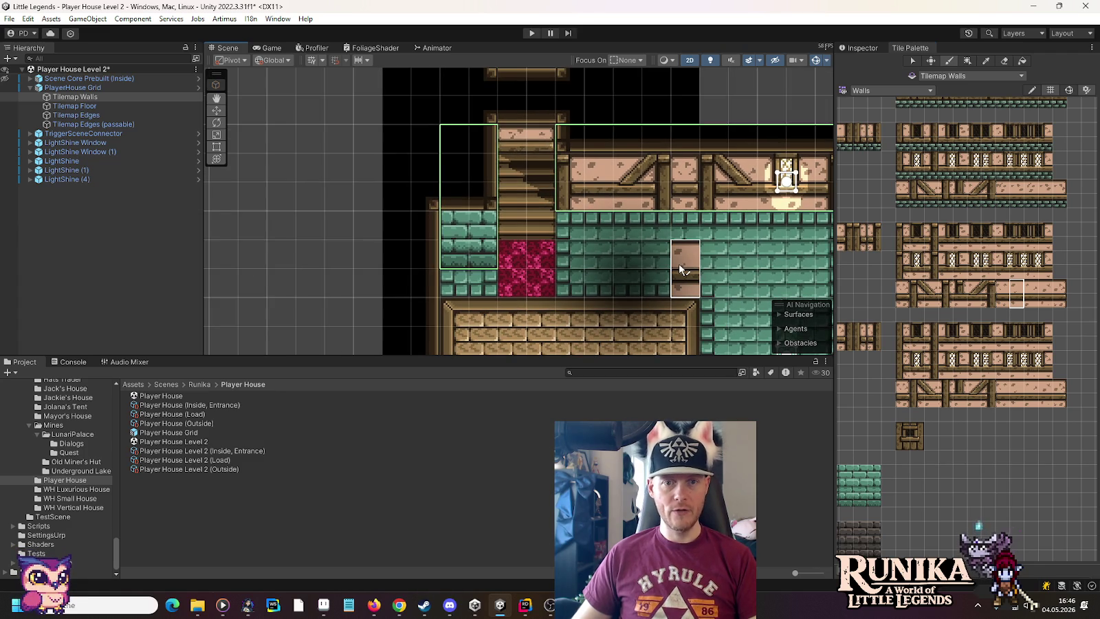
# Pick the braced timber wall tile and bring the lower room into view.
pyautogui.click(921, 296)
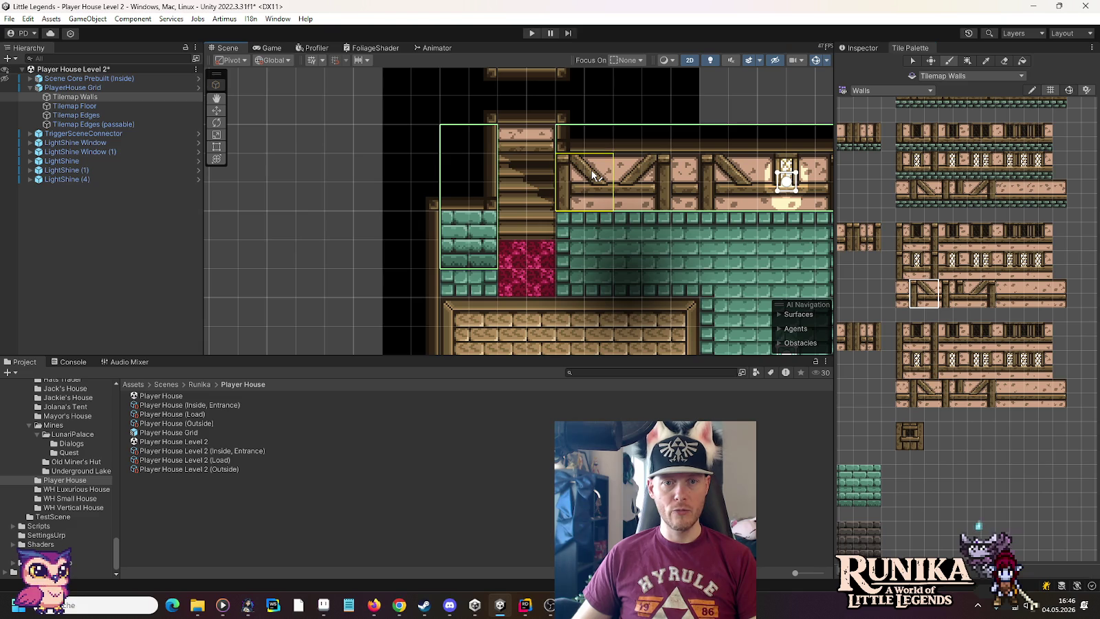
pyautogui.scroll(-2, 639, 285)
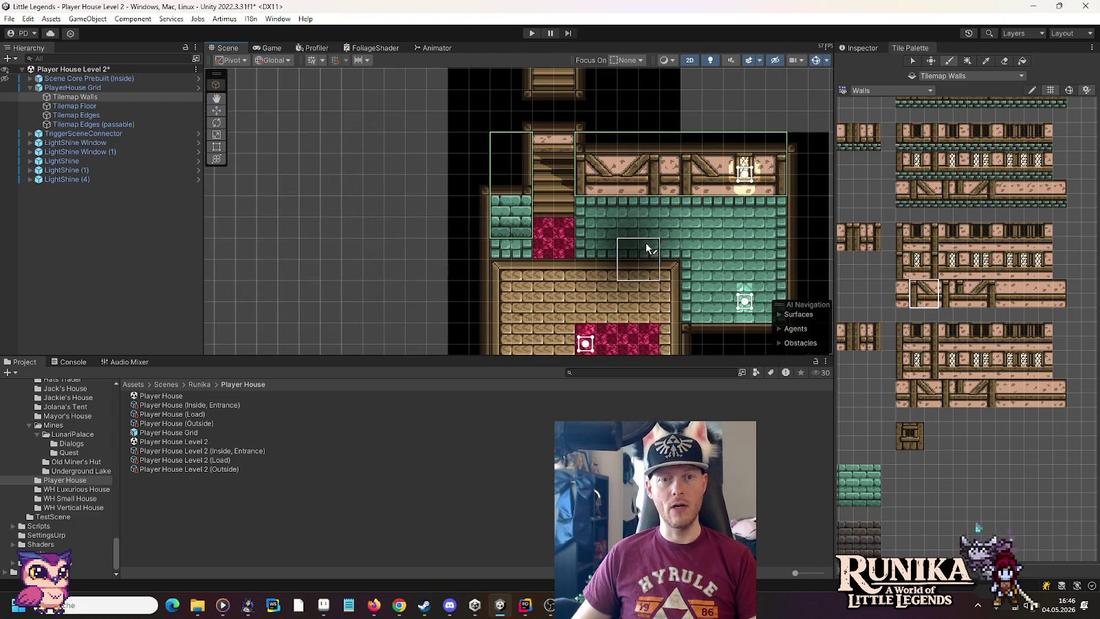
pyautogui.scroll(-1, 667, 250)
pyautogui.moveTo(670, 278); pyautogui.dragTo(666, 211)
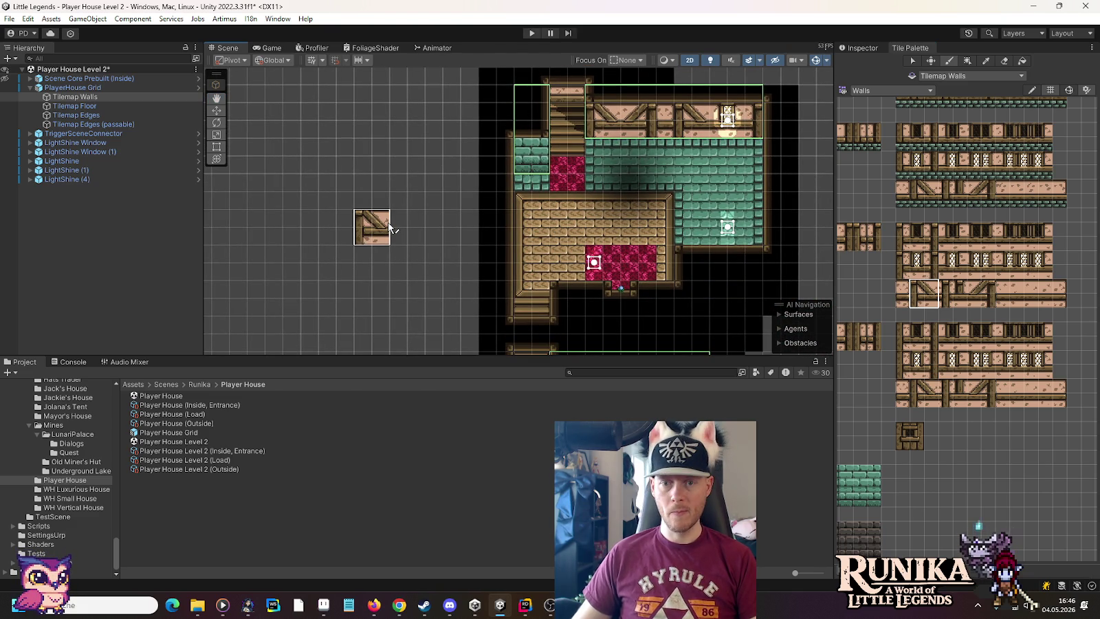
pyautogui.moveTo(549, 264); pyautogui.dragTo(524, 115)
pyautogui.moveTo(687, 251); pyautogui.dragTo(666, 167)
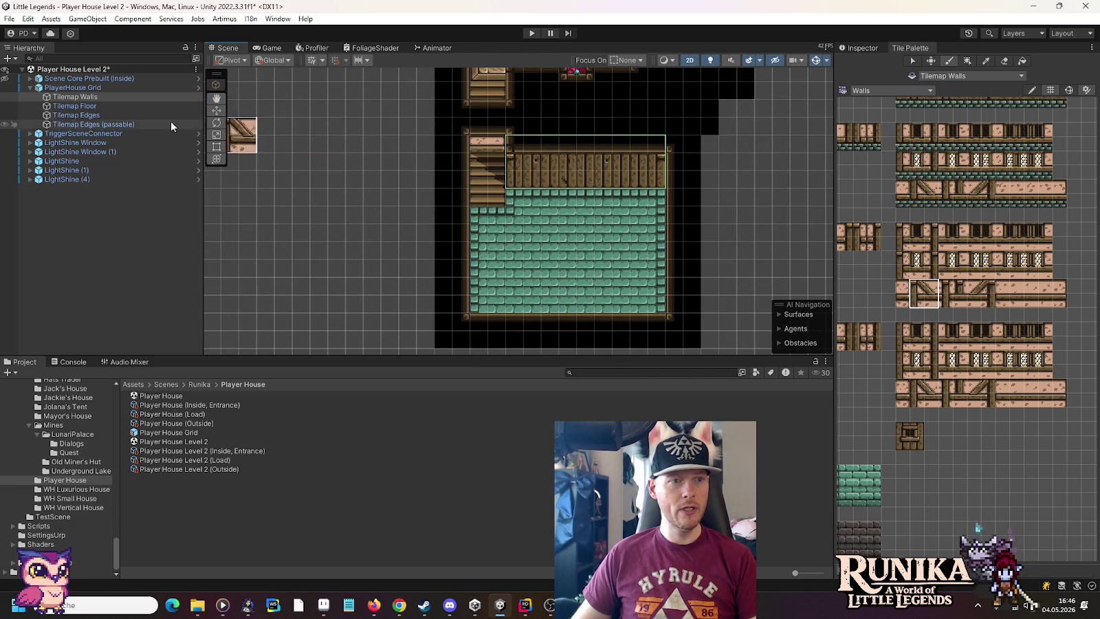
# Shift the lower room's rightmost floor column one cell right.
pyautogui.click(124, 114)
pyautogui.click(939, 60)
pyautogui.moveTo(731, 140)
pyautogui.mouseDown()
pyautogui.moveTo(662, 319)
pyautogui.moveTo(681, 331)
pyautogui.moveTo(693, 319)
pyautogui.mouseUp()
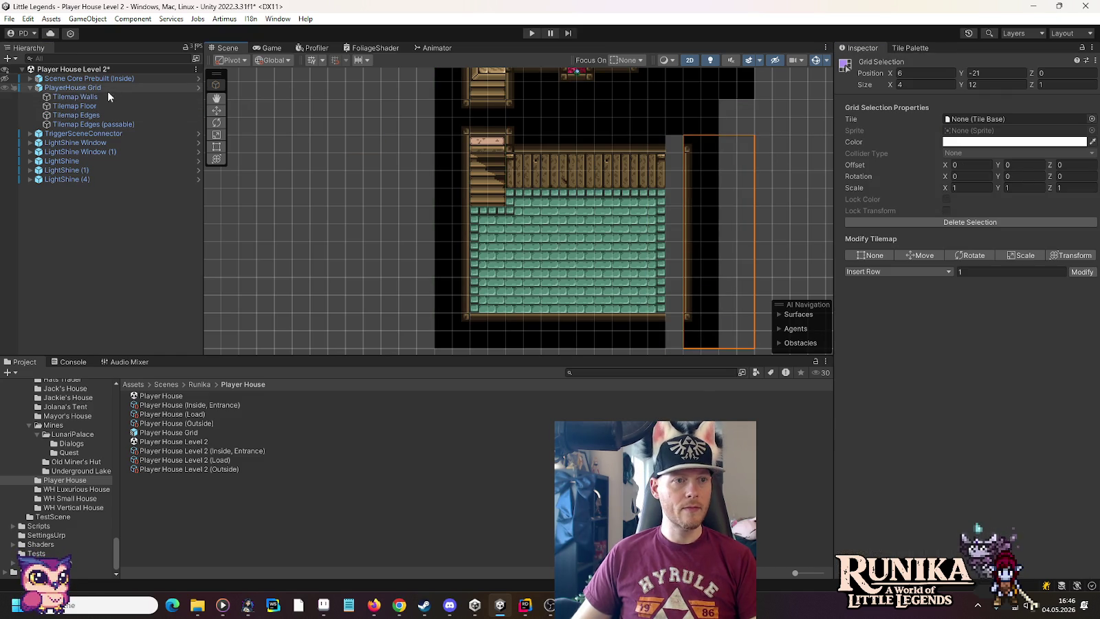
pyautogui.click(99, 106)
pyautogui.moveTo(656, 196)
pyautogui.mouseDown()
pyautogui.moveTo(660, 303)
pyautogui.moveTo(672, 307)
pyautogui.mouseUp()
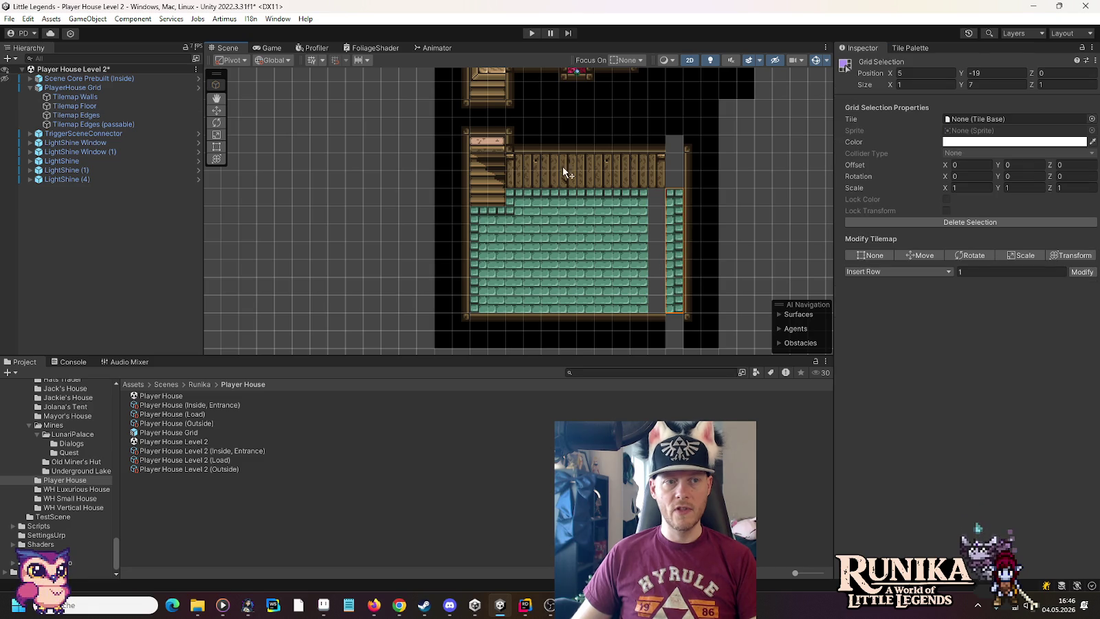
# Move the two top-right wall tiles on Tilemap Walls one cell right.
pyautogui.click(84, 105)
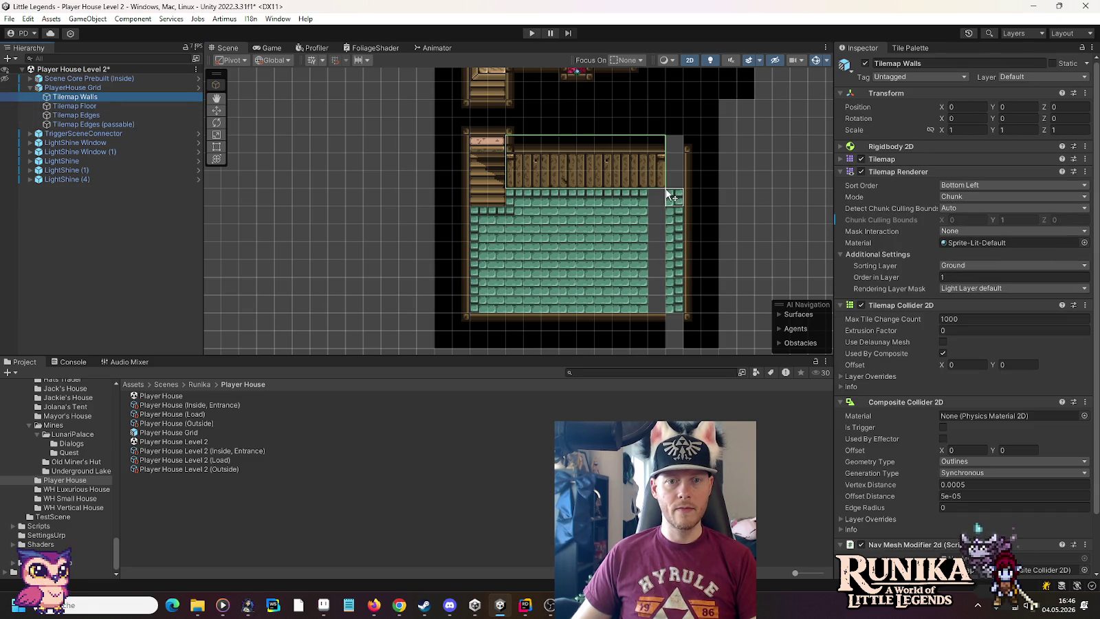
pyautogui.click(658, 181)
pyautogui.moveTo(675, 184); pyautogui.dragTo(663, 184)
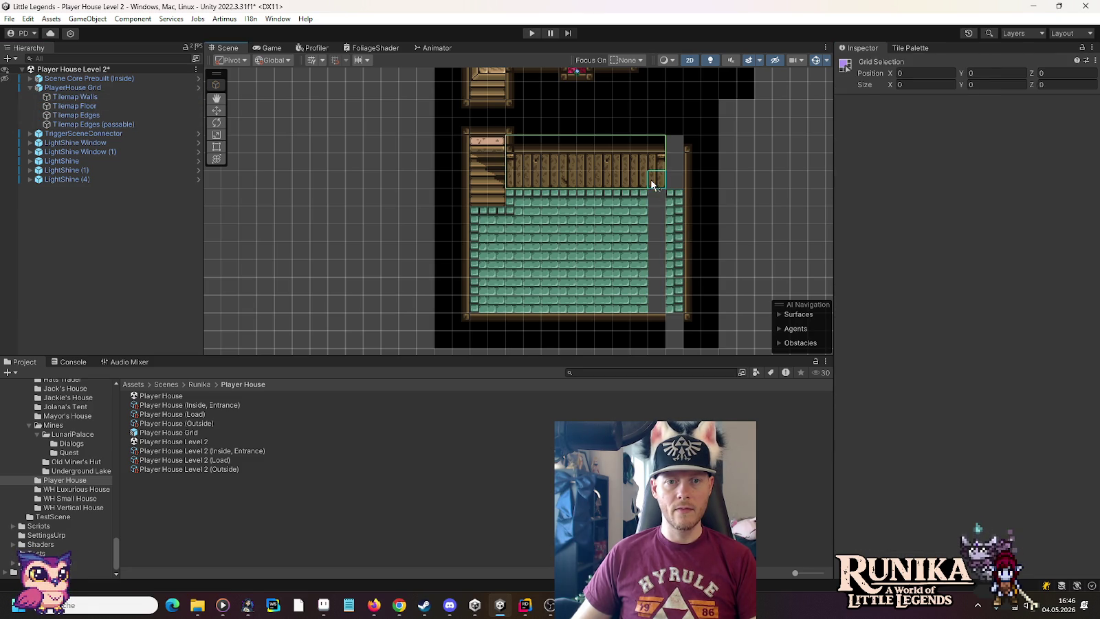
pyautogui.click(656, 214)
pyautogui.moveTo(657, 181); pyautogui.dragTo(674, 180)
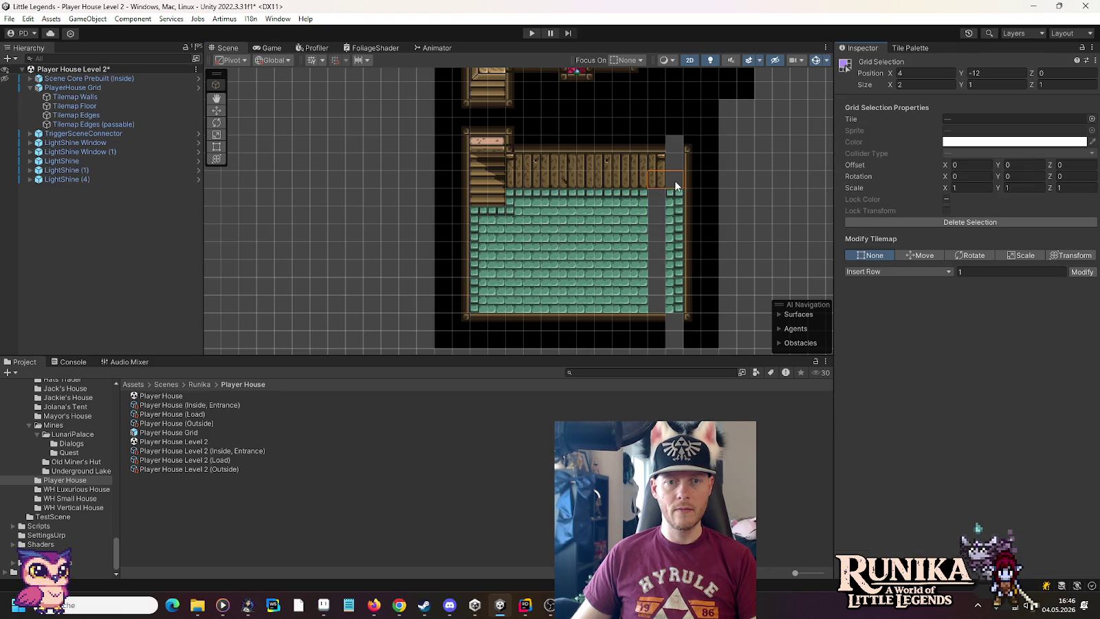
pyautogui.click(103, 98)
pyautogui.moveTo(656, 162)
pyautogui.mouseDown()
pyautogui.moveTo(661, 184)
pyautogui.moveTo(674, 180)
pyautogui.mouseUp()
pyautogui.click(896, 47)
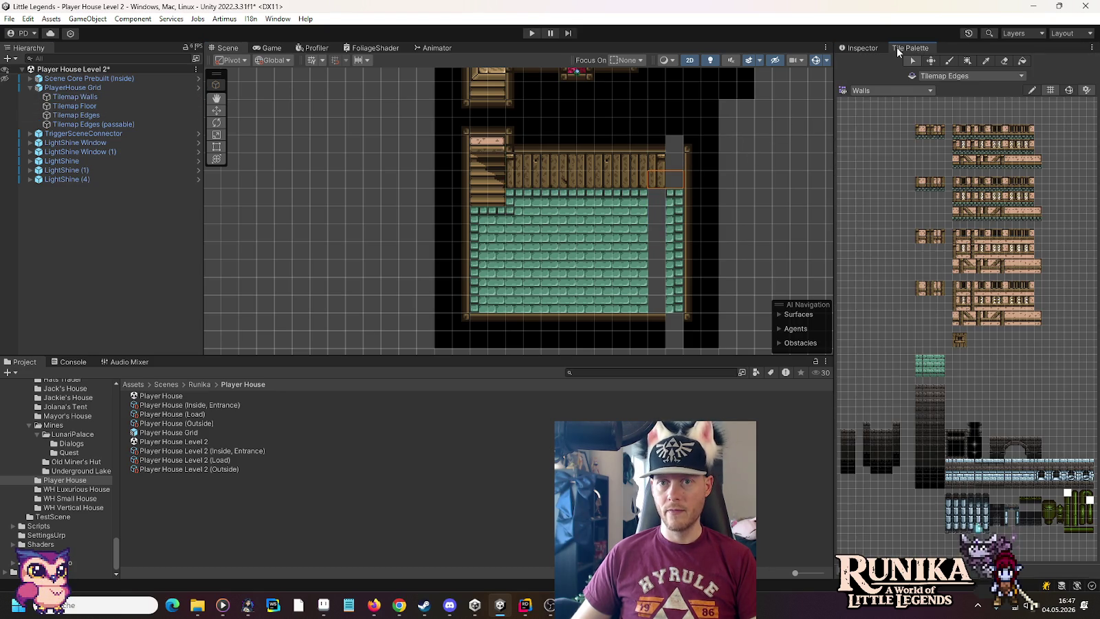
pyautogui.click(110, 98)
pyautogui.moveTo(658, 163)
pyautogui.mouseDown()
pyautogui.moveTo(656, 180)
pyautogui.moveTo(680, 185)
pyautogui.mouseUp()
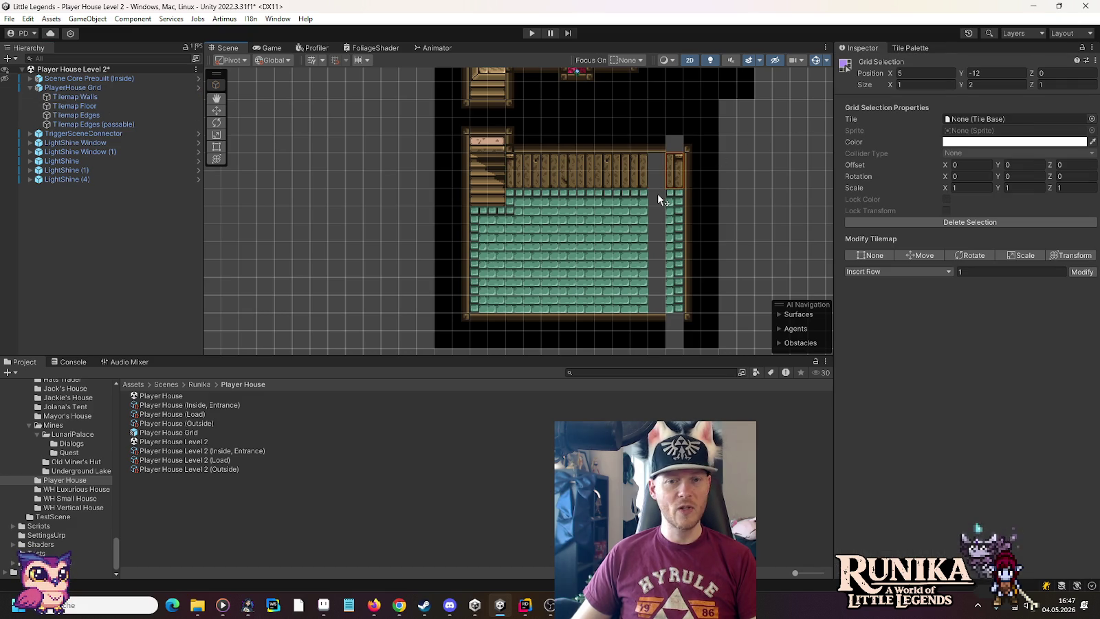
pyautogui.click(112, 98)
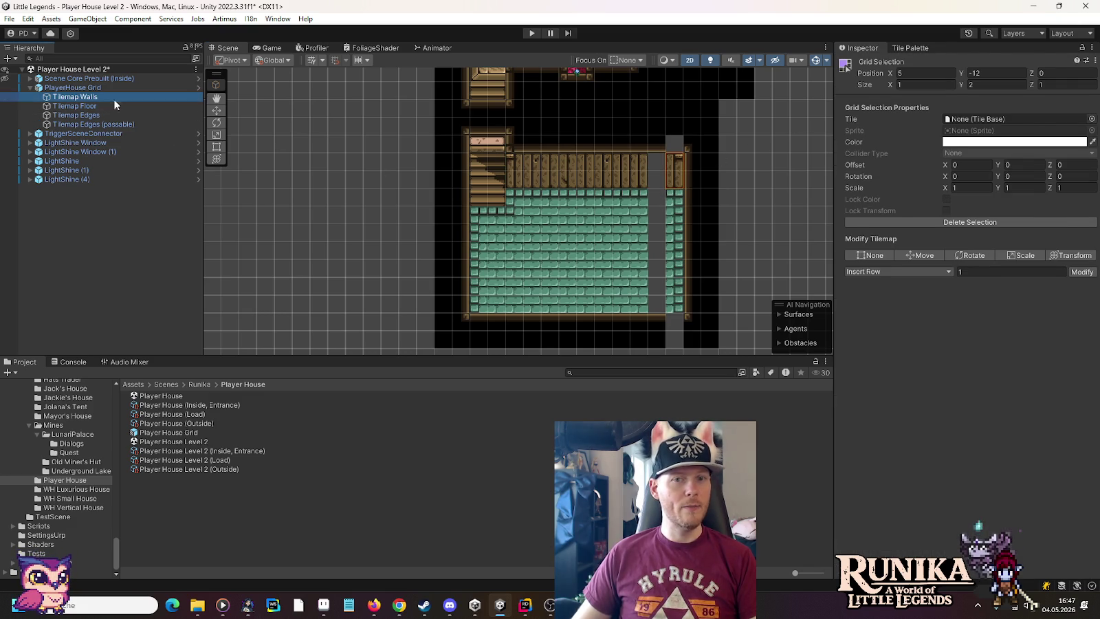
# Paint a dark Wooden Edge tile at the lower room's top-right corner.
pyautogui.click(909, 47)
pyautogui.click(901, 91)
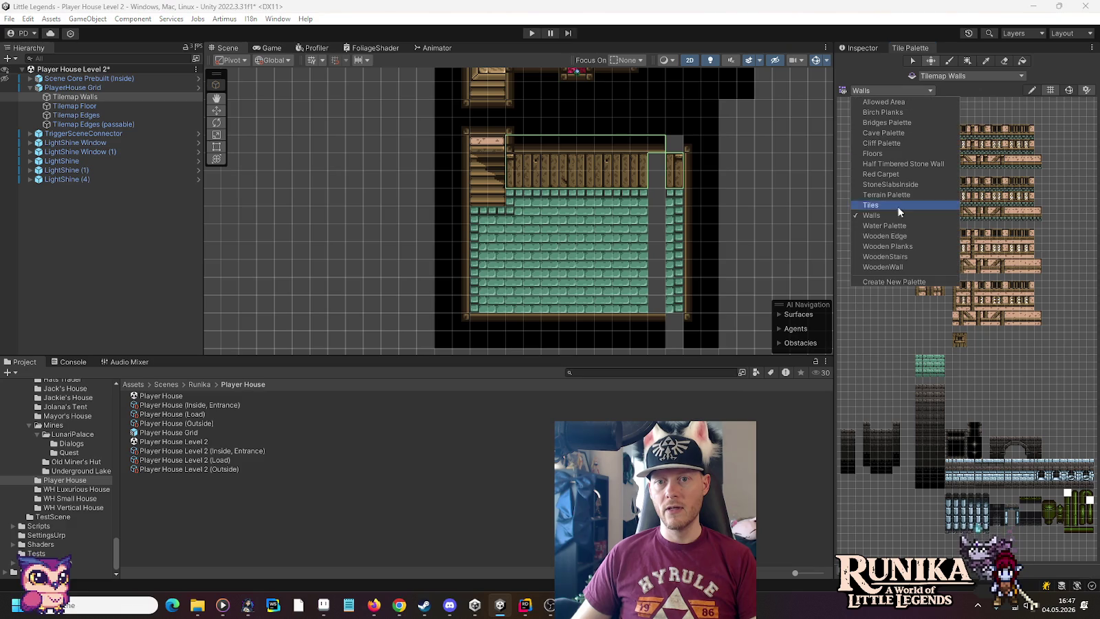
pyautogui.click(897, 239)
pyautogui.click(928, 389)
pyautogui.click(675, 143)
# Switch to the WoodenWall palette and pick the wooden wall tile for the gap.
pyautogui.click(912, 92)
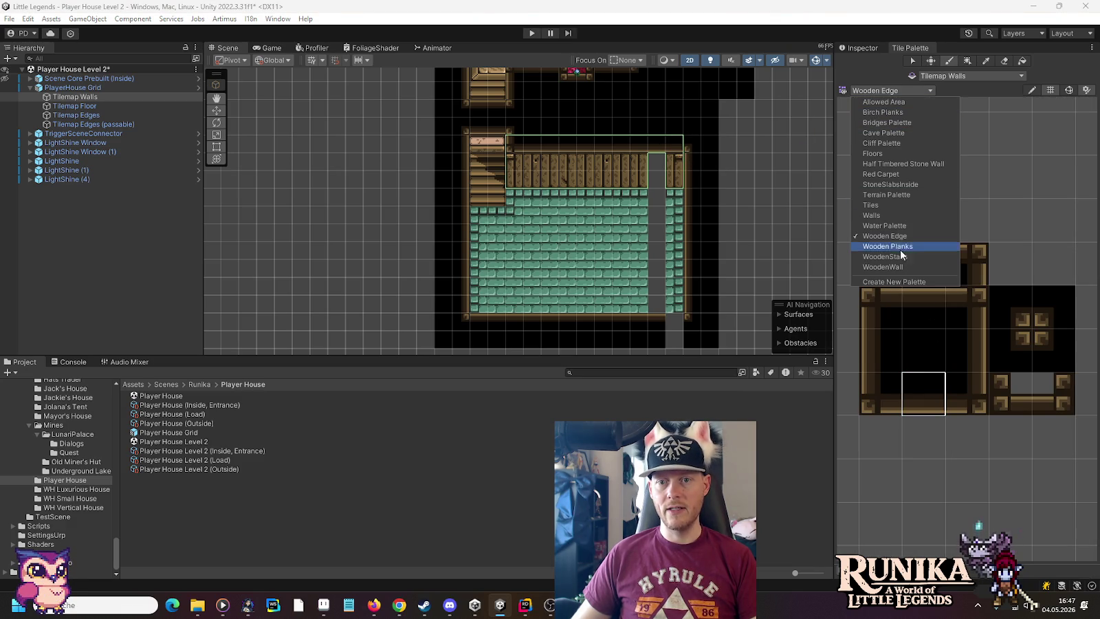
pyautogui.click(898, 268)
pyautogui.click(936, 302)
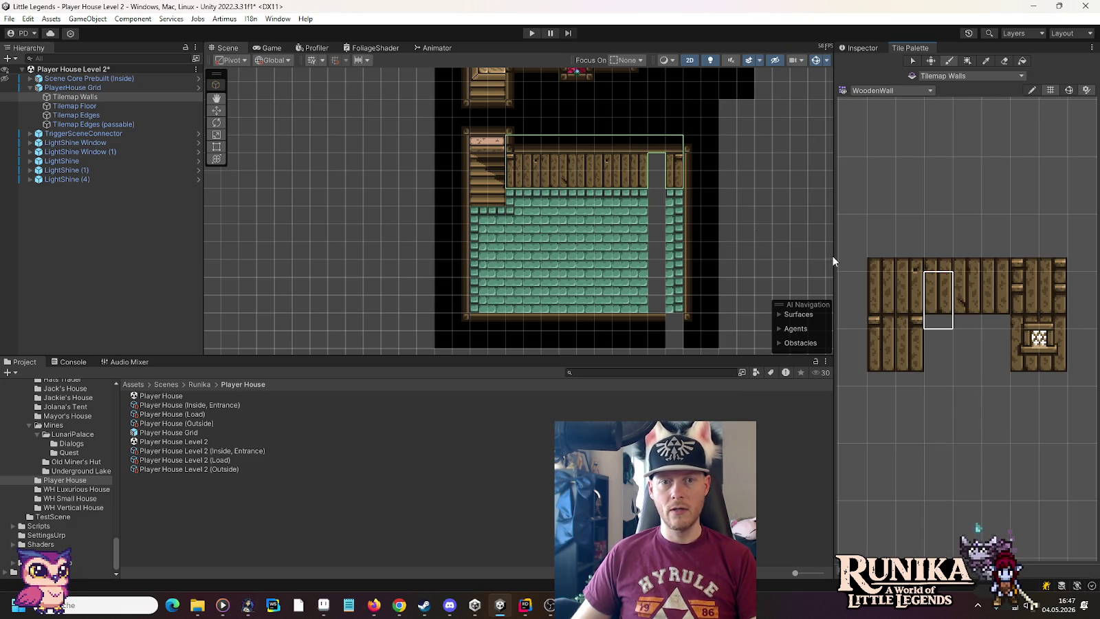
pyautogui.click(962, 303)
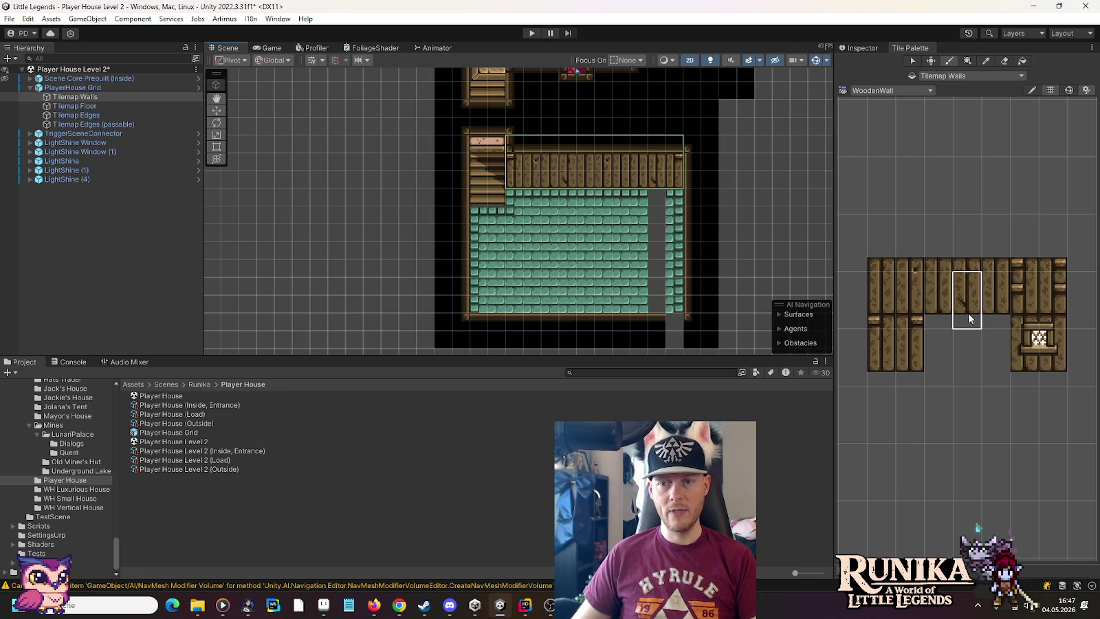
pyautogui.click(933, 302)
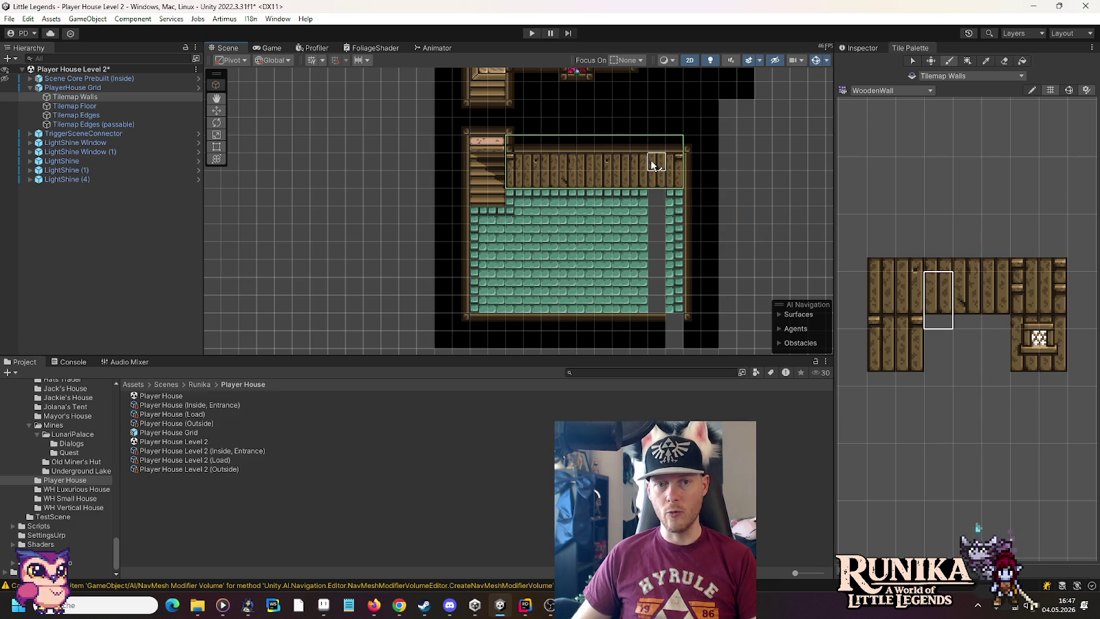
pyautogui.click(77, 106)
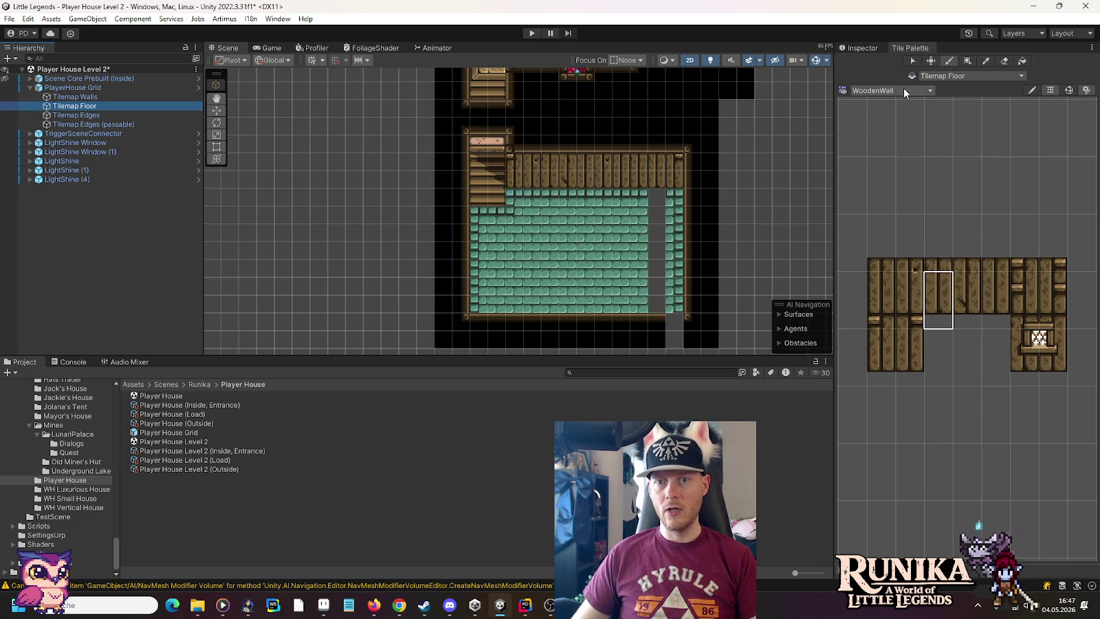
# Paint teal Floors tiles down the lower room's grey floor column.
pyautogui.click(903, 89)
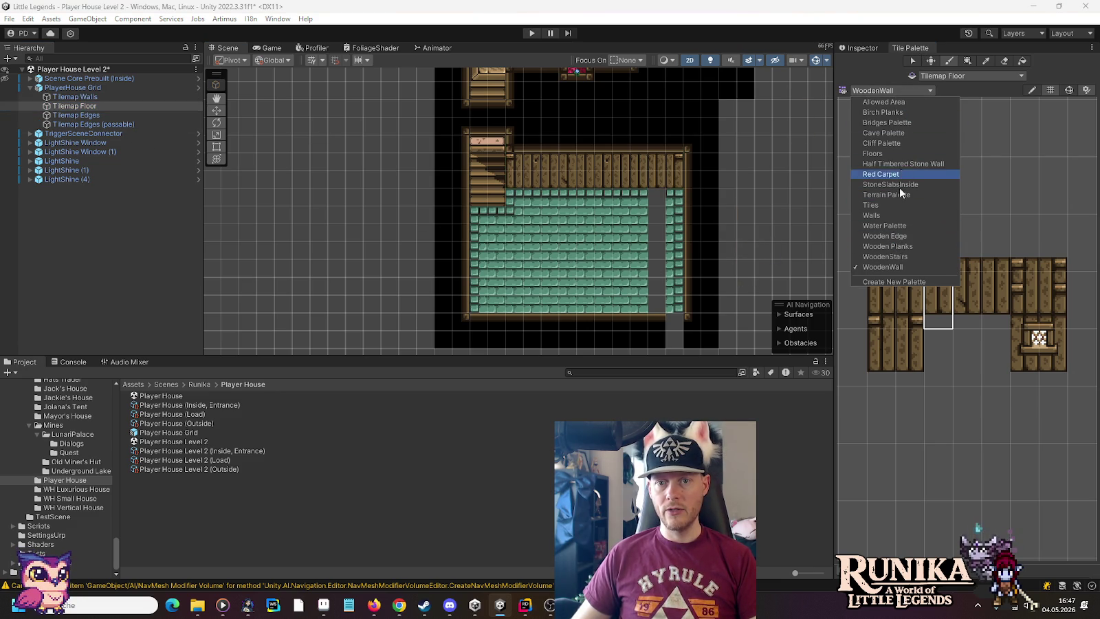
pyautogui.press('Escape')
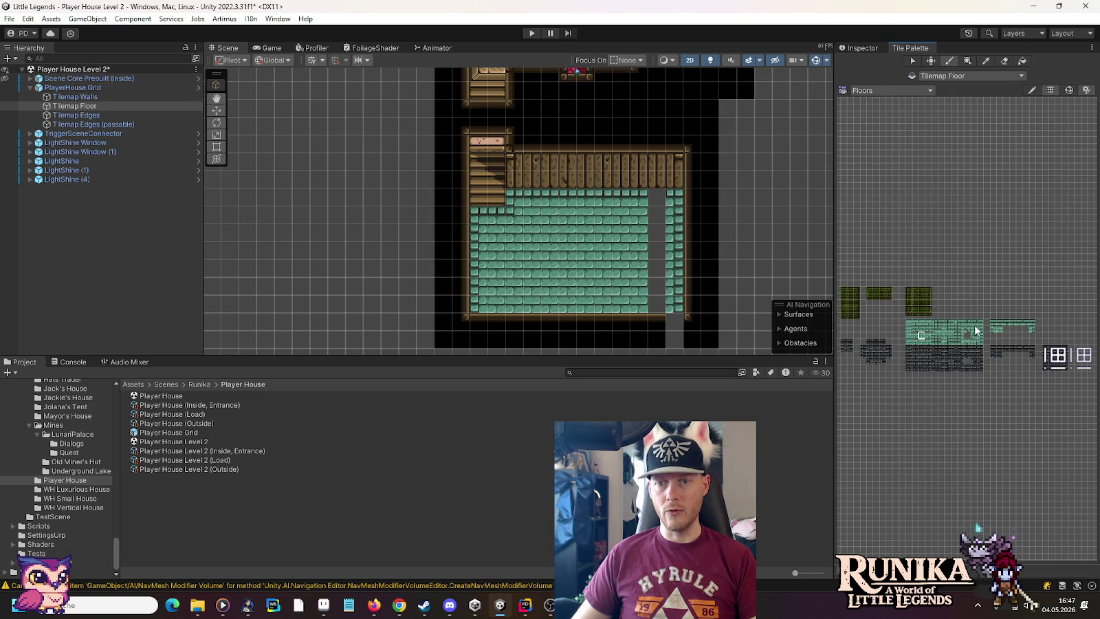
pyautogui.click(656, 200)
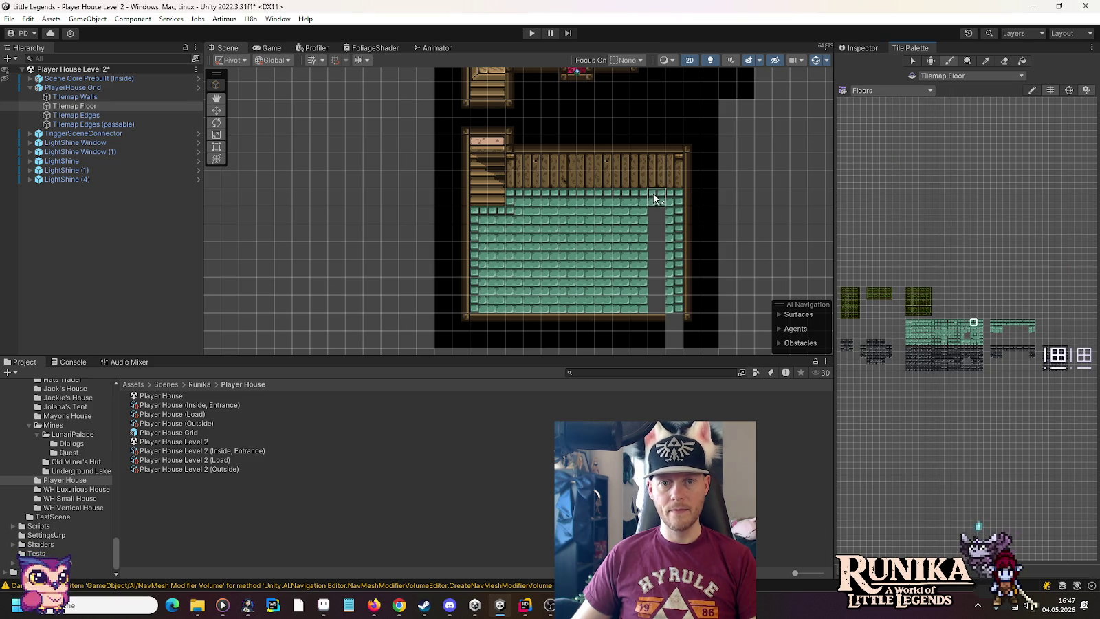
pyautogui.click(974, 329)
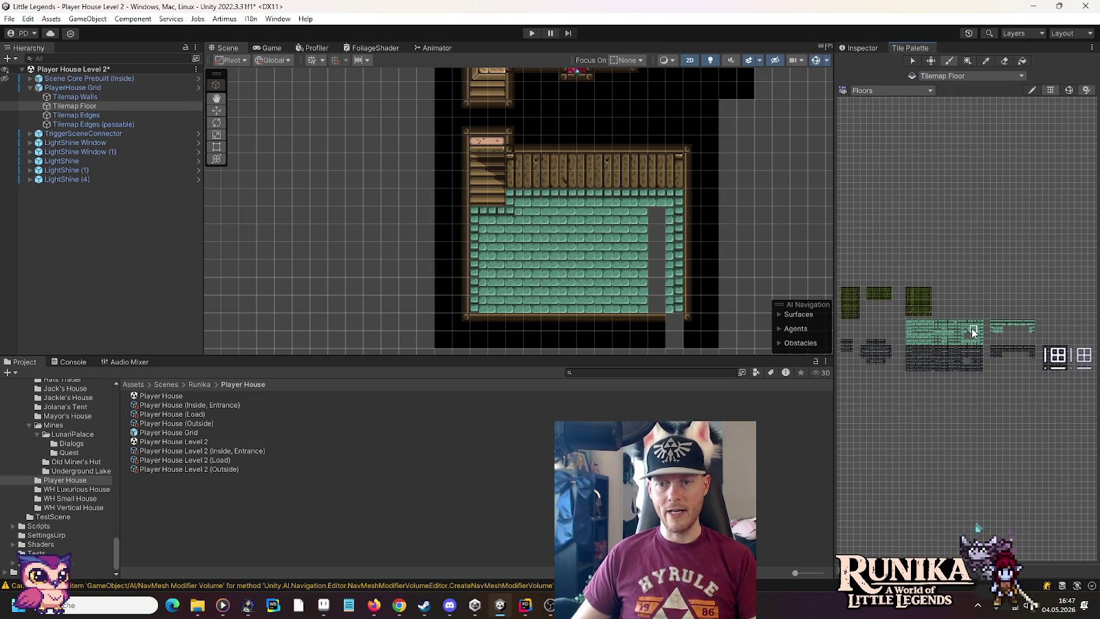
pyautogui.moveTo(658, 246); pyautogui.dragTo(662, 304)
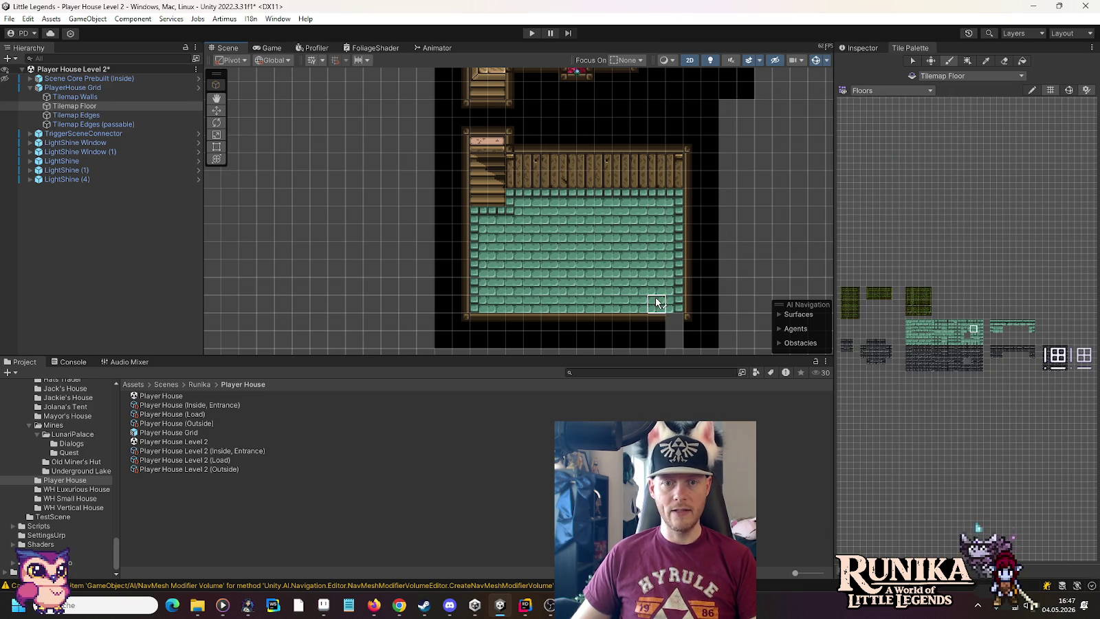
pyautogui.click(76, 115)
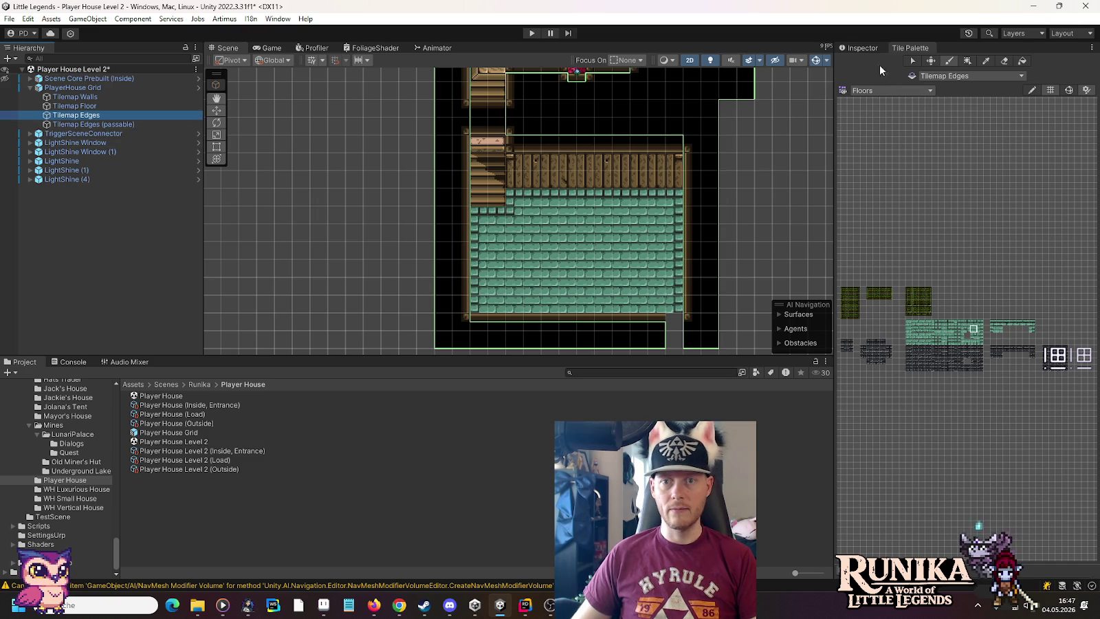
# Paint the black Wooden Edge tile into the lower room's bottom-right gap.
pyautogui.click(897, 92)
pyautogui.click(897, 245)
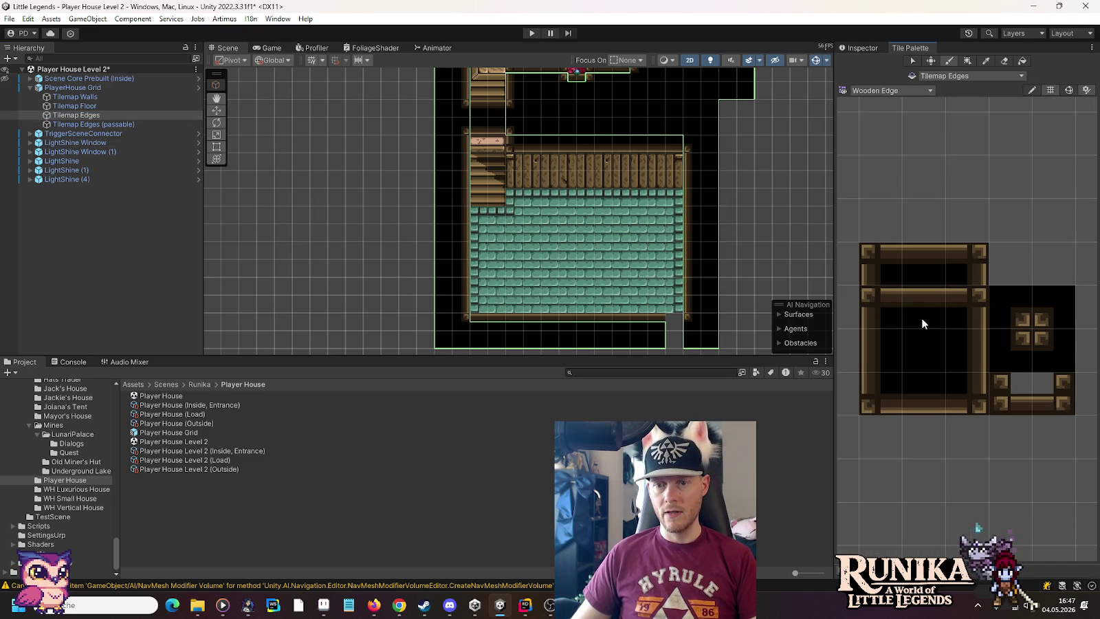
pyautogui.click(923, 350)
pyautogui.click(674, 336)
# Pan up to the red-carpet bedroom with the move tool active.
pyautogui.moveTo(745, 143); pyautogui.dragTo(736, 266)
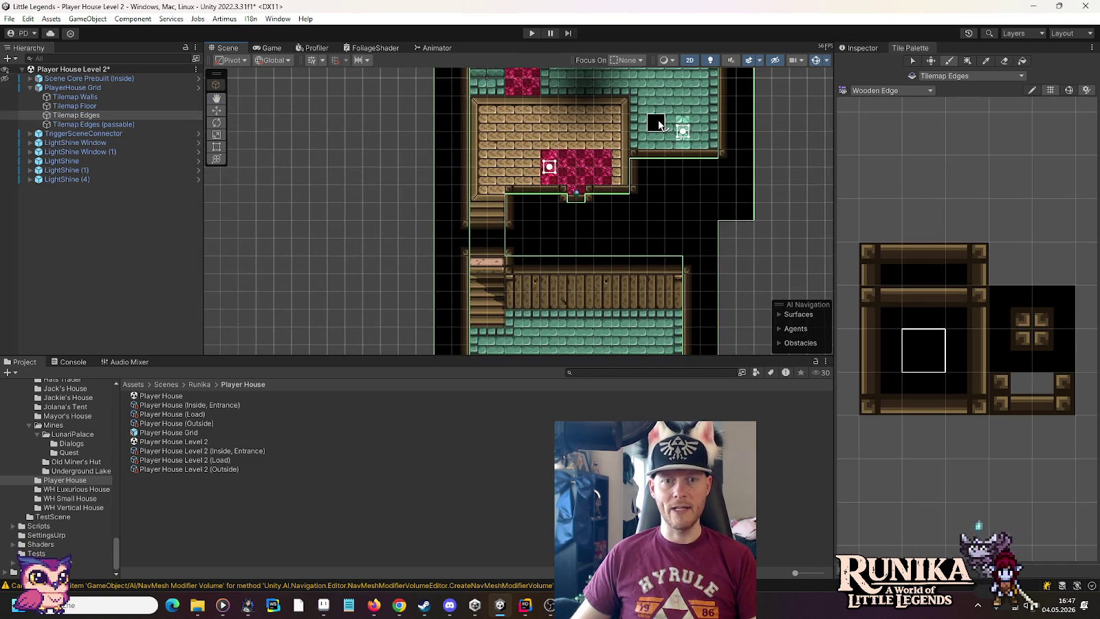
pyautogui.moveTo(658, 117); pyautogui.dragTo(667, 231)
pyautogui.scroll(-3, 618, 171)
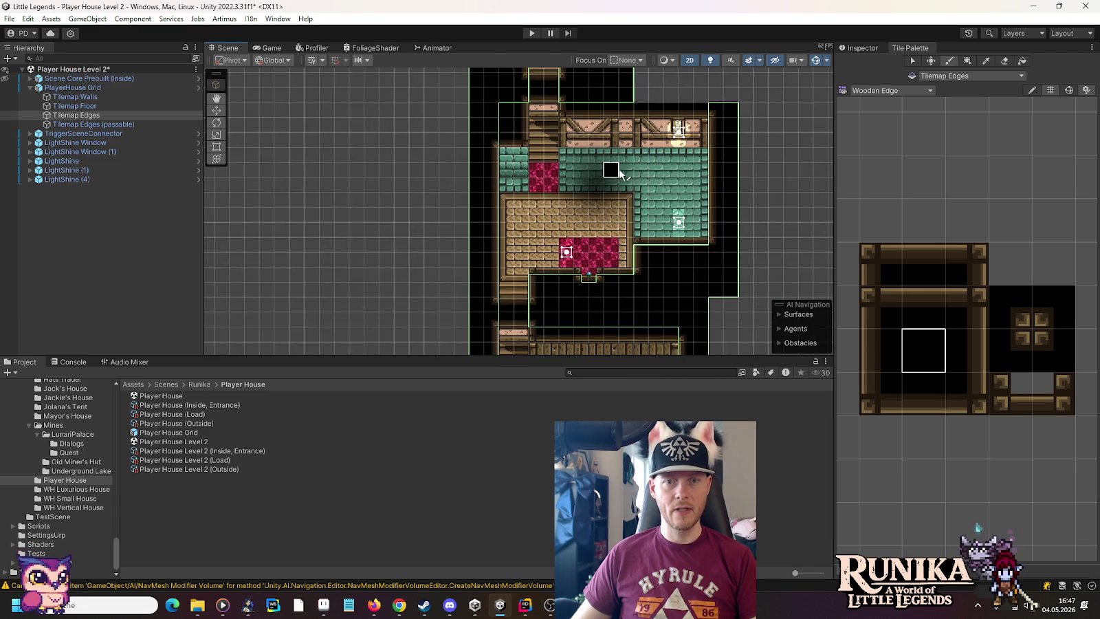
pyautogui.moveTo(752, 116); pyautogui.dragTo(754, 297)
pyautogui.moveTo(631, 141)
pyautogui.mouseDown()
pyautogui.moveTo(631, 193)
pyautogui.moveTo(592, 75)
pyautogui.mouseUp()
pyautogui.moveTo(431, 292); pyautogui.dragTo(464, 165)
pyautogui.click(216, 110)
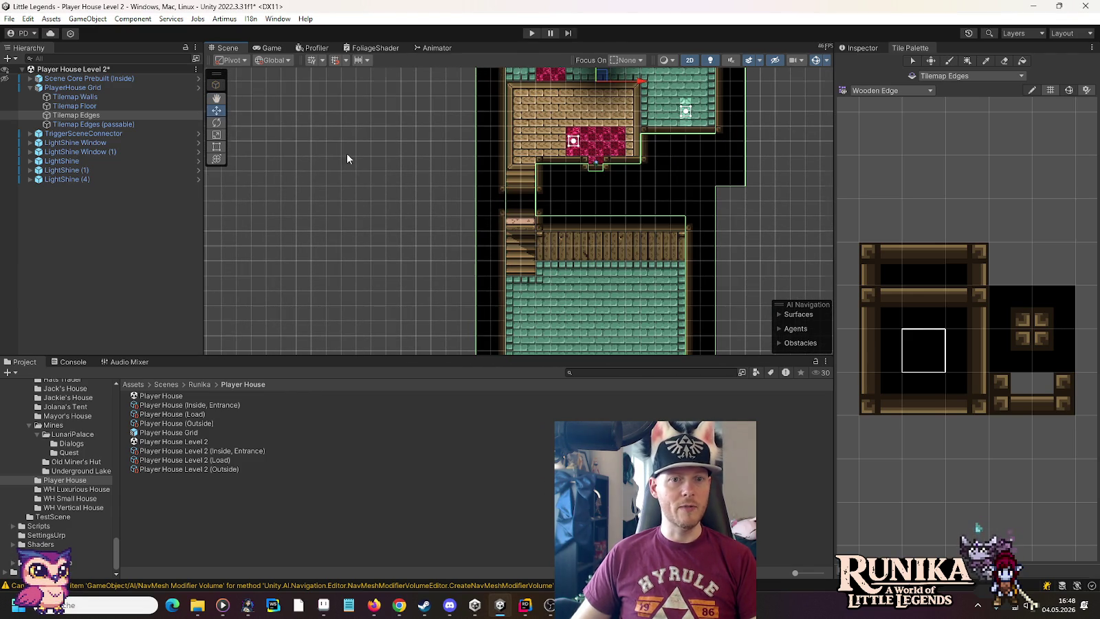
pyautogui.moveTo(461, 272); pyautogui.dragTo(483, 147)
pyautogui.scroll(2, 483, 147)
pyautogui.moveTo(586, 150); pyautogui.dragTo(511, 278)
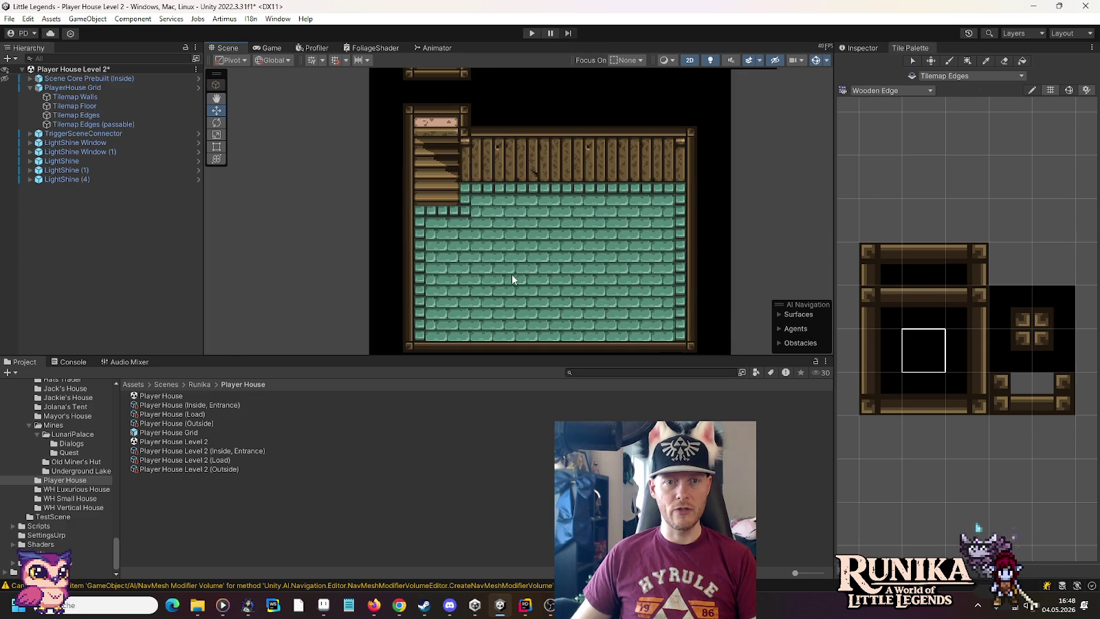
pyautogui.moveTo(490, 161)
pyautogui.mouseDown()
pyautogui.moveTo(545, 123)
pyautogui.moveTo(540, 277)
pyautogui.mouseUp()
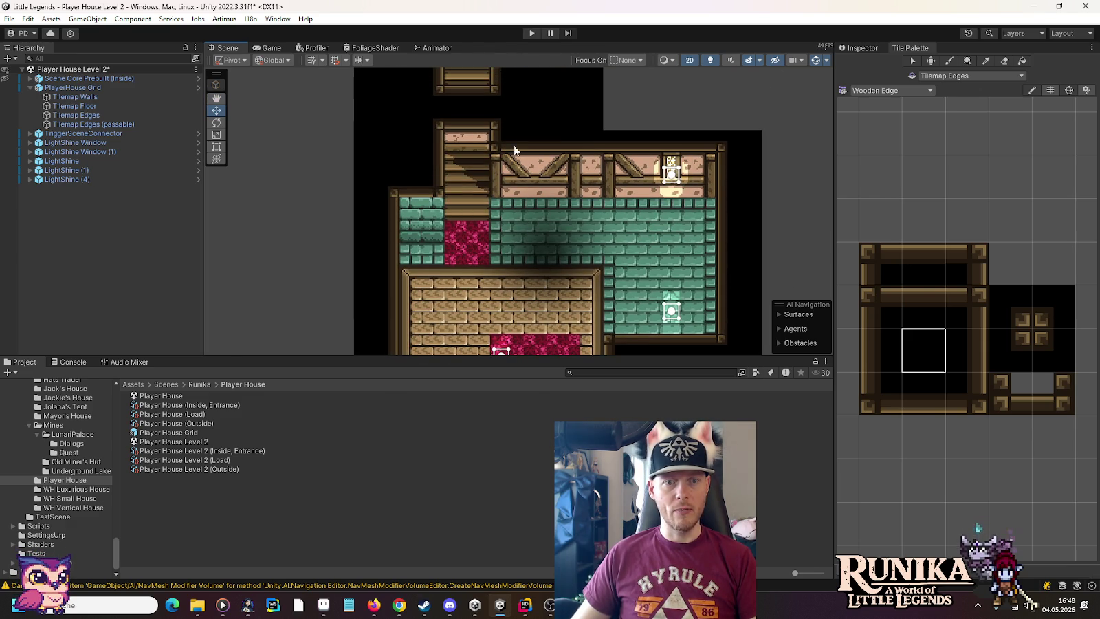
pyautogui.moveTo(505, 123); pyautogui.dragTo(507, 287)
pyautogui.moveTo(522, 158)
pyautogui.mouseDown()
pyautogui.moveTo(538, 221)
pyautogui.moveTo(522, 295)
pyautogui.moveTo(514, 106)
pyautogui.moveTo(525, 185)
pyautogui.mouseUp()
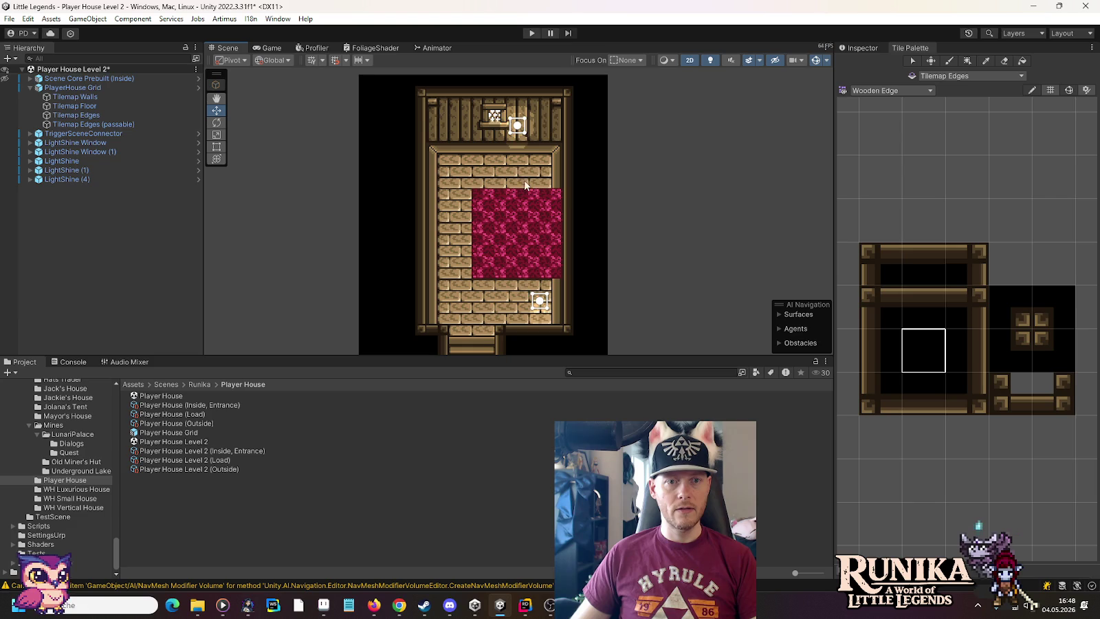
# Shift the bedroom's window light and floor light slightly left.
pyautogui.click(516, 128)
pyautogui.moveTo(564, 126); pyautogui.dragTo(542, 121)
pyautogui.click(540, 301)
pyautogui.moveTo(580, 307); pyautogui.dragTo(559, 304)
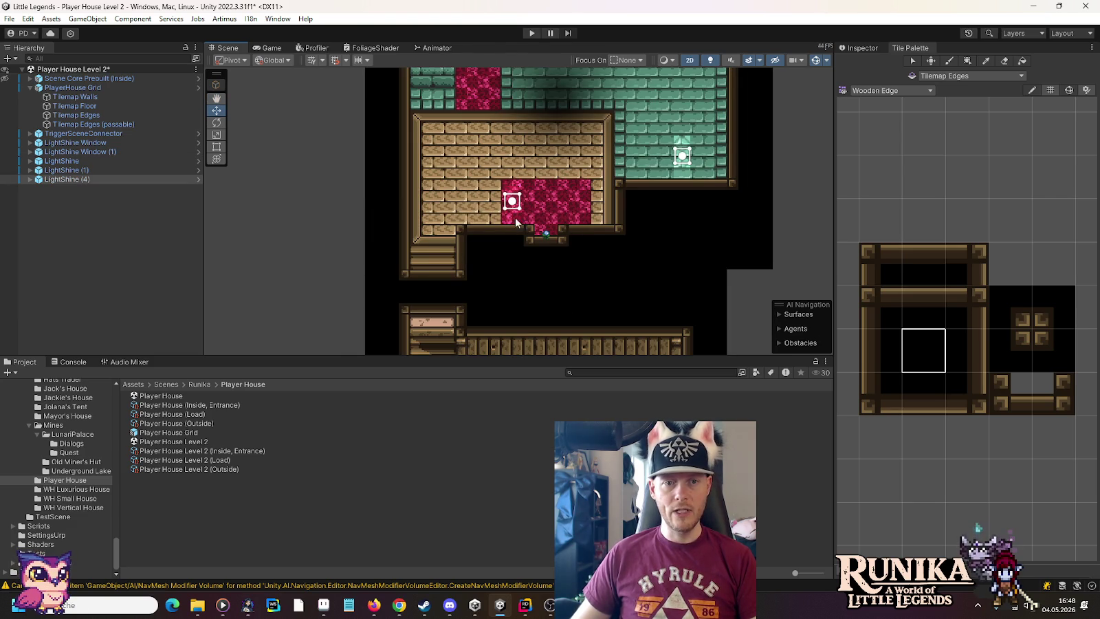
pyautogui.click(512, 202)
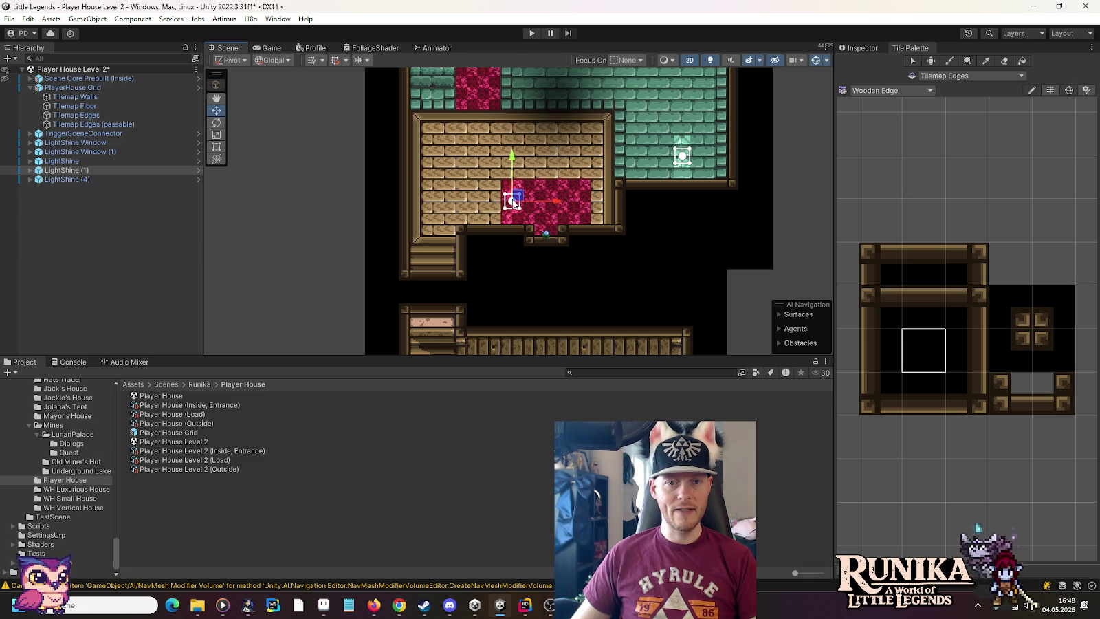
pyautogui.click(323, 173)
pyautogui.scroll(-3, 589, 221)
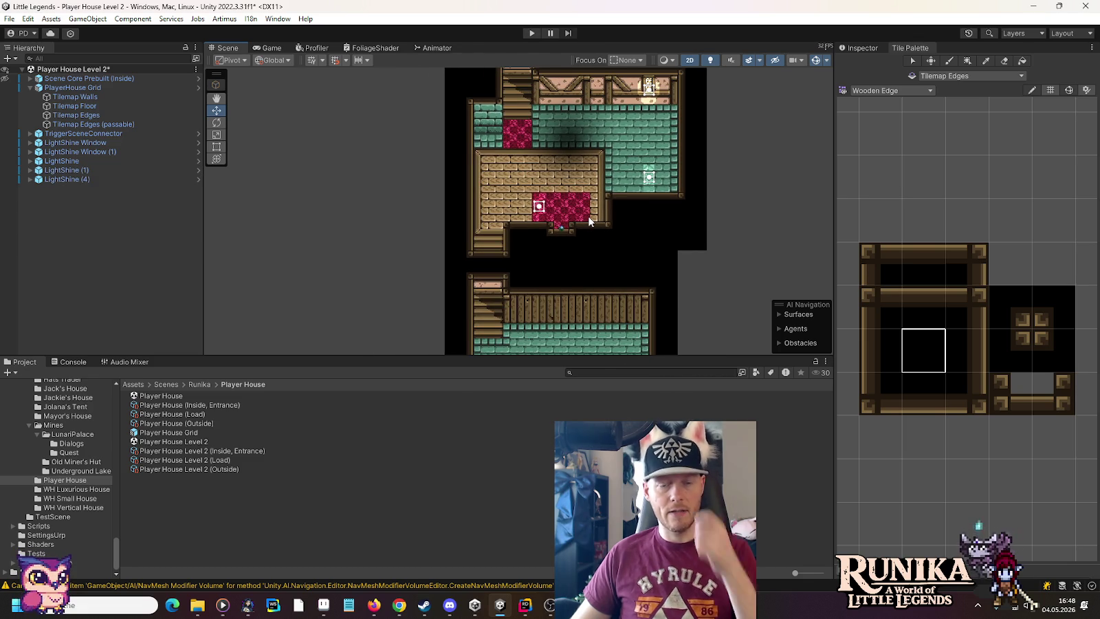
pyautogui.moveTo(610, 112); pyautogui.dragTo(602, 200)
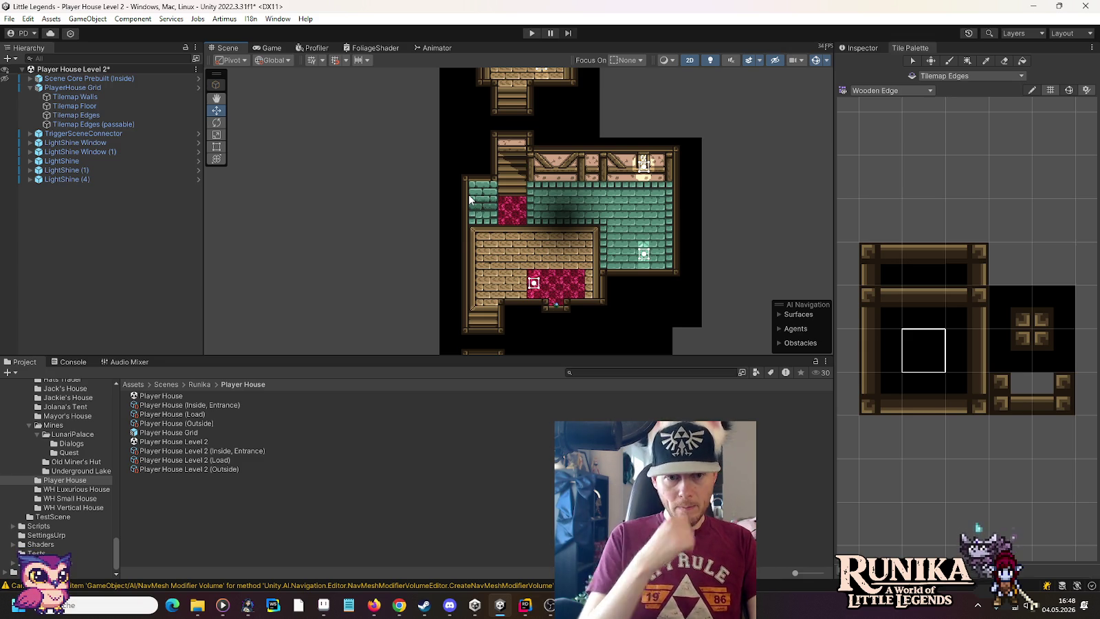
pyautogui.moveTo(449, 252); pyautogui.dragTo(429, 97)
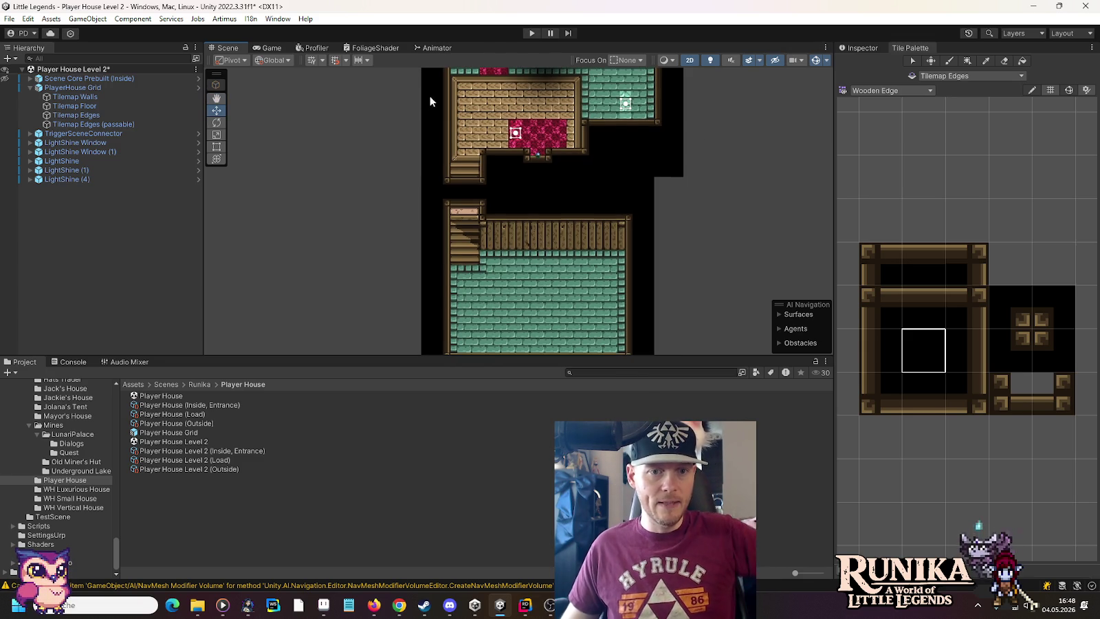
pyautogui.moveTo(468, 270); pyautogui.dragTo(470, 186)
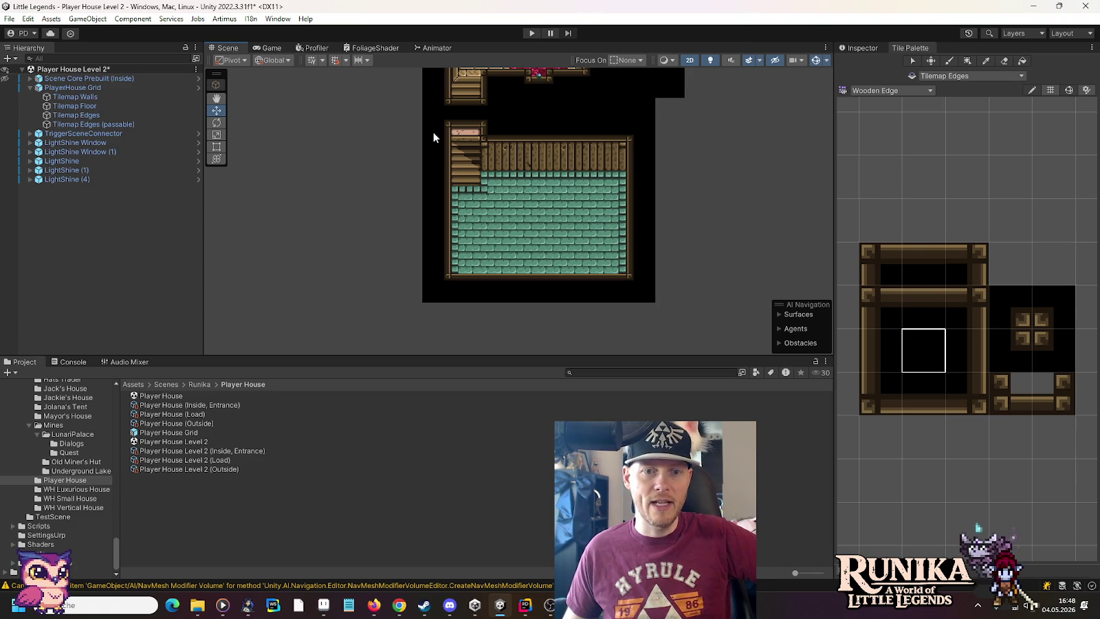
pyautogui.moveTo(434, 132); pyautogui.dragTo(438, 151)
pyautogui.moveTo(501, 135)
pyautogui.mouseDown()
pyautogui.moveTo(527, 136)
pyautogui.moveTo(534, 169)
pyautogui.moveTo(533, 122)
pyautogui.mouseUp()
pyautogui.moveTo(559, 306); pyautogui.dragTo(557, 147)
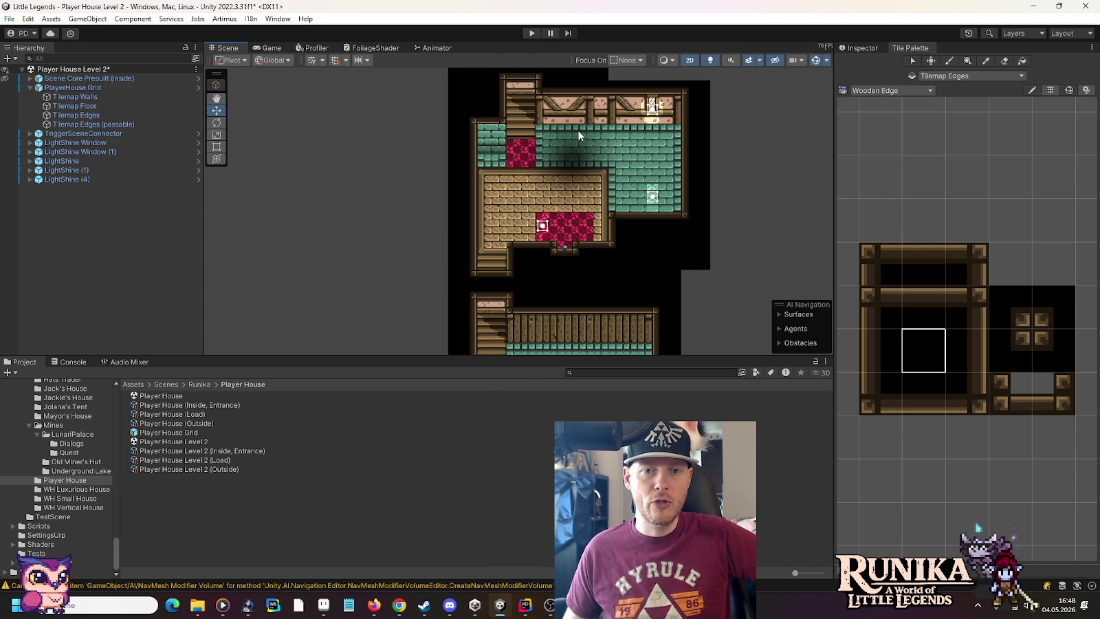
pyautogui.moveTo(550, 270); pyautogui.dragTo(564, 147)
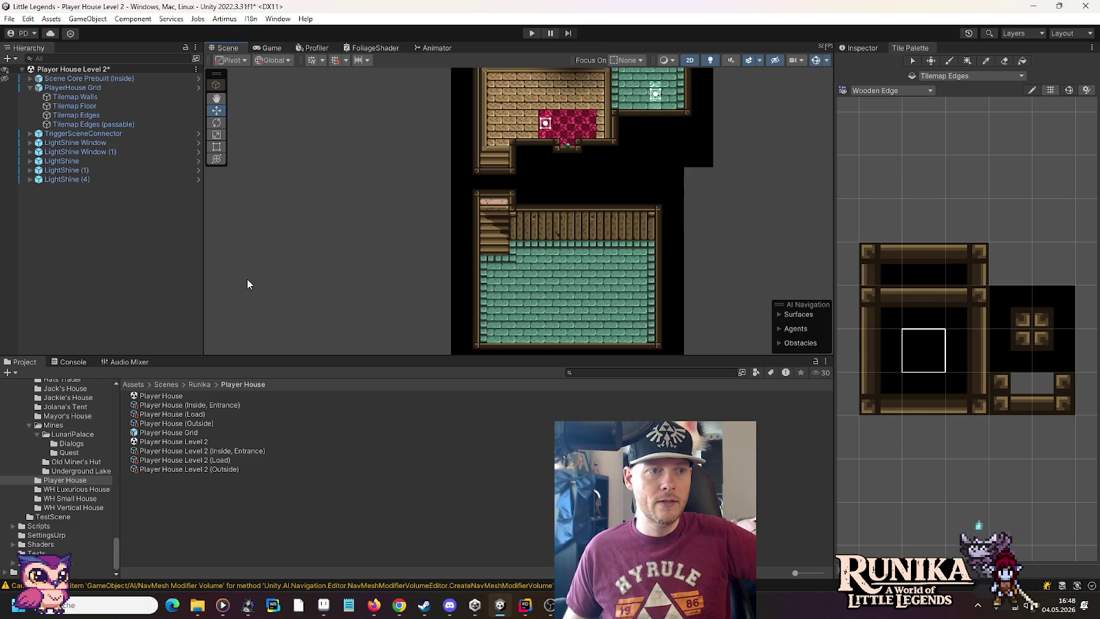
pyautogui.hotkey('ctrl', 's')
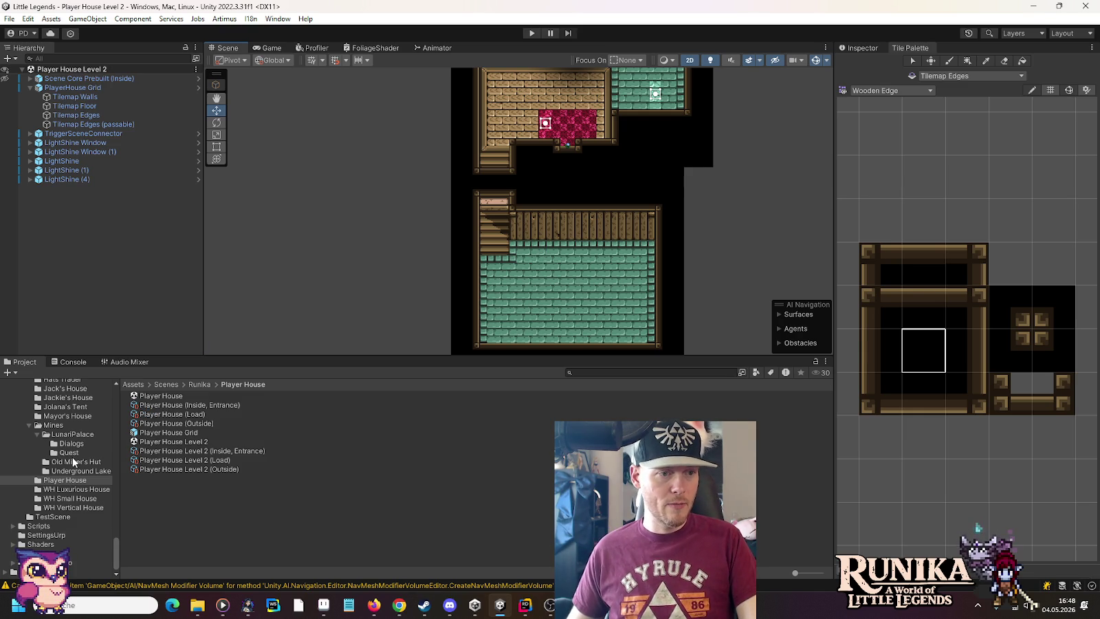
# Open the Jackie's House scene from its folder.
pyautogui.scroll(6, 74, 459)
pyautogui.scroll(-2, 61, 483)
pyautogui.click(68, 535)
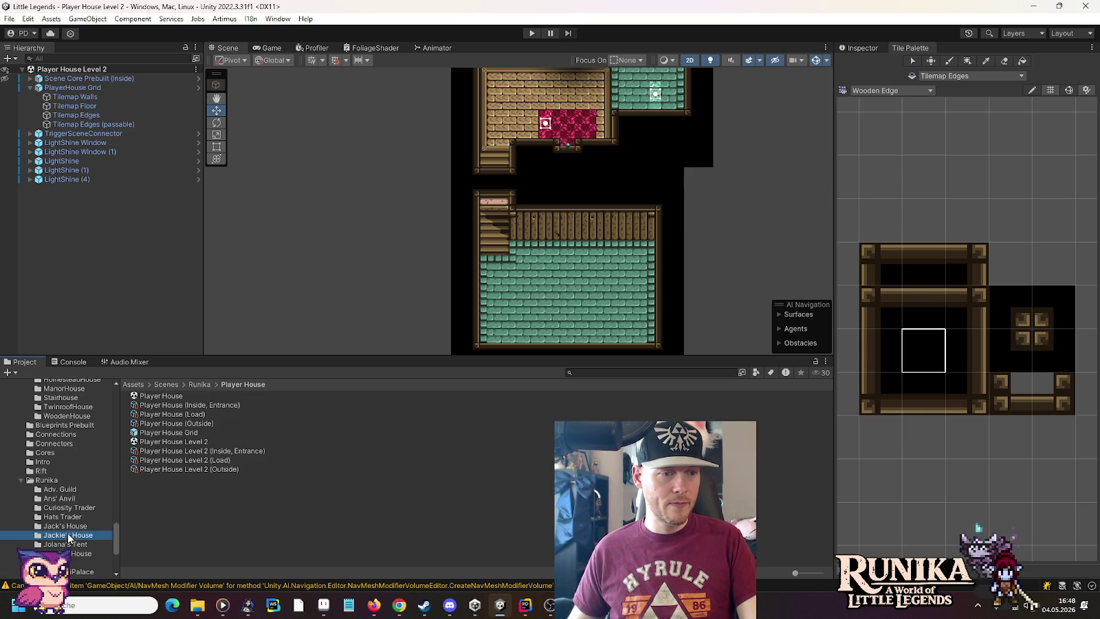
pyautogui.doubleClick(155, 396)
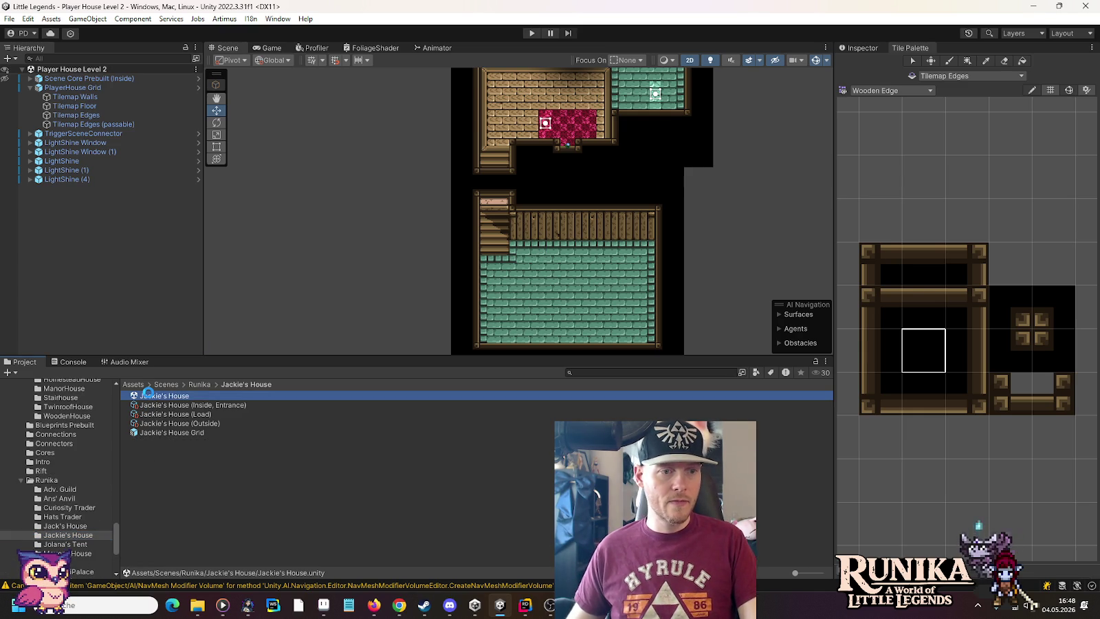
# Copy the WallLight object from Jackie's House.
pyautogui.scroll(3, 535, 158)
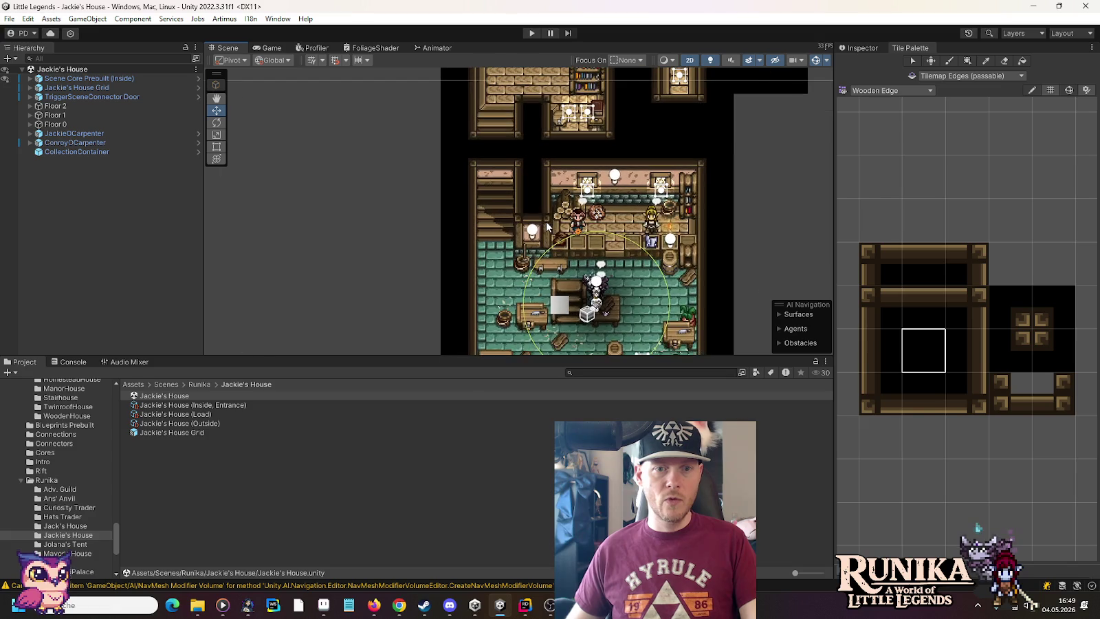
pyautogui.click(531, 231)
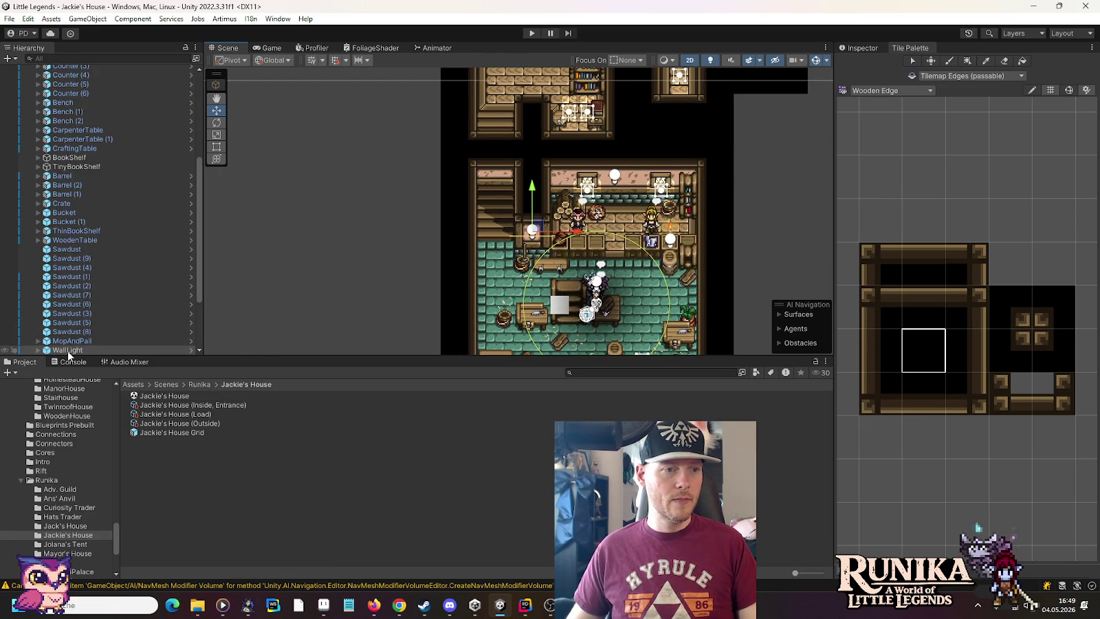
pyautogui.rightClick(67, 351)
pyautogui.click(100, 131)
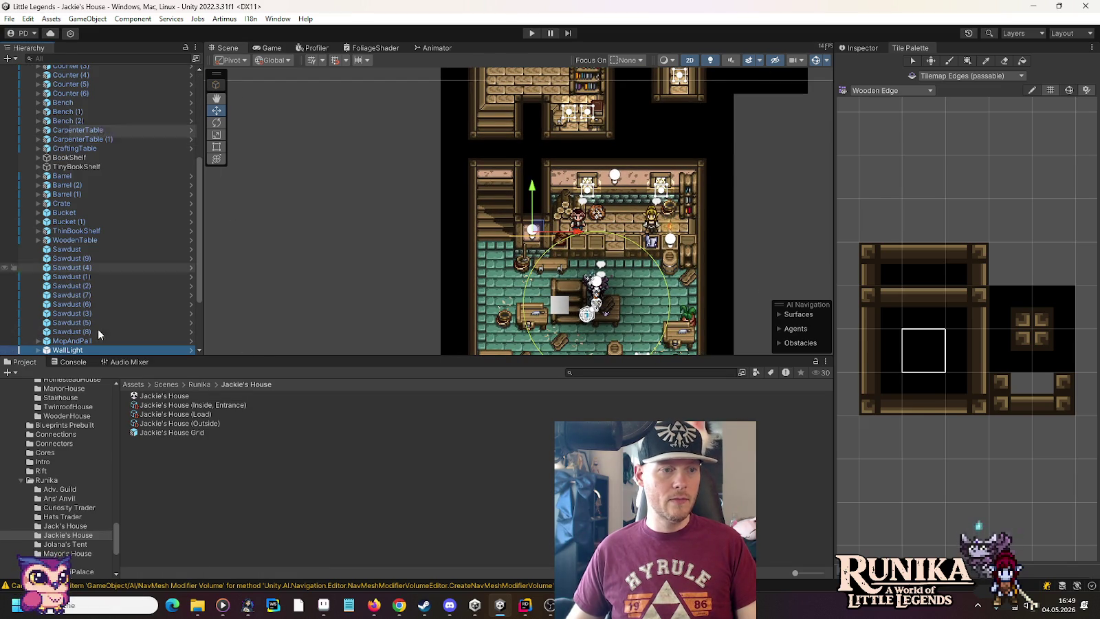
# Open the Player House Level 2 scene from the Player House folder.
pyautogui.scroll(-5, 60, 509)
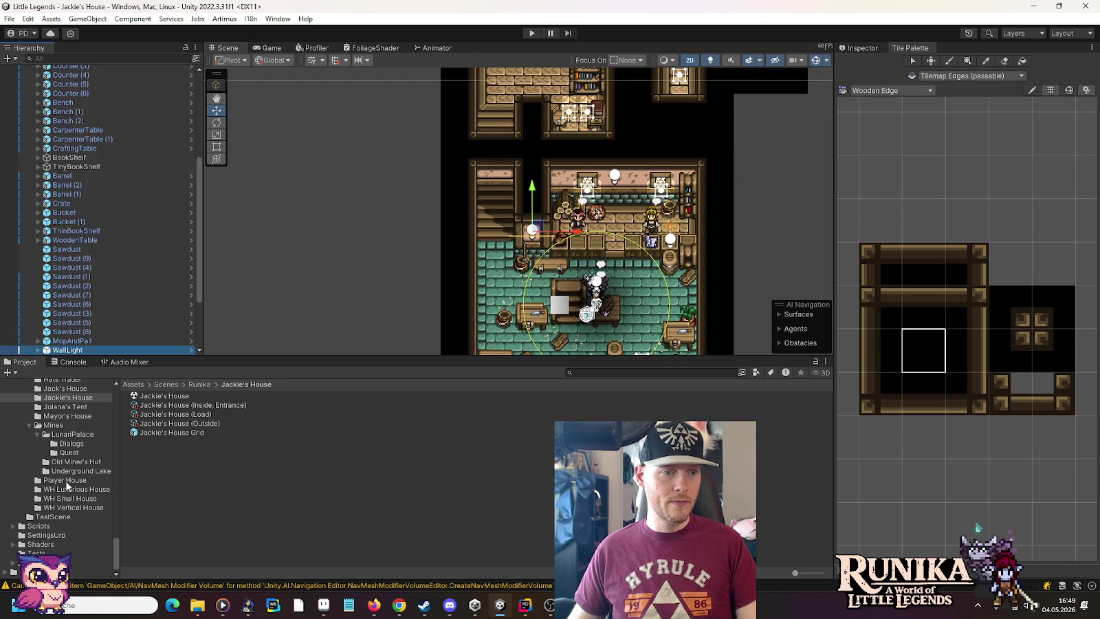
pyautogui.click(69, 482)
pyautogui.doubleClick(154, 441)
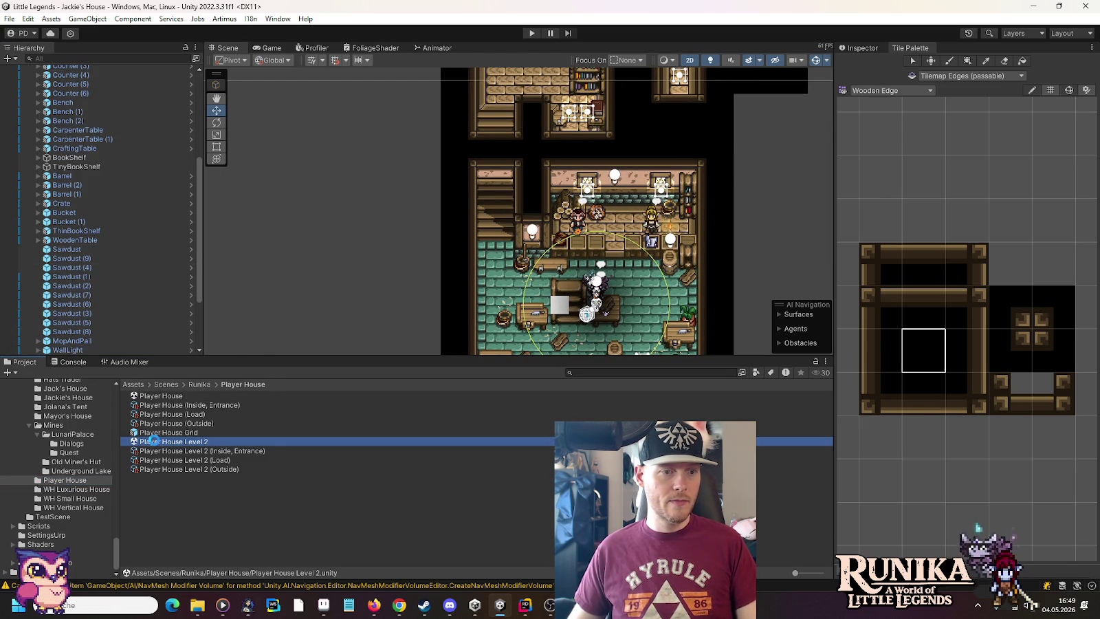
# Paste the WallLight and place it on the lower room's wooden back wall at X -1.5.
pyautogui.rightClick(116, 202)
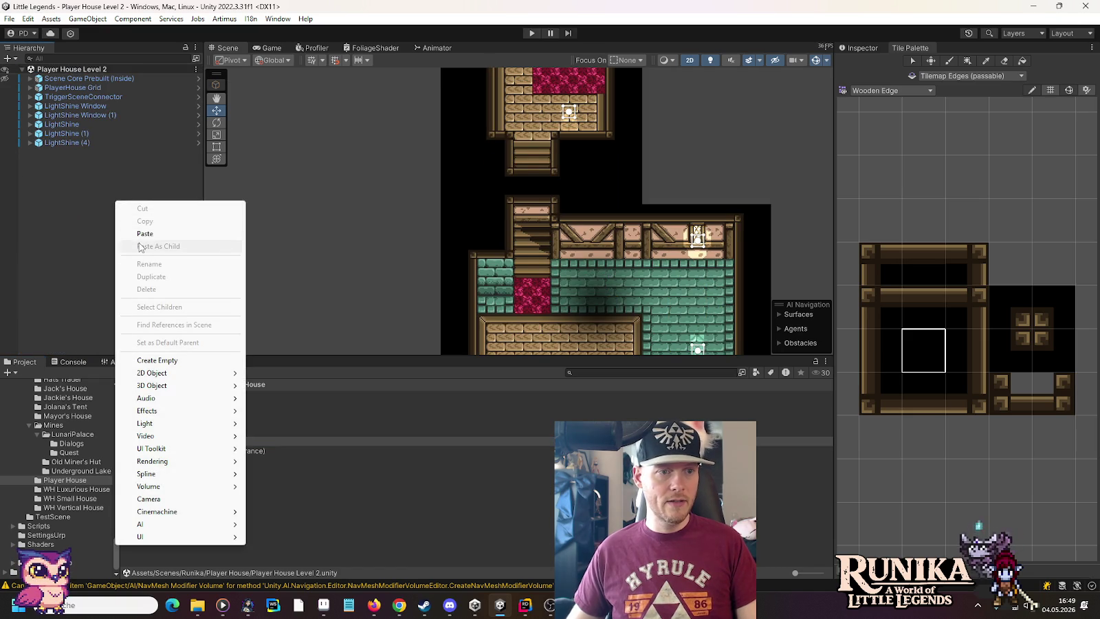
pyautogui.click(142, 239)
pyautogui.moveTo(532, 141)
pyautogui.mouseDown()
pyautogui.moveTo(541, 303)
pyautogui.moveTo(507, 194)
pyautogui.mouseUp()
pyautogui.scroll(2, 504, 186)
pyautogui.moveTo(484, 156)
pyautogui.mouseDown()
pyautogui.moveTo(498, 314)
pyautogui.moveTo(506, 192)
pyautogui.moveTo(467, 211)
pyautogui.moveTo(477, 220)
pyautogui.mouseUp()
pyautogui.scroll(2, 459, 202)
pyautogui.click(862, 48)
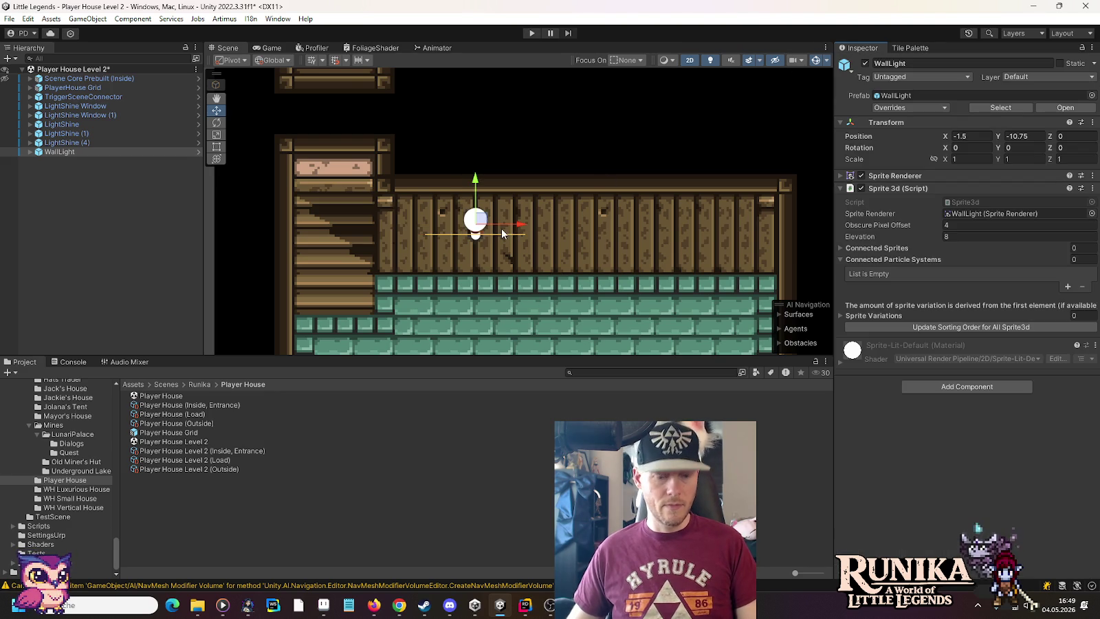
pyautogui.moveTo(520, 225)
pyautogui.mouseDown()
pyautogui.moveTo(719, 226)
pyautogui.moveTo(521, 225)
pyautogui.mouseUp()
# Duplicate the WallLight and slide the copy right along the wall to X 3.5.
pyautogui.click(55, 152)
pyautogui.hotkey('ctrl', 'd')
pyautogui.moveTo(522, 229)
pyautogui.mouseDown()
pyautogui.moveTo(764, 230)
pyautogui.moveTo(711, 239)
pyautogui.moveTo(723, 243)
pyautogui.mouseUp()
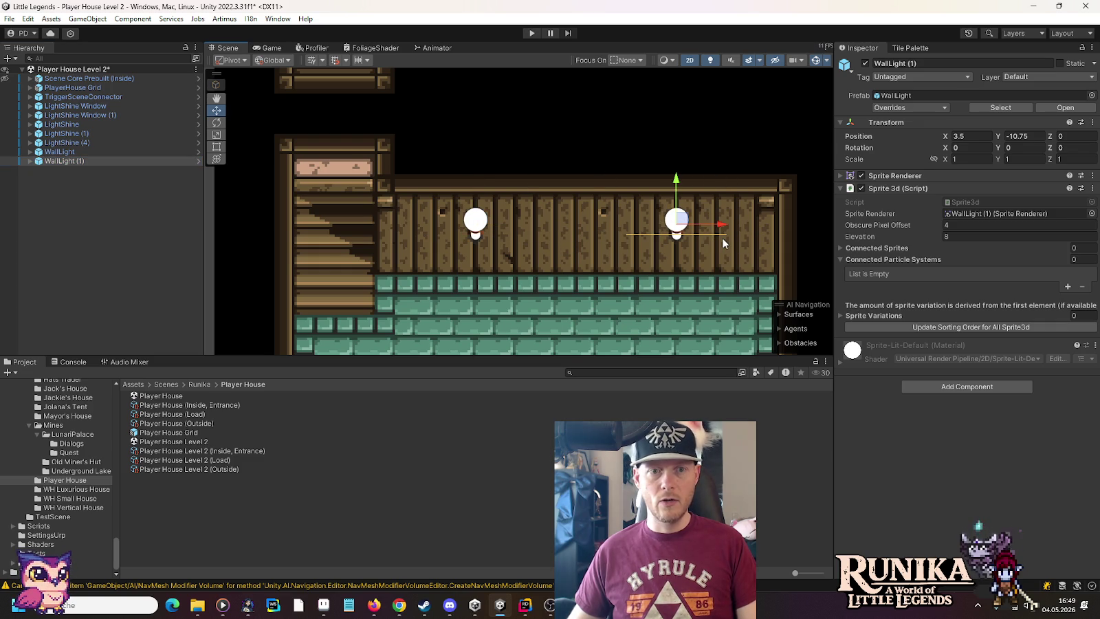
pyautogui.click(95, 143)
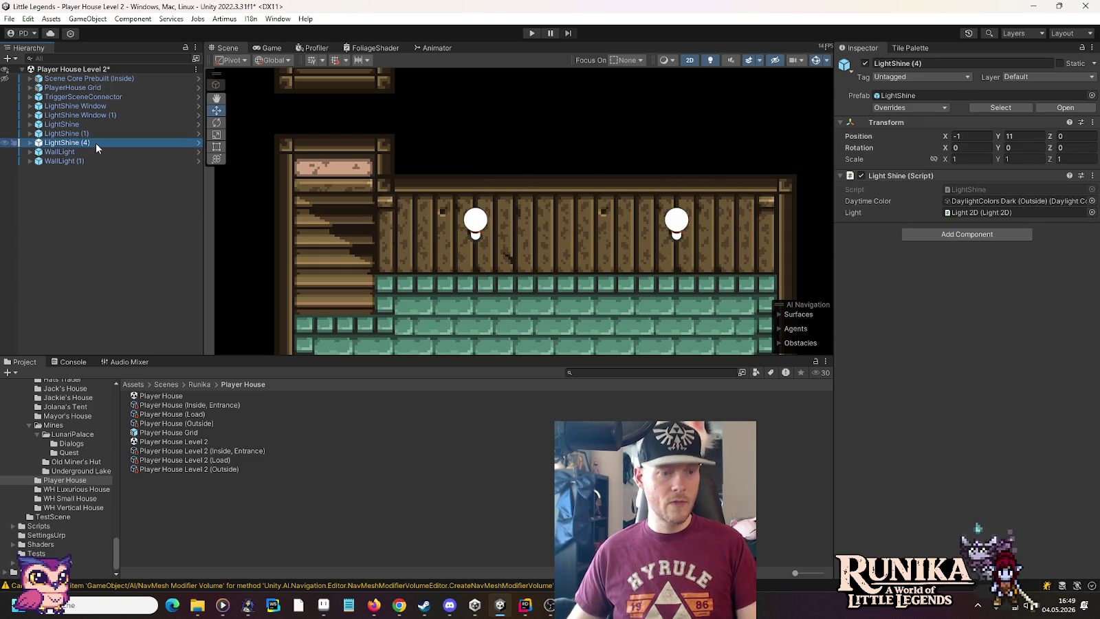
# Rename LightShine (4) to LightShine (2) and save the scene with Ctrl+S.
pyautogui.press('BackSpace')
pyautogui.press('BackSpace')
pyautogui.write('2)')
pyautogui.press('Return')
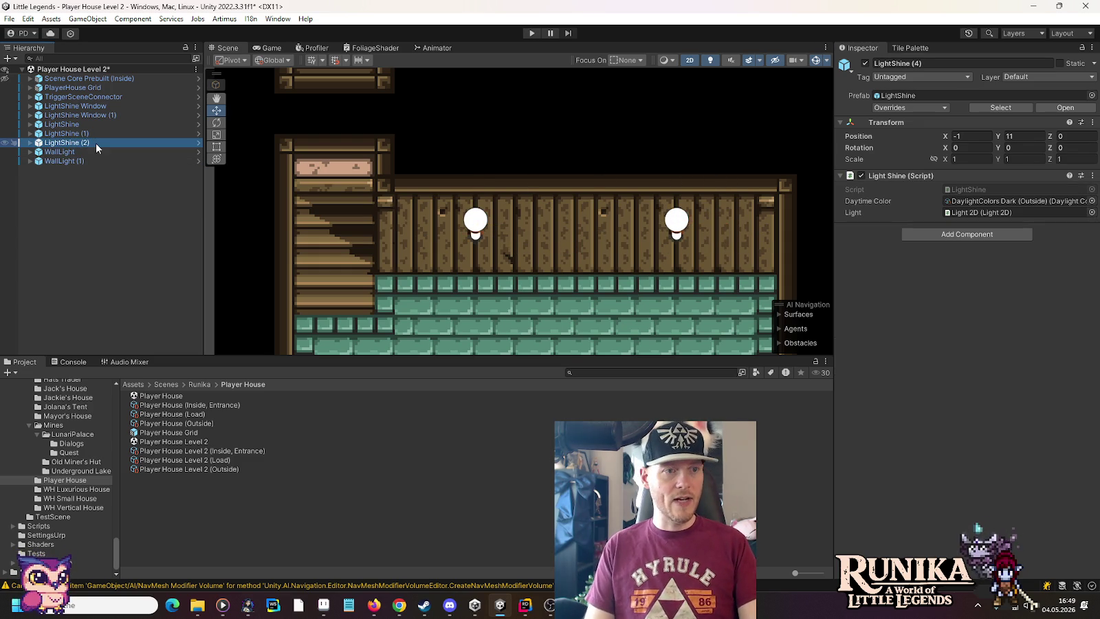
pyautogui.hotkey('ctrl', 's')
# Look over the house rooms during the play test, then stop Play mode.
pyautogui.scroll(-5, 489, 235)
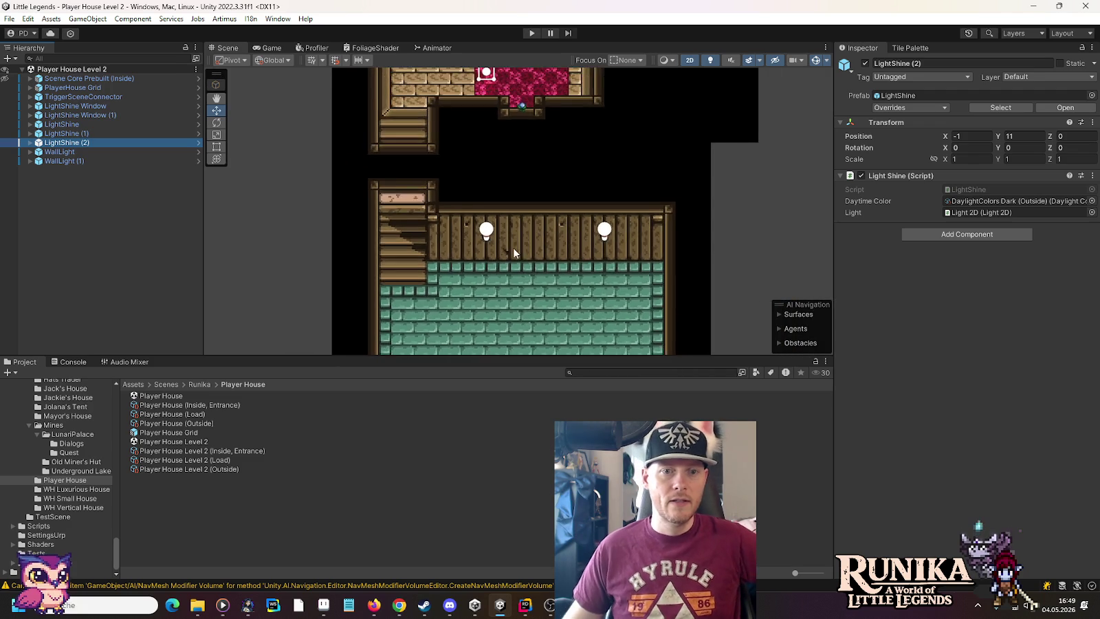
pyautogui.moveTo(555, 150); pyautogui.dragTo(551, 242)
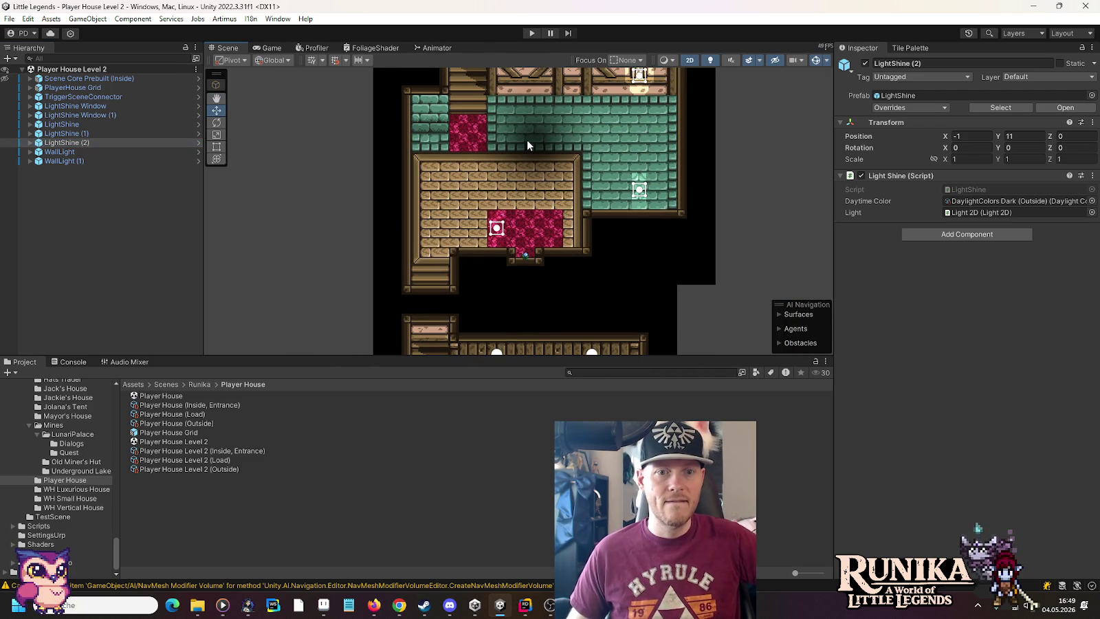
pyautogui.moveTo(526, 139)
pyautogui.mouseDown()
pyautogui.moveTo(537, 297)
pyautogui.moveTo(520, 192)
pyautogui.moveTo(521, 275)
pyautogui.moveTo(514, 174)
pyautogui.mouseUp()
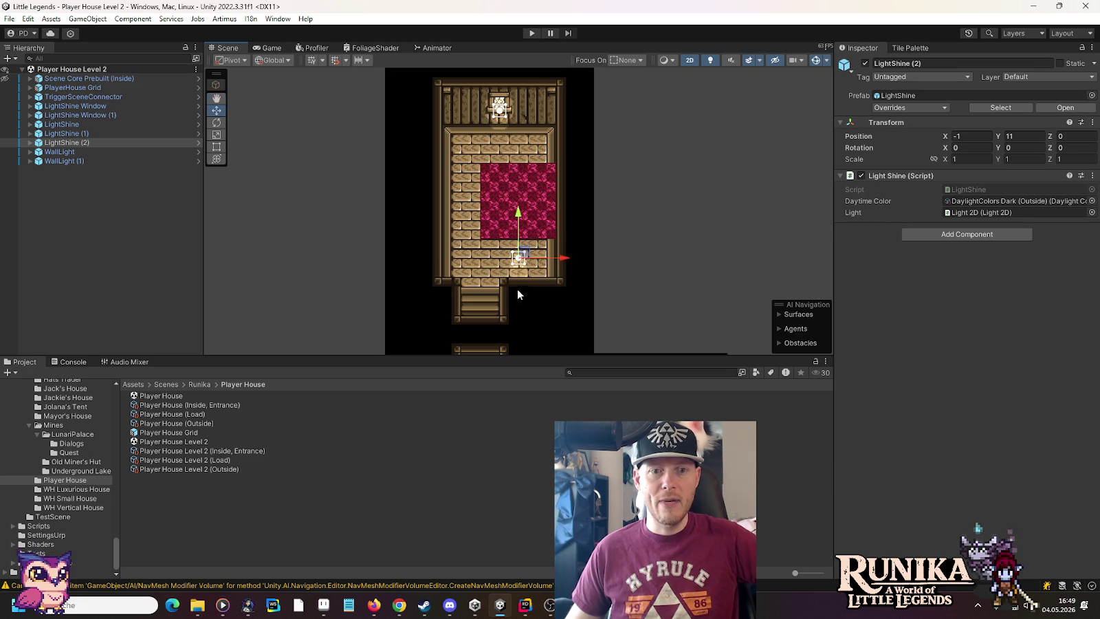
pyautogui.moveTo(517, 290); pyautogui.dragTo(514, 241)
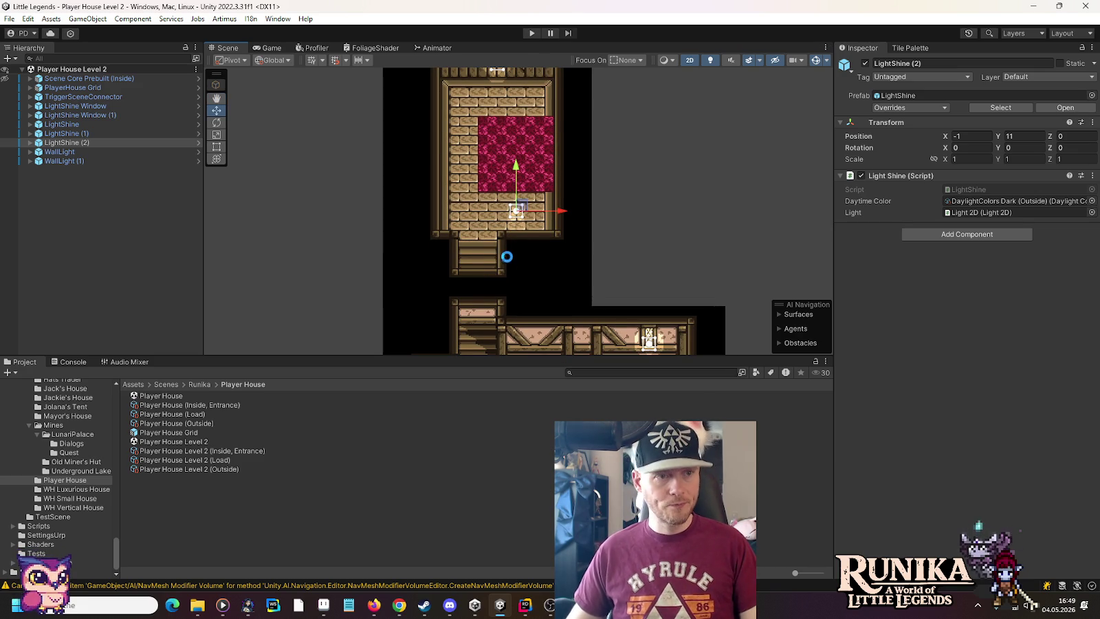
pyautogui.moveTo(531, 279); pyautogui.dragTo(537, 98)
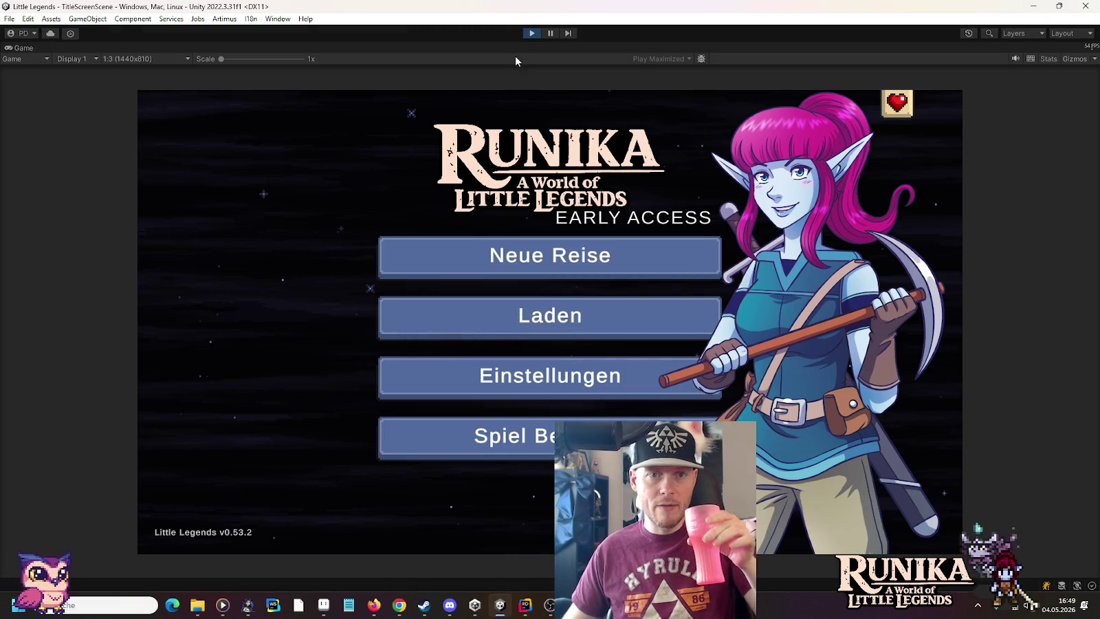
pyautogui.click(532, 33)
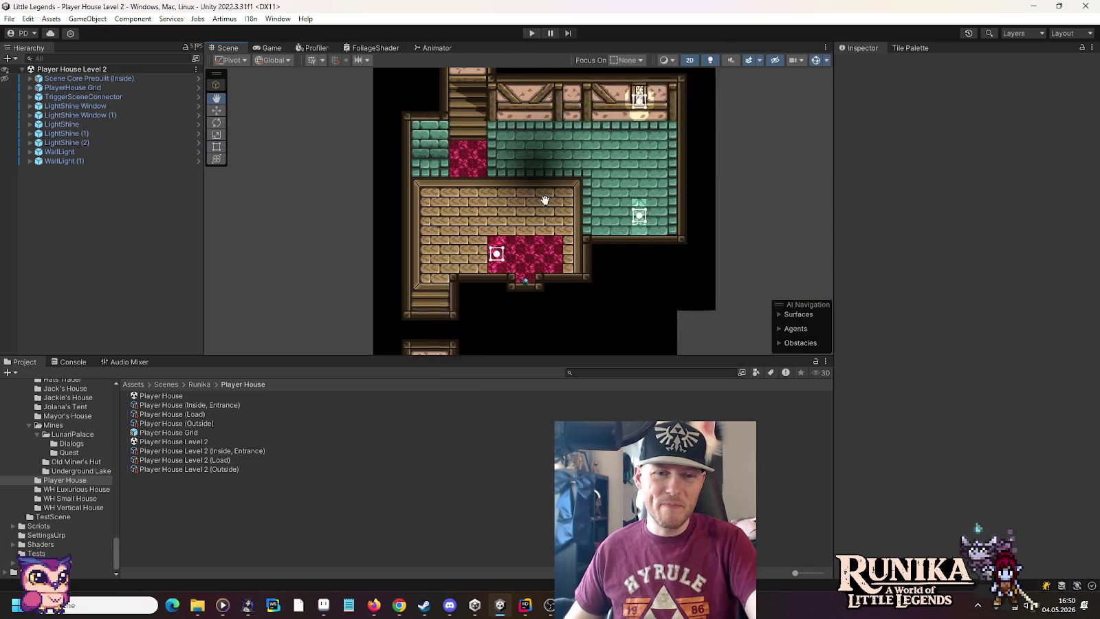
# Expand the hierarchy down to PrebuiltTilemap and show the ControllerChunks overlay.
pyautogui.click(31, 79)
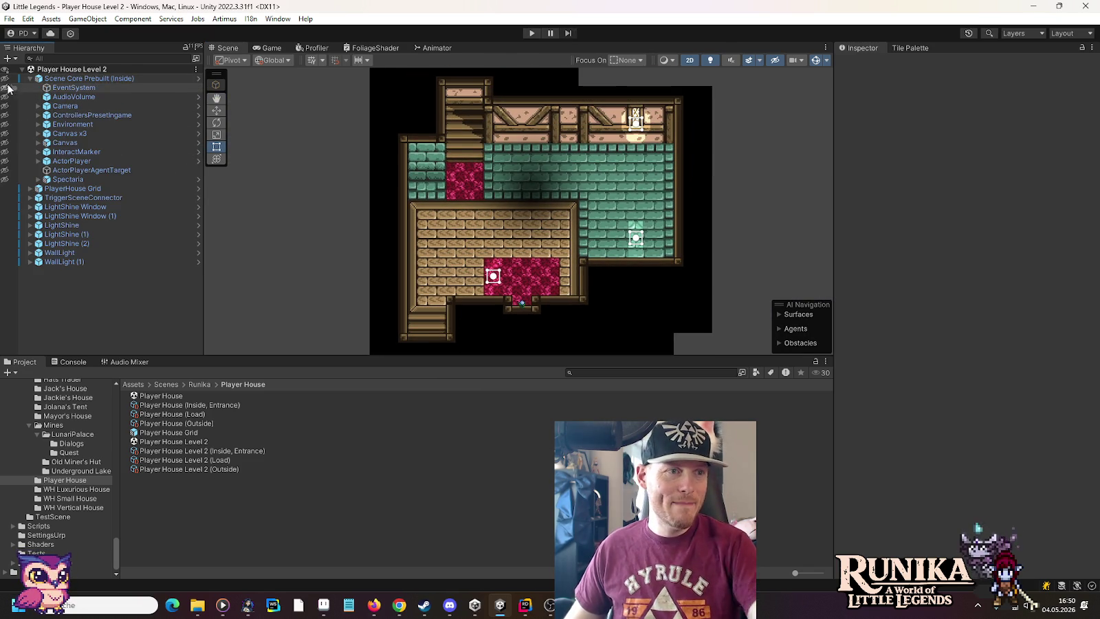
pyautogui.click(38, 115)
pyautogui.click(47, 189)
pyautogui.click(54, 198)
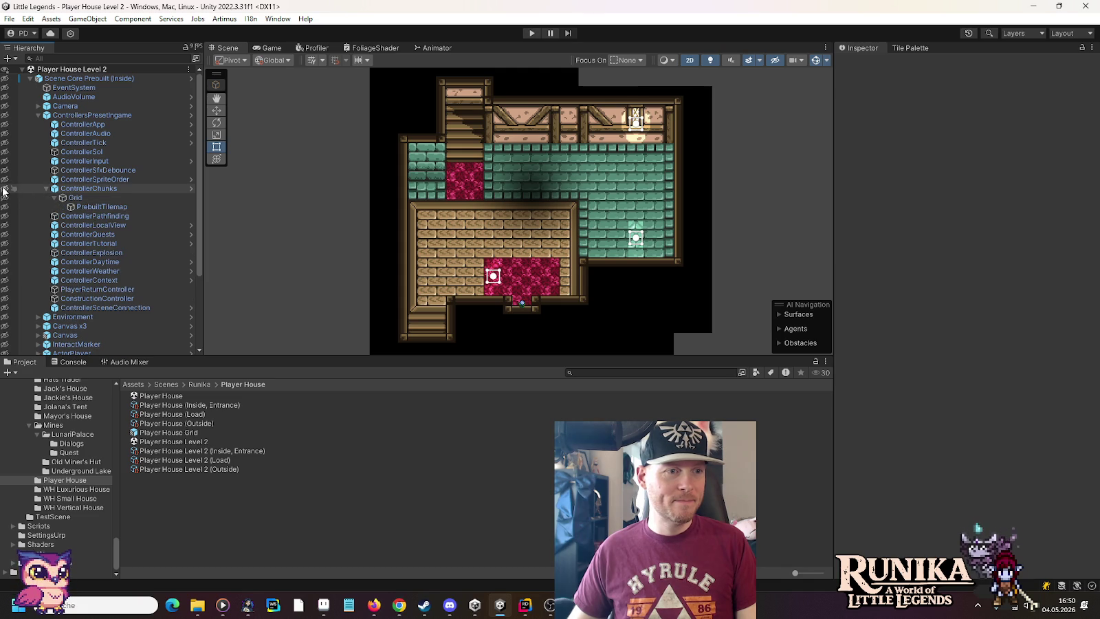
pyautogui.click(6, 188)
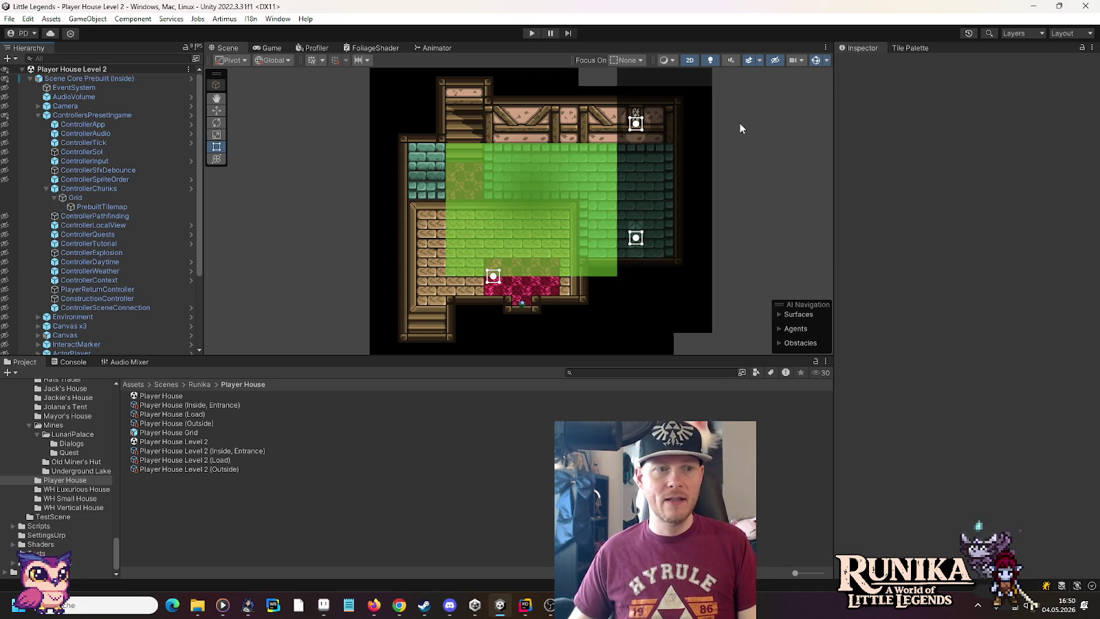
# Make PrebuiltTilemap the Tile Palette's active painting target.
pyautogui.click(899, 48)
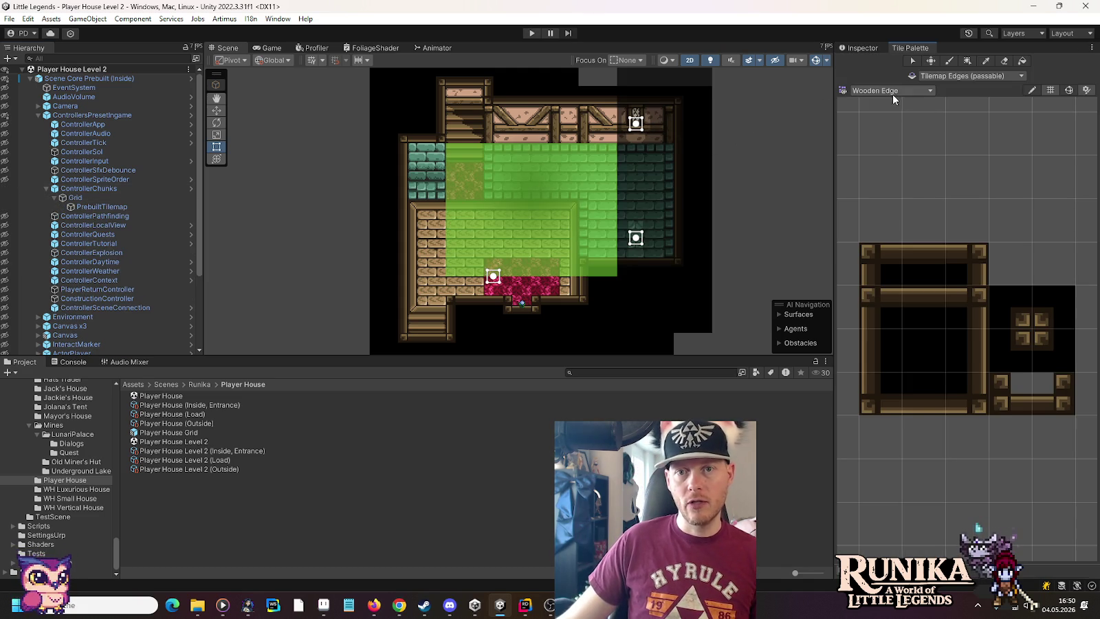
pyautogui.click(113, 206)
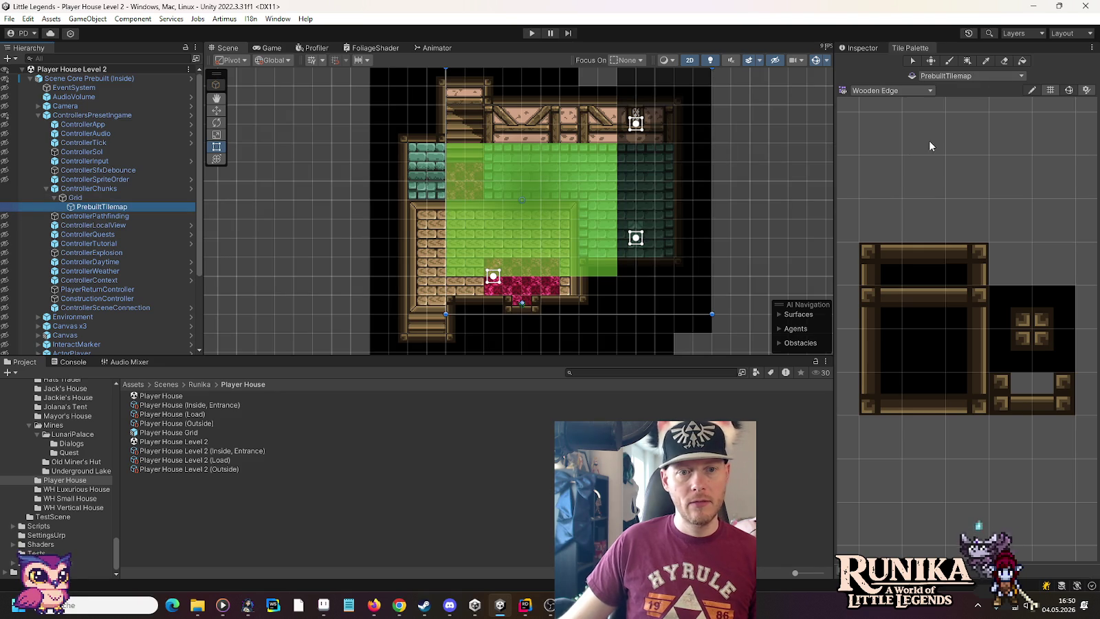
pyautogui.scroll(-2, 598, 236)
pyautogui.scroll(-2, 594, 237)
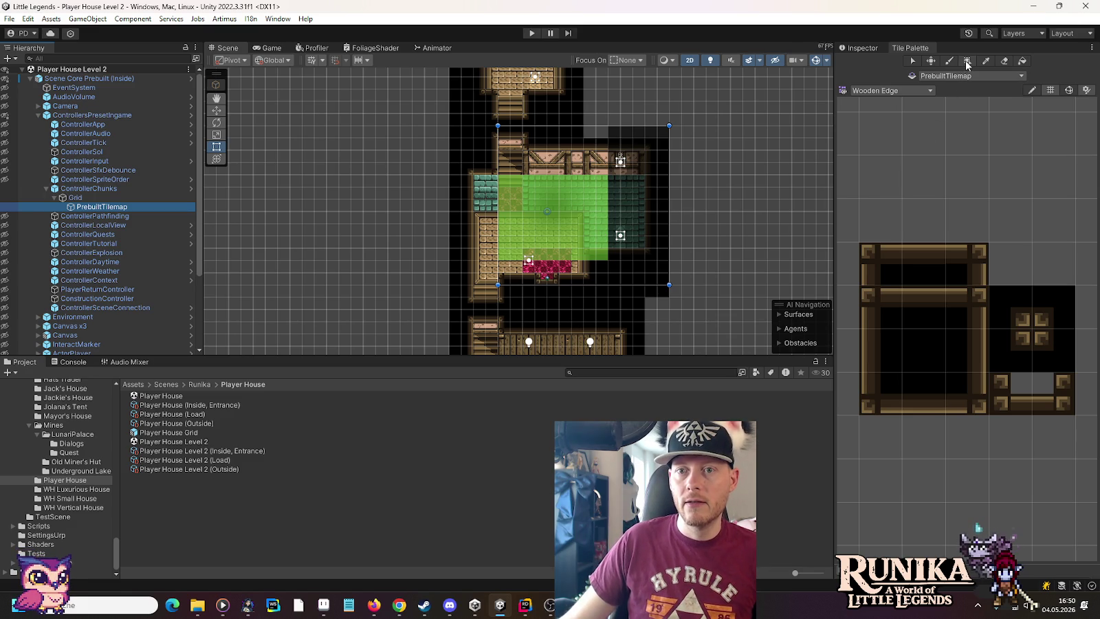
pyautogui.rightClick(87, 208)
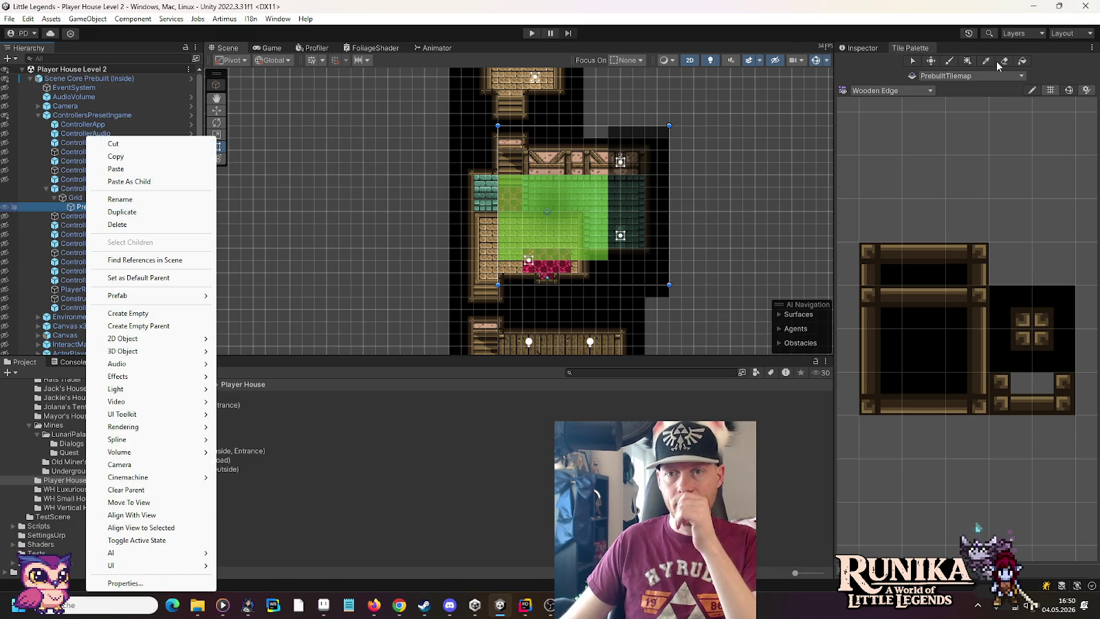
pyautogui.click(931, 93)
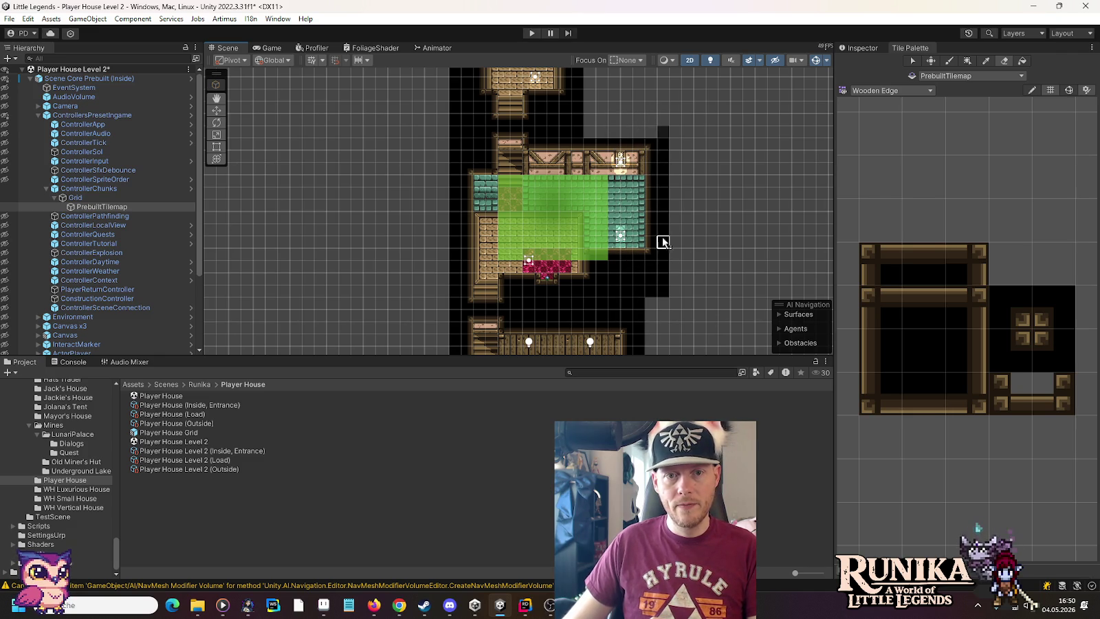
# Reset PrebuiltTilemap's Tilemap component to clear the green allowed-area tiles.
pyautogui.click(875, 48)
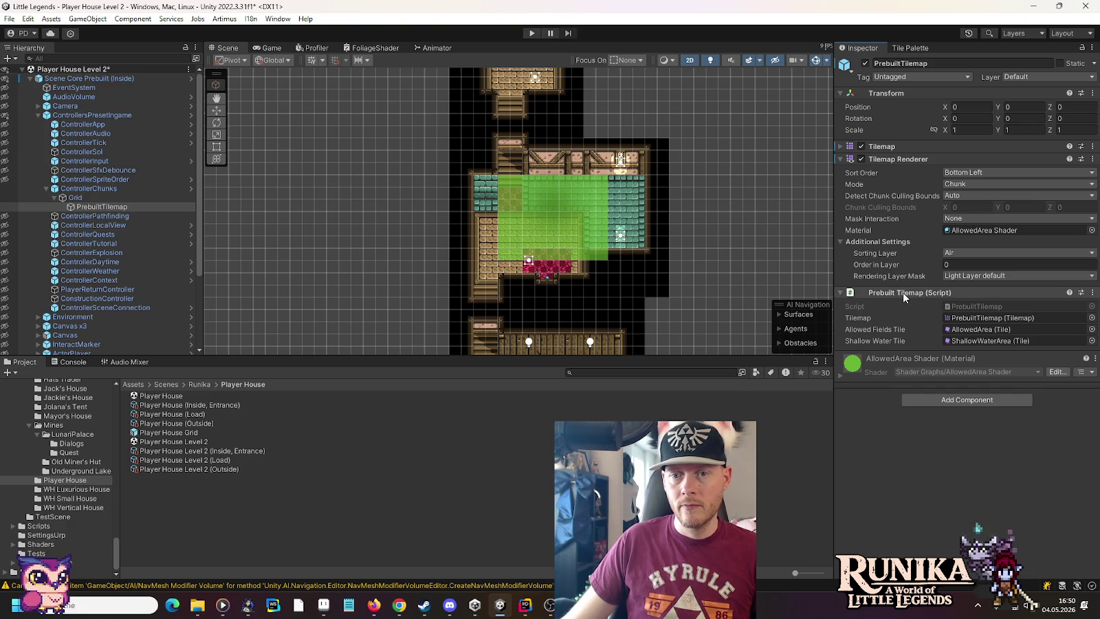
pyautogui.rightClick(891, 160)
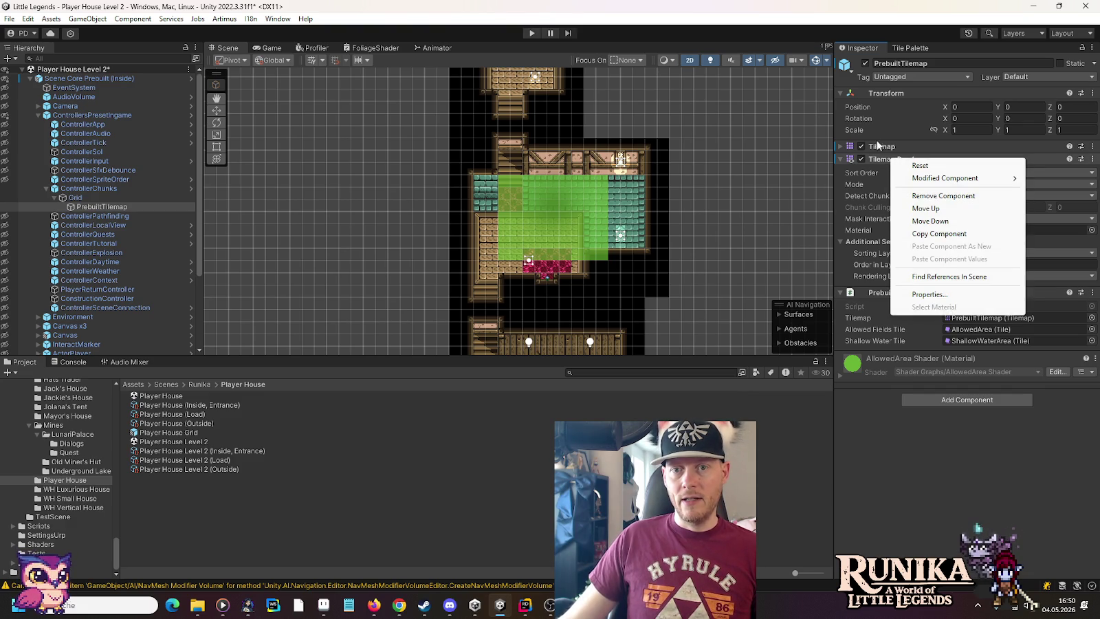
pyautogui.rightClick(881, 147)
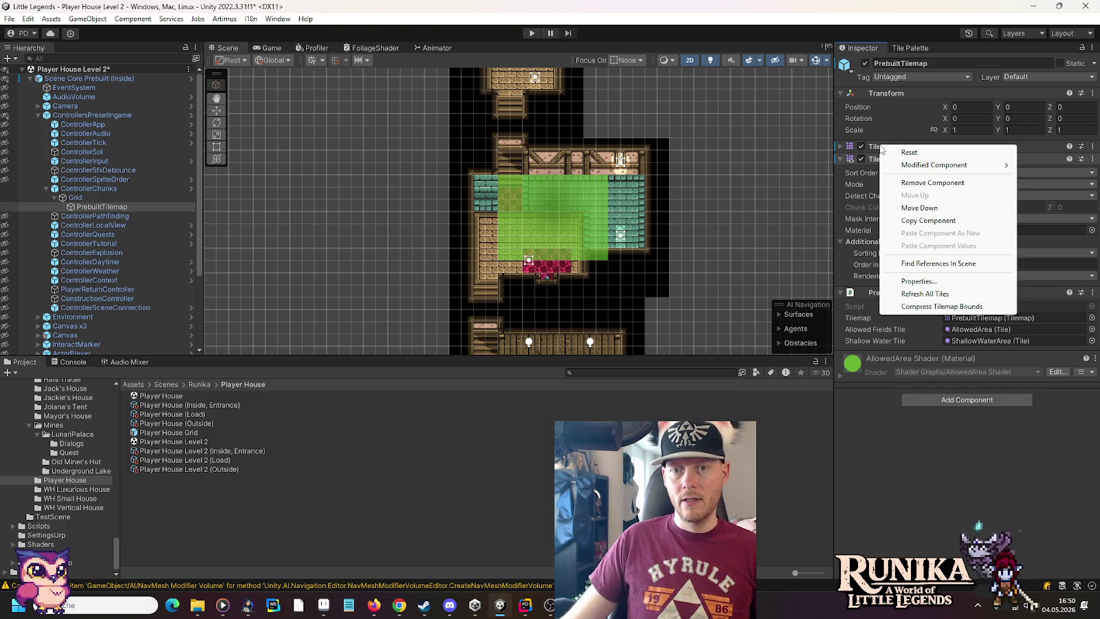
pyautogui.click(897, 153)
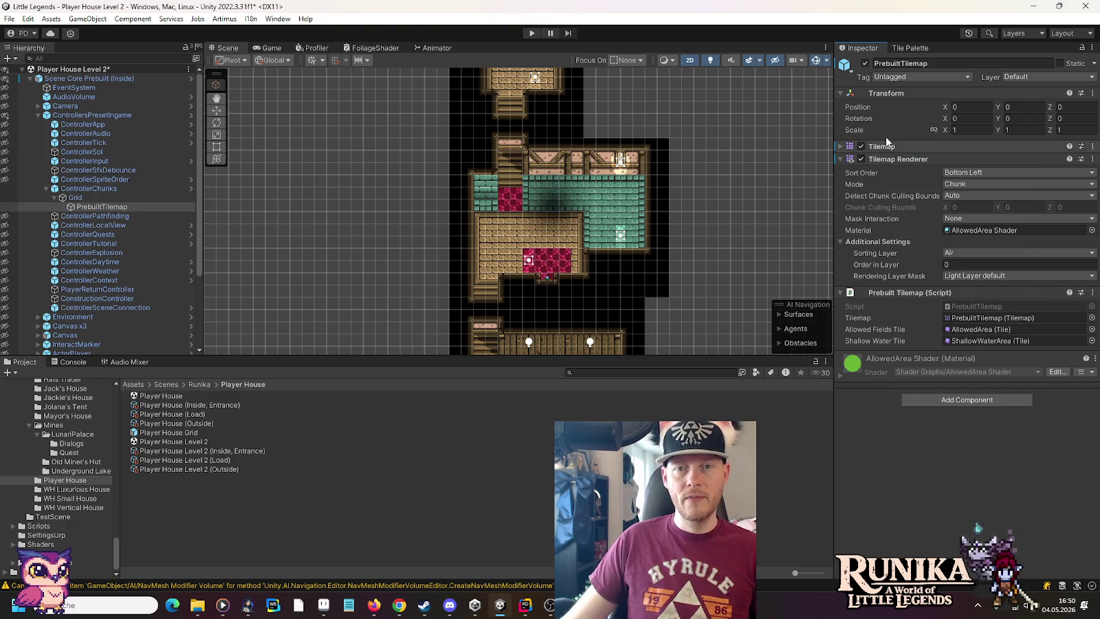
# Choose the Allowed Area tile set in the Tile Palette.
pyautogui.click(896, 49)
pyautogui.click(895, 91)
pyautogui.click(903, 157)
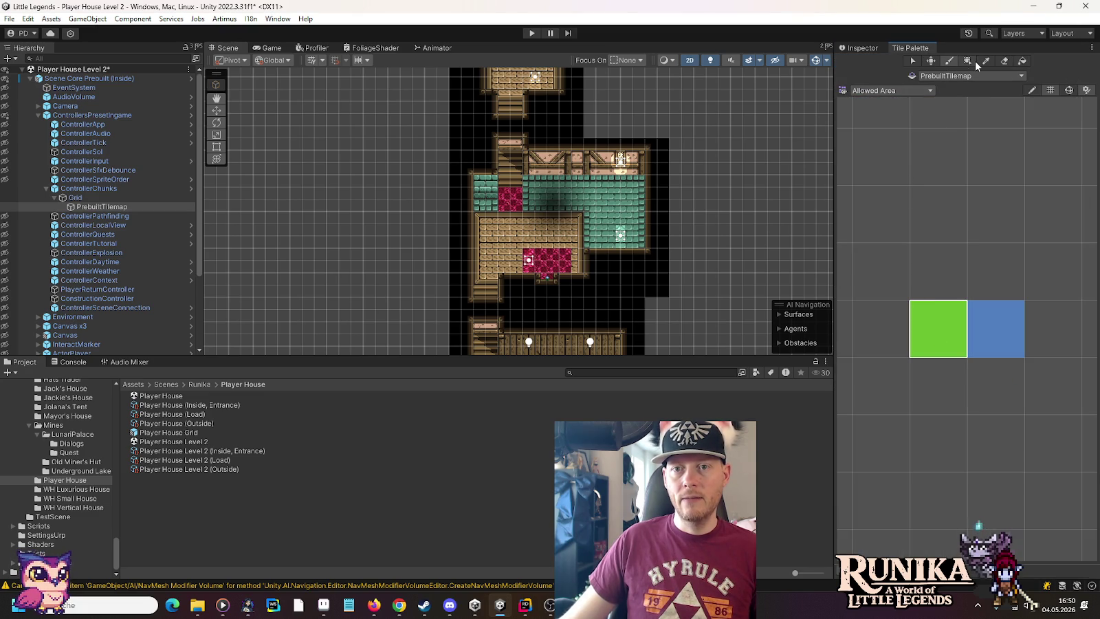
# Box-fill Allowed Area tiles over the teal and left room floors.
pyautogui.scroll(3, 612, 244)
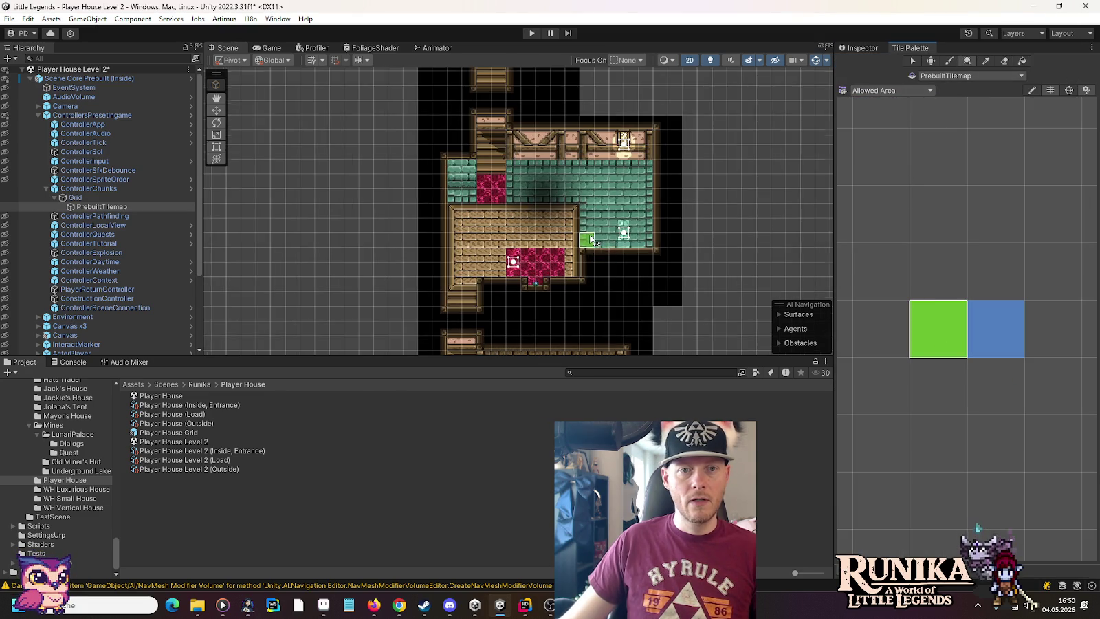
pyautogui.moveTo(485, 135)
pyautogui.mouseDown()
pyautogui.moveTo(677, 249)
pyautogui.moveTo(677, 268)
pyautogui.mouseUp()
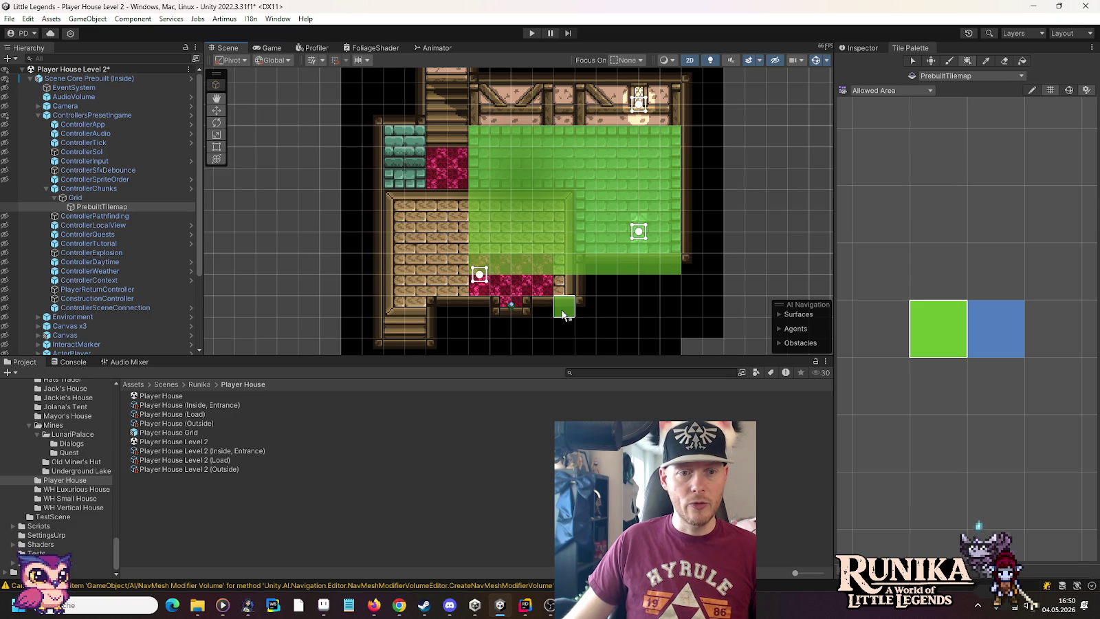
pyautogui.moveTo(524, 299)
pyautogui.mouseDown()
pyautogui.moveTo(415, 226)
pyautogui.moveTo(398, 182)
pyautogui.mouseUp()
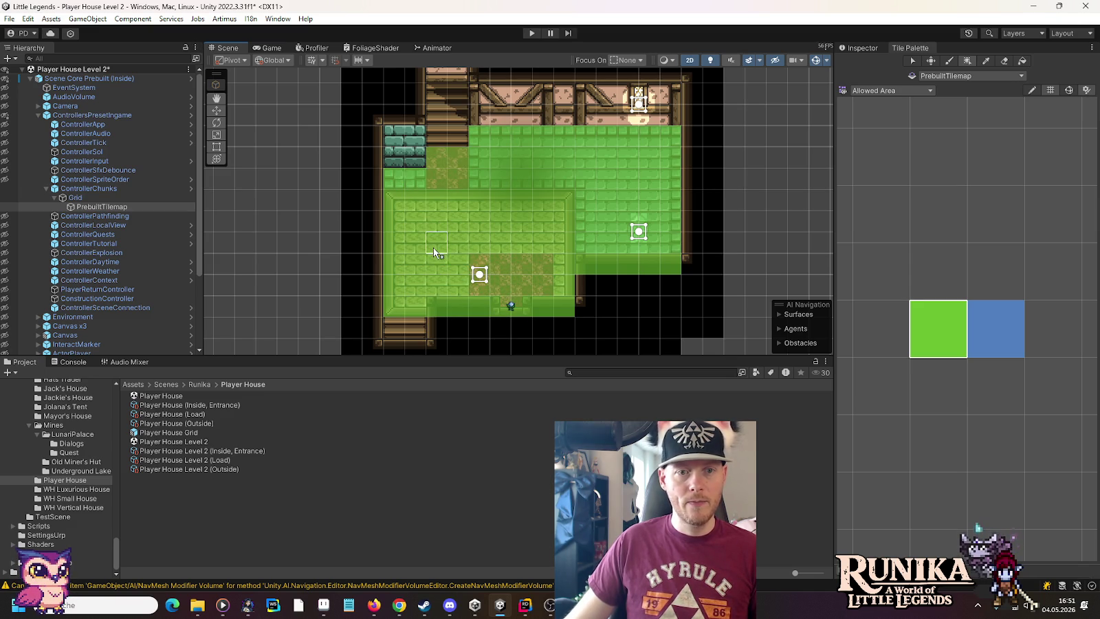
pyautogui.press('Down')
pyautogui.press('Down')
pyautogui.press('Down')
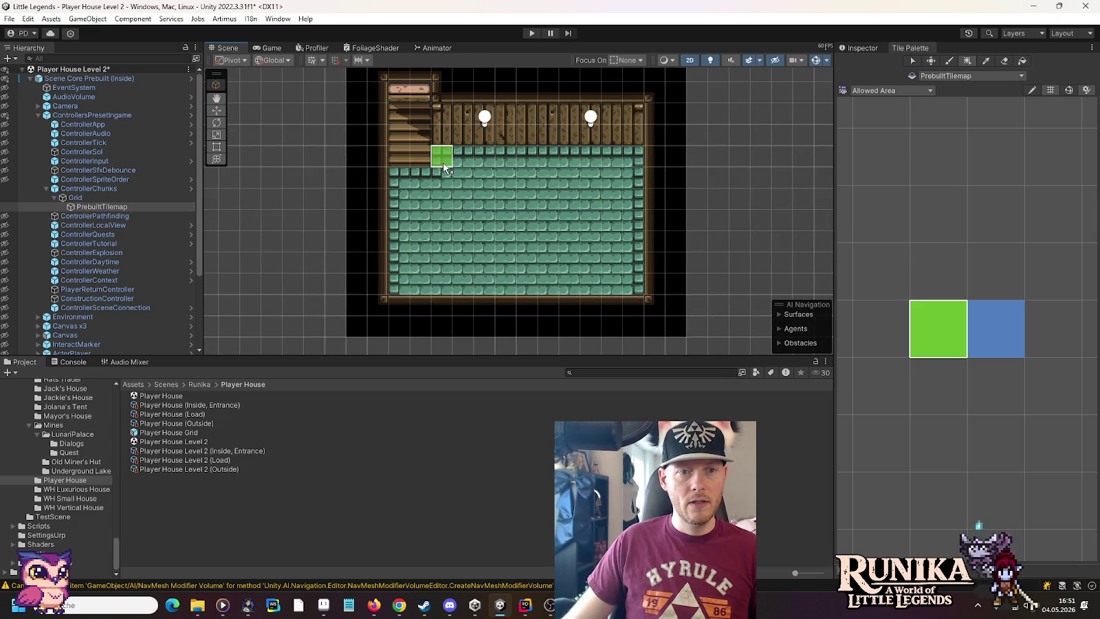
pyautogui.moveTo(441, 160); pyautogui.dragTo(606, 167)
pyautogui.moveTo(394, 171)
pyautogui.mouseDown()
pyautogui.moveTo(402, 206)
pyautogui.moveTo(499, 234)
pyautogui.moveTo(622, 297)
pyautogui.mouseUp()
# Box-fill the upper room's floor with Allowed Area tiles.
pyautogui.press('Up')
pyautogui.press('Up')
pyautogui.press('Up')
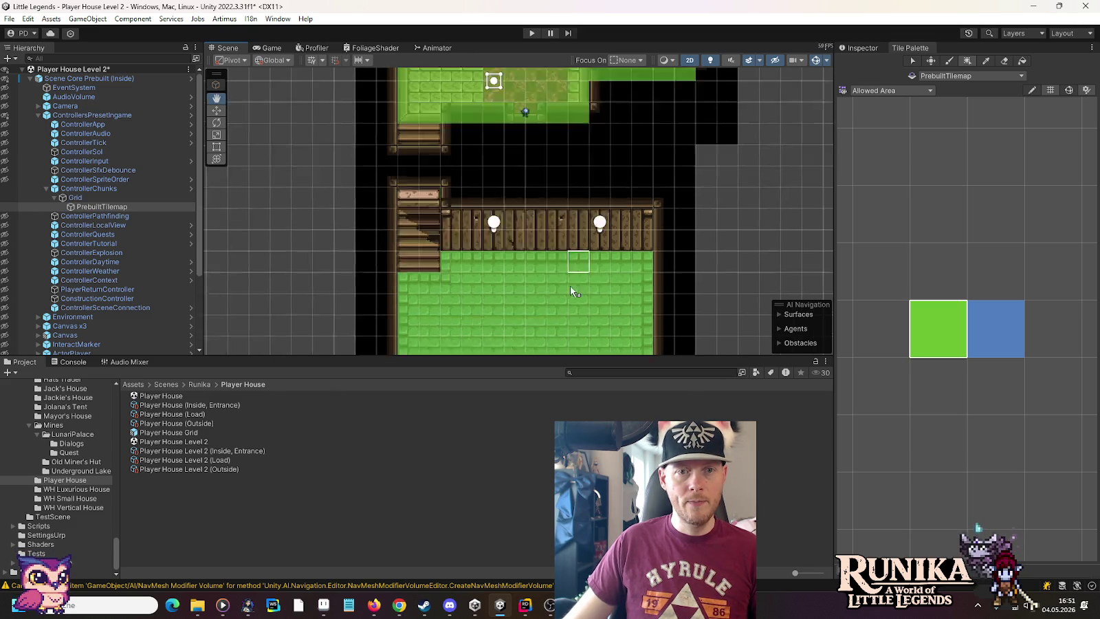
pyautogui.press('Up')
pyautogui.press('Up')
pyautogui.press('Up')
pyautogui.press('Left')
pyautogui.moveTo(551, 268); pyautogui.dragTo(464, 125)
pyautogui.scroll(-2, 614, 230)
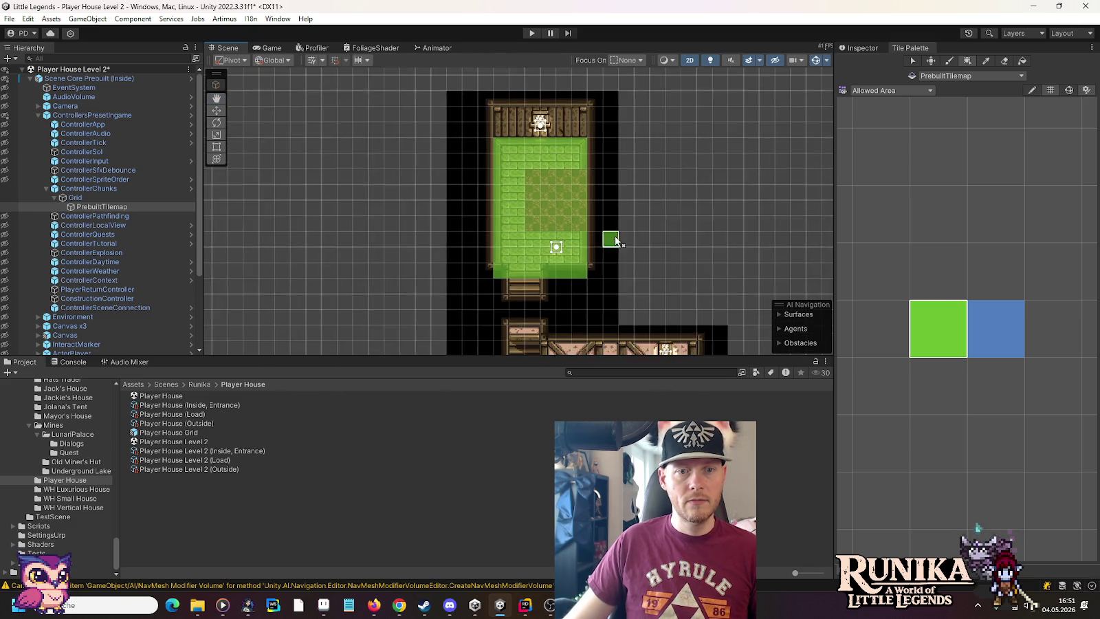
pyautogui.press('Down')
pyautogui.press('Down')
pyautogui.press('Down')
pyautogui.press('Right')
pyautogui.press('Right')
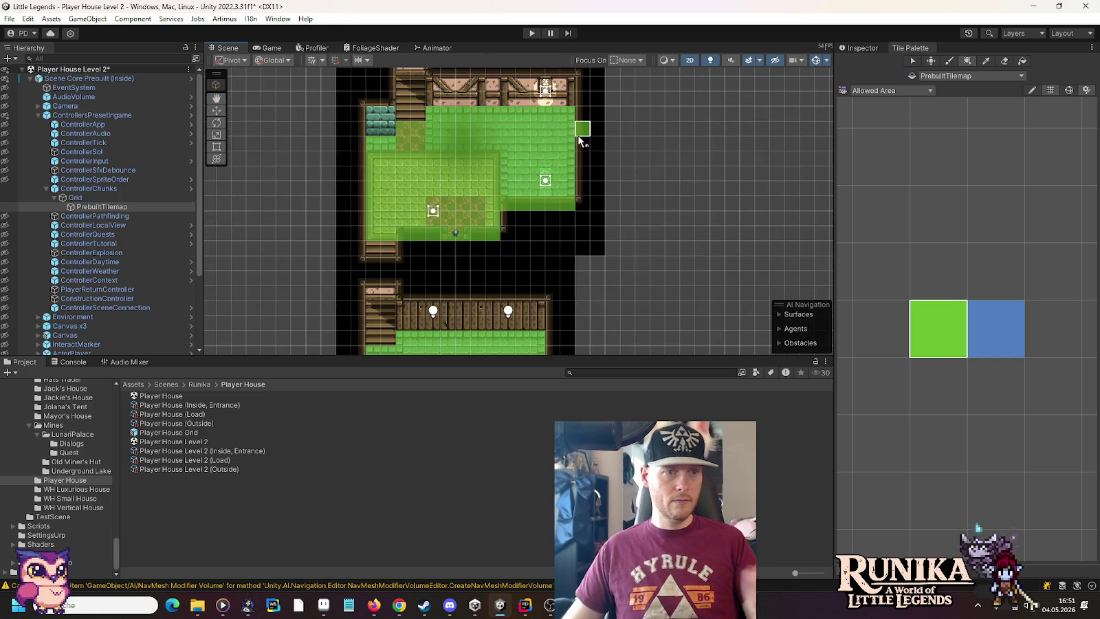
# Hide the tilemap overlay and collapse the Scene Core Prebuilt (Inside) hierarchy.
pyautogui.click(12, 189)
pyautogui.press('w')
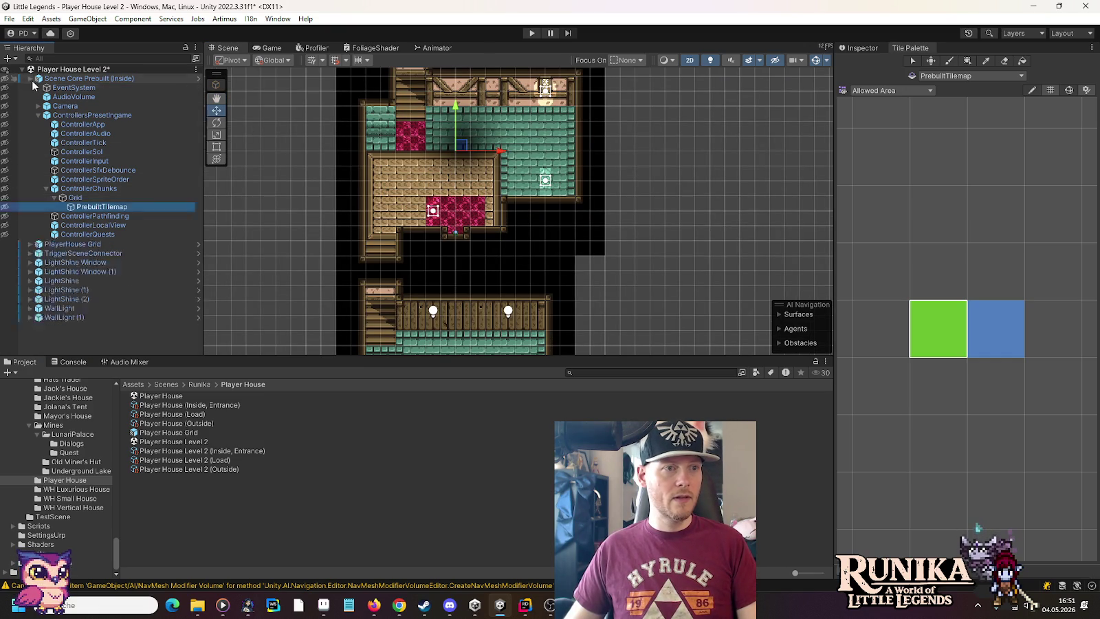
pyautogui.click(30, 78)
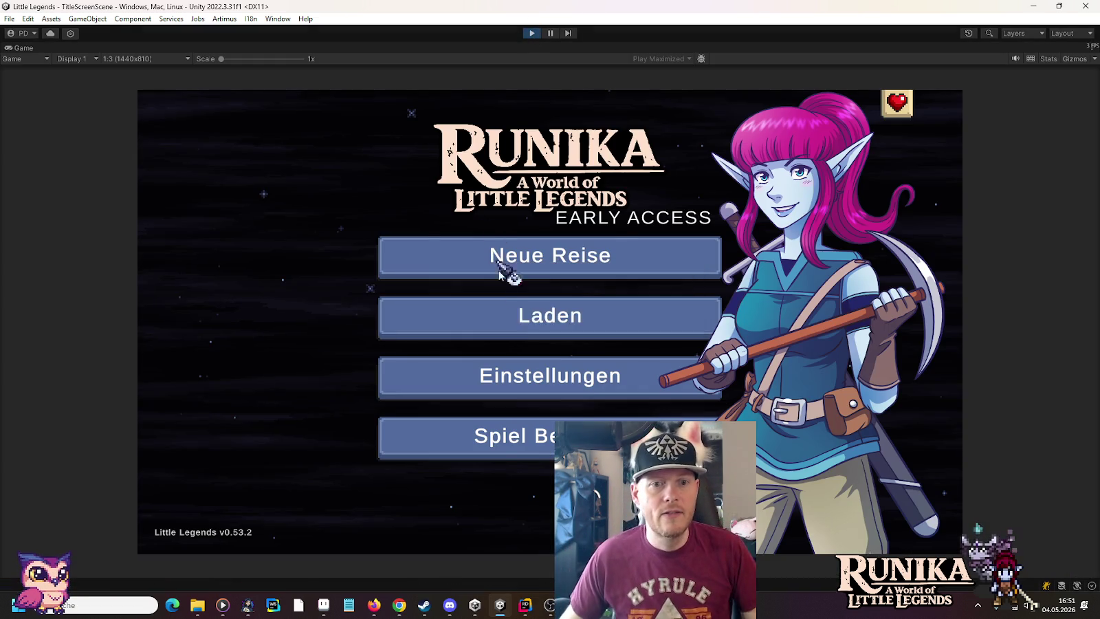
# Load the first save slot from the title screen and continue with Weiter.
pyautogui.click(519, 318)
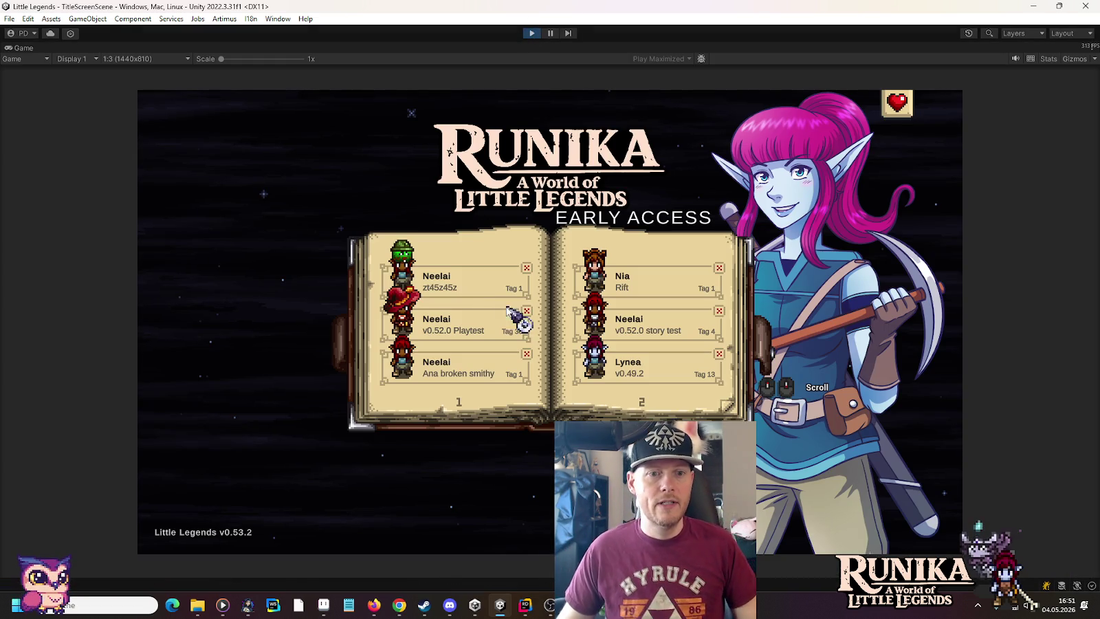
pyautogui.click(462, 290)
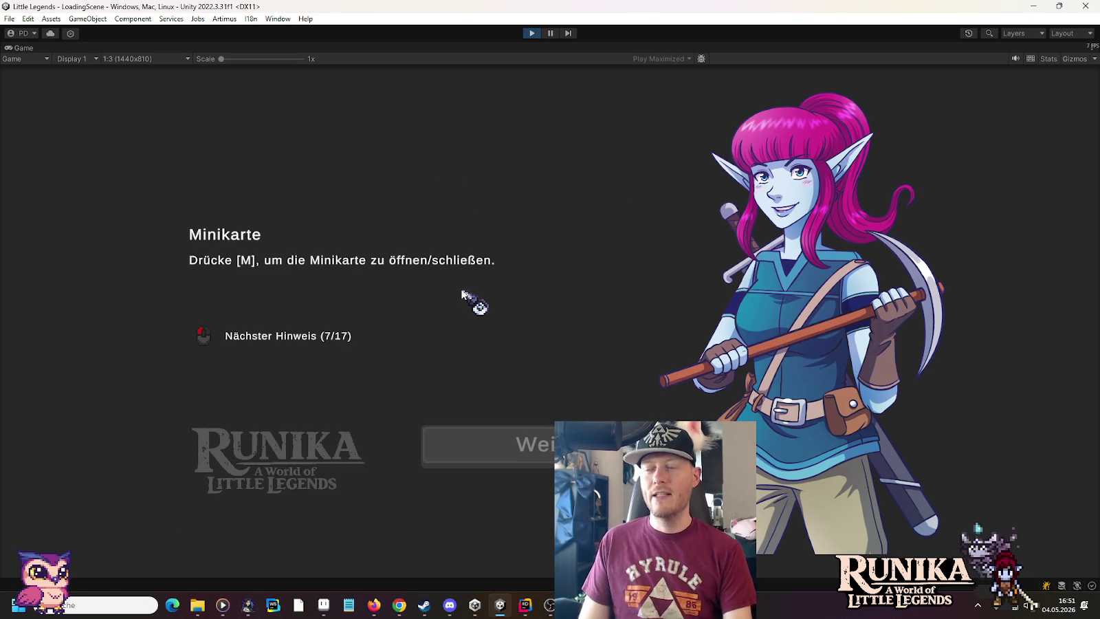
pyautogui.click(501, 460)
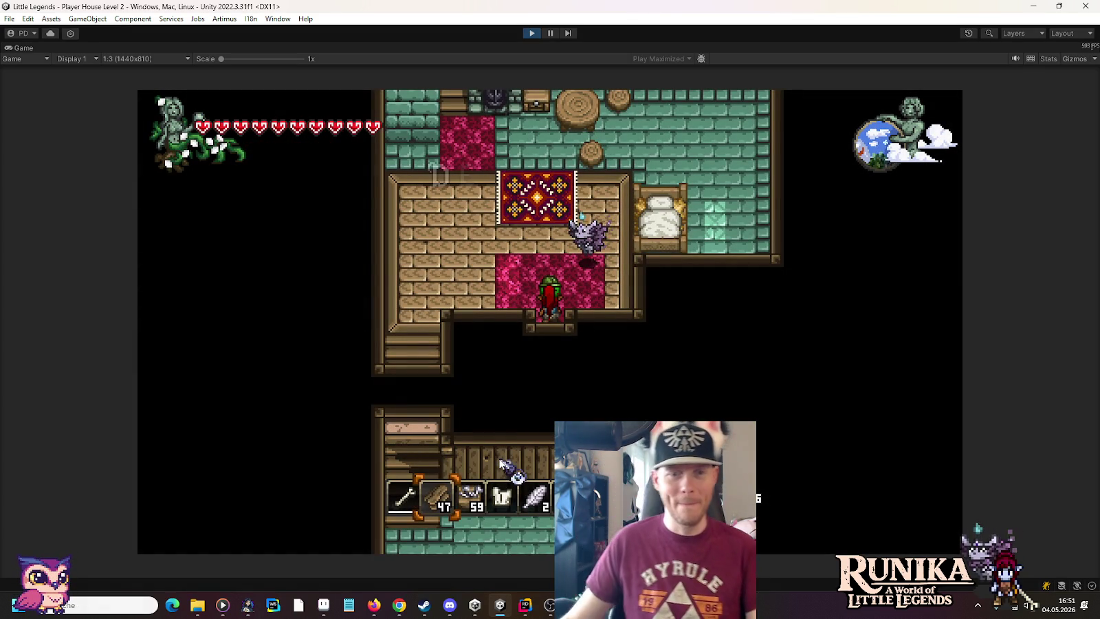
# Walk the character up the rug toward the fireplace and back down with WASD.
pyautogui.press('w')
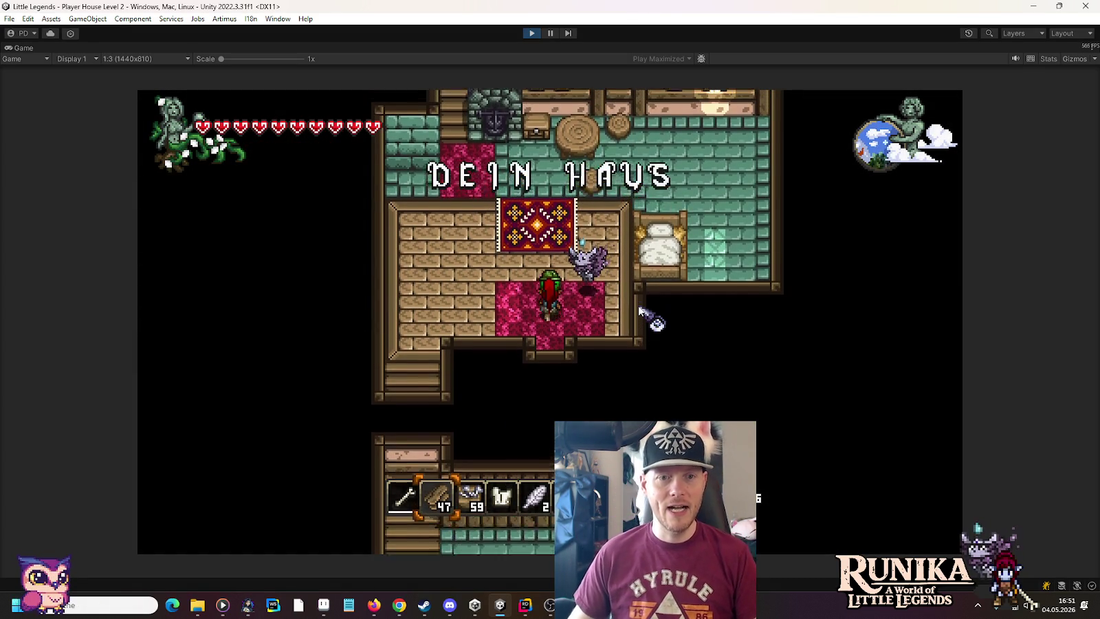
pyautogui.press('w')
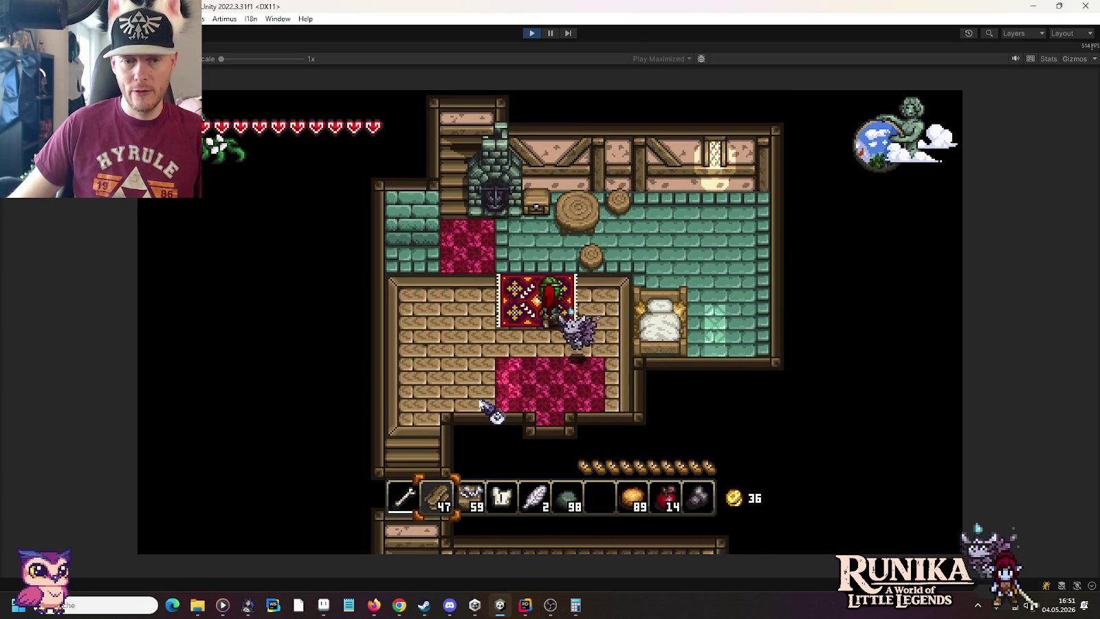
pyautogui.press('w')
pyautogui.press('a')
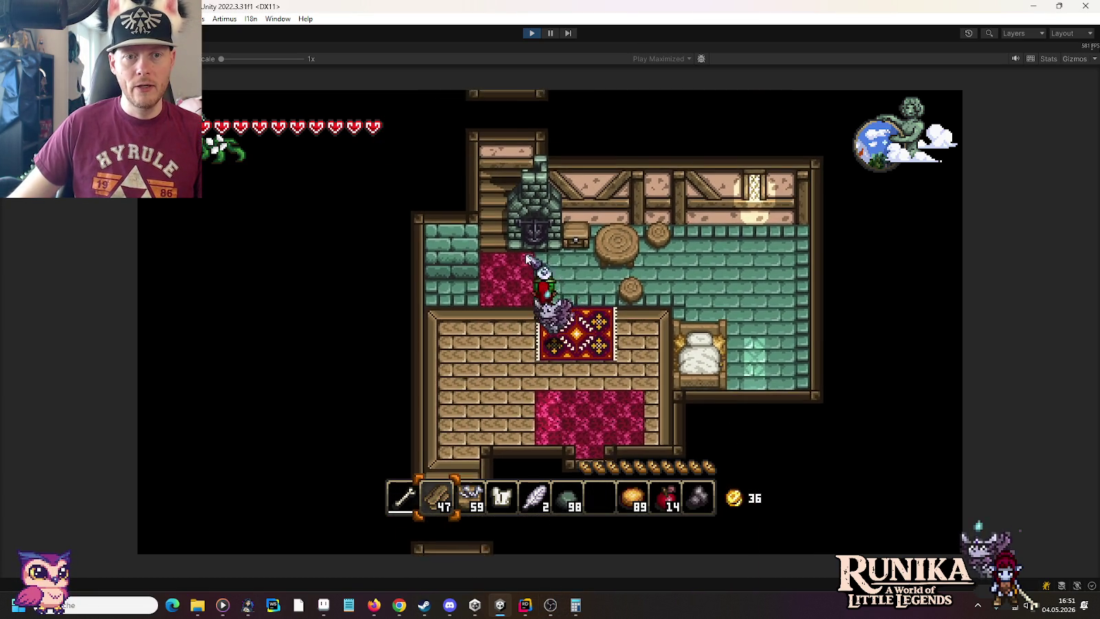
pyautogui.press('w')
pyautogui.press('a')
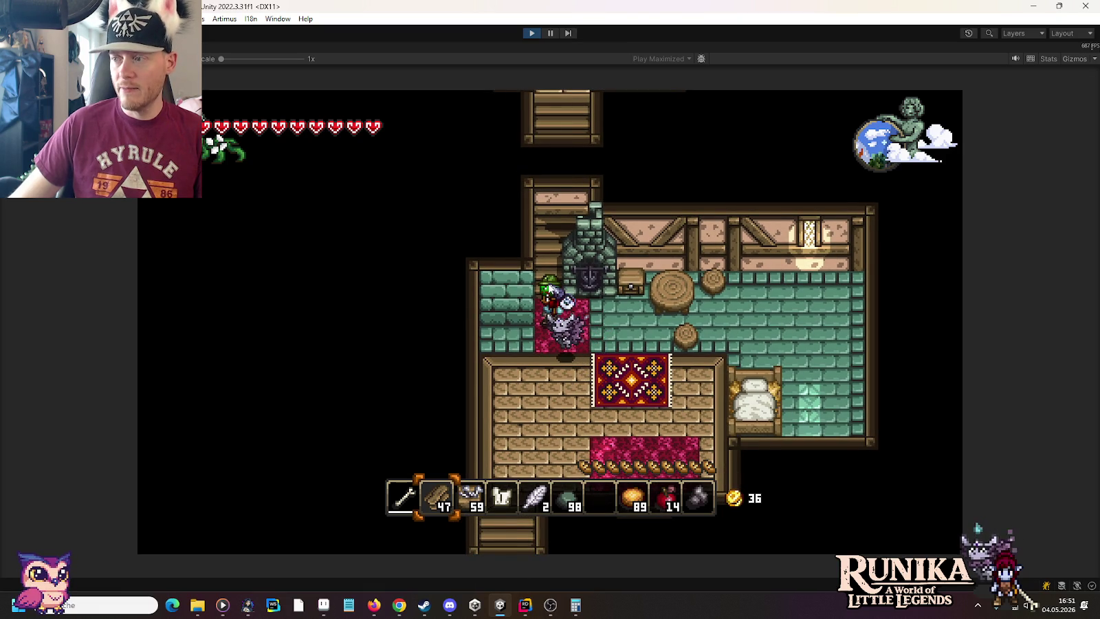
pyautogui.press('s')
pyautogui.press('d')
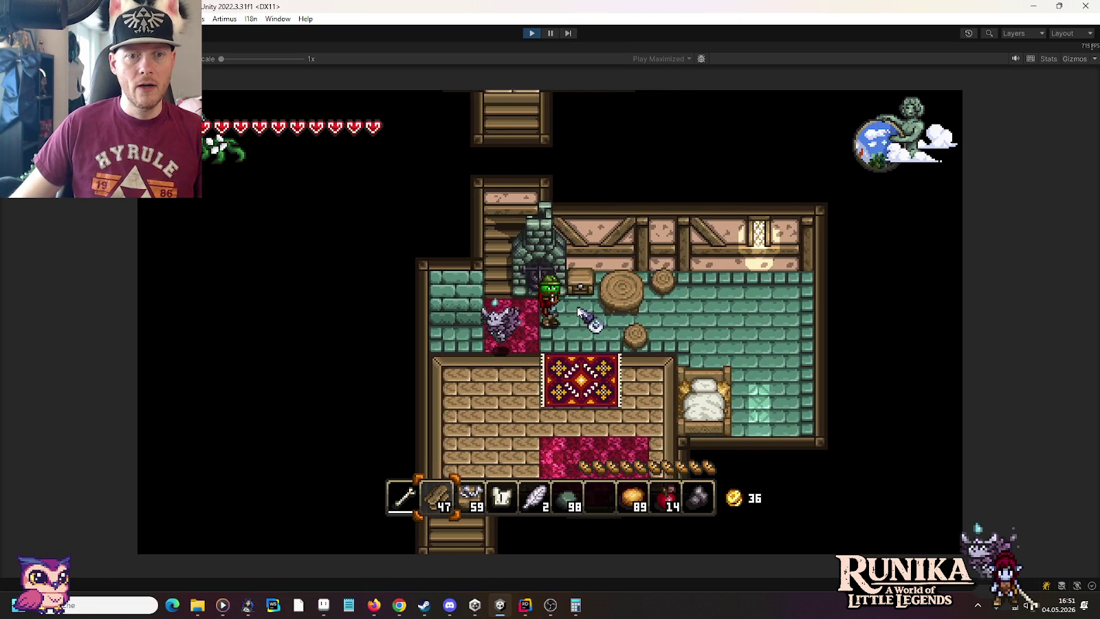
# Run /add GoldAx, /add GoldSpitzhacke and /add Cupboard in the in-game chat.
pyautogui.press('Return')
pyautogui.write('/add GoldAx')
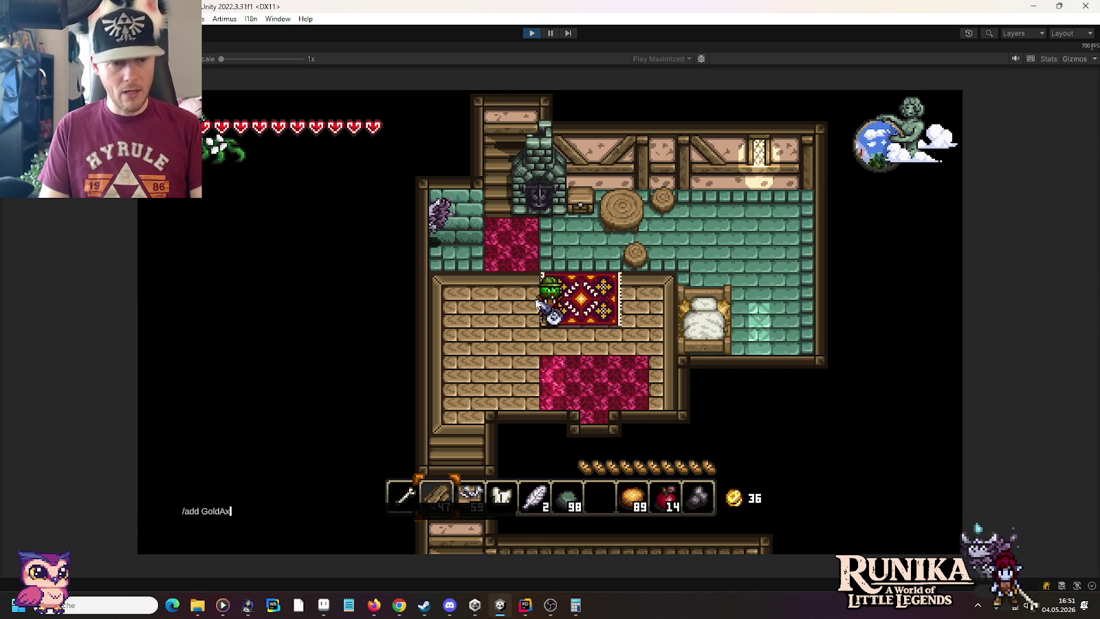
pyautogui.press('Return')
pyautogui.write('Gold')
pyautogui.write('Spitzhacke')
pyautogui.press('Return')
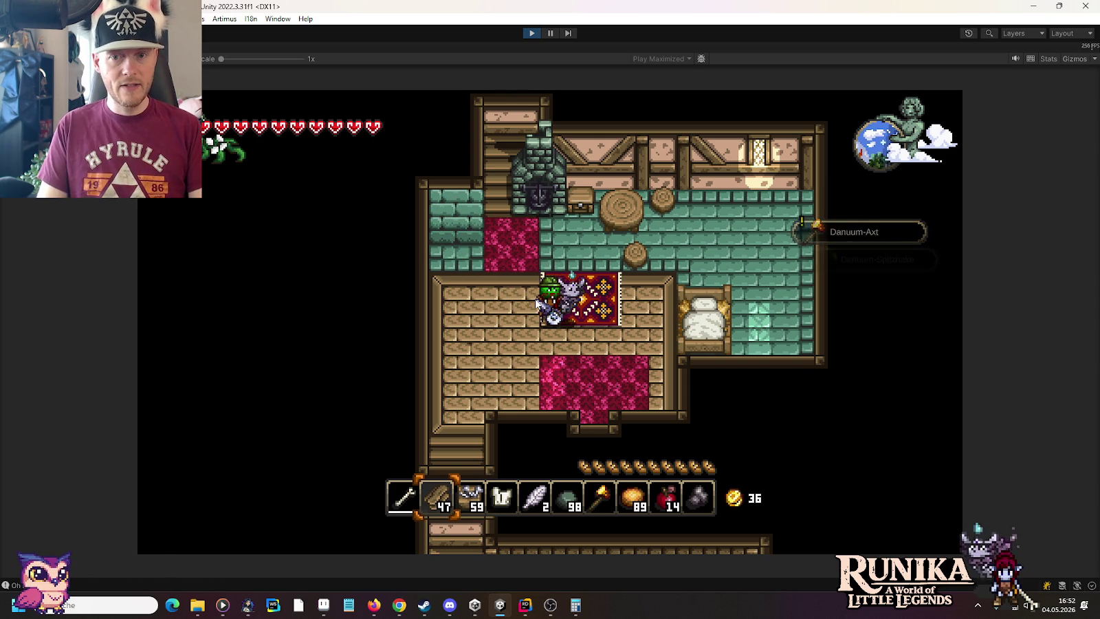
pyautogui.write('/add ')
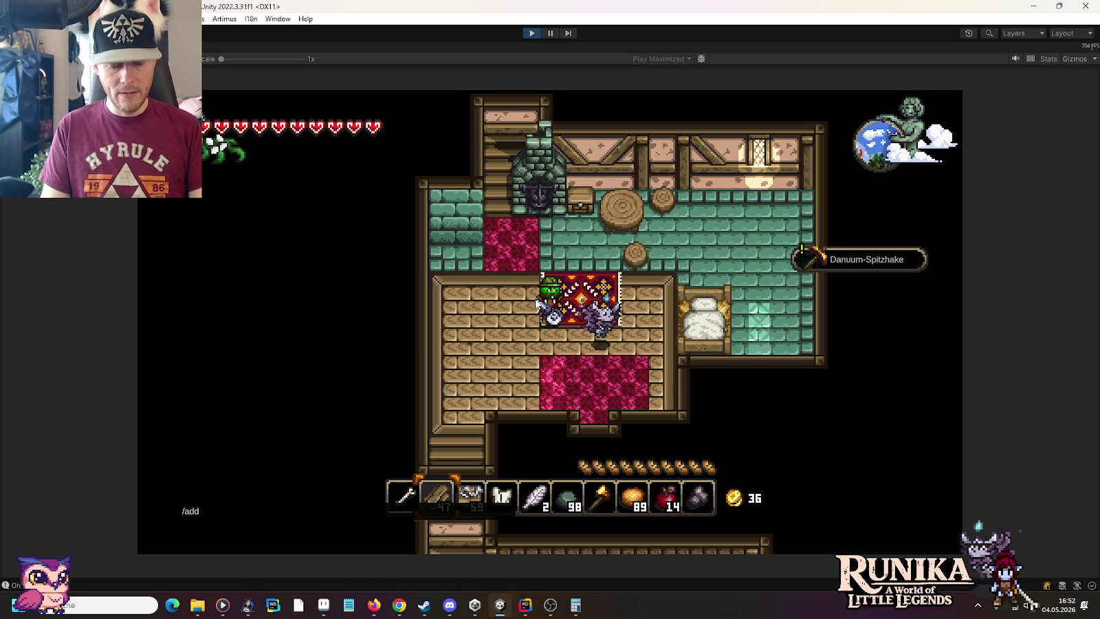
pyautogui.write('Cupboar')
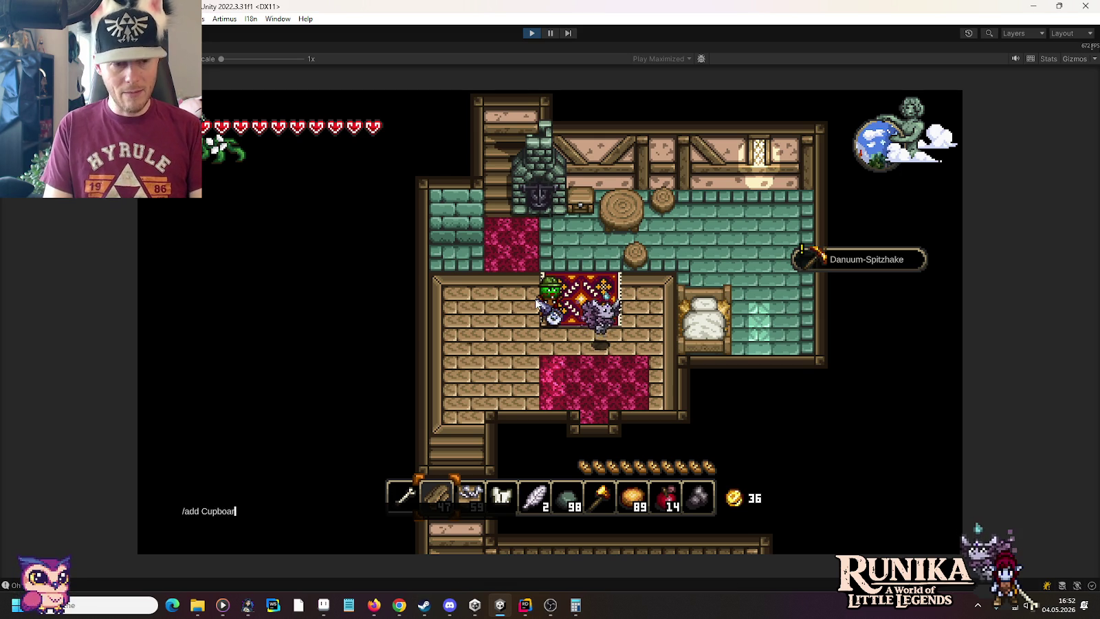
pyautogui.write('d')
pyautogui.press('Return')
# Run /add BookShelf, then correct the item name and run /add NightTable.
pyautogui.write('/add ')
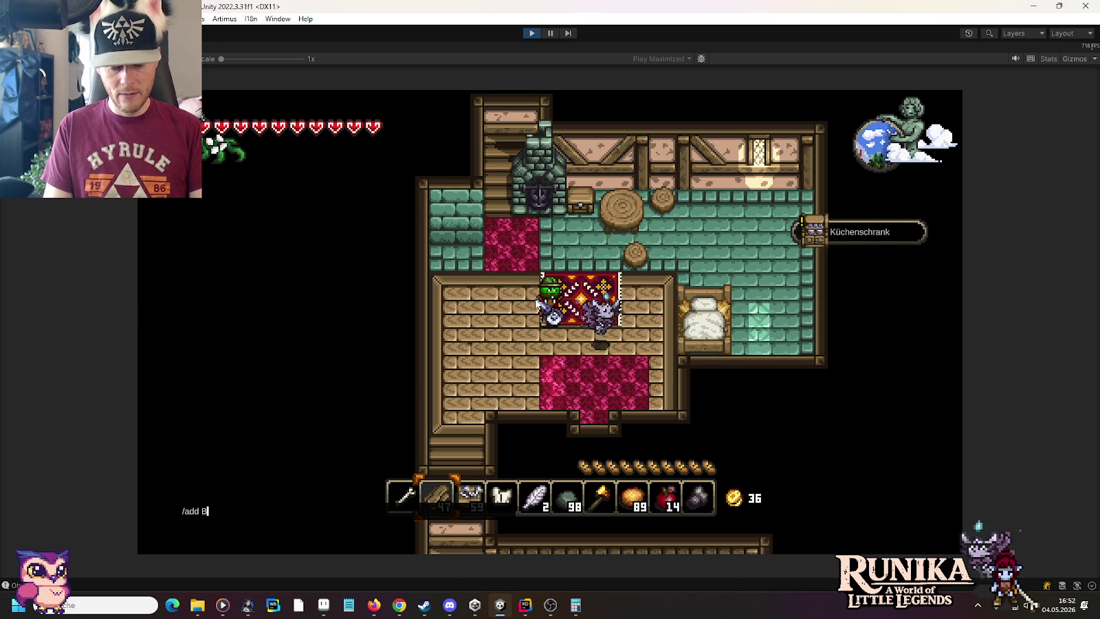
pyautogui.write('kShelf')
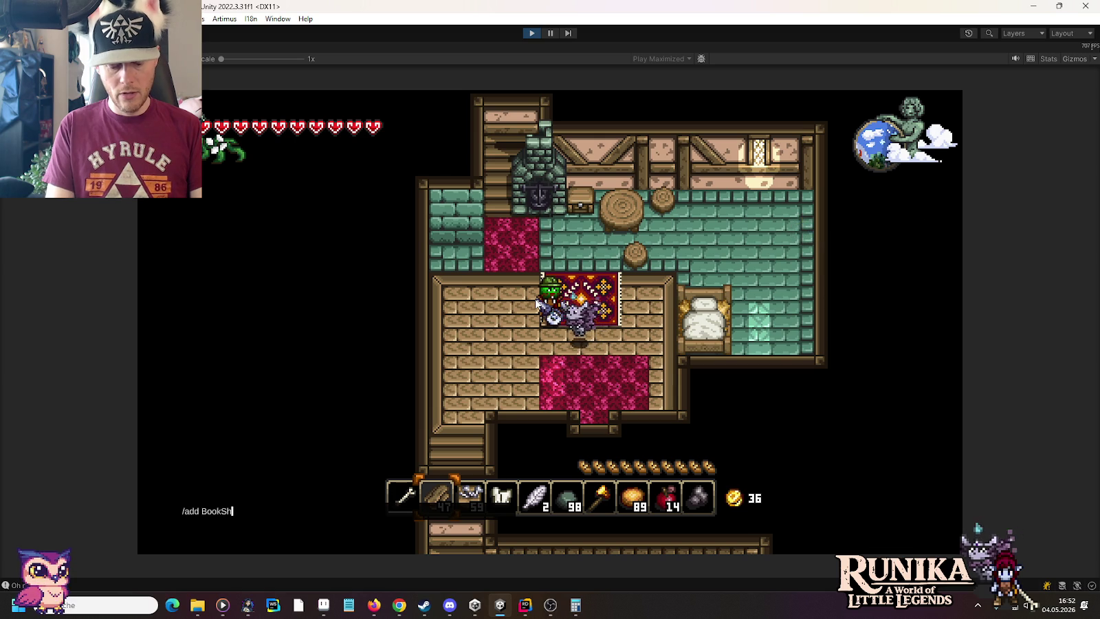
pyautogui.press('Return')
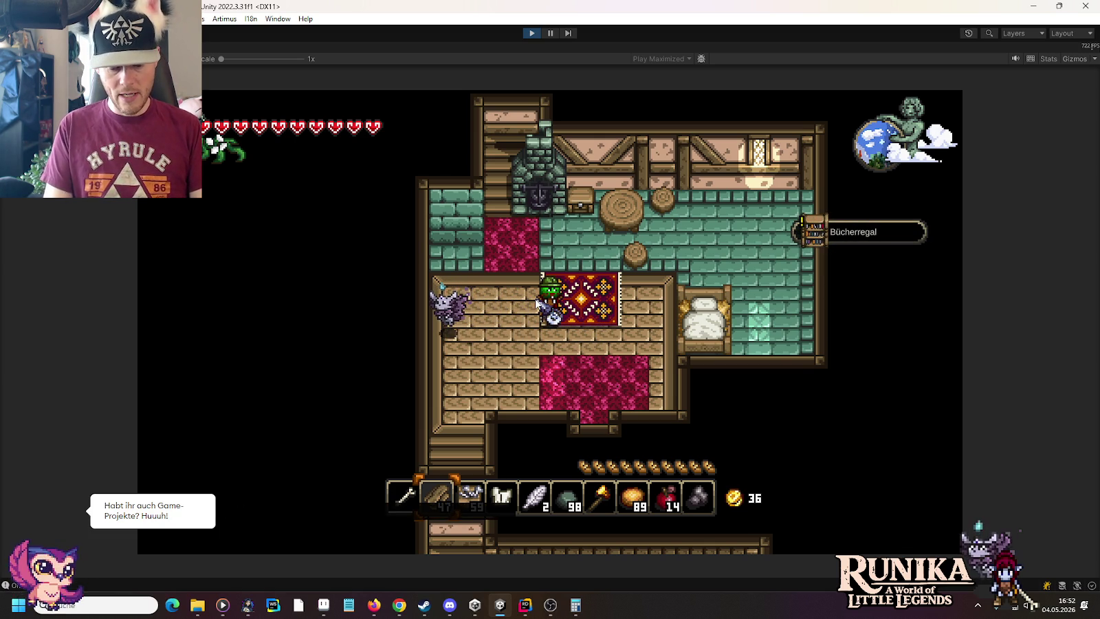
pyautogui.press('BackSpace')
pyautogui.press('BackSpace')
pyautogui.press('BackSpace')
pyautogui.write('ntstand')
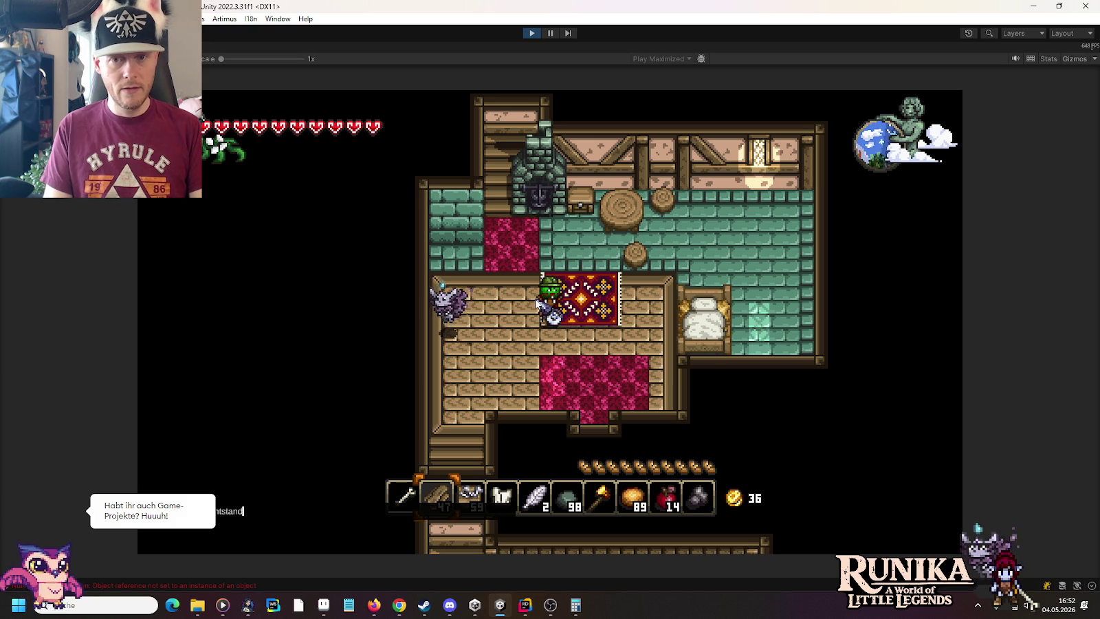
pyautogui.press('BackSpace')
pyautogui.press('BackSpace')
pyautogui.press('BackSpace')
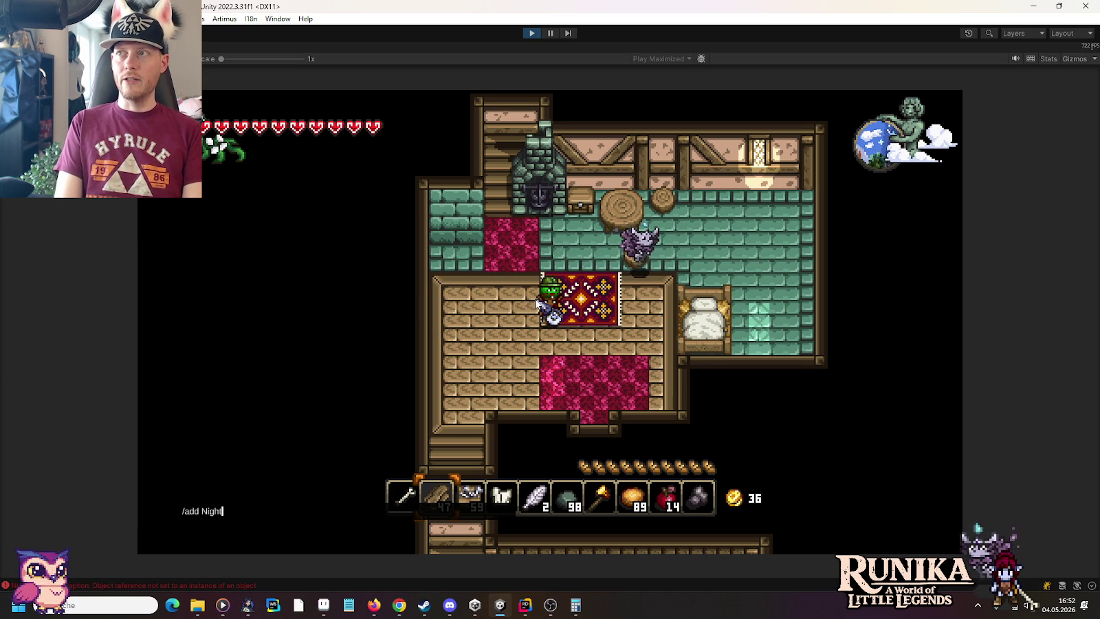
pyautogui.write('Table')
pyautogui.press('Return')
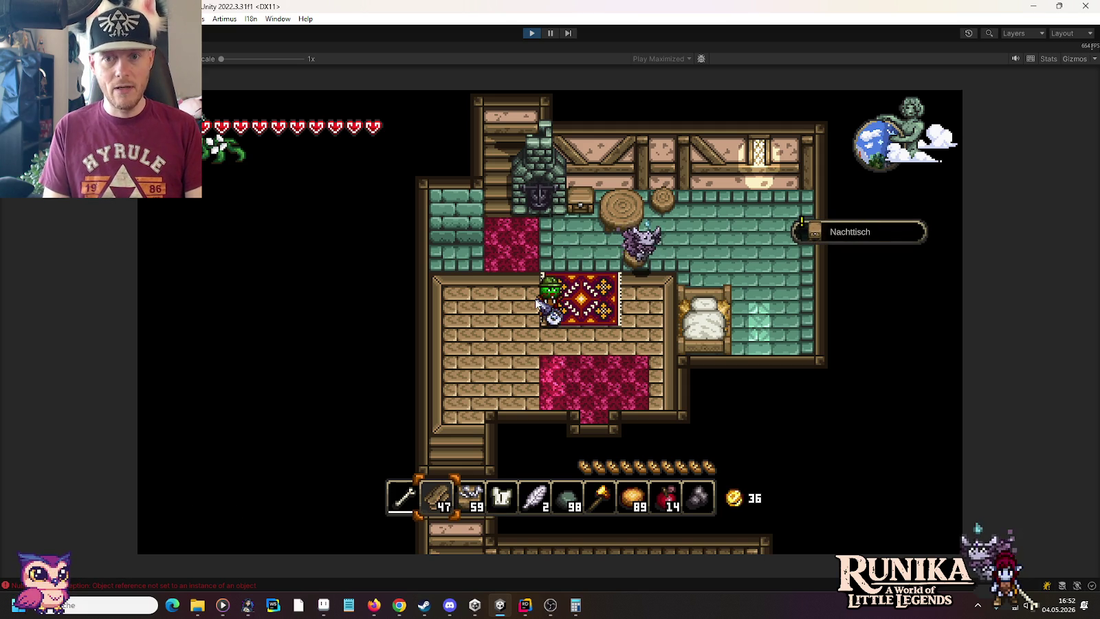
# Clear the logged errors in the console log and return to the game.
pyautogui.click(172, 585)
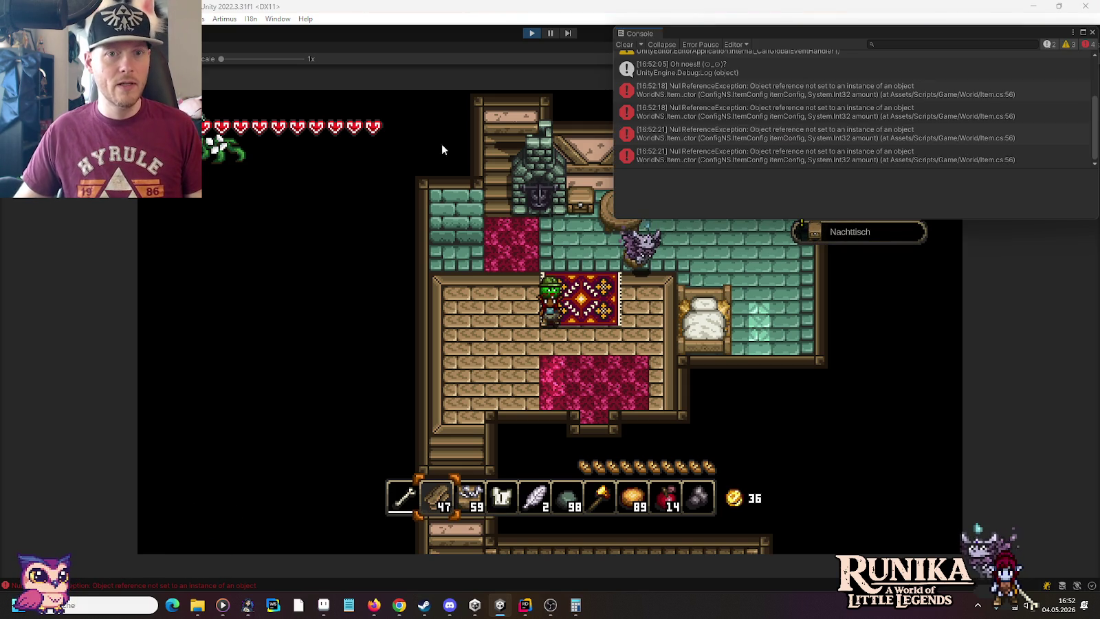
pyautogui.click(626, 45)
pyautogui.click(1082, 32)
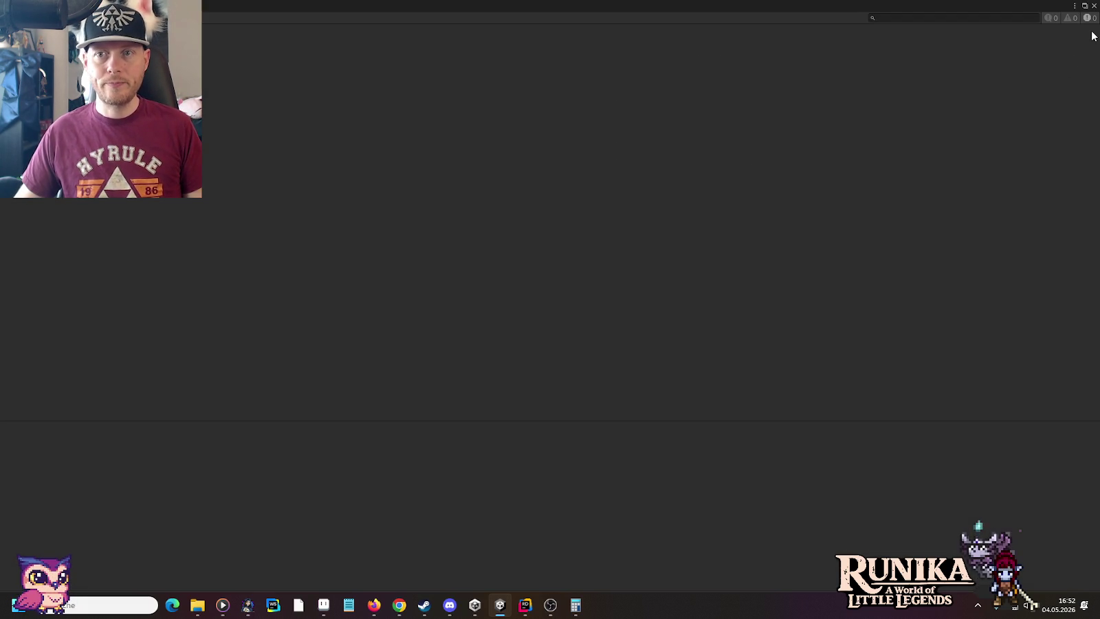
pyautogui.click(1085, 6)
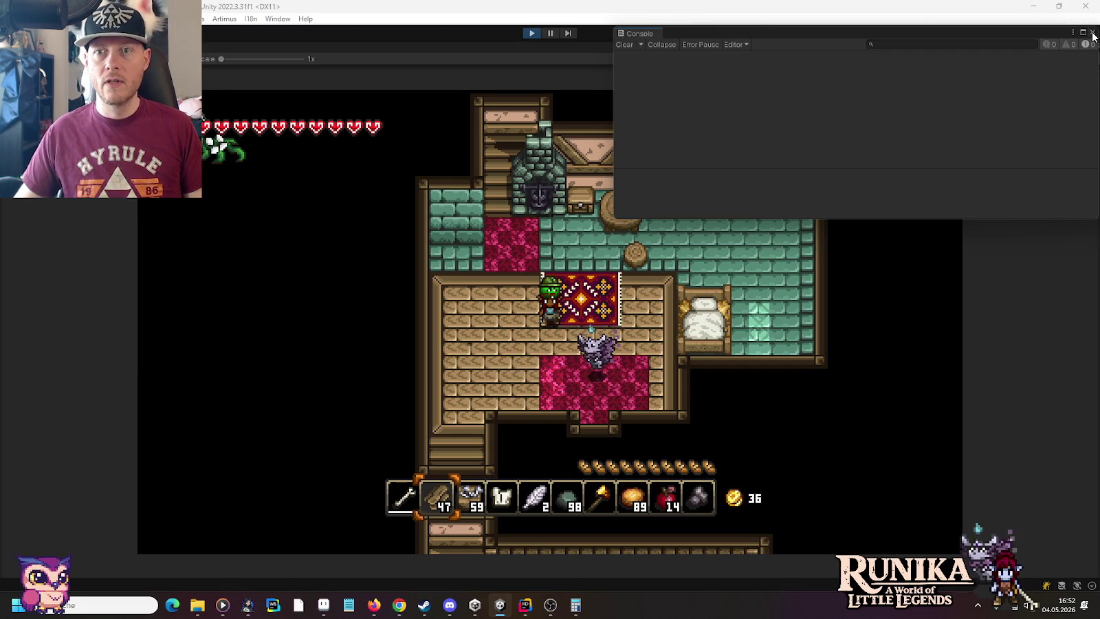
pyautogui.click(411, 337)
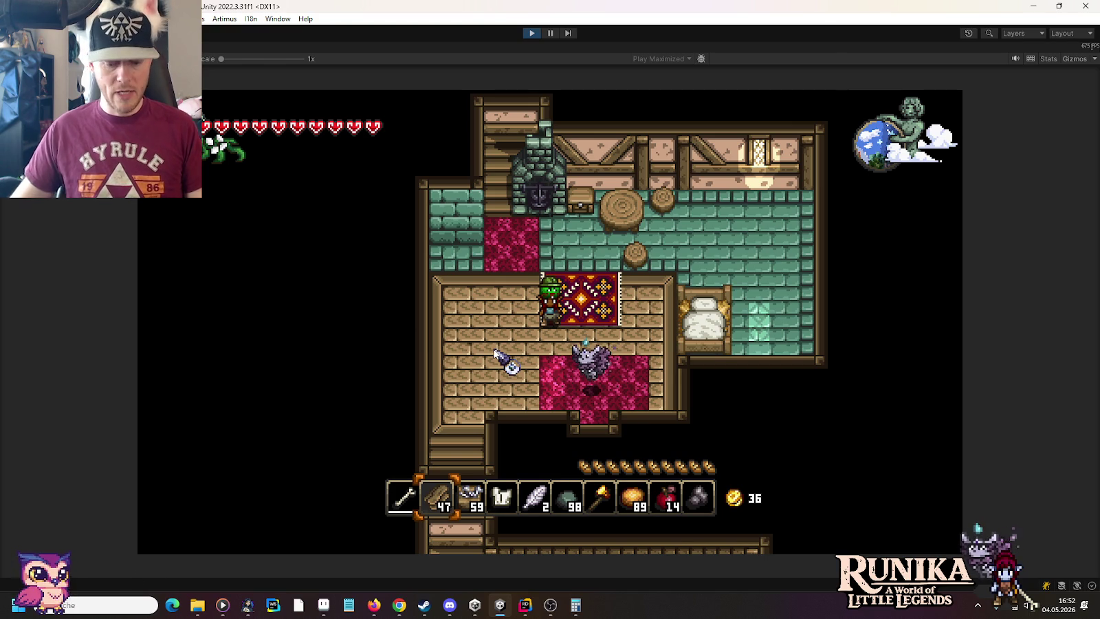
# Add a Buch, a counter and a wooden table with /add commands.
pyautogui.write('/add ')
pyautogui.write('buch')
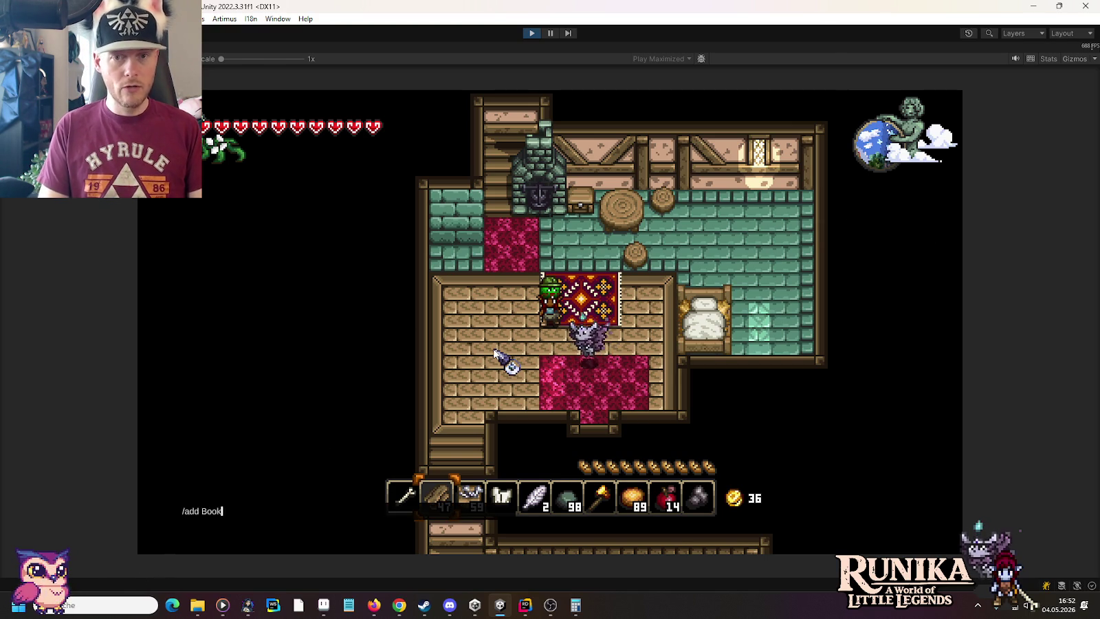
pyautogui.press('Return')
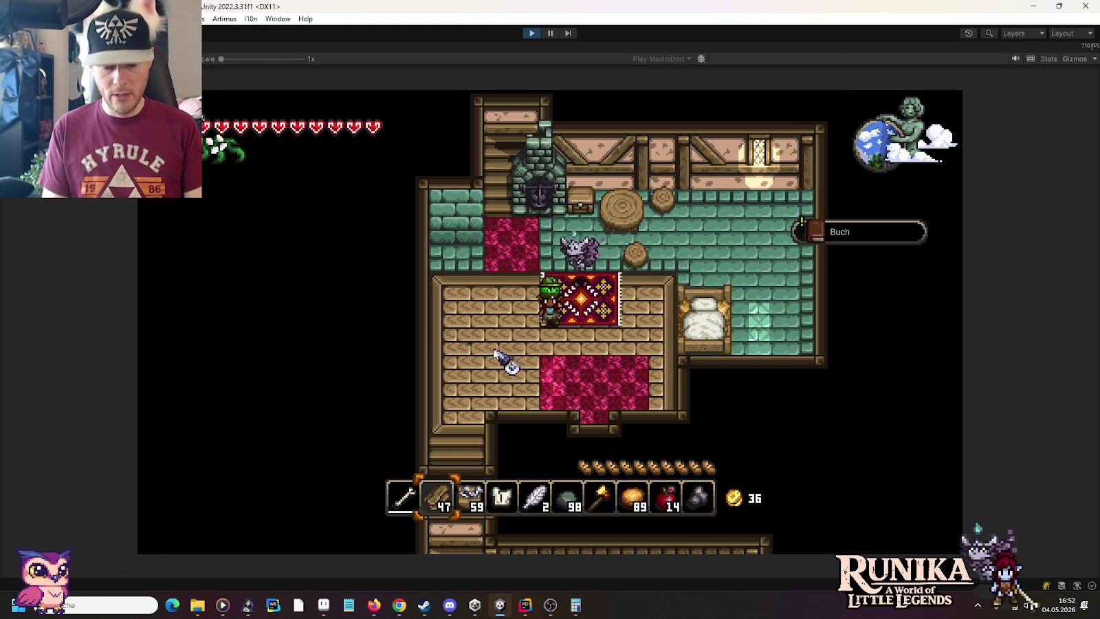
pyautogui.write('/add ')
pyautogui.write('cookie')
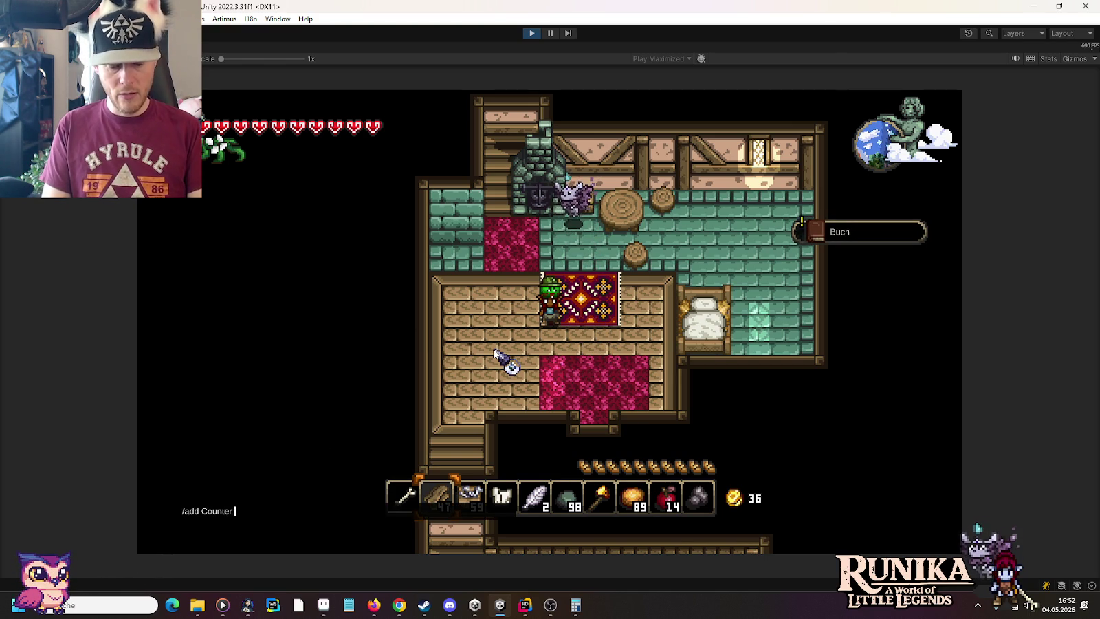
pyautogui.press('Return')
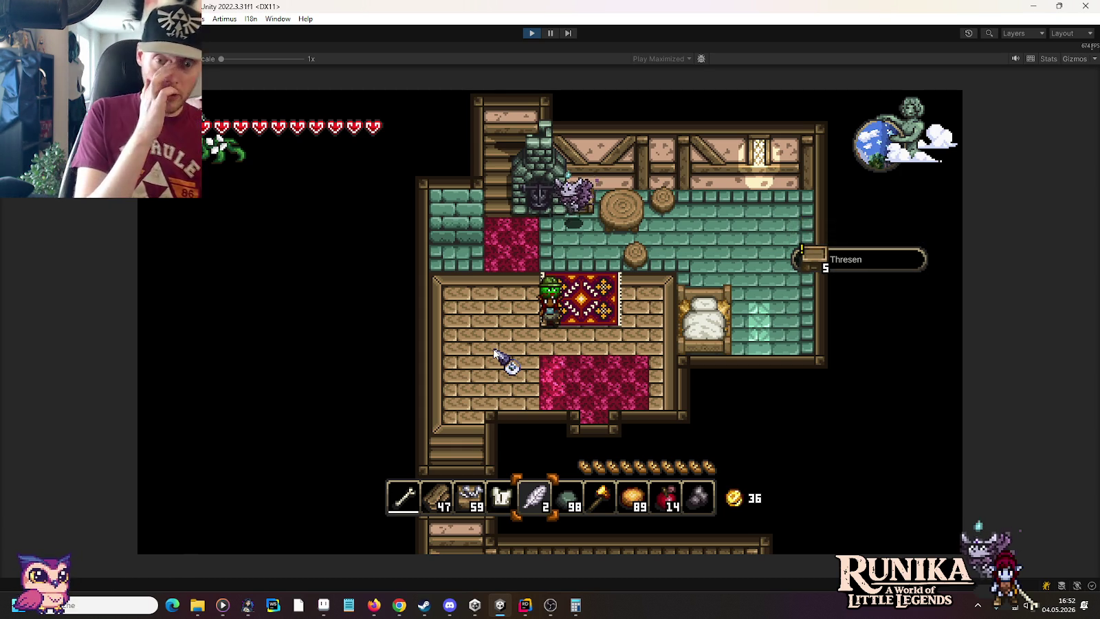
pyautogui.write('/add W')
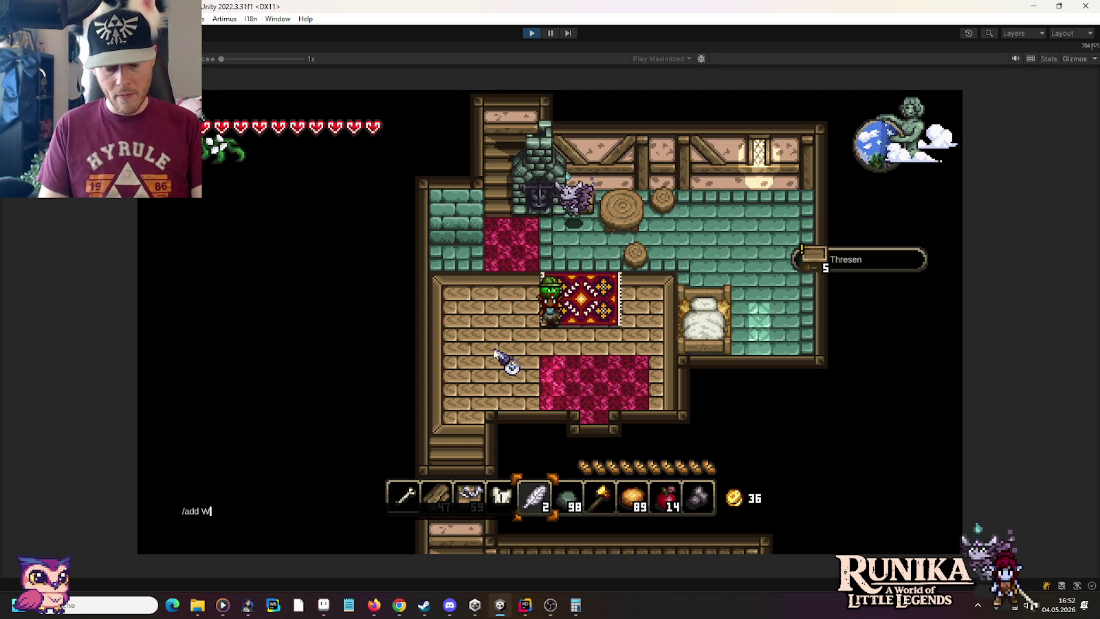
pyautogui.write('ooden Table')
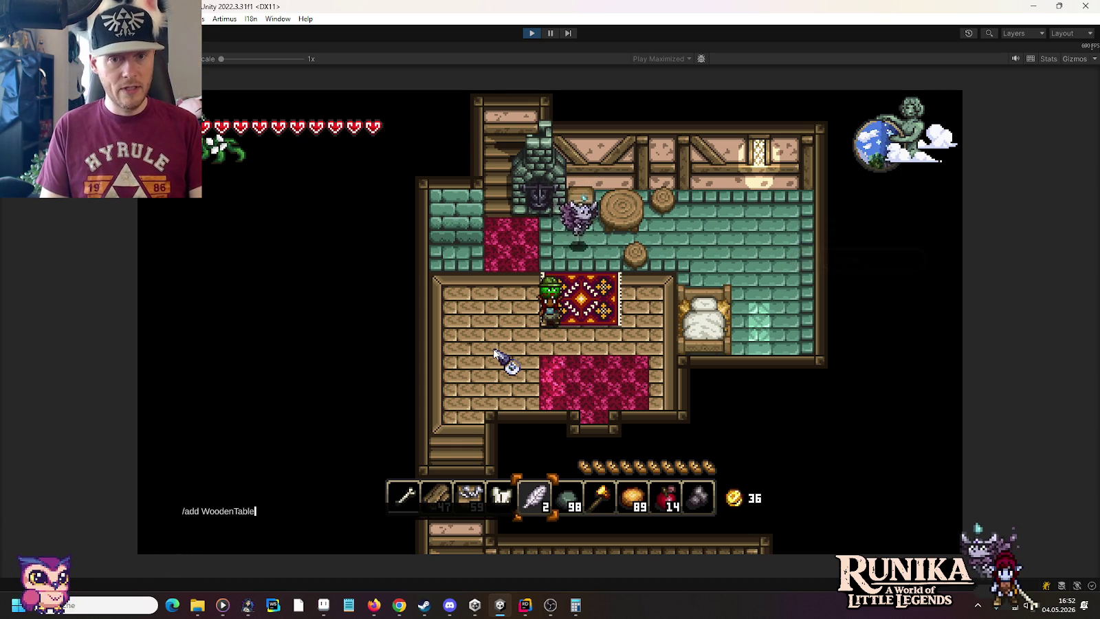
pyautogui.press('Return')
# Add a stool and a bed with /add commands.
pyautogui.write('/add S')
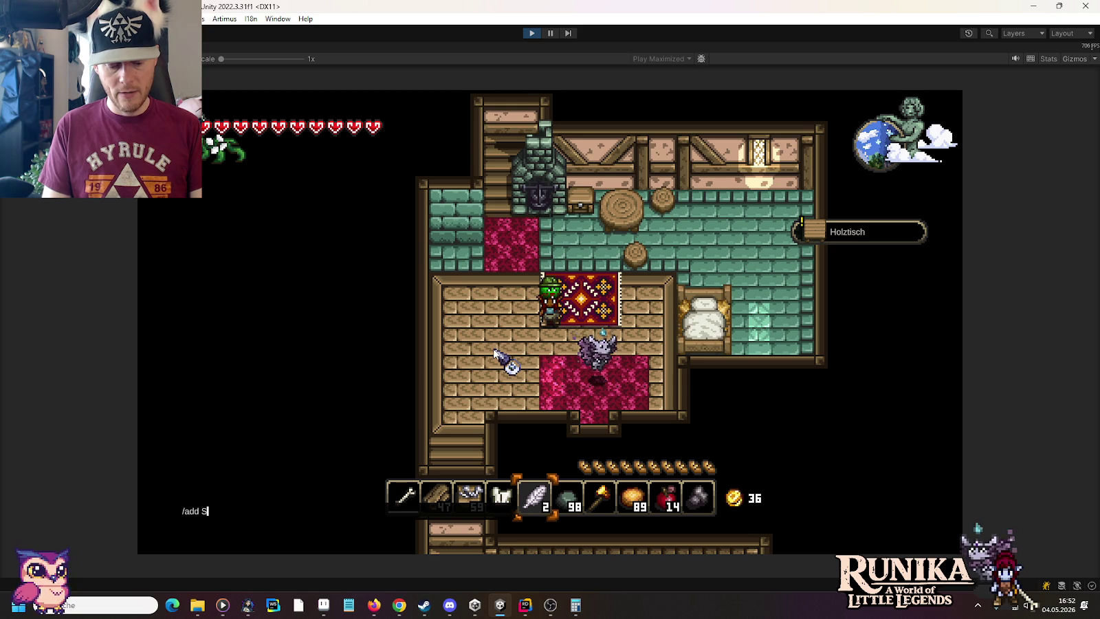
pyautogui.press('Return')
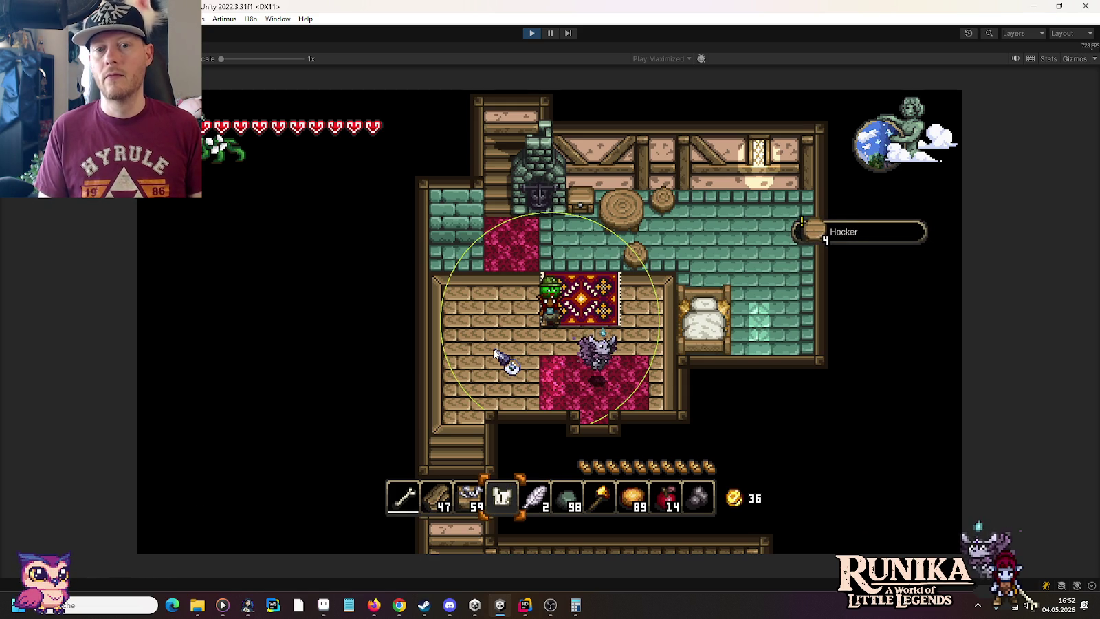
pyautogui.write('/add Bed')
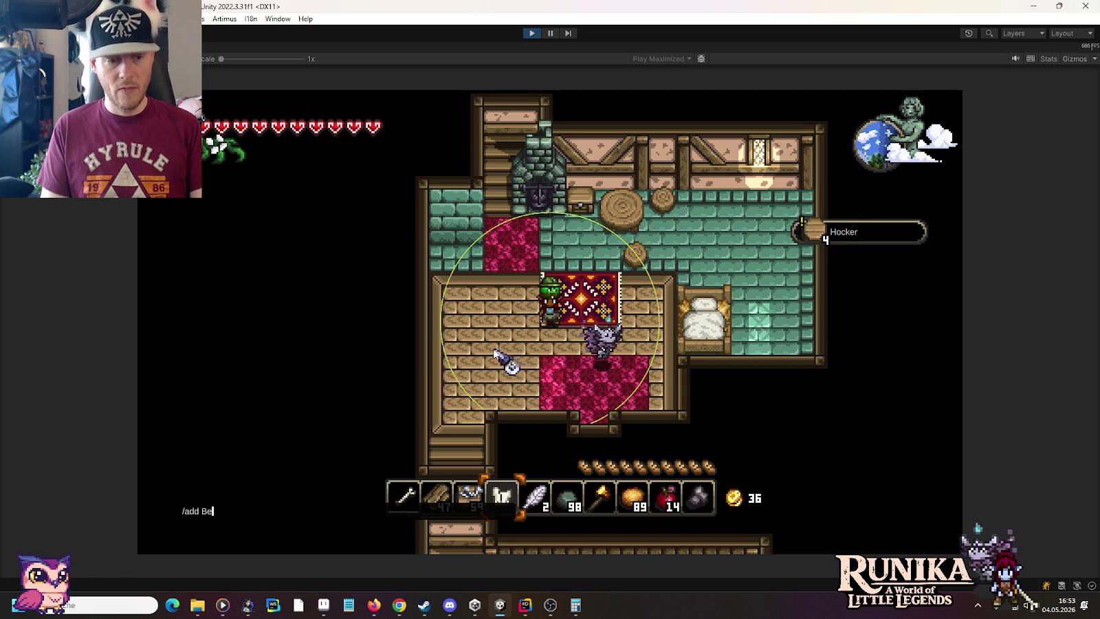
pyautogui.press('Return')
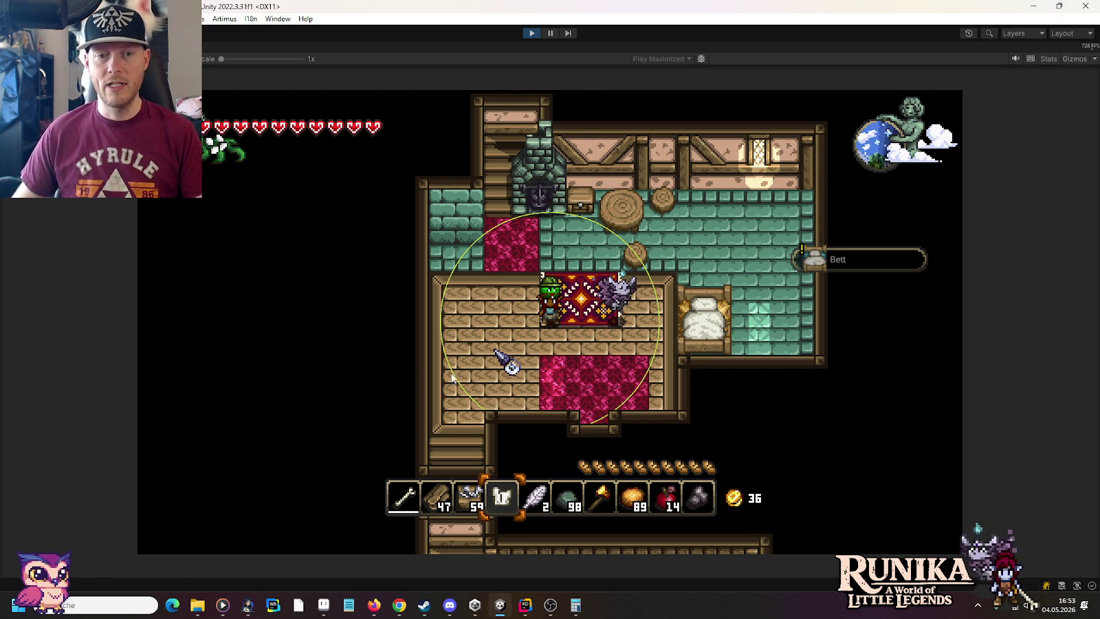
# Clear the hotbar, moving the sword, wood, materials, blueprint, feather and 98 stone into the backpack.
pyautogui.press('e')
pyautogui.click(404, 496)
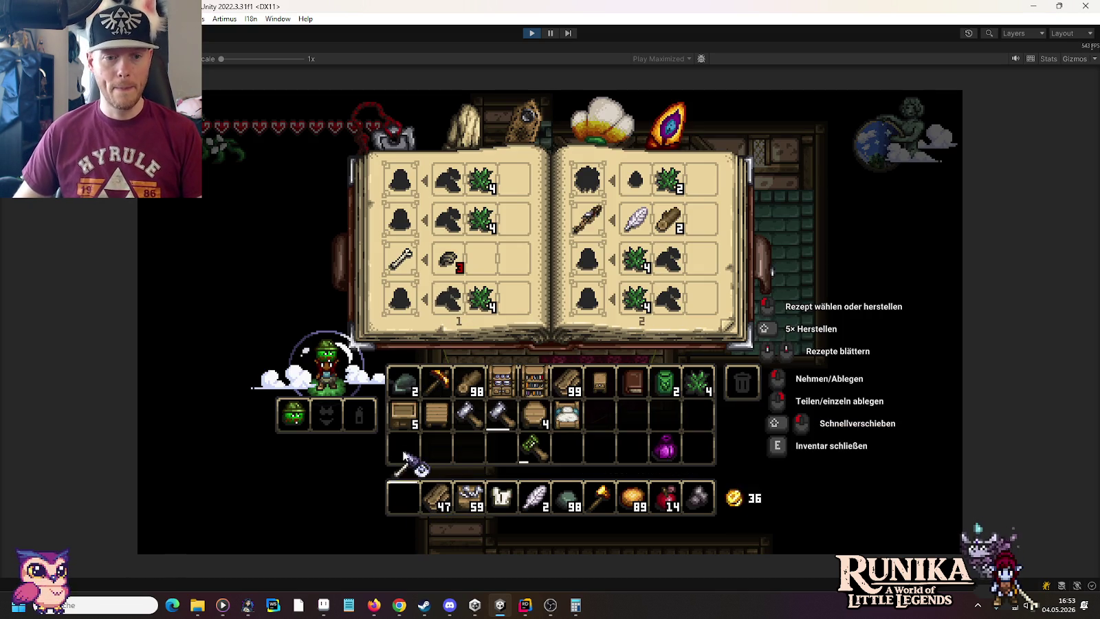
pyautogui.click(405, 449)
pyautogui.click(437, 497)
pyautogui.click(437, 448)
pyautogui.click(470, 496)
pyautogui.click(470, 449)
pyautogui.keyDown('shift'); pyautogui.click(502, 496); pyautogui.keyUp('shift')
pyautogui.keyDown('shift'); pyautogui.click(535, 496); pyautogui.keyUp('shift')
pyautogui.keyDown('shift'); pyautogui.click(568, 496); pyautogui.keyUp('shift')
# Put the torch in the second hotbar slot, then rearrange the pickaxe, bread and grey stone.
pyautogui.click(600, 496)
pyautogui.click(437, 496)
pyautogui.click(437, 382)
pyautogui.click(631, 496)
pyautogui.click(698, 496)
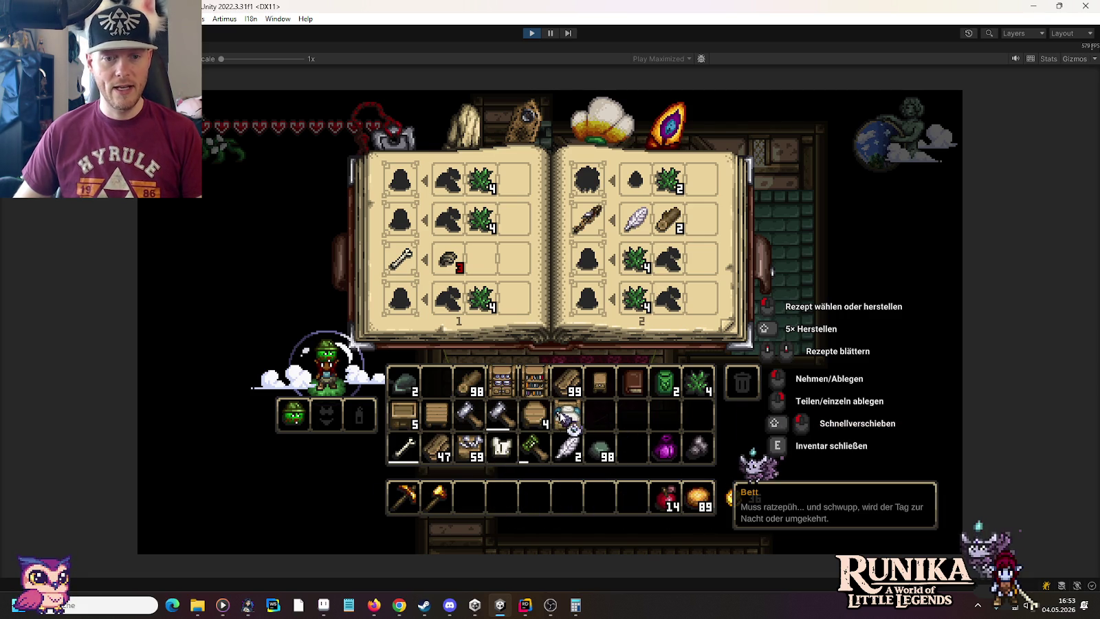
# Move the Holztisch, barrels, two bookshelves and five counters onto the hotbar.
pyautogui.keyDown('shift'); pyautogui.click(568, 412); pyautogui.keyUp('shift')
pyautogui.keyDown('shift'); pyautogui.click(449, 413); pyautogui.keyUp('shift')
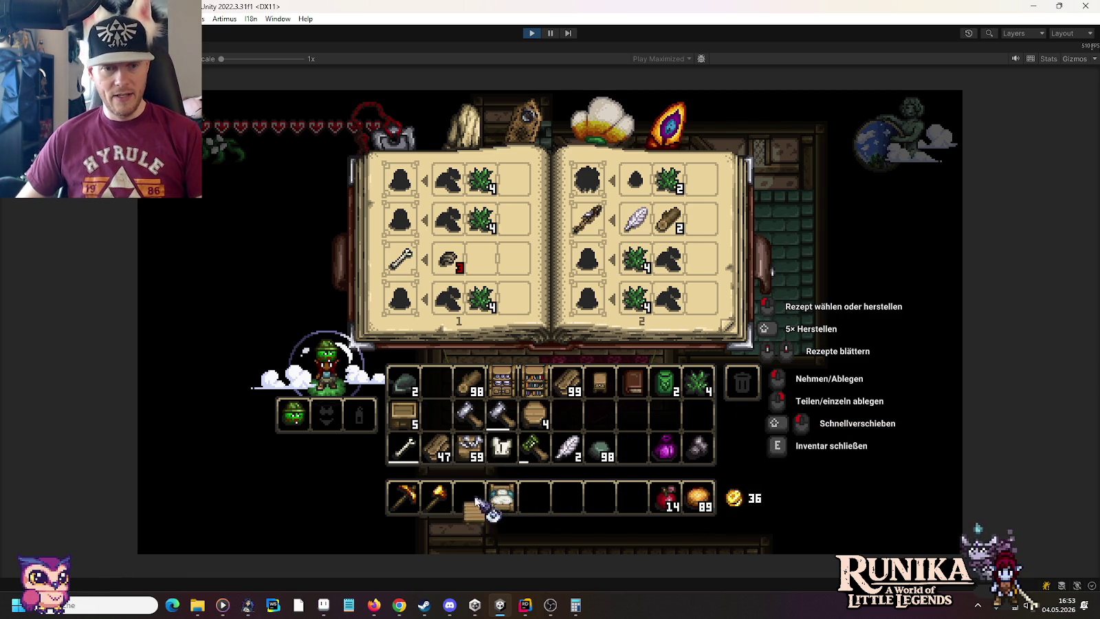
pyautogui.keyDown('shift'); pyautogui.click(535, 412); pyautogui.keyUp('shift')
pyautogui.keyDown('shift'); pyautogui.click(535, 388); pyautogui.keyUp('shift')
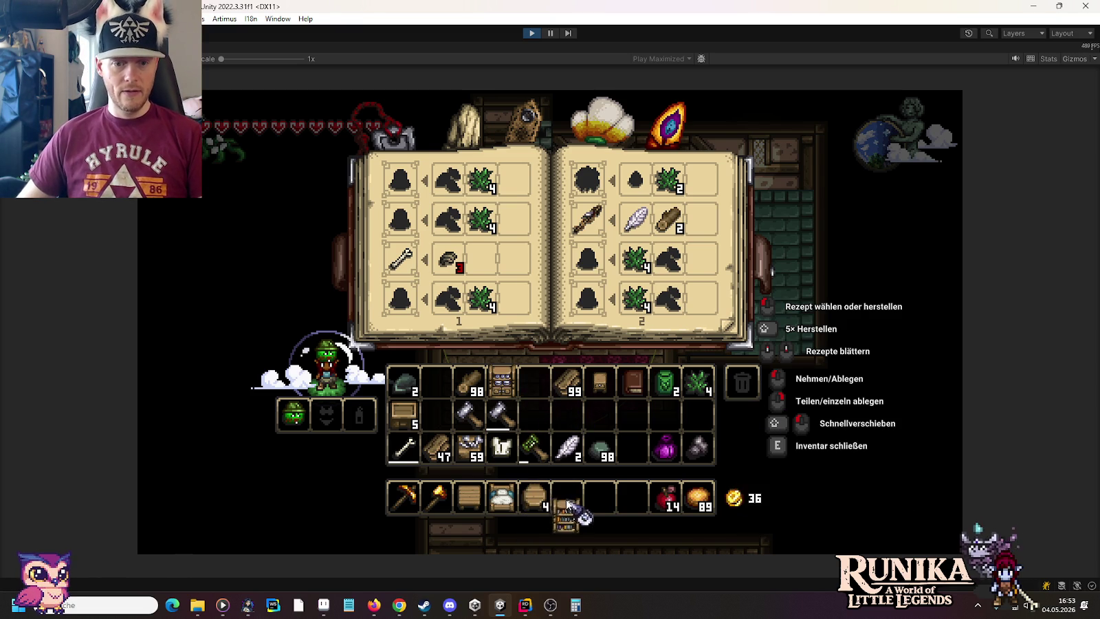
pyautogui.keyDown('shift'); pyautogui.click(502, 385); pyautogui.keyUp('shift')
pyautogui.click(403, 412)
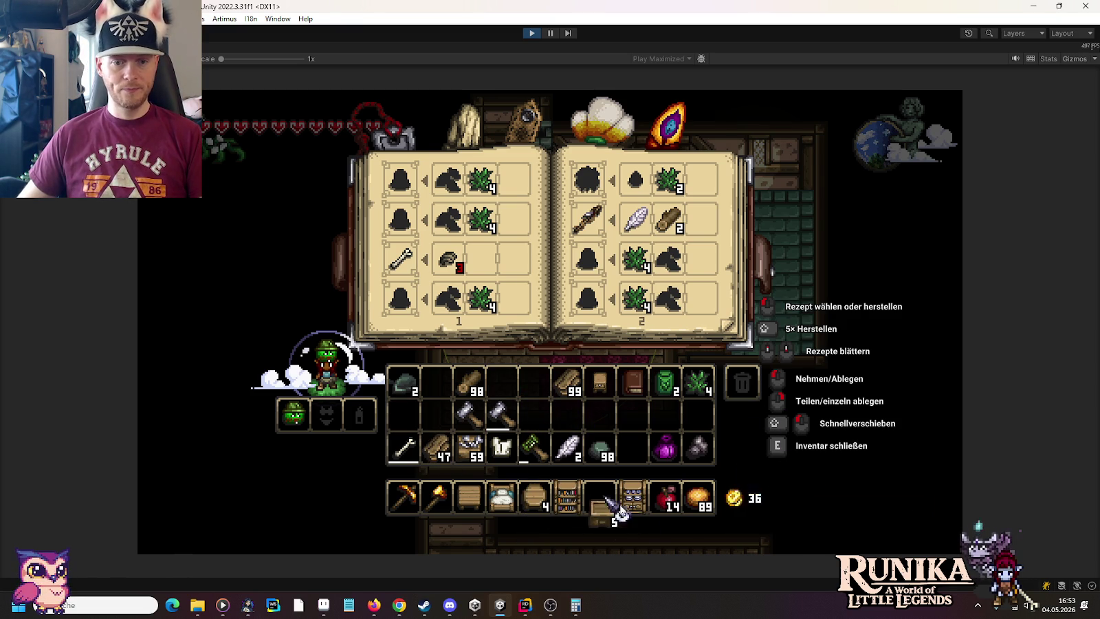
# Close the inventory, walk over and pick up the old straw bed.
pyautogui.press('e')
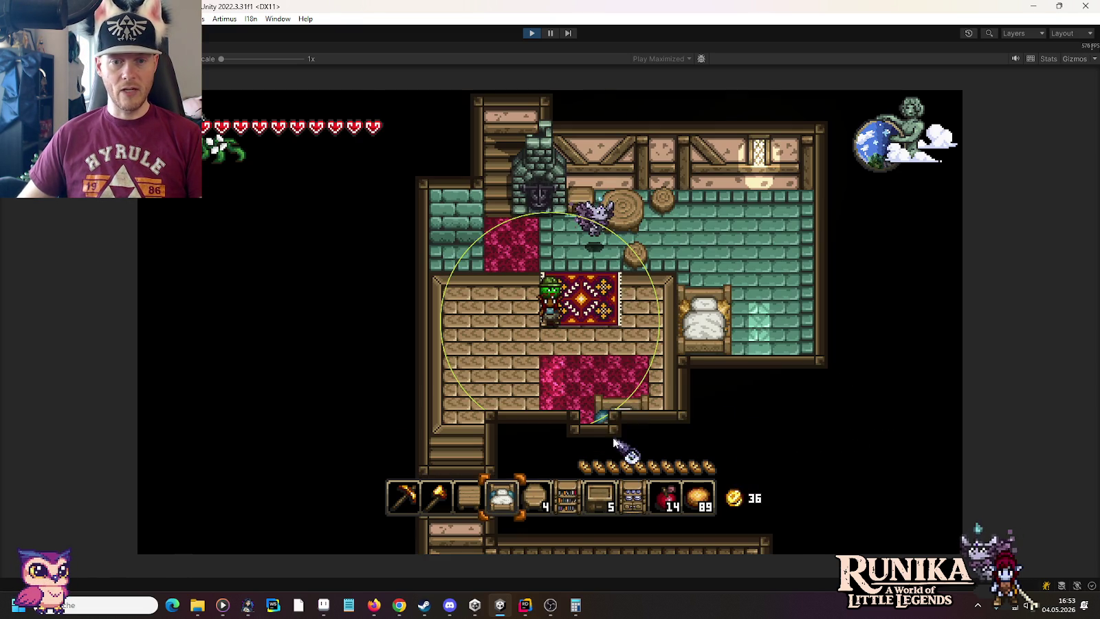
pyautogui.press('a')
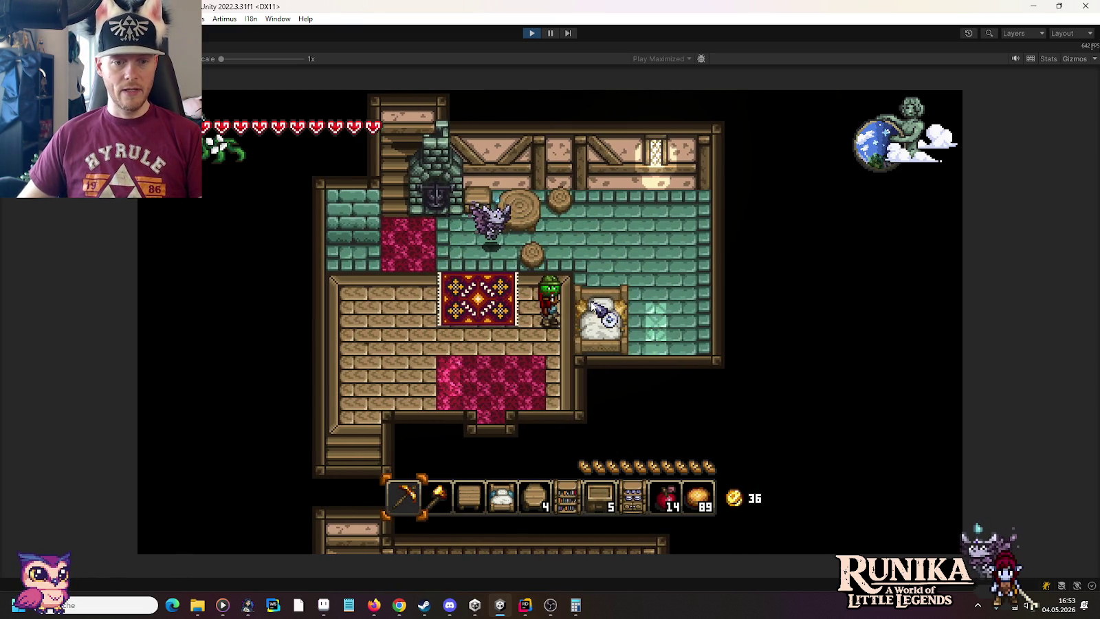
pyautogui.press('2')
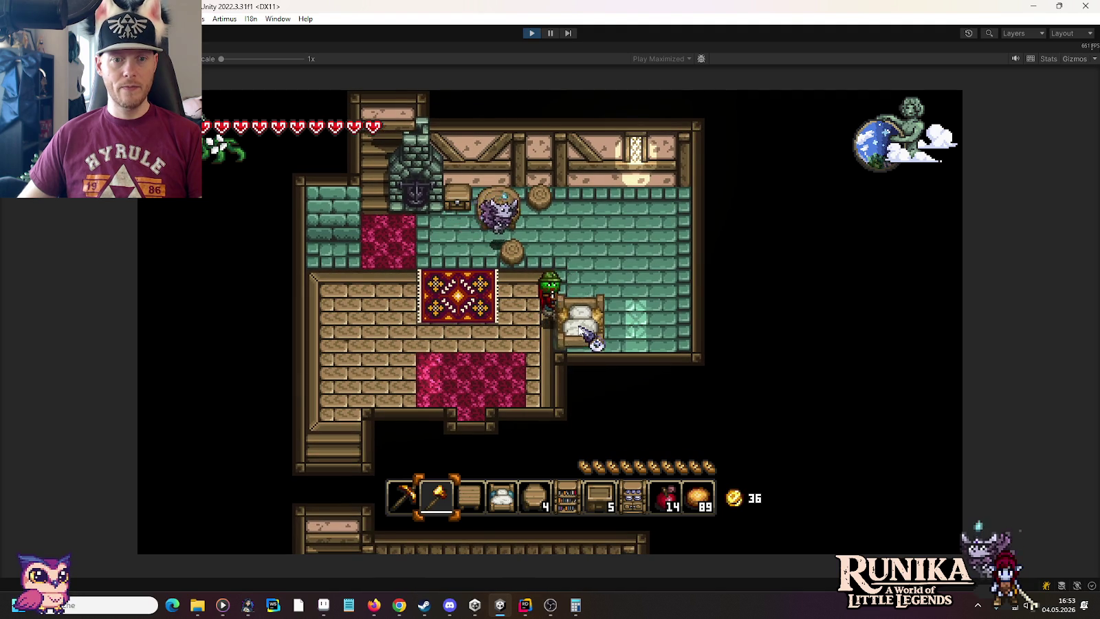
pyautogui.click(582, 334)
# Pick up the two tree-stump chairs and the large tree-stump table.
pyautogui.press('w')
pyautogui.click(533, 310)
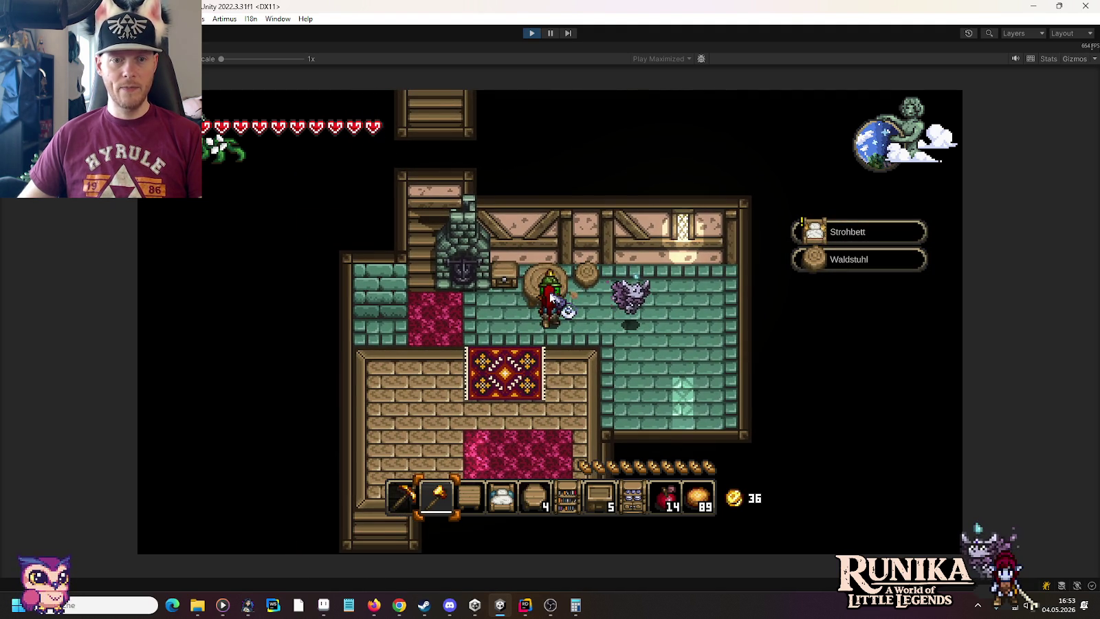
pyautogui.click(560, 310)
pyautogui.click(572, 303)
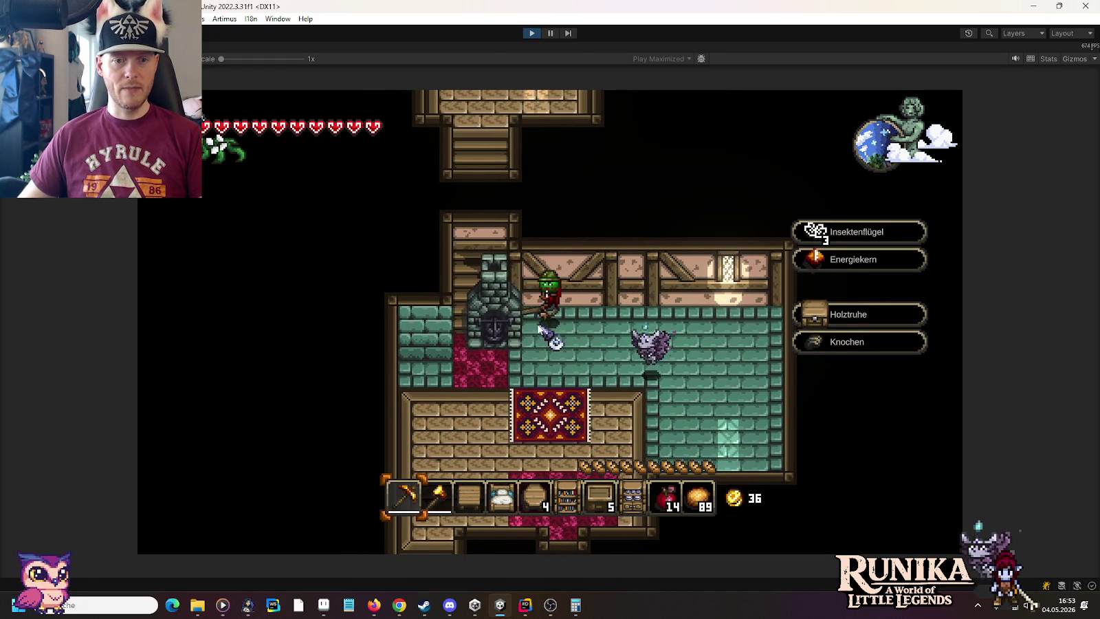
# Pick up the Stein Kochstelle stone stove via the hotbar and set it down by the stairs.
pyautogui.click(543, 330)
pyautogui.press('e')
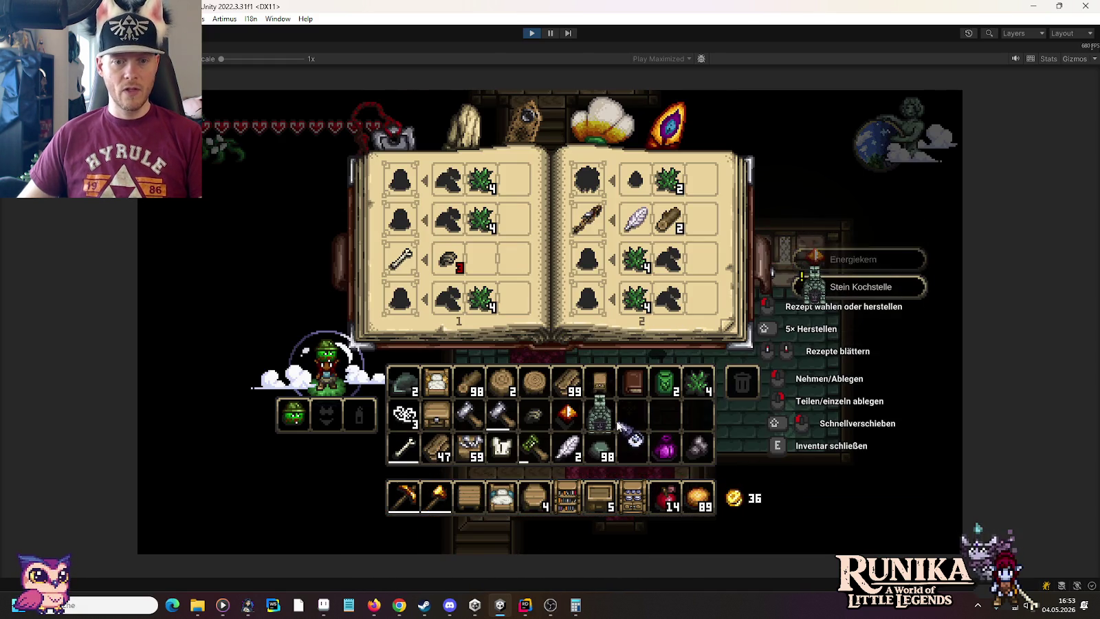
pyautogui.keyDown('shift'); pyautogui.click(602, 421); pyautogui.keyUp('shift')
pyautogui.press('e')
pyautogui.press('7')
pyautogui.press('s')
pyautogui.press('a')
pyautogui.click(515, 309)
pyautogui.press('d')
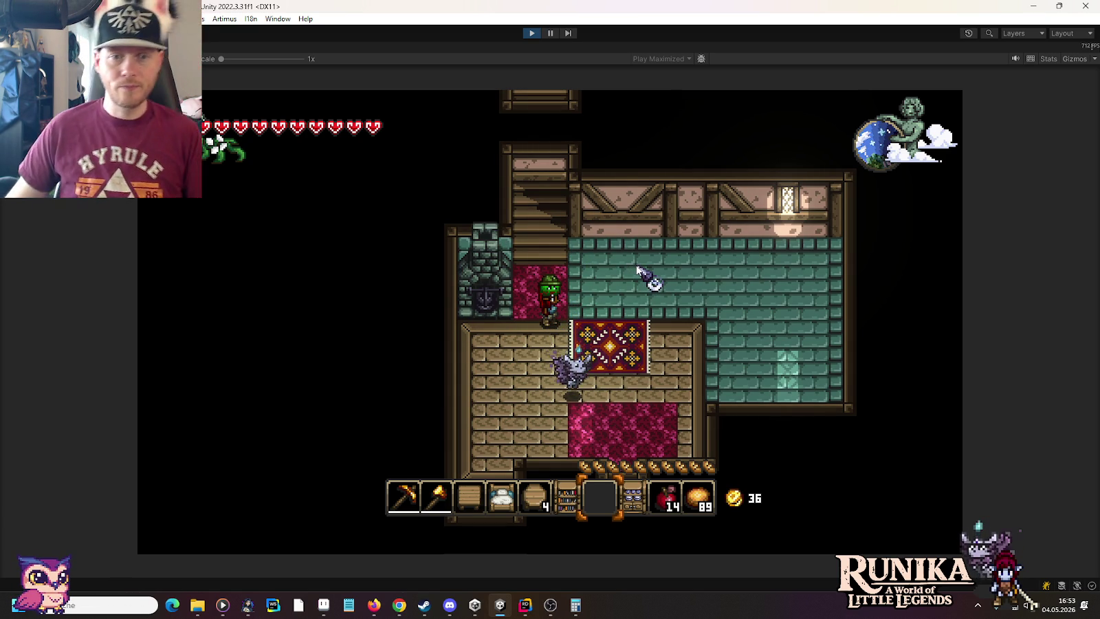
# Pick up the carpet and walk through the house, up the stairs and back down.
pyautogui.click(625, 328)
pyautogui.press('s')
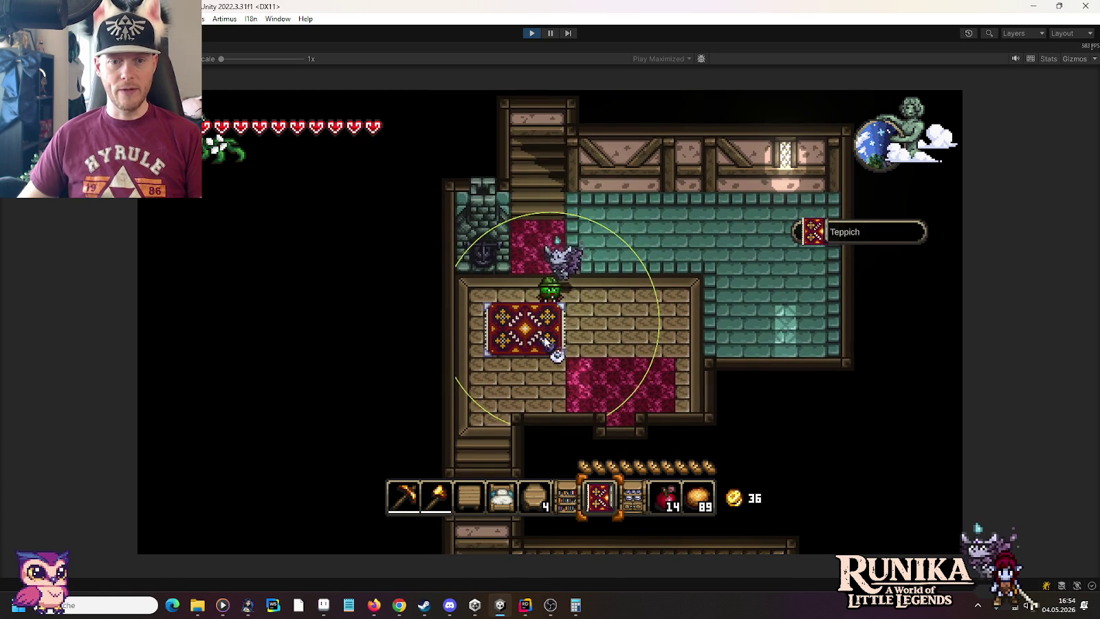
pyautogui.press('w')
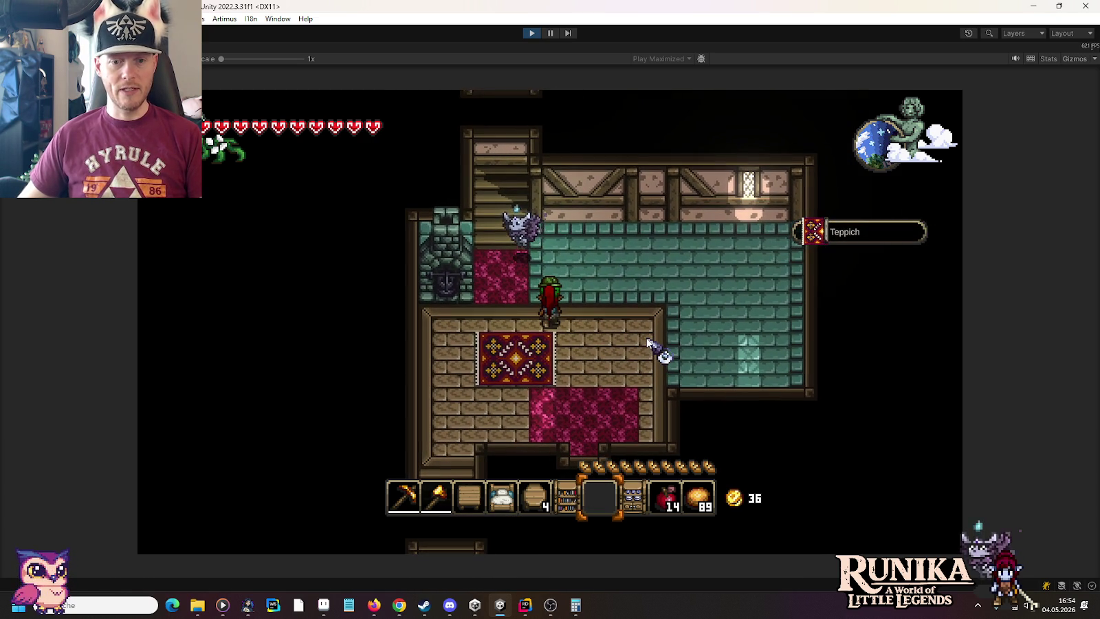
pyautogui.scroll(-1, 649, 343)
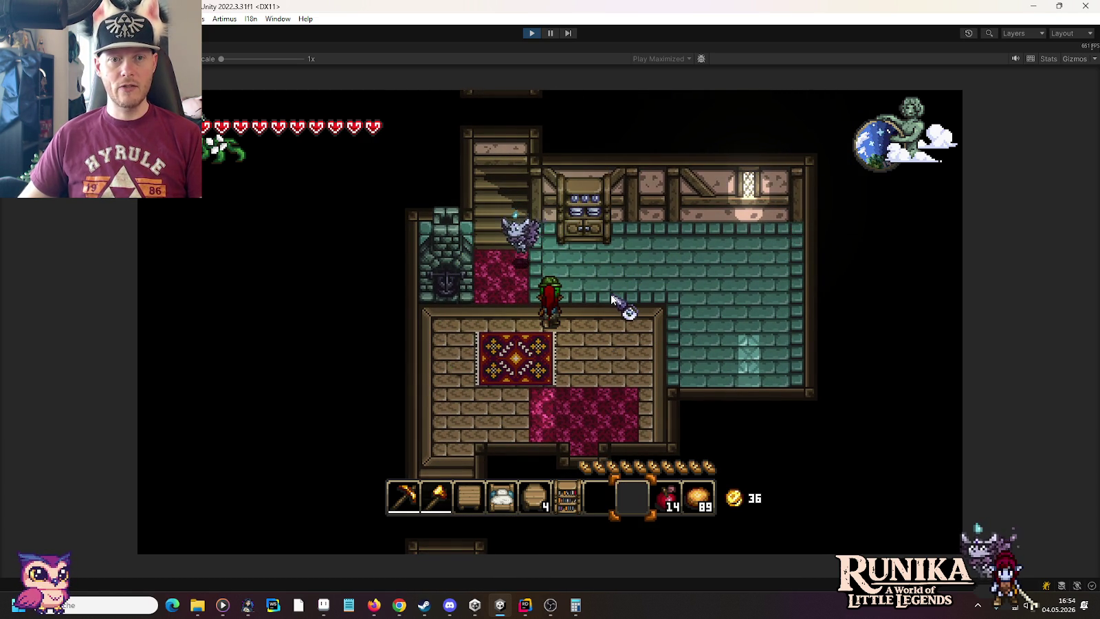
pyautogui.press('d')
pyautogui.scroll(2, 612, 299)
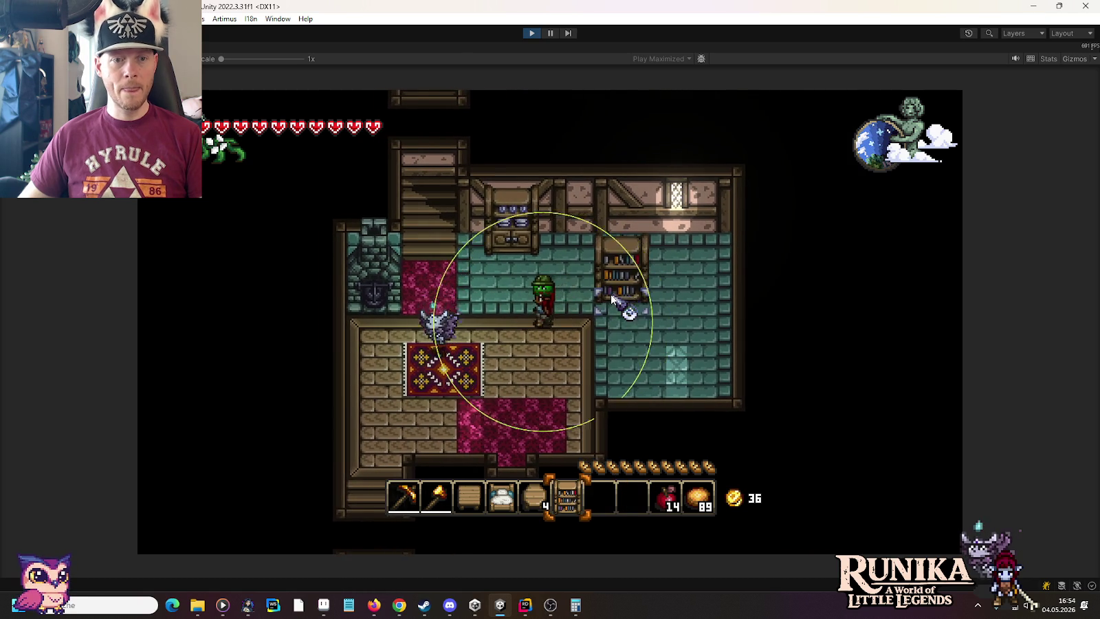
pyautogui.press('a')
pyautogui.press('w')
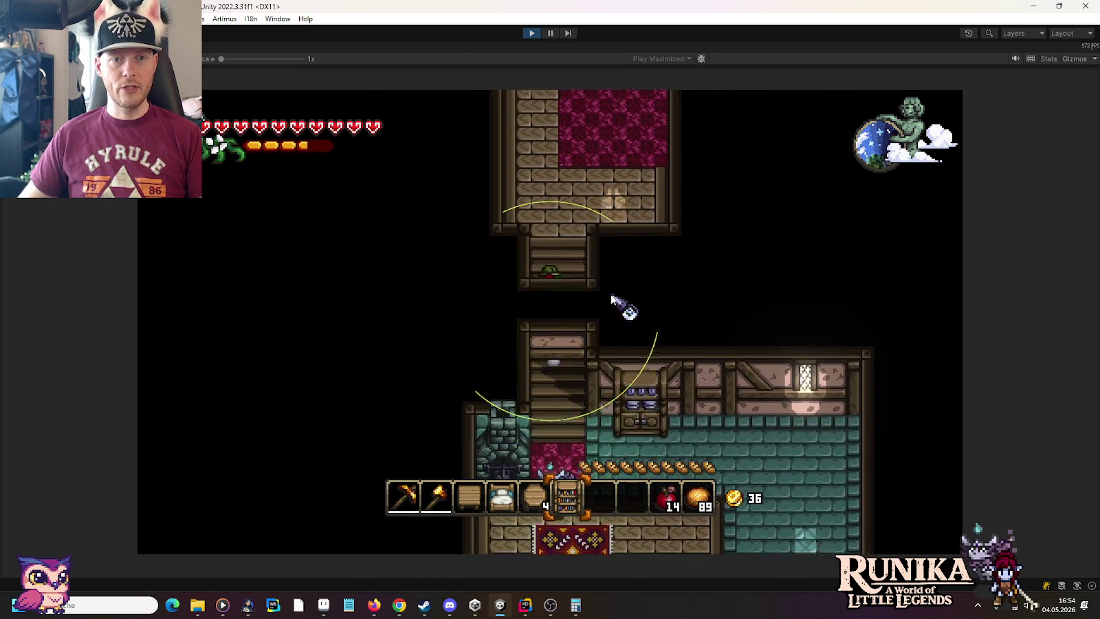
pyautogui.press('w')
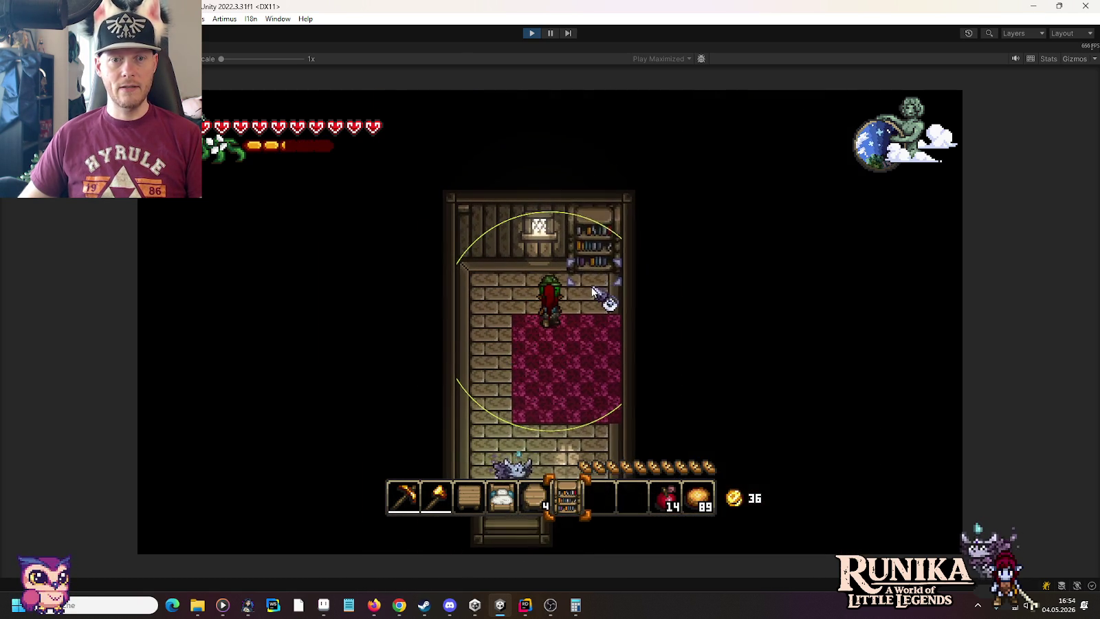
pyautogui.press('a')
pyautogui.press('s')
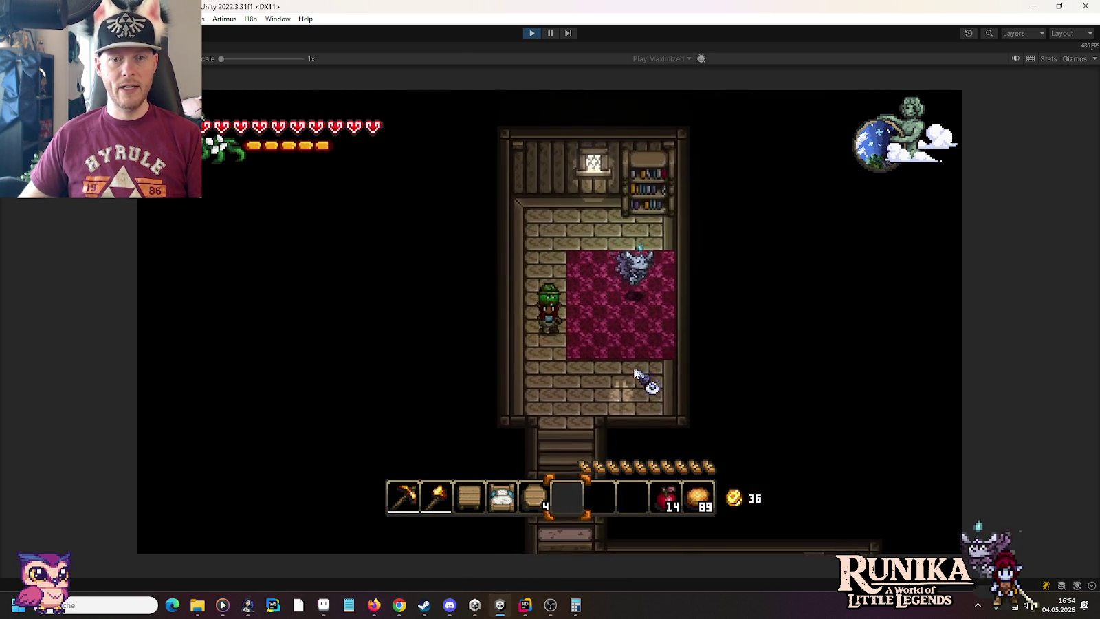
pyautogui.press('s')
pyautogui.press('3')
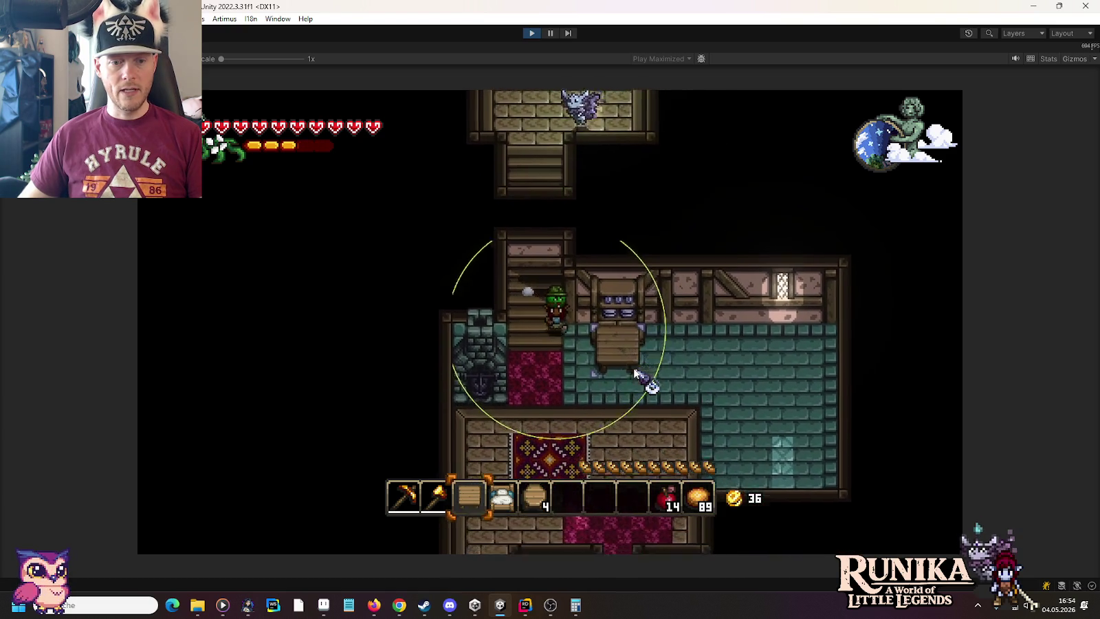
# Place two stools on either side of the table in the brick-floored room.
pyautogui.press('d')
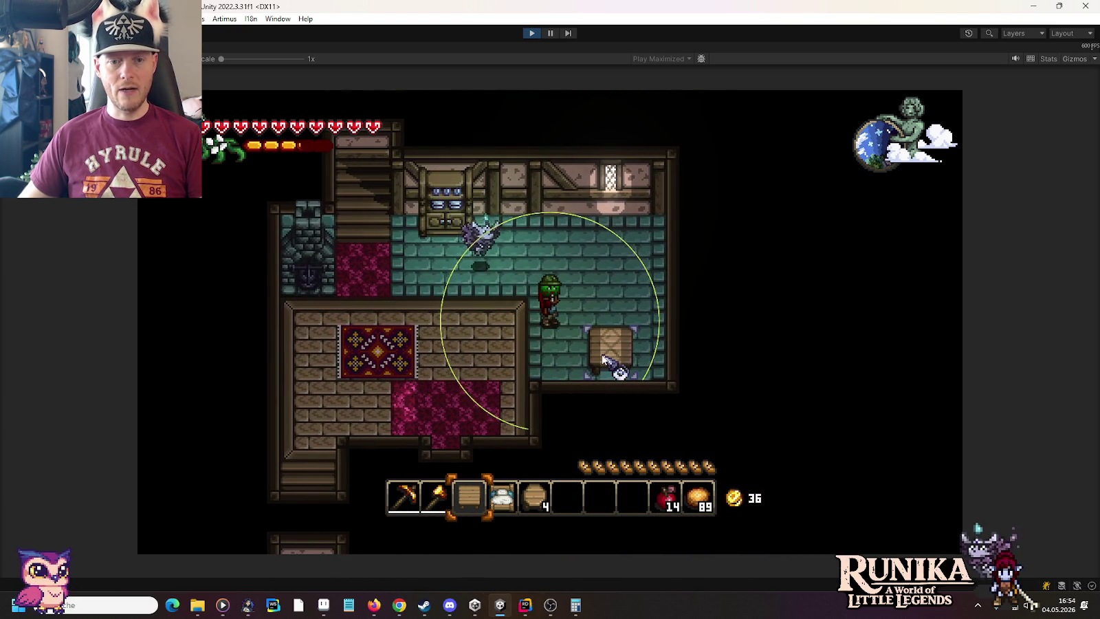
pyautogui.press('a')
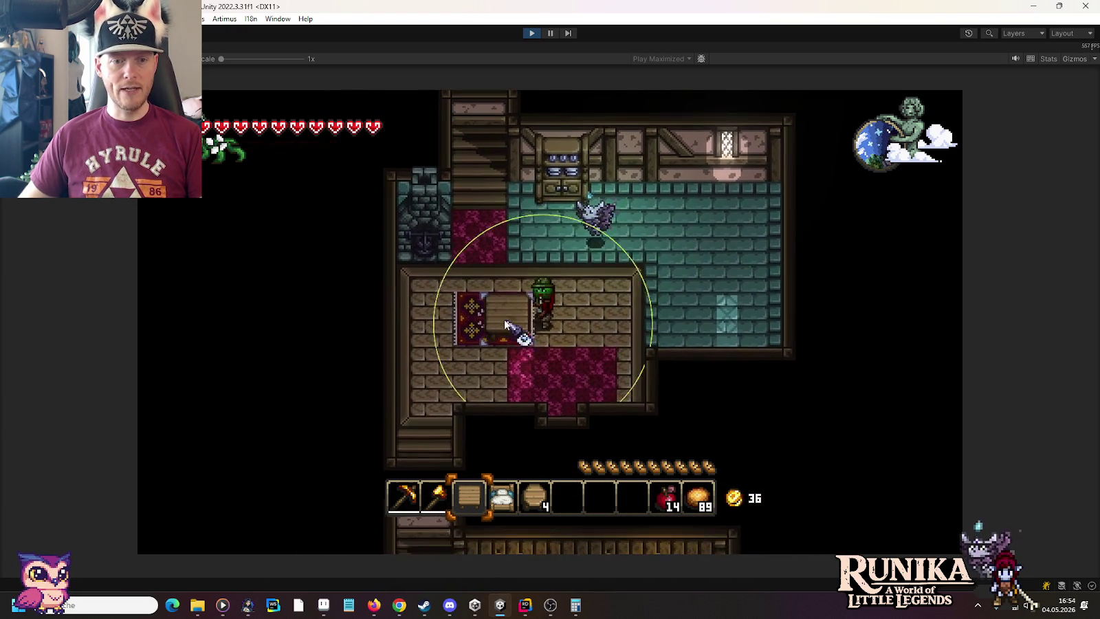
pyautogui.press('4')
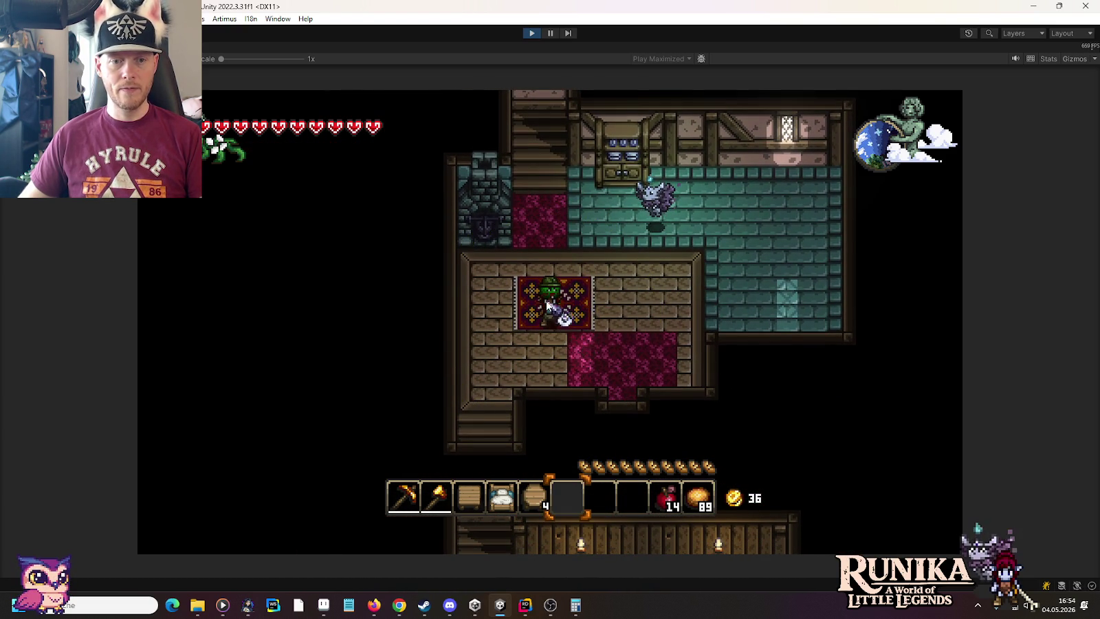
pyautogui.press('d')
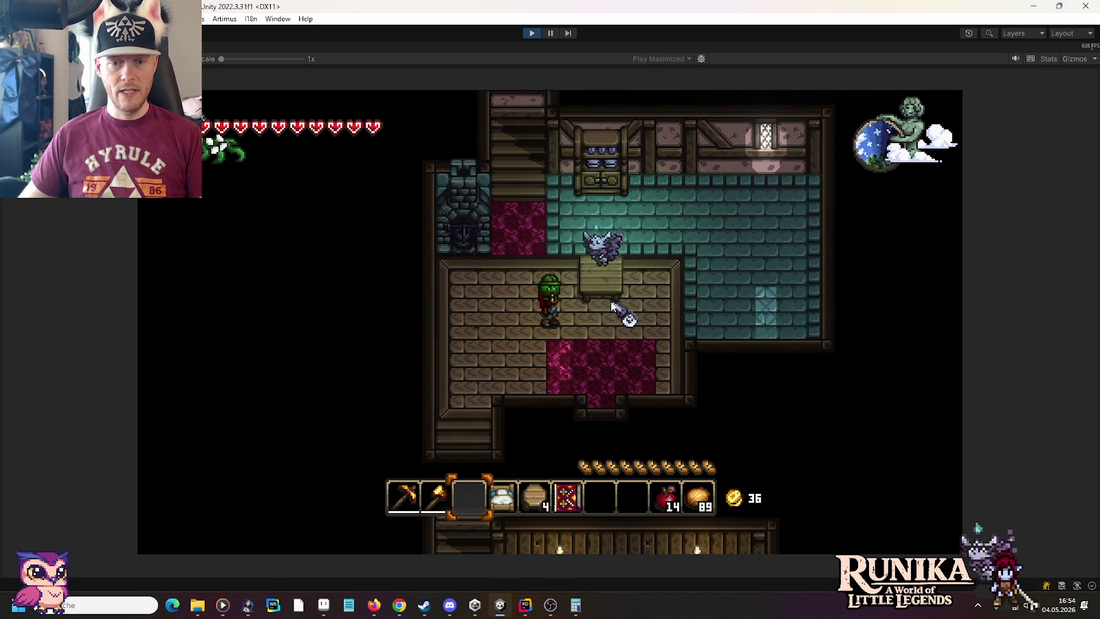
pyautogui.press('5')
pyautogui.press('a')
pyautogui.click(581, 296)
pyautogui.press('d')
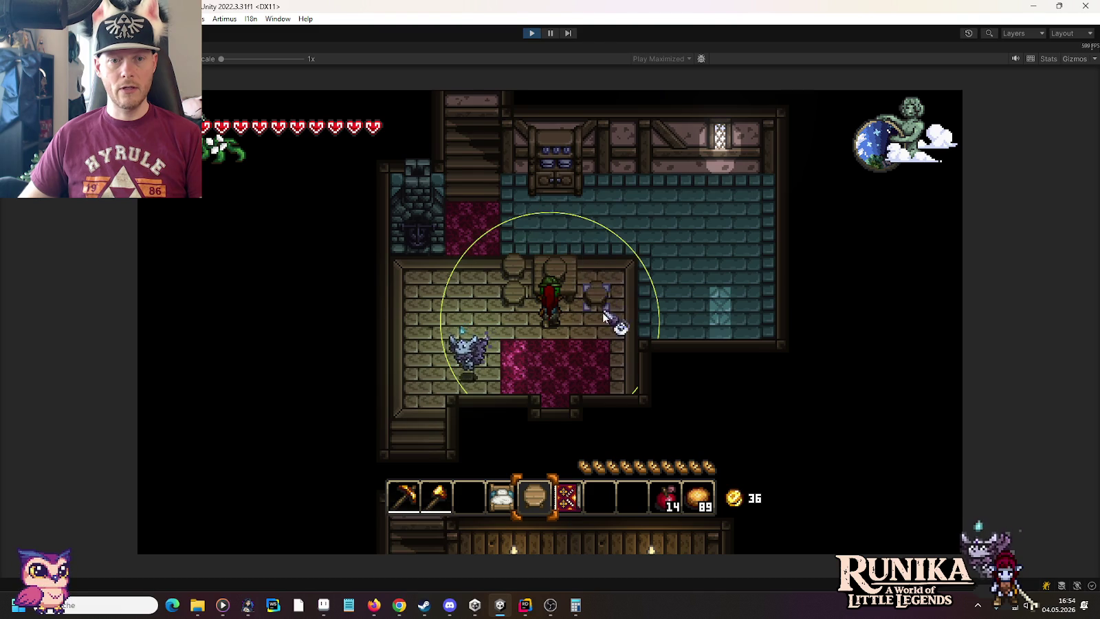
pyautogui.press('a')
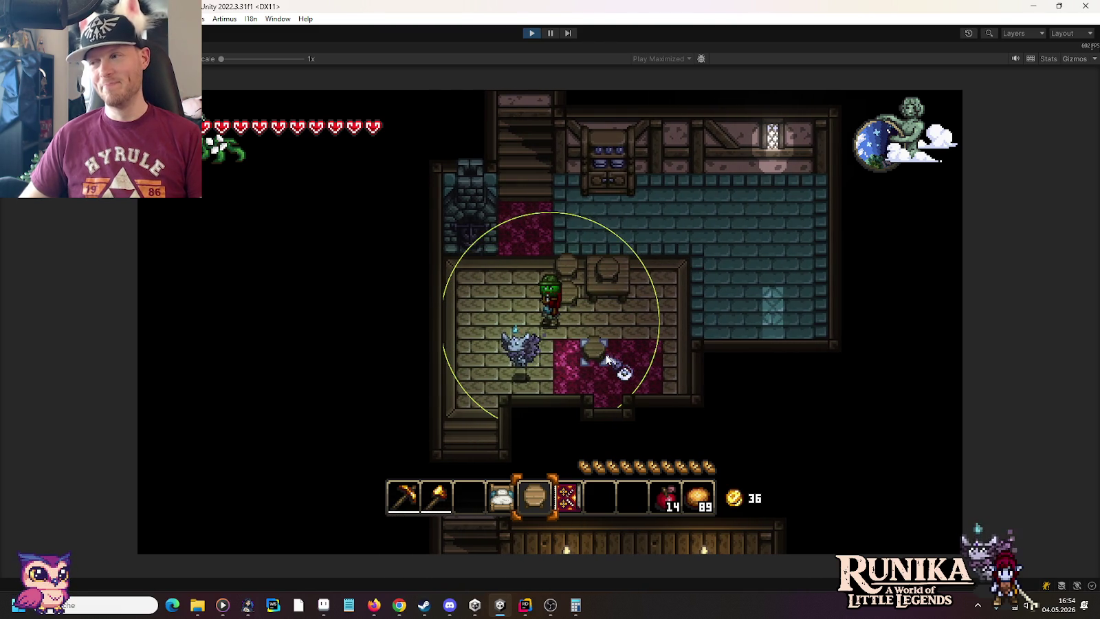
pyautogui.press('d')
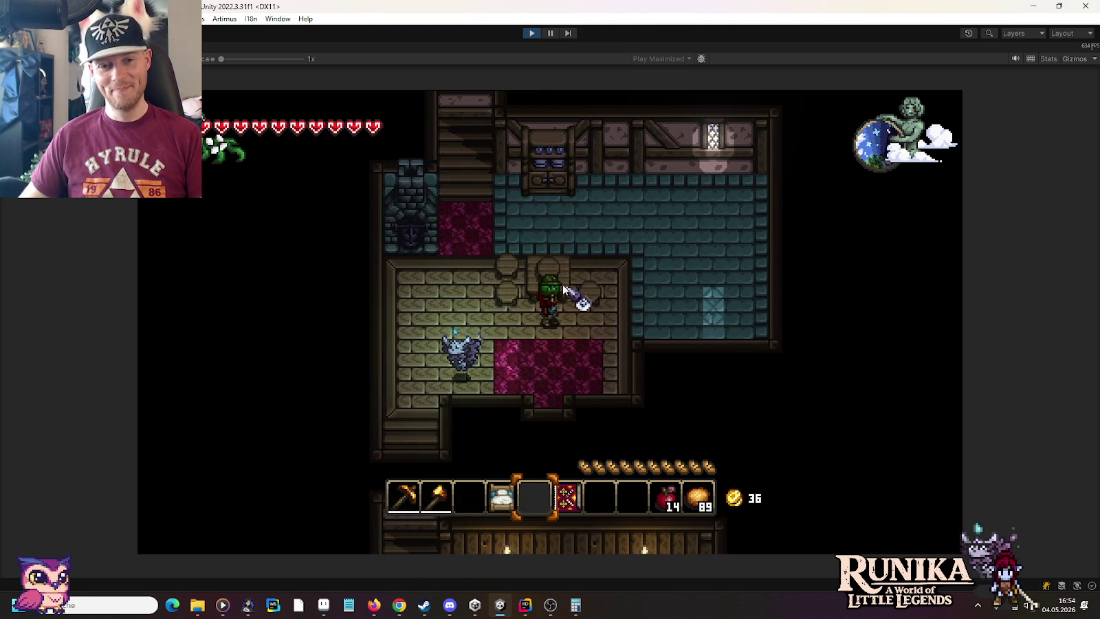
pyautogui.click(582, 300)
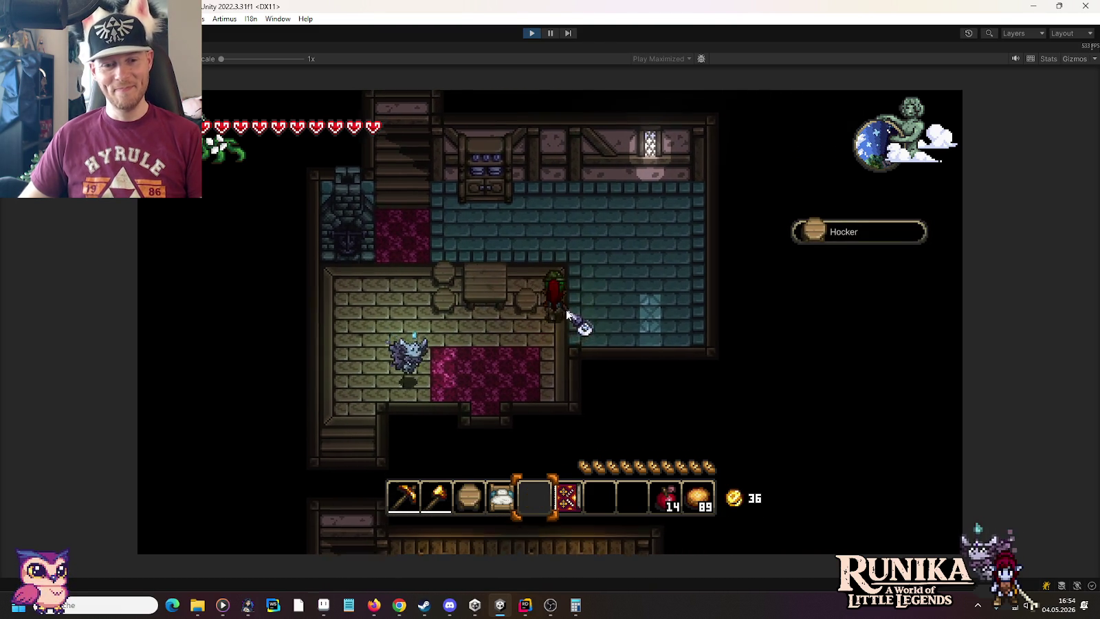
# Place another stool at the table's top-right, then walk up into the teal room.
pyautogui.press('w')
pyautogui.press('d')
pyautogui.press('3')
pyautogui.click(588, 322)
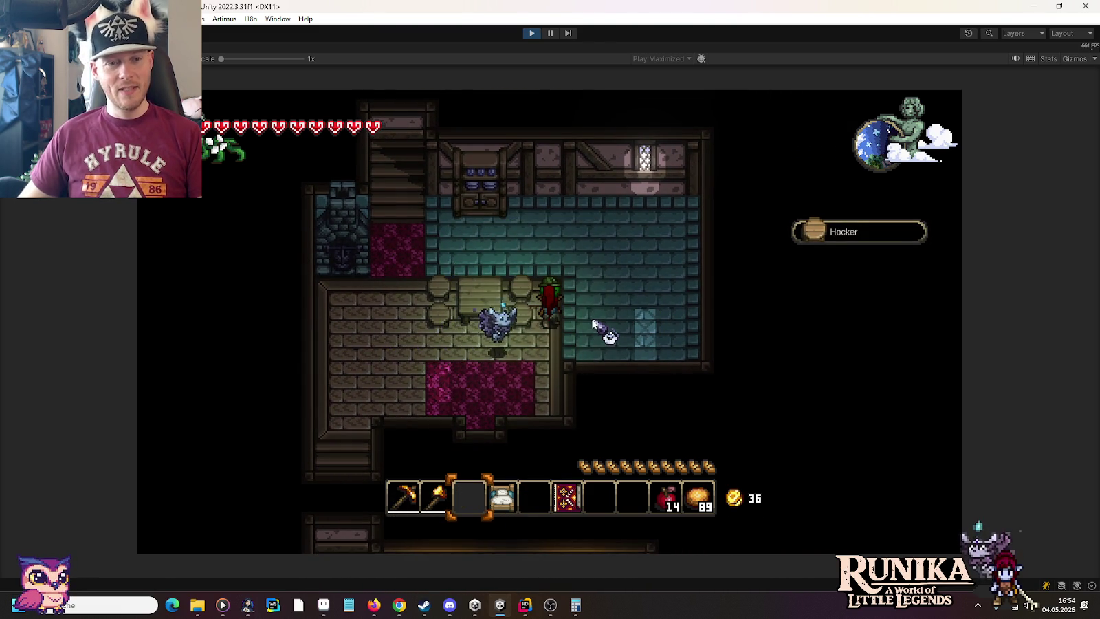
pyautogui.press('w')
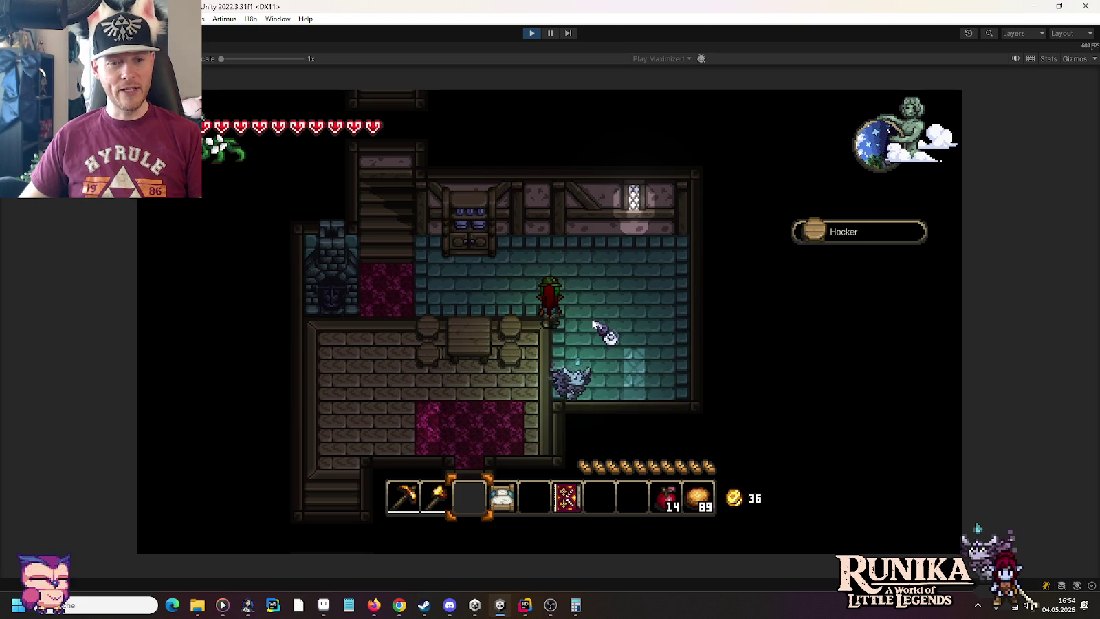
pyautogui.press('s')
pyautogui.press('a')
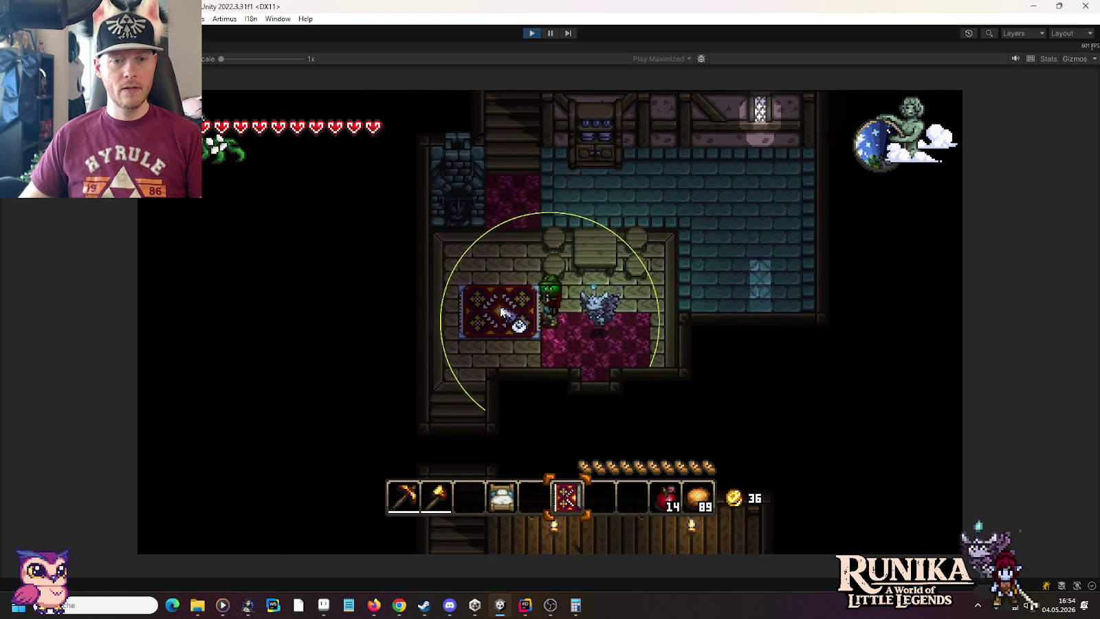
pyautogui.press('d')
pyautogui.press('w')
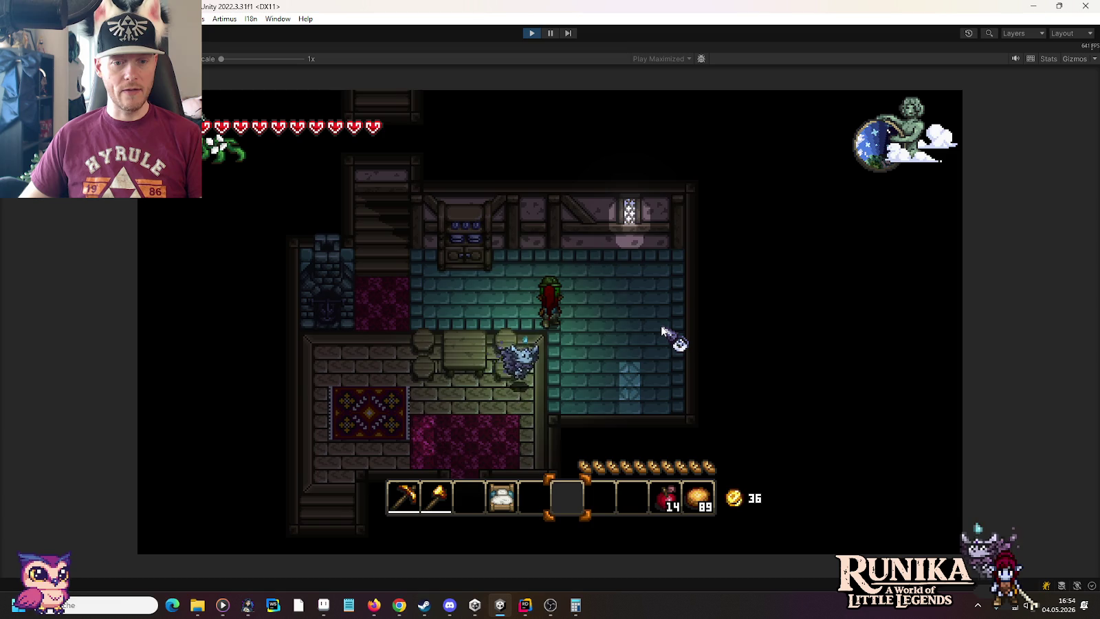
# Move the chests into the hotbar and place a chest along the kitchen's top wall.
pyautogui.press('e')
pyautogui.moveTo(600, 412); pyautogui.dragTo(599, 494)
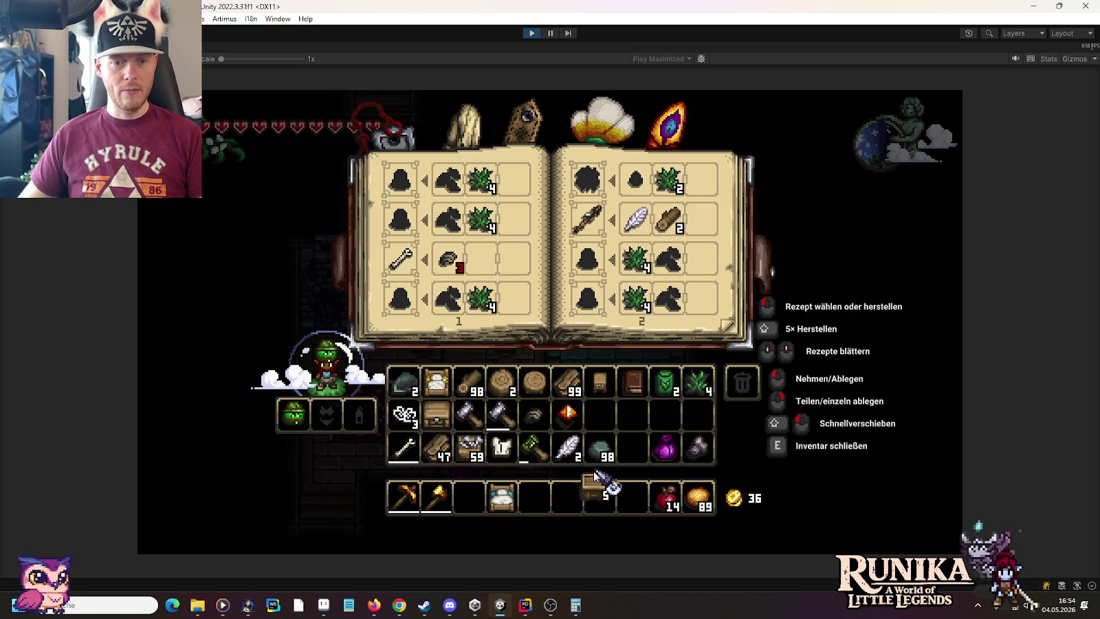
pyautogui.press('e')
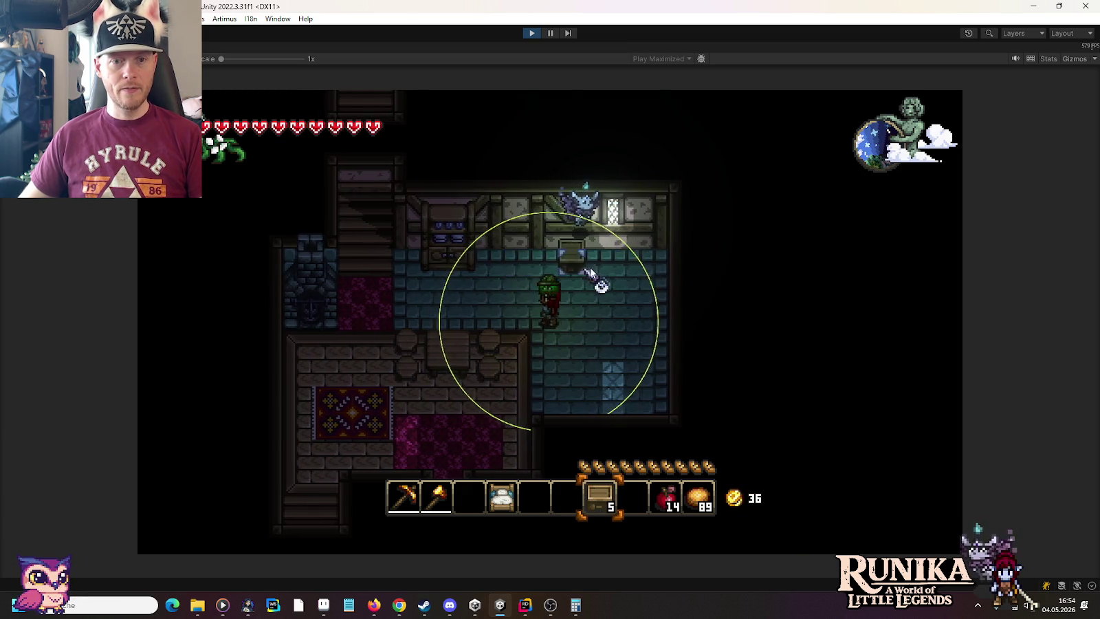
pyautogui.click(516, 263)
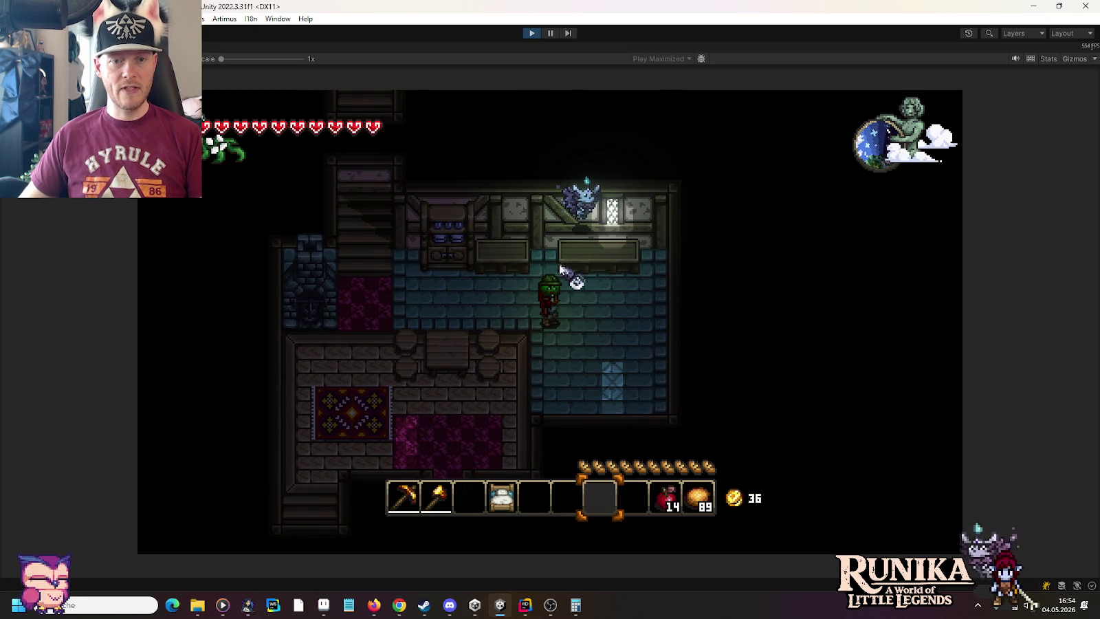
pyautogui.press('e')
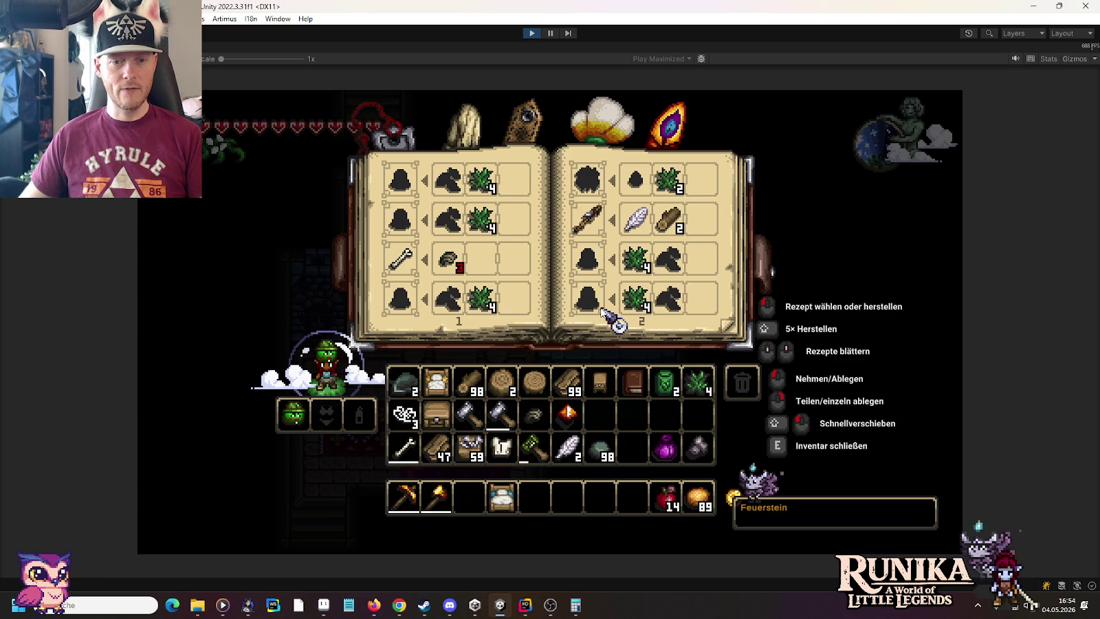
pyautogui.moveTo(600, 384); pyautogui.dragTo(569, 498)
pyautogui.press('e')
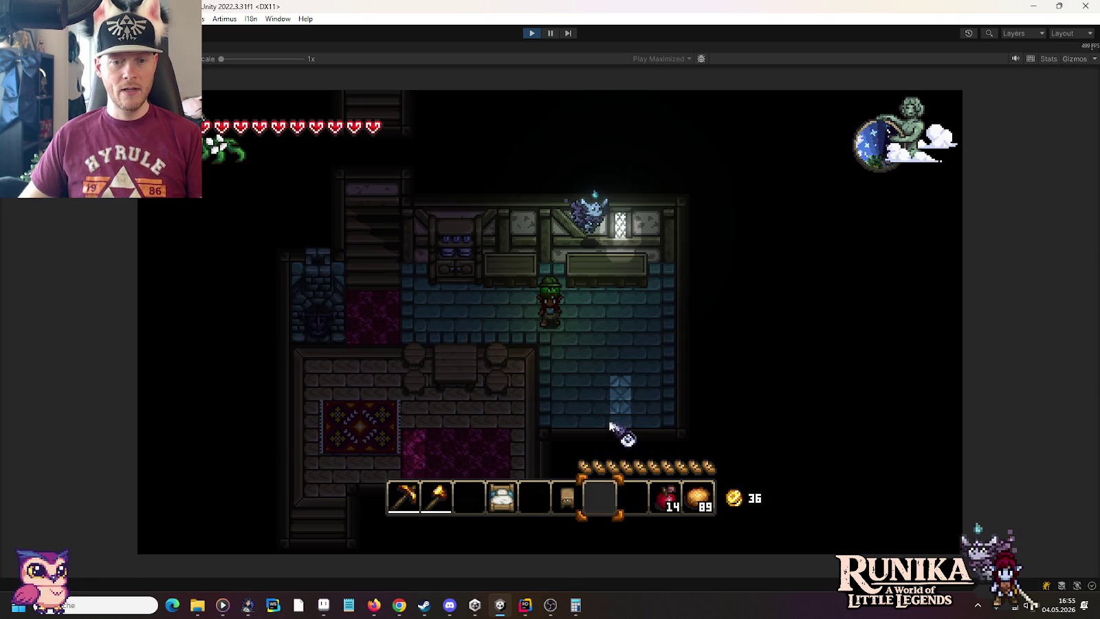
pyautogui.press('6')
# Put a bread on the counter and another on the dining table.
pyautogui.press('s')
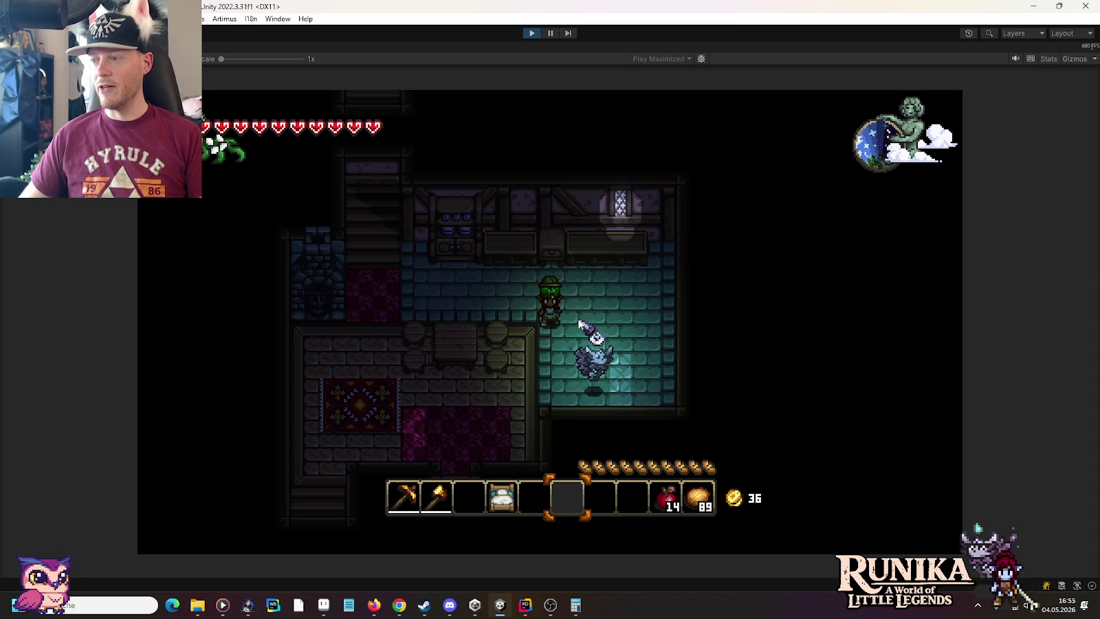
pyautogui.scroll(-3, 579, 323)
pyautogui.press('w')
pyautogui.click(572, 285)
pyautogui.press('a')
pyautogui.press('s')
pyautogui.click(545, 361)
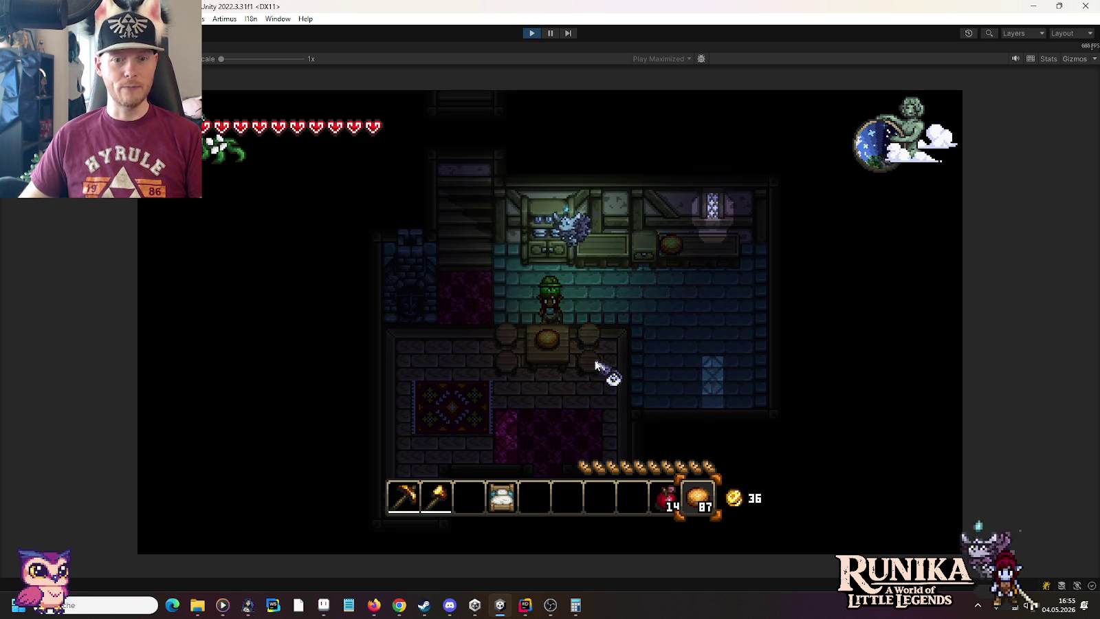
pyautogui.press('d')
# Move the brown book, the wooden chest and two wood items into the hotbar.
pyautogui.press('e')
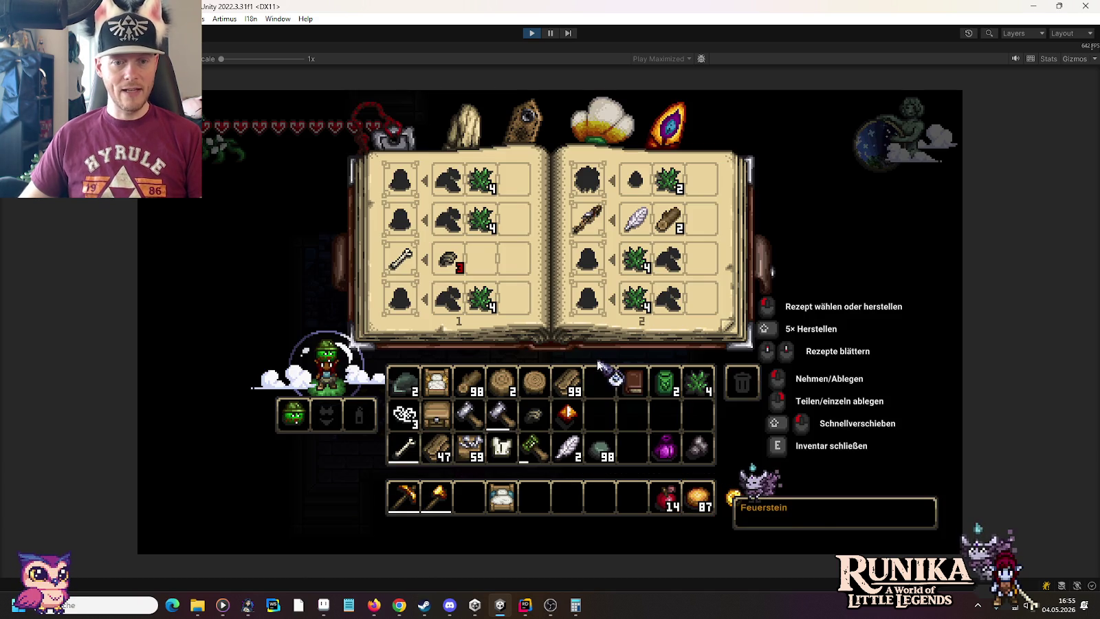
pyautogui.click(633, 381)
pyautogui.click(535, 496)
pyautogui.click(437, 412)
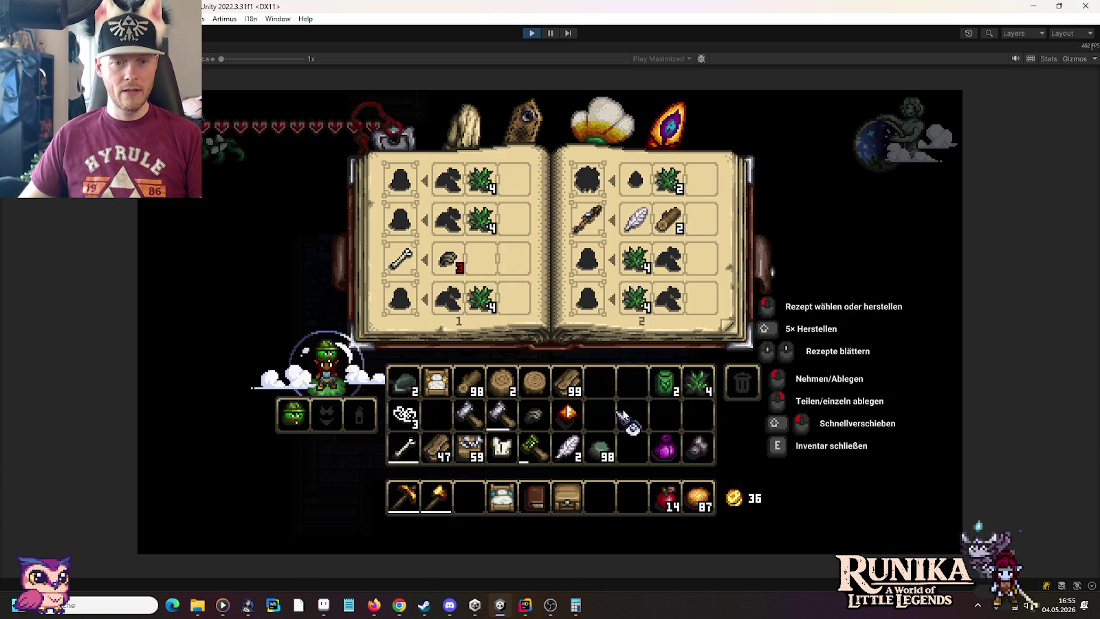
pyautogui.click(535, 382)
pyautogui.click(599, 496)
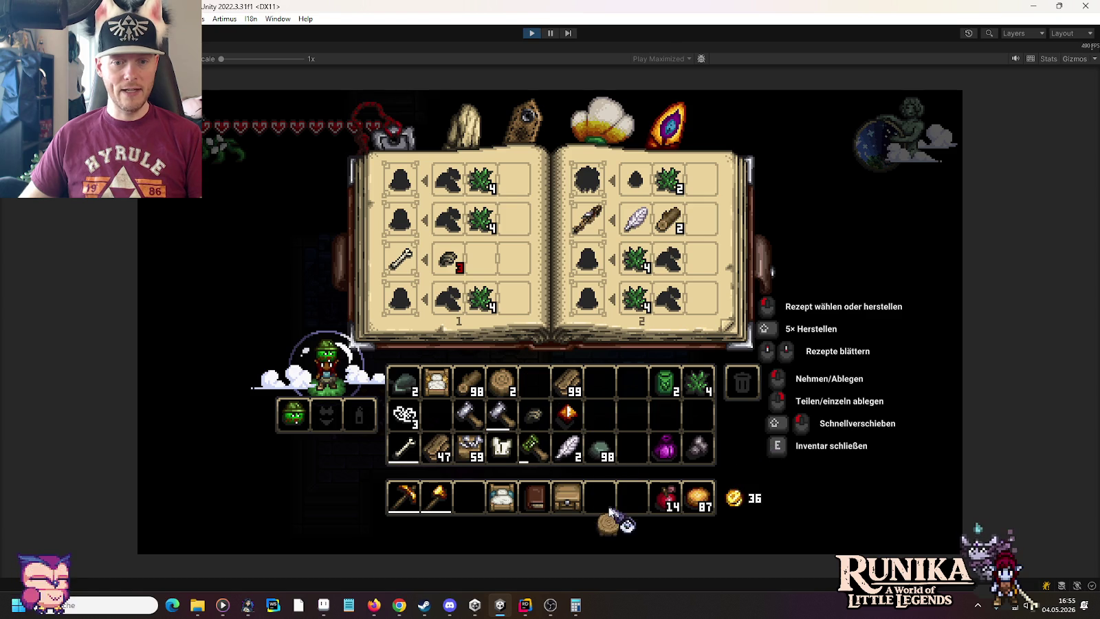
pyautogui.click(502, 382)
pyautogui.click(633, 497)
# Climb upstairs, place the bed in the room's upper right, then knock it back into the inventory.
pyautogui.press('e')
pyautogui.press('7')
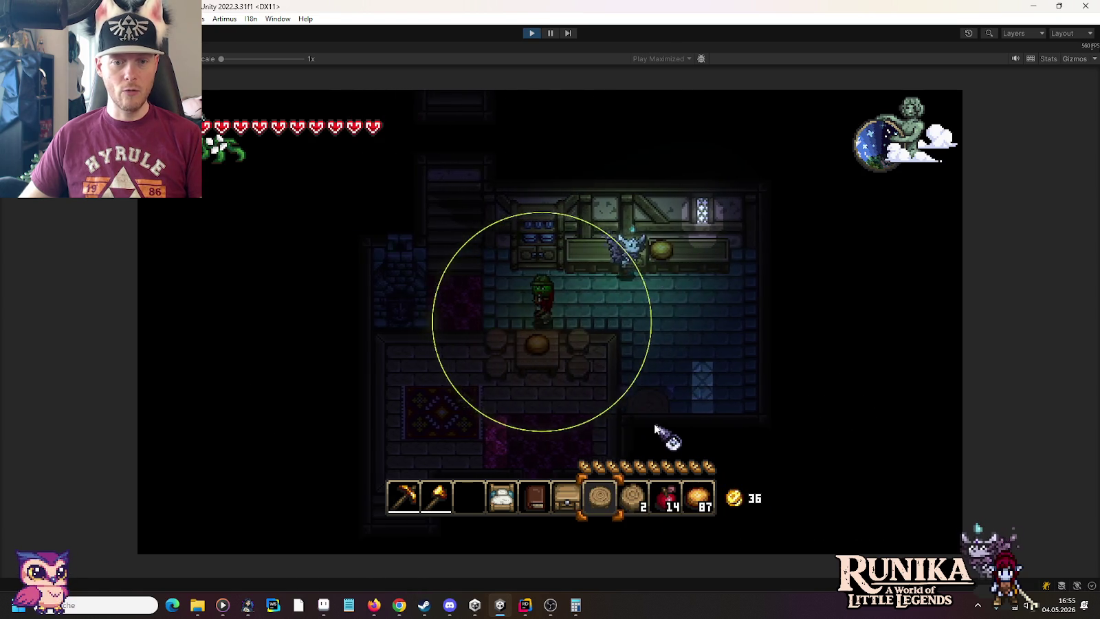
pyautogui.press('w')
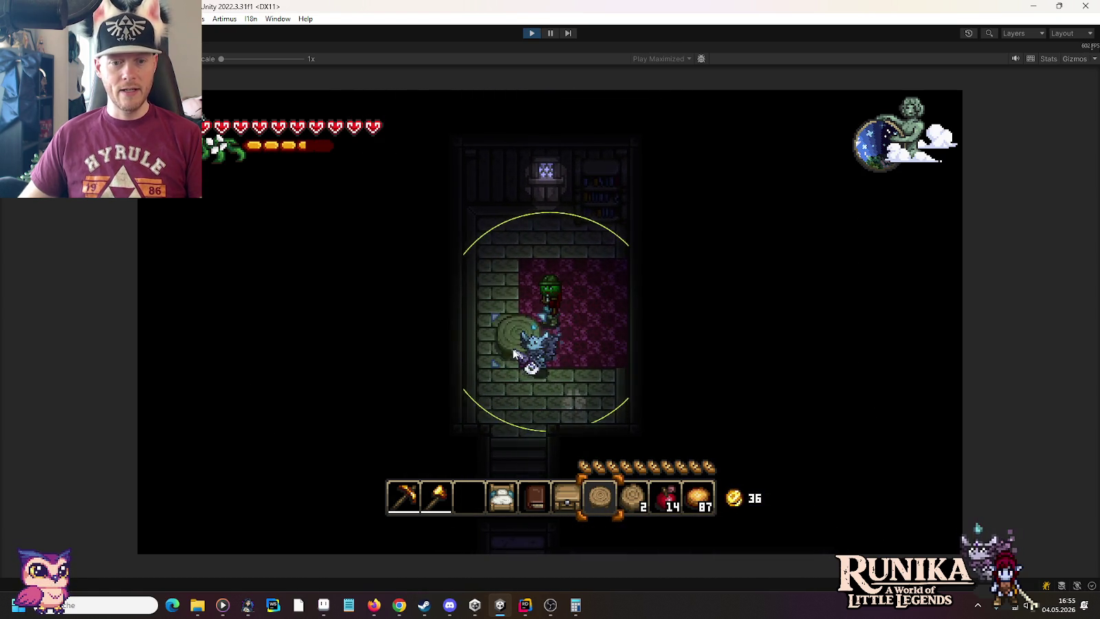
pyautogui.press('4')
pyautogui.click(614, 300)
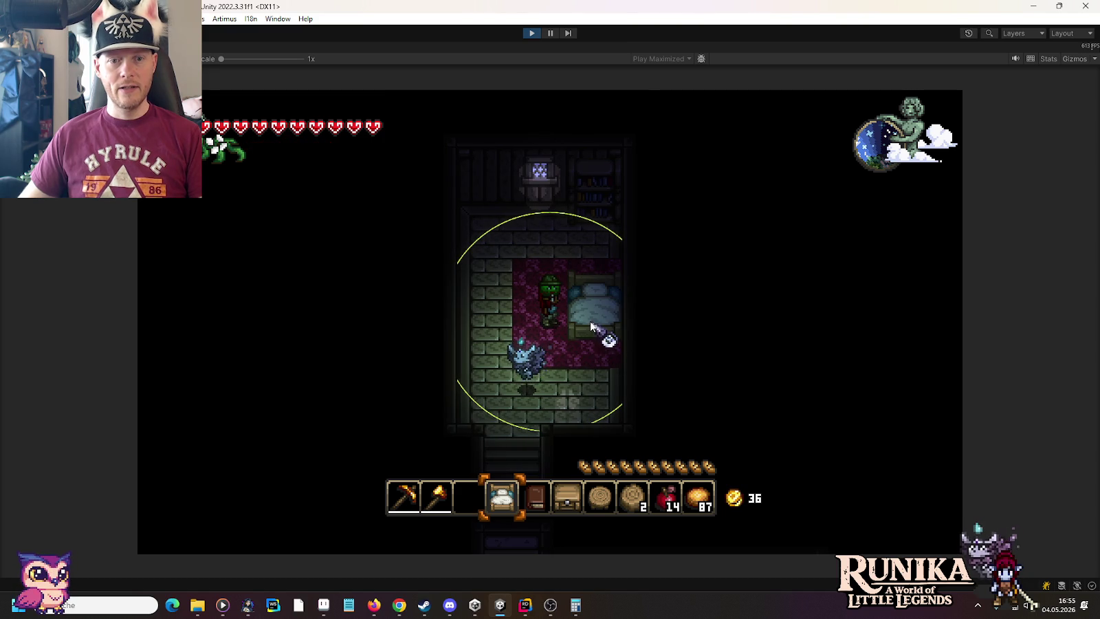
pyautogui.scroll(2, 592, 330)
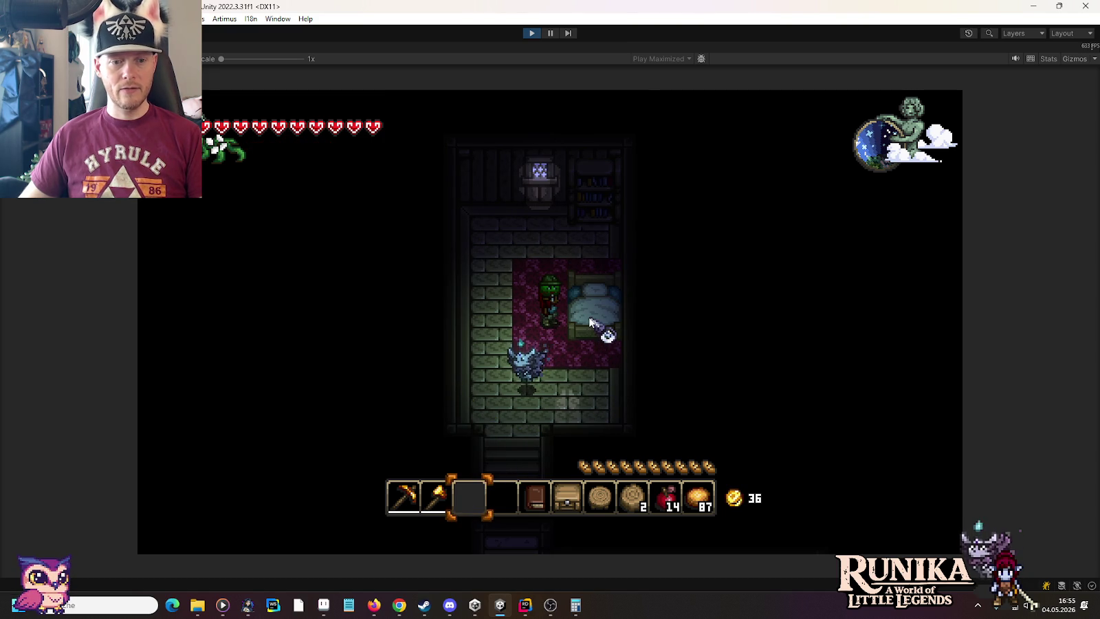
pyautogui.click(587, 321)
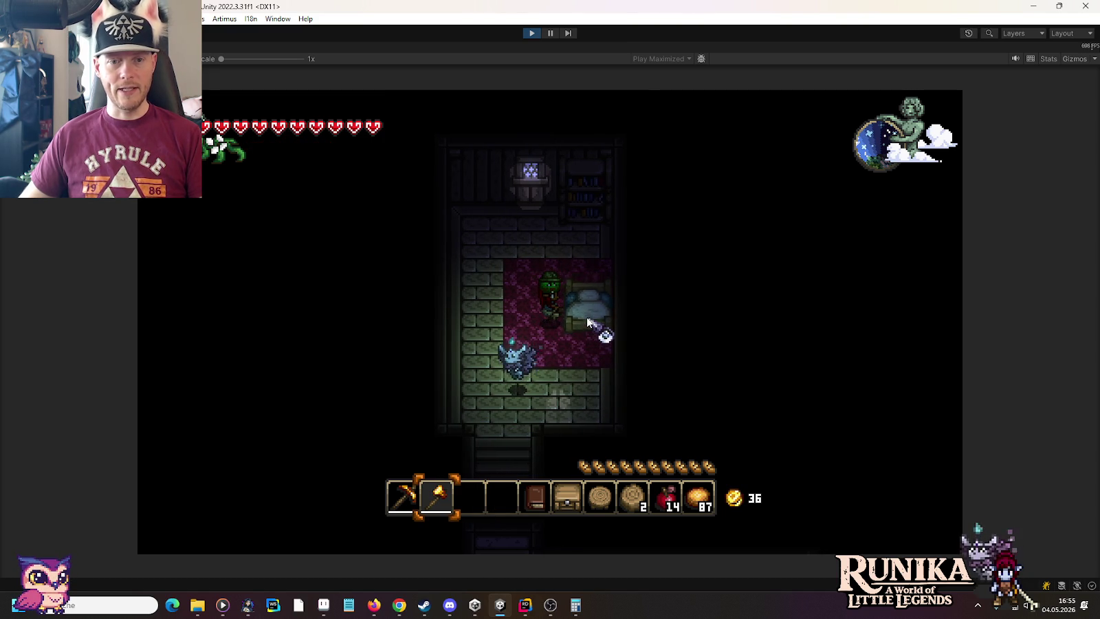
# Place the stump table on the rug with a small stump stool beside it.
pyautogui.scroll(-1, 589, 337)
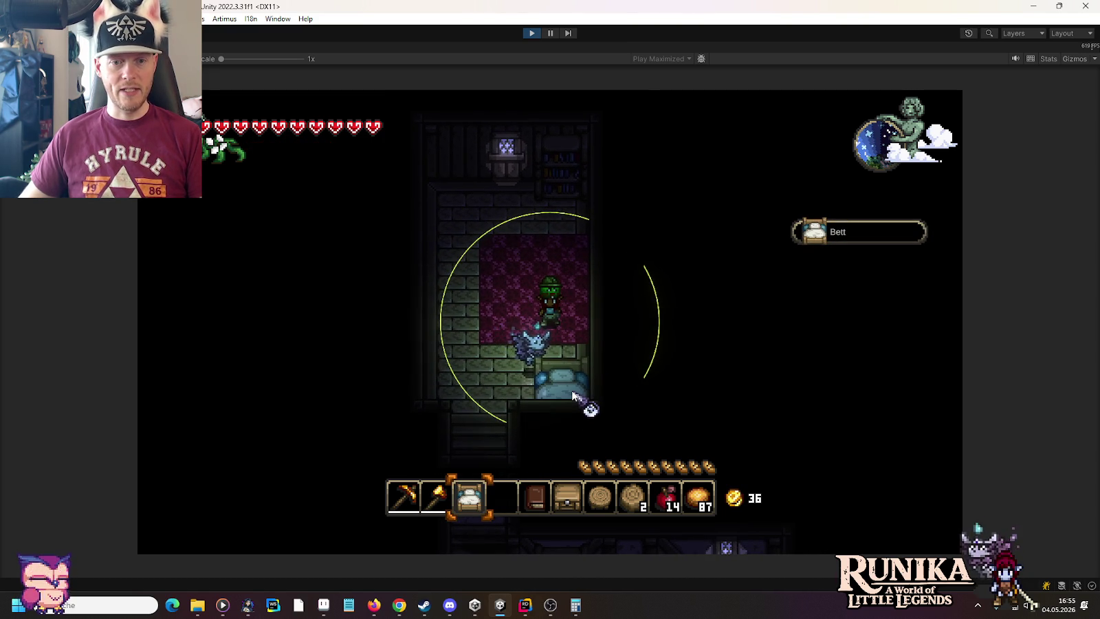
pyautogui.scroll(-4, 591, 350)
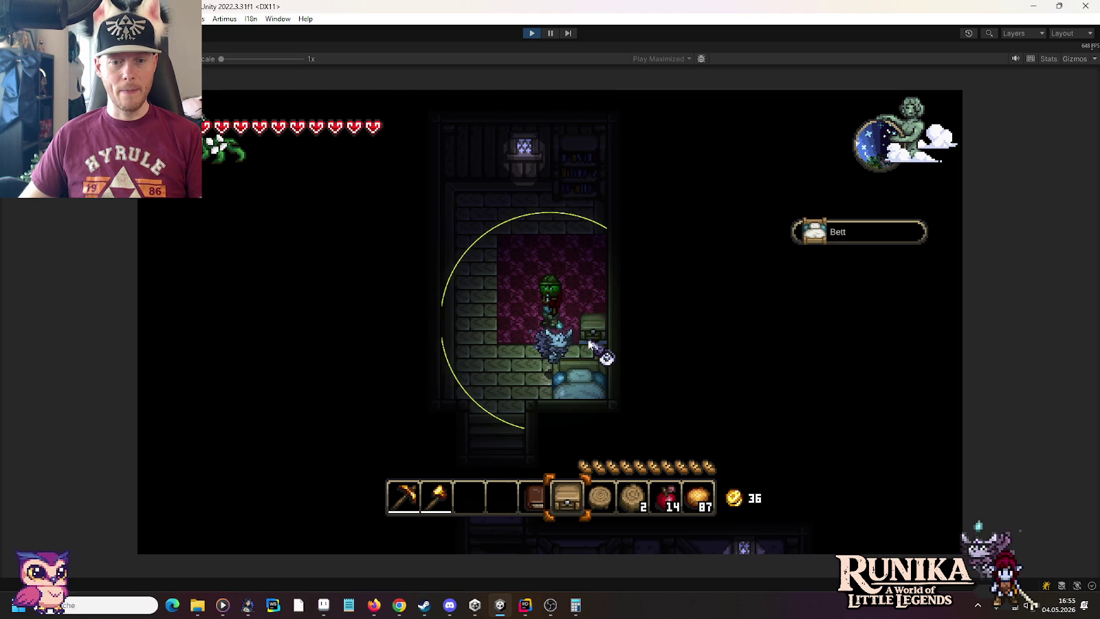
pyautogui.click(556, 290)
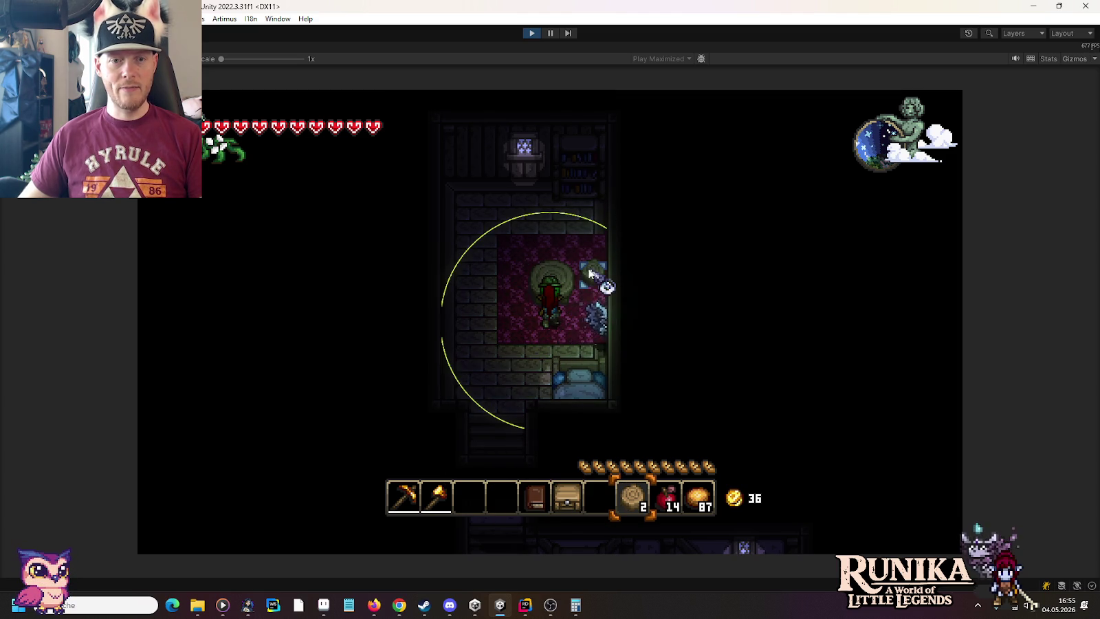
pyautogui.click(590, 281)
pyautogui.press('a')
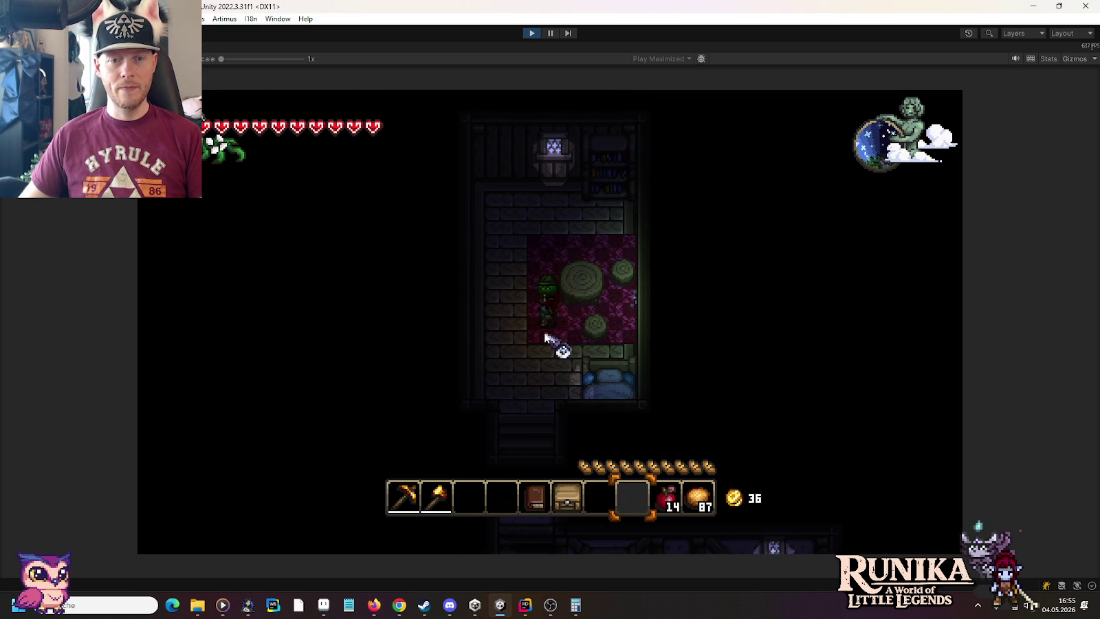
pyautogui.press('e')
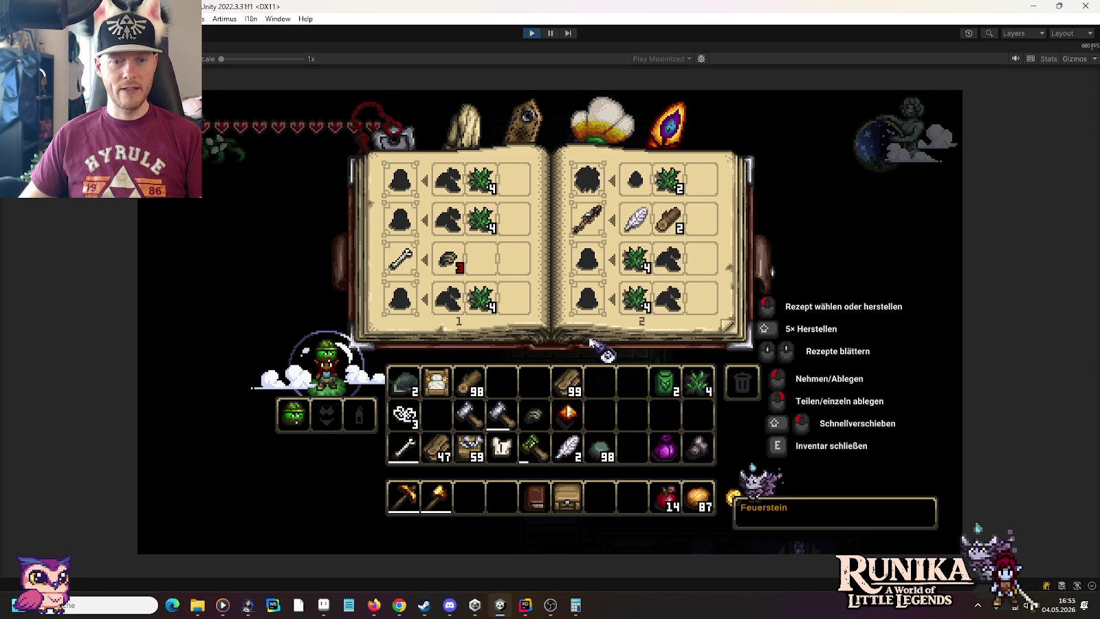
pyautogui.press('e')
pyautogui.write('/add NightTable')
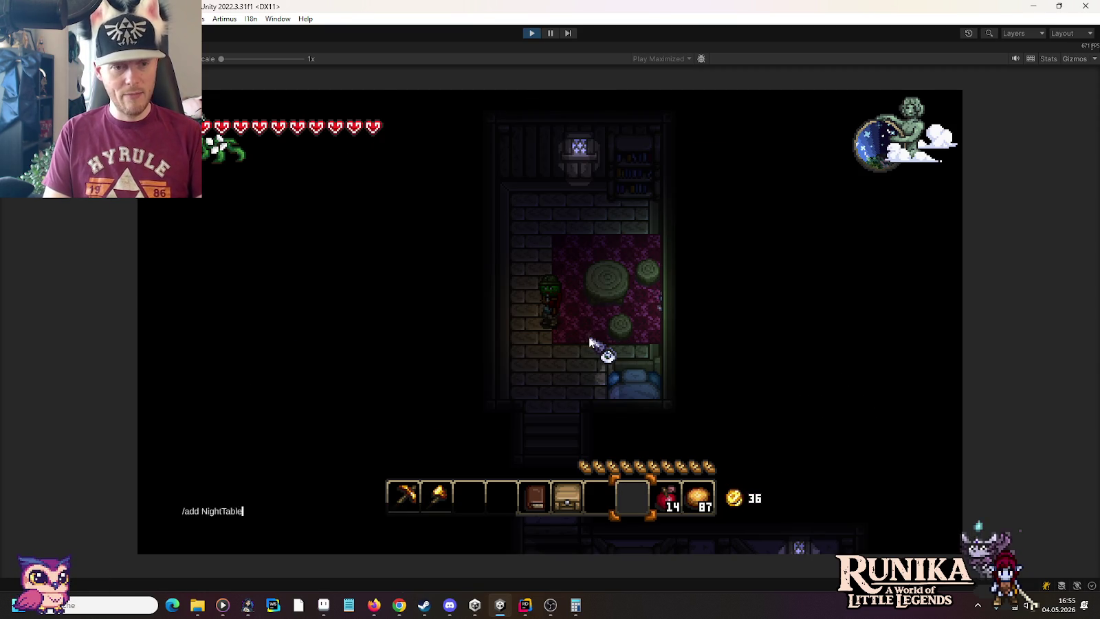
# Add a night table through the console and walk up and down the room.
pyautogui.press('Return')
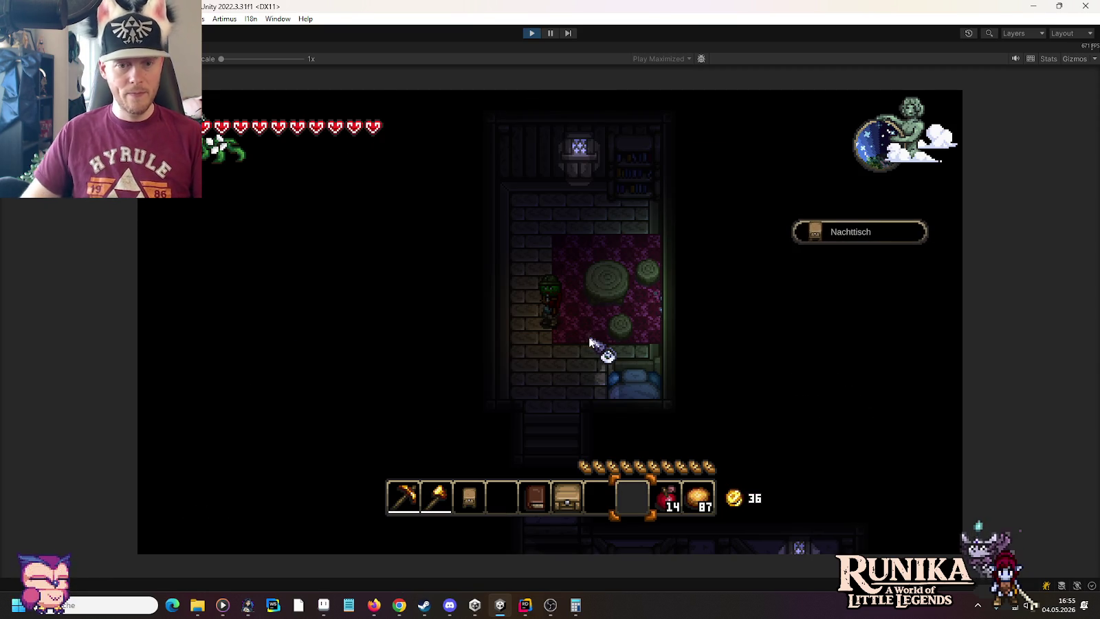
pyautogui.press('3')
pyautogui.press('w')
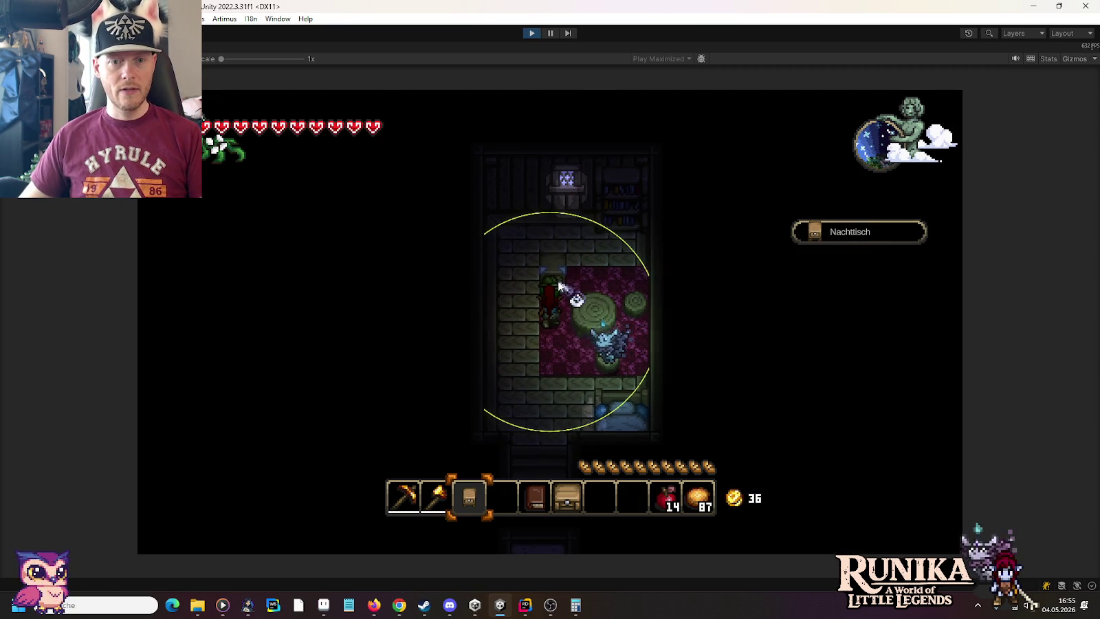
pyautogui.press('w')
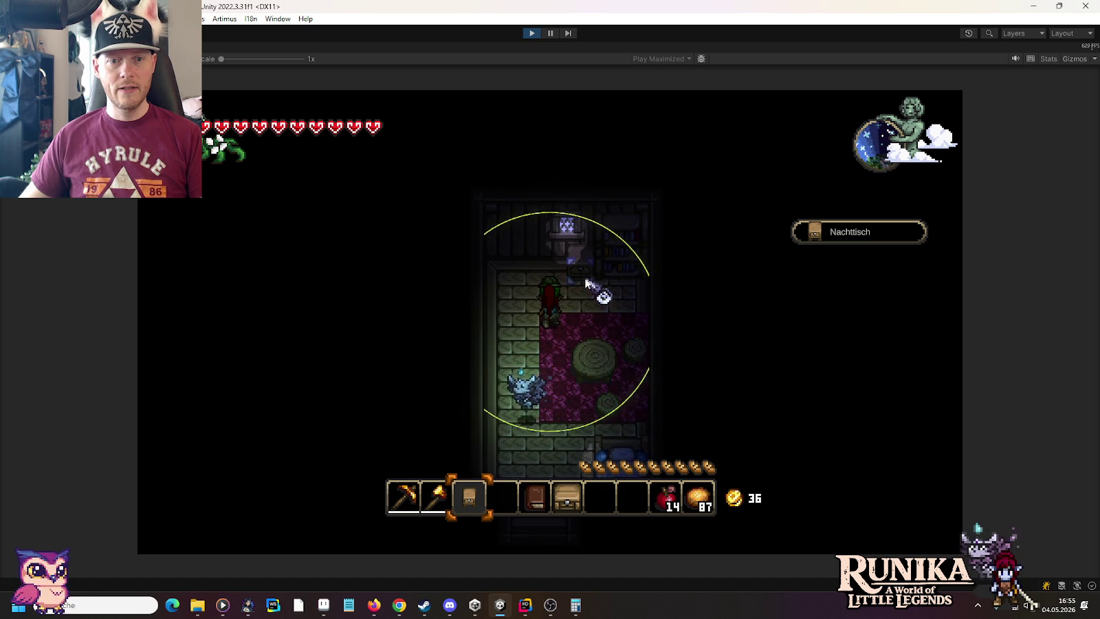
pyautogui.press('s')
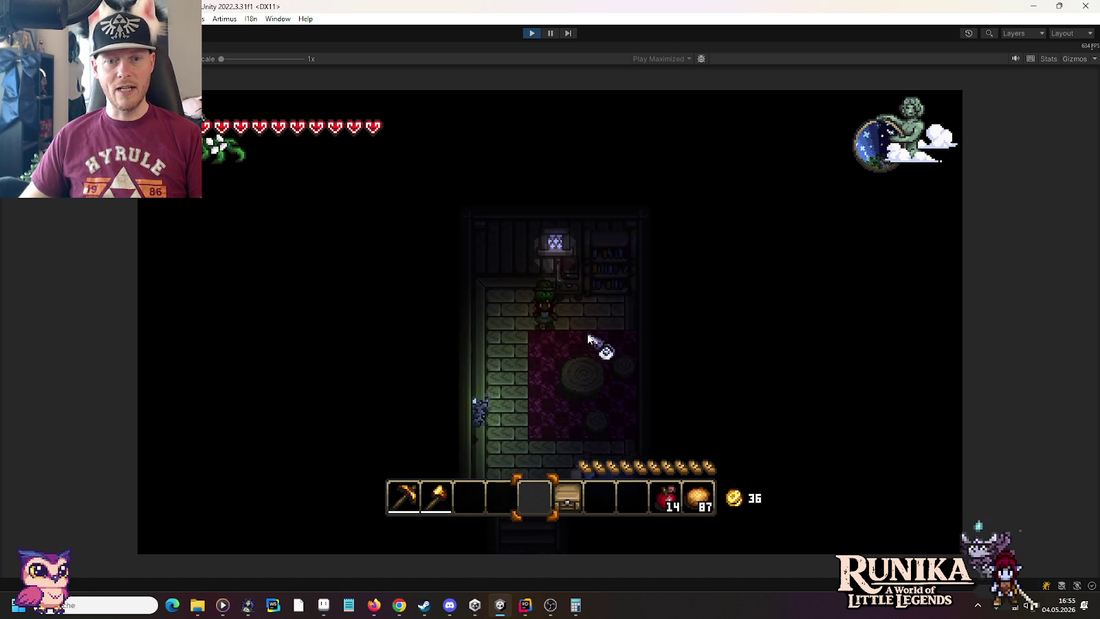
pyautogui.press('5')
pyautogui.press('s')
# Add three potted plants via the console, place one in the room, then pick it back up.
pyautogui.press('Tab')
pyautogui.press('Tab')
pyautogui.write('/add PottedPlant 3')
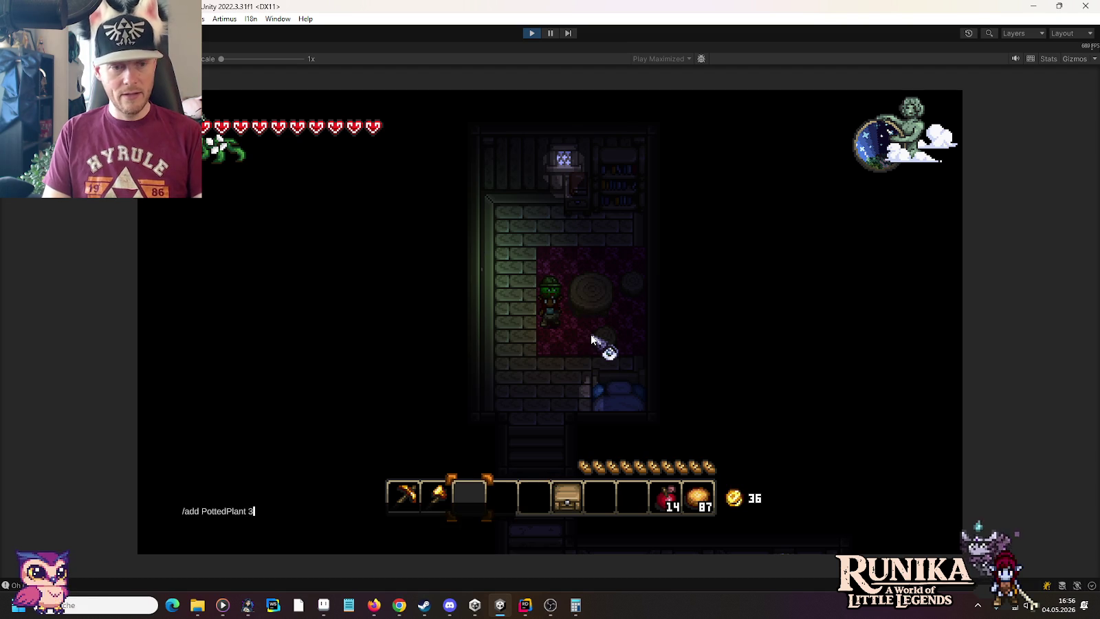
pyautogui.press('Return')
pyautogui.press('w')
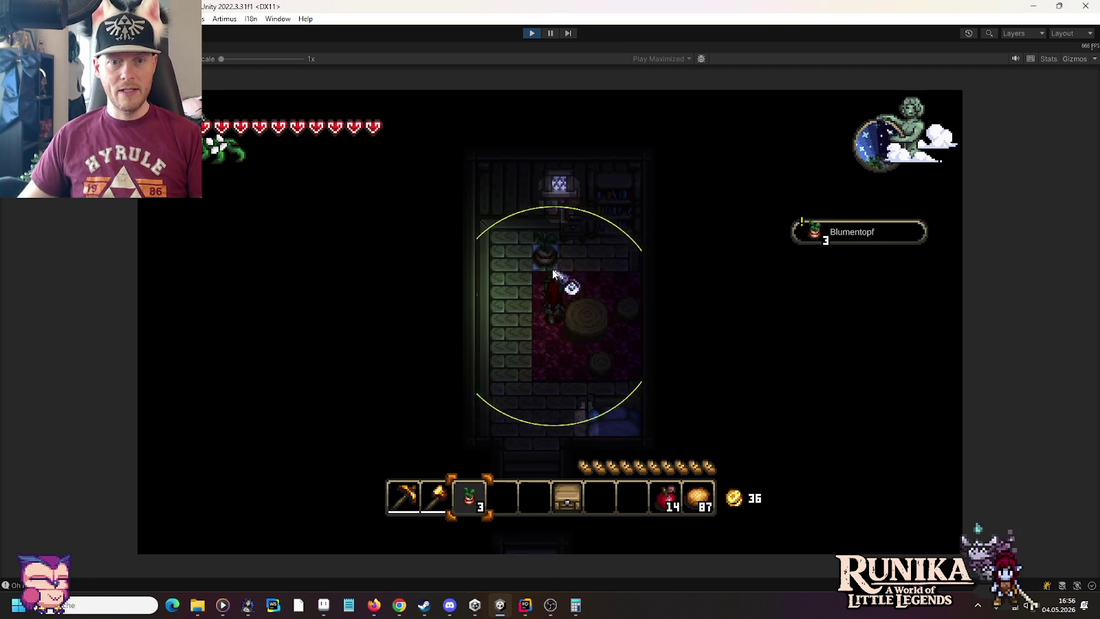
pyautogui.press('s')
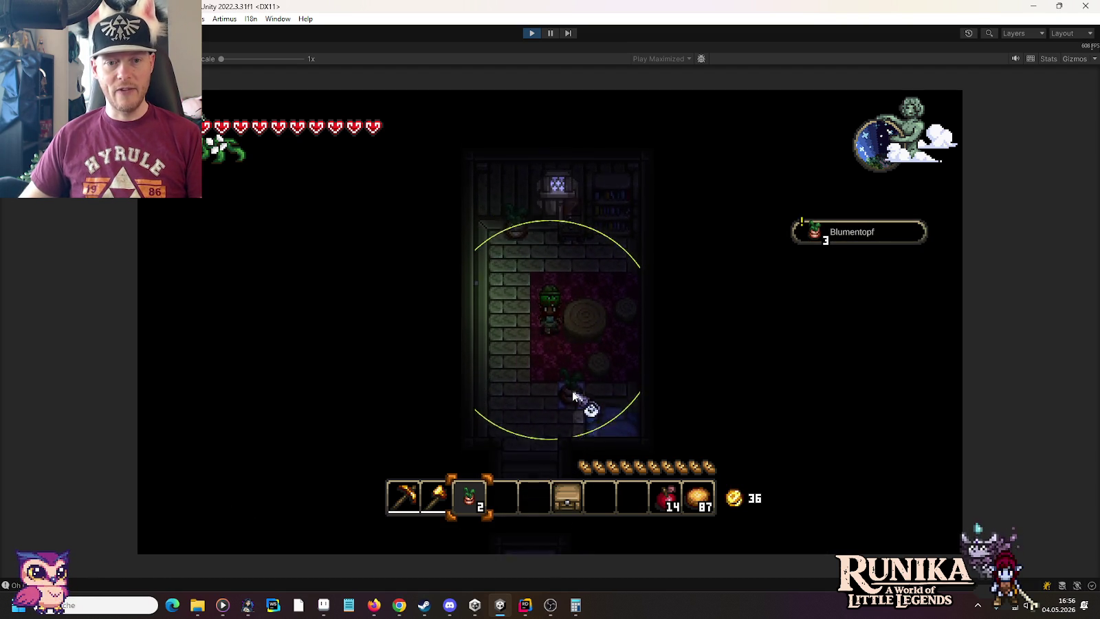
pyautogui.press('w')
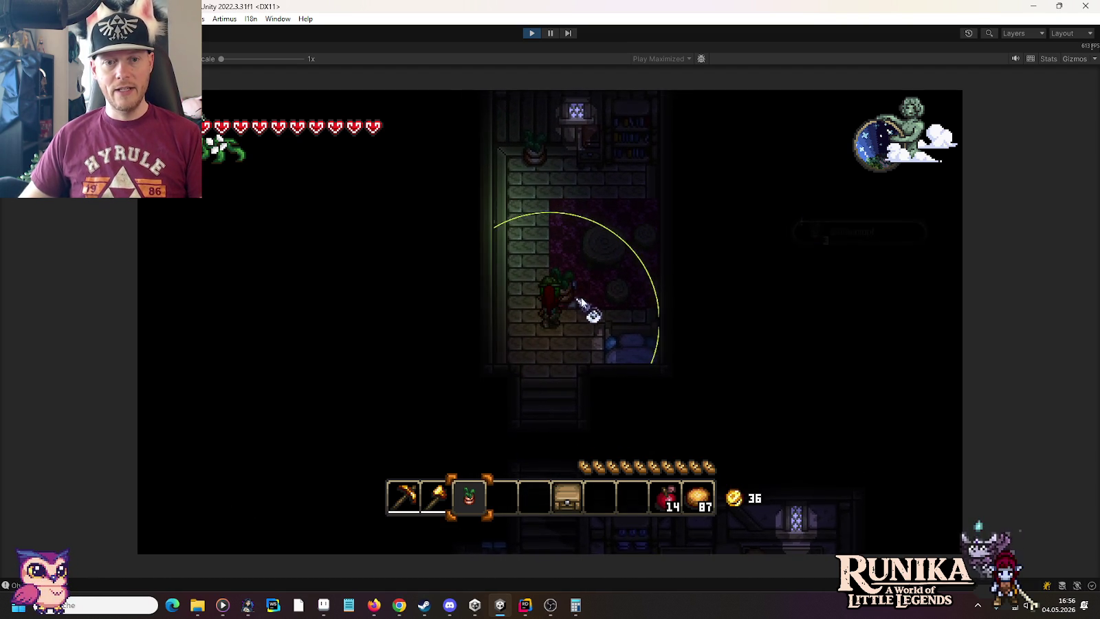
pyautogui.click(583, 297)
pyautogui.press('s')
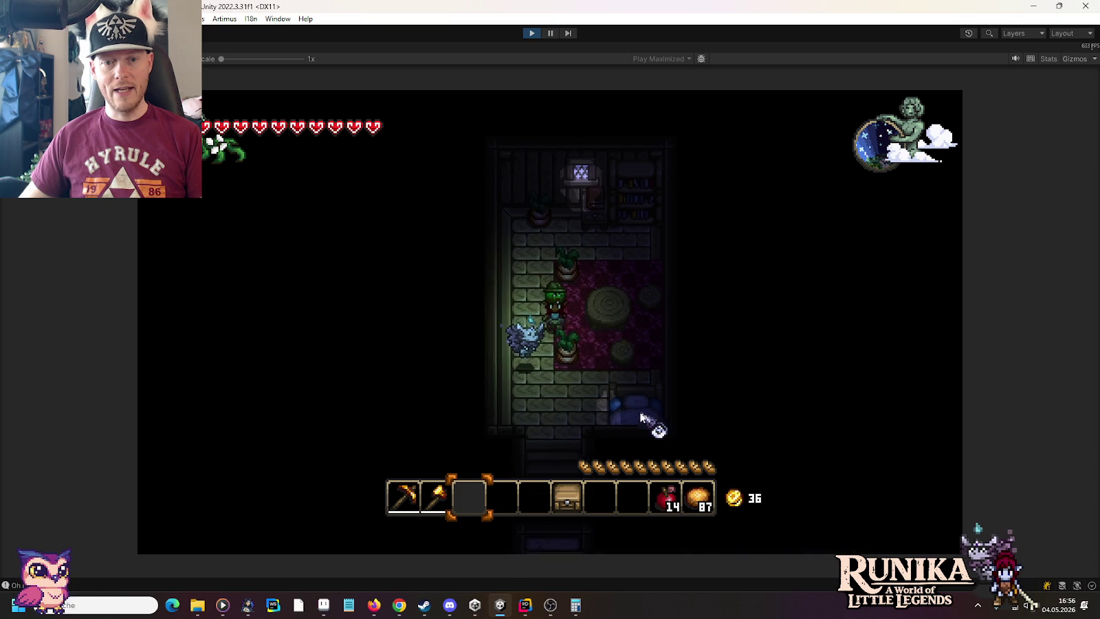
pyautogui.press('w')
pyautogui.press('1')
pyautogui.press('w')
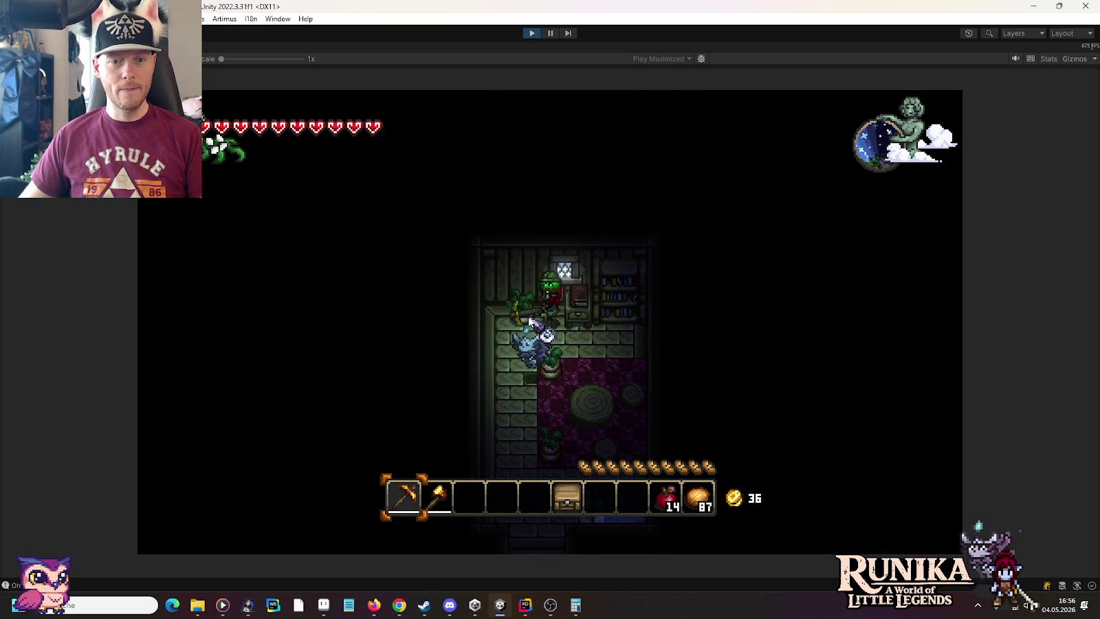
pyautogui.click(529, 321)
# Walk through the doorway into the lower room, past the patterned rug onto the pink carpet.
pyautogui.press('s')
pyautogui.press('3')
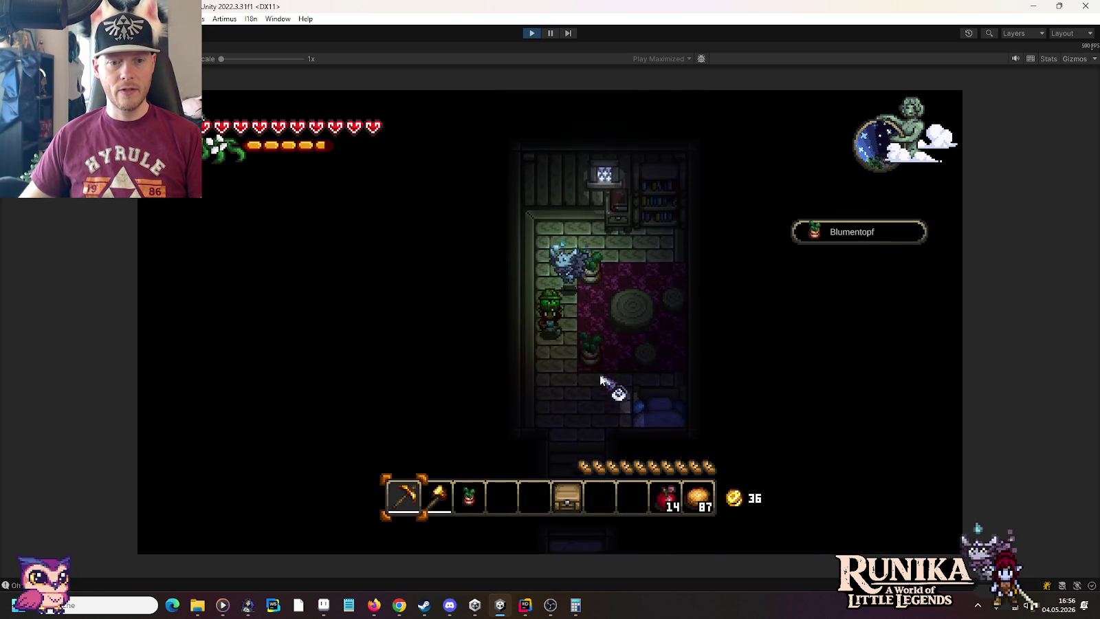
pyautogui.press('s')
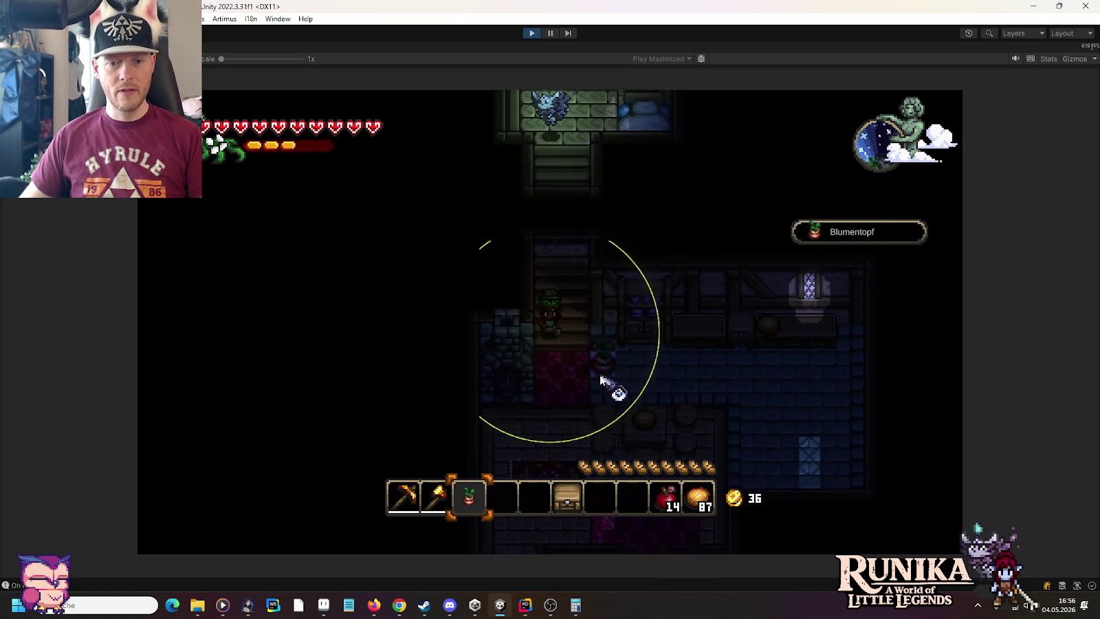
pyautogui.press('s')
pyautogui.press('d')
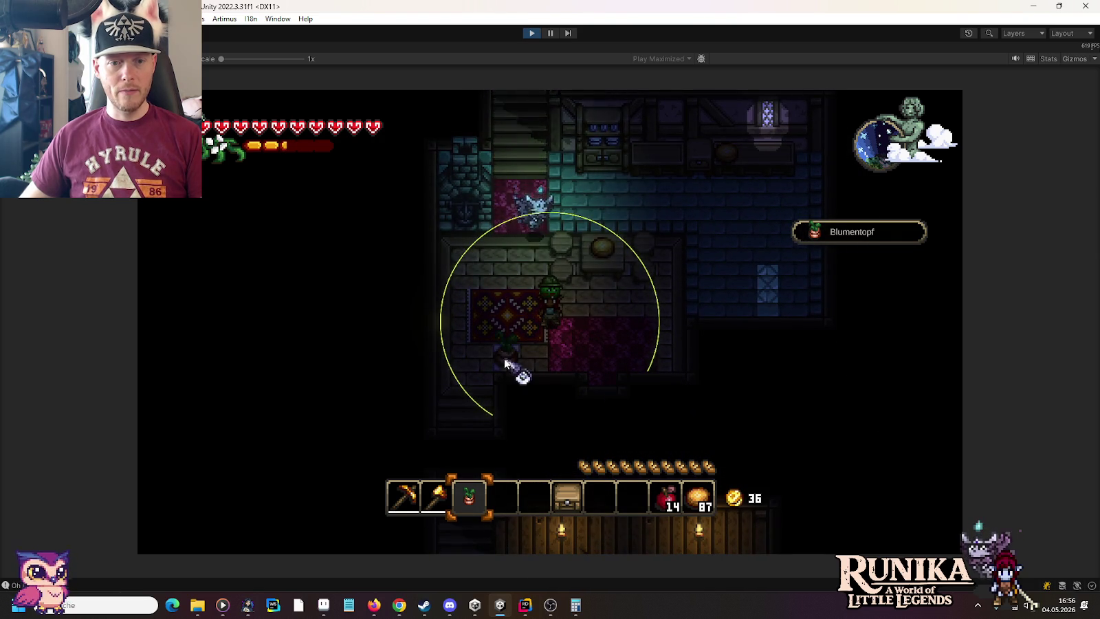
pyautogui.press('w')
pyautogui.press('a')
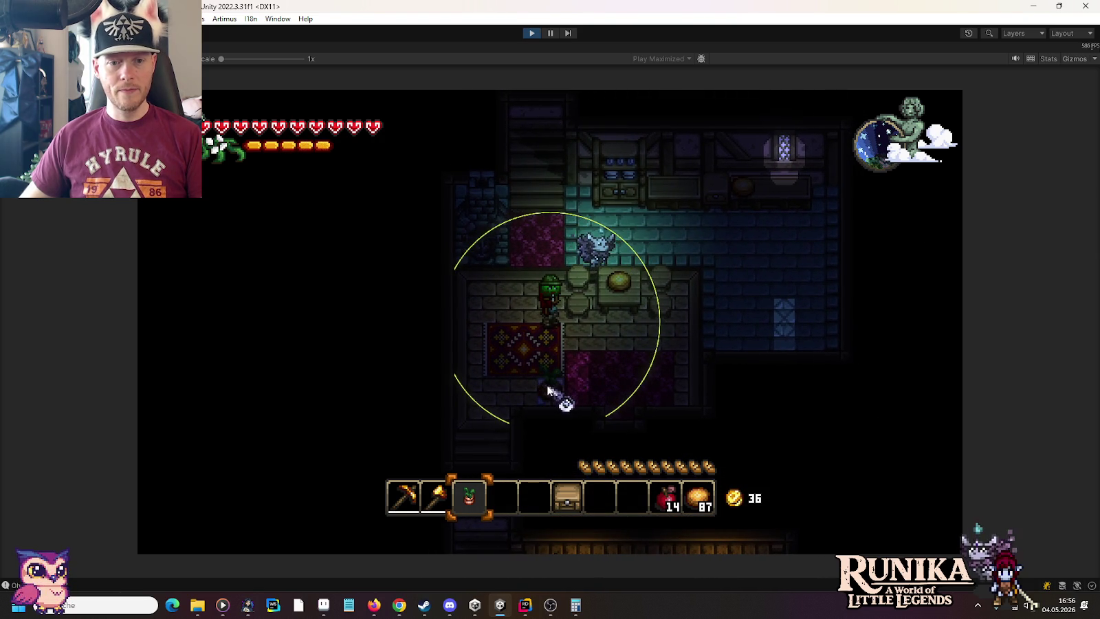
pyautogui.press('s')
pyautogui.press('d')
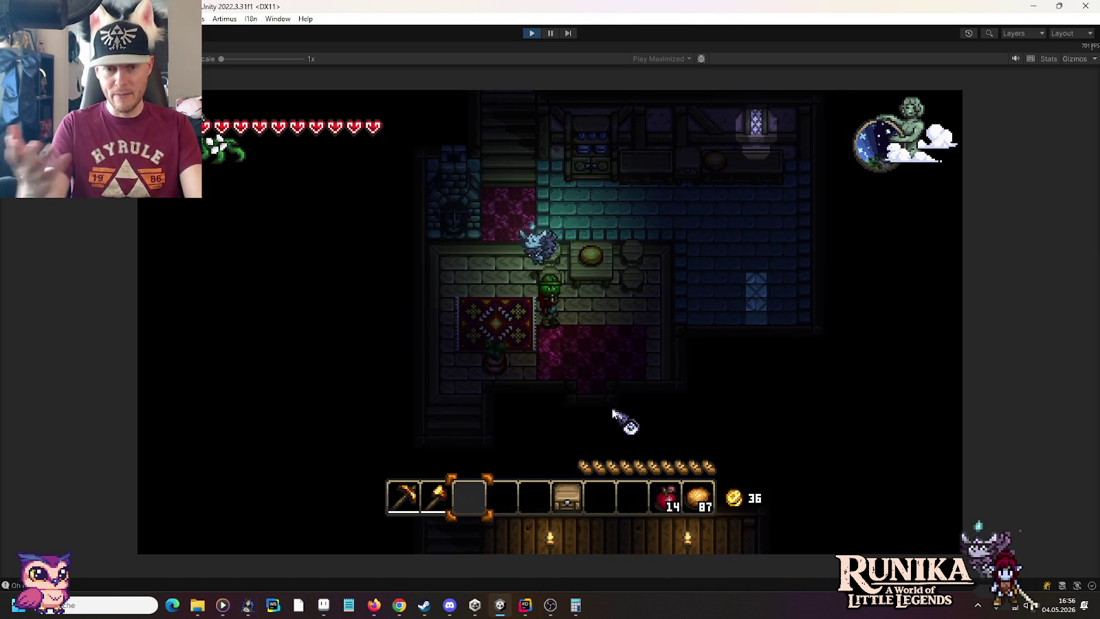
pyautogui.press('s')
pyautogui.press('d')
pyautogui.press('d')
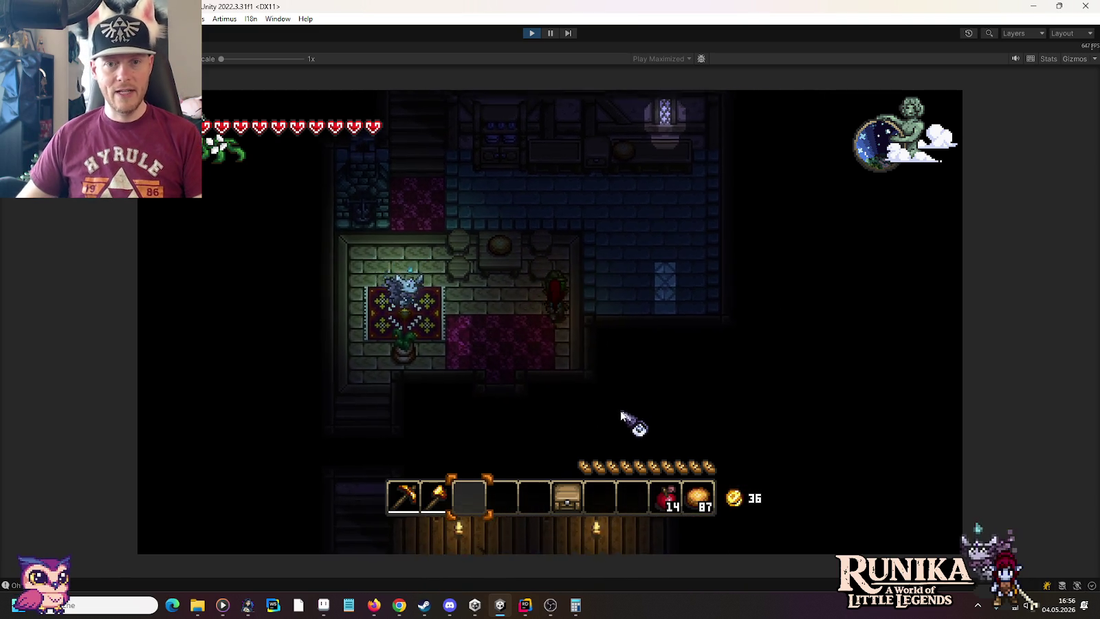
# Walk to the kitchen, down into the lamp-lit blue room, and back up to the rug room.
pyautogui.press('w')
pyautogui.press('a')
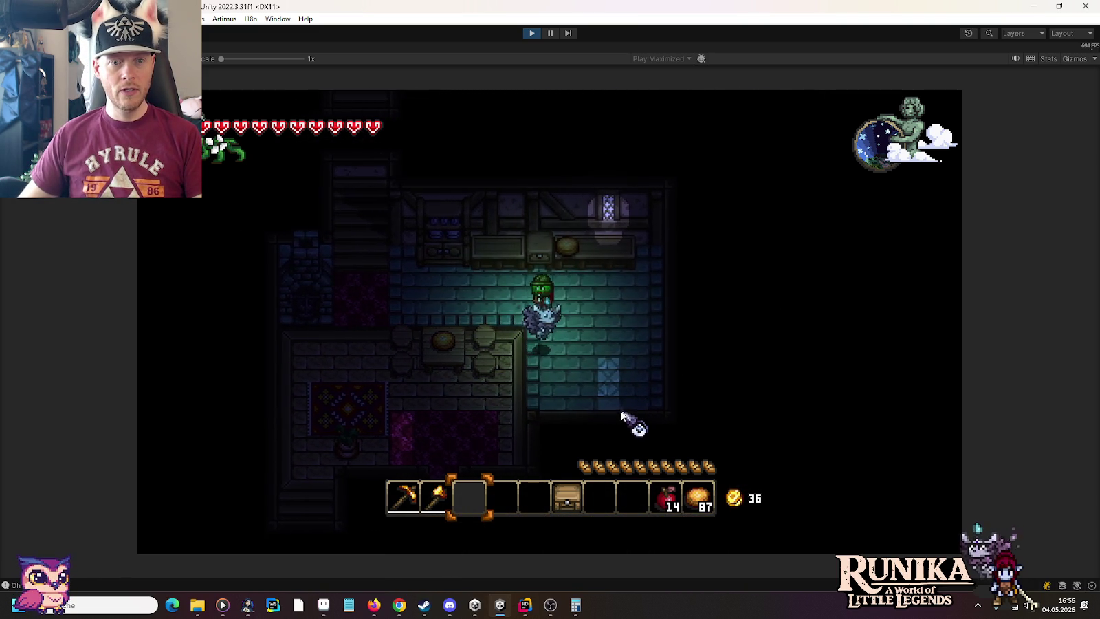
pyautogui.press('s')
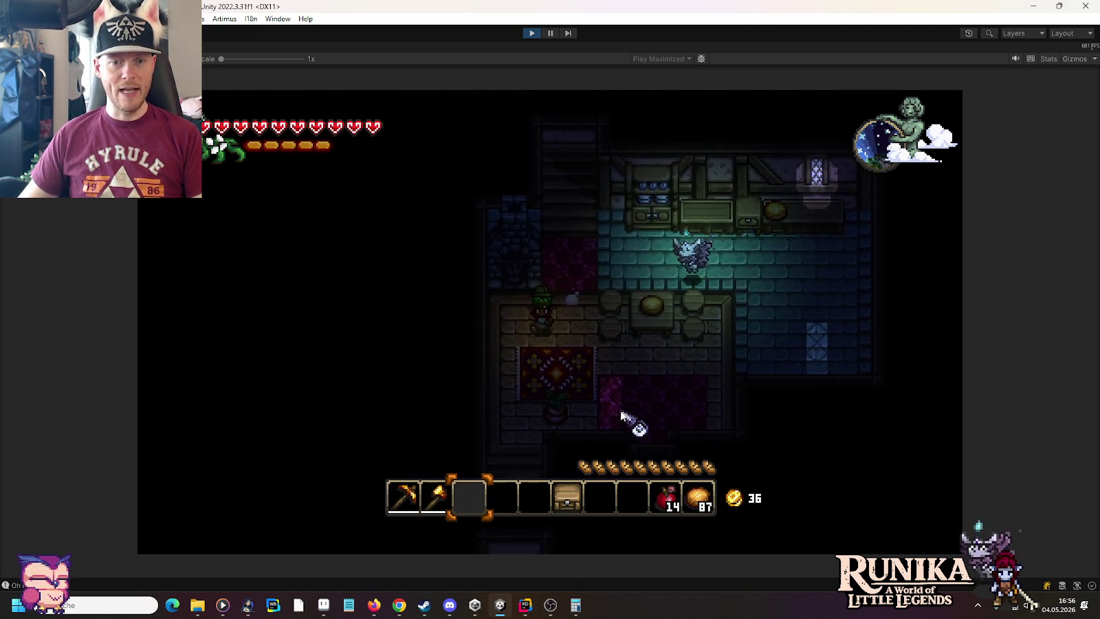
pyautogui.press('a')
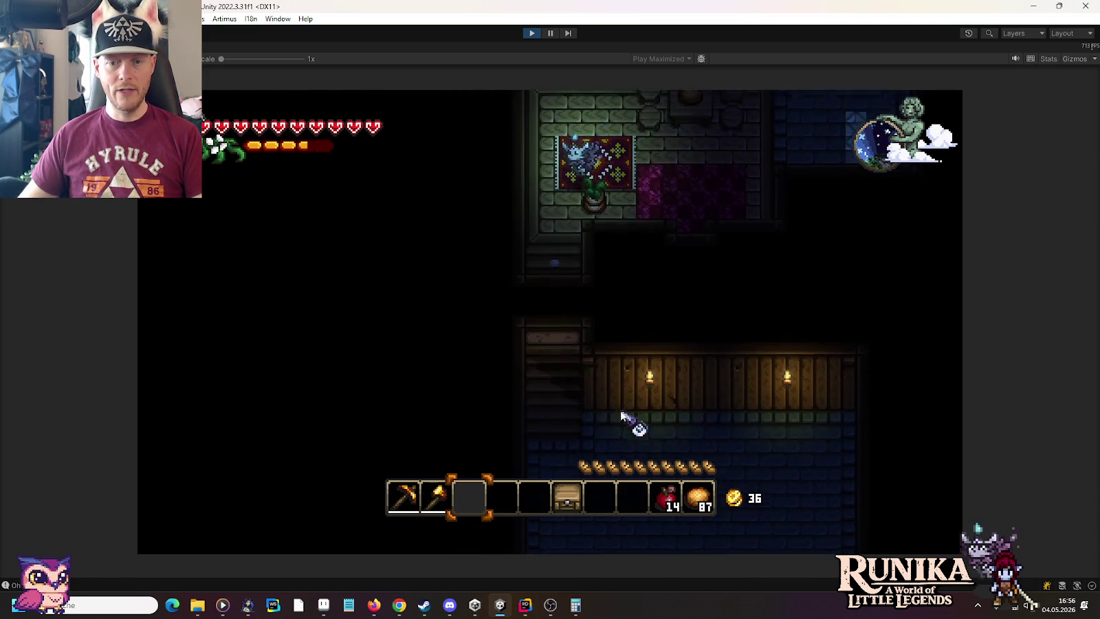
pyautogui.press('s')
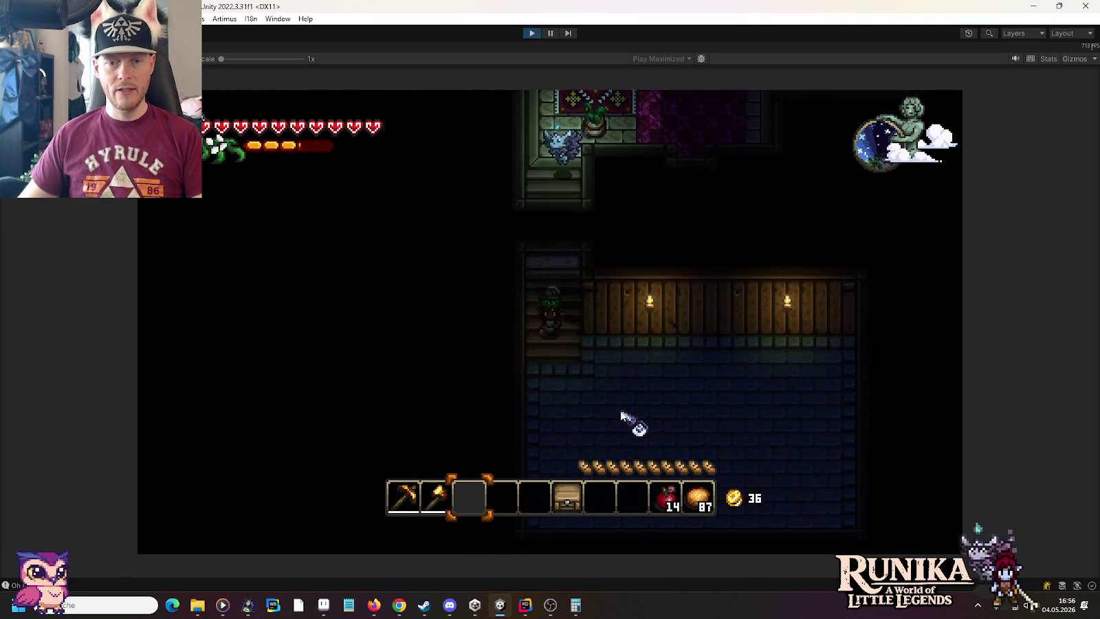
pyautogui.press('d')
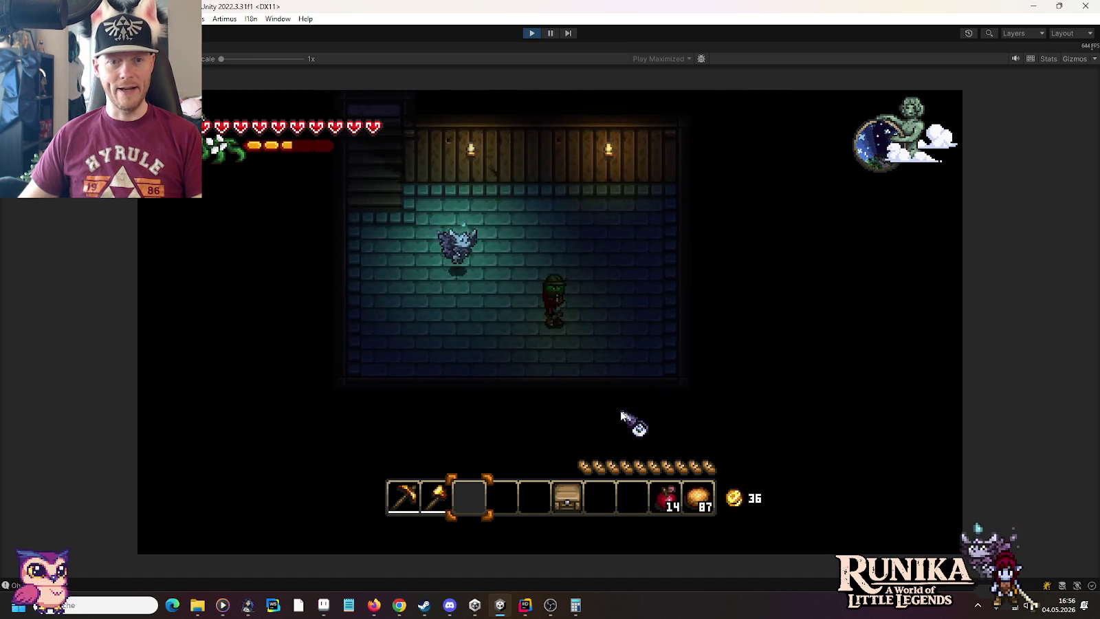
pyautogui.press('a')
pyautogui.press('w')
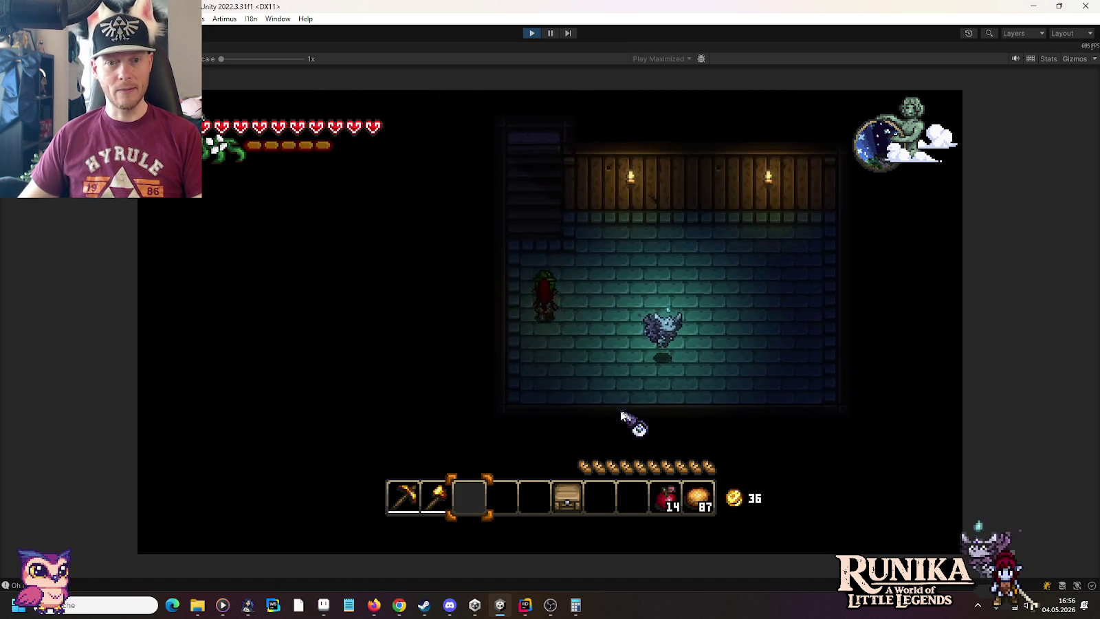
pyautogui.press('w')
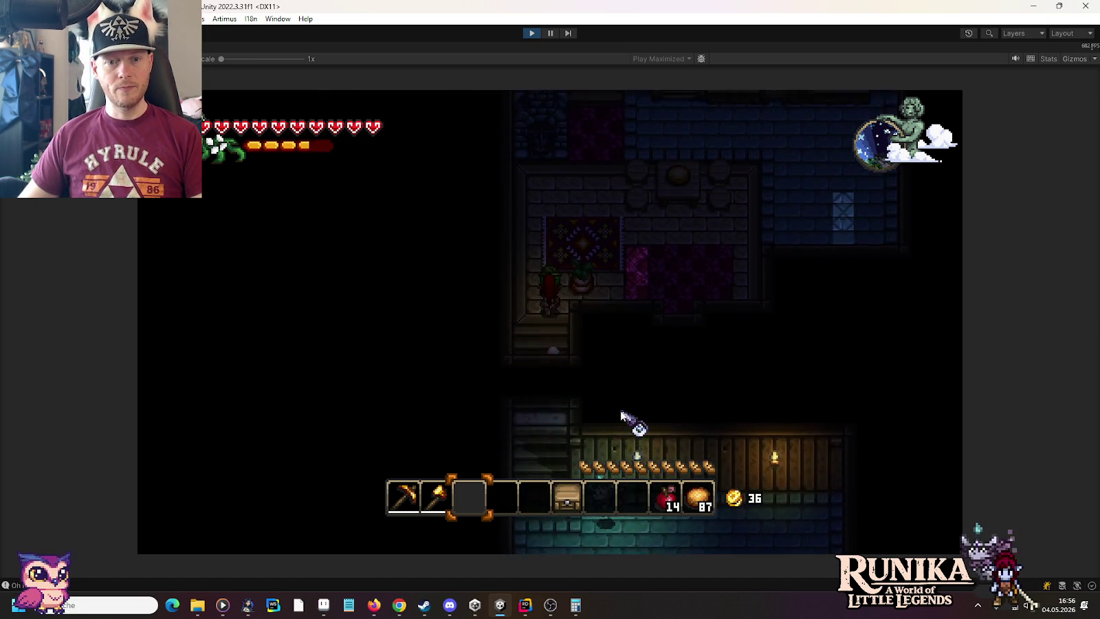
pyautogui.press('d')
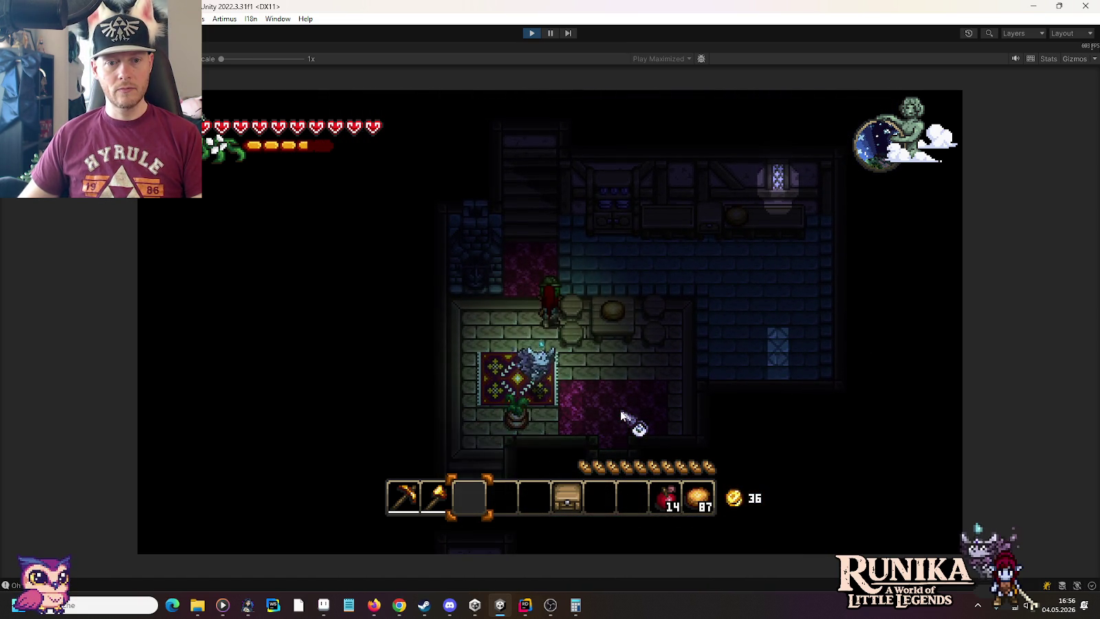
pyautogui.press('s')
pyautogui.write('/add PottedPla')
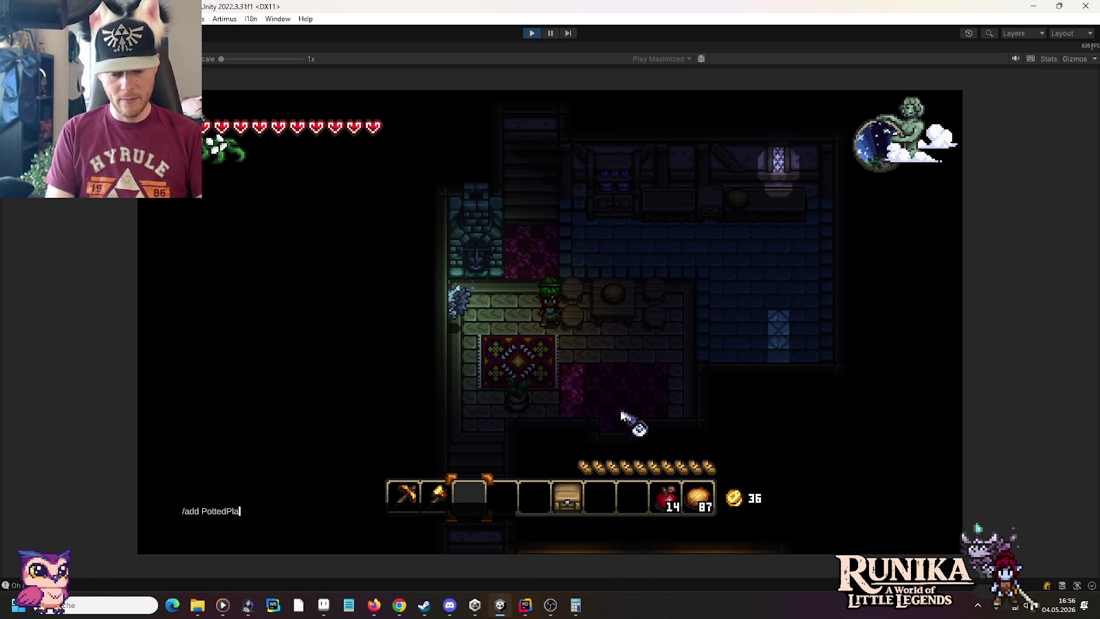
# Run /add PottedPlant, carry the plant around the rug room, then start typing another /add command.
pyautogui.write('nt')
pyautogui.press('Return')
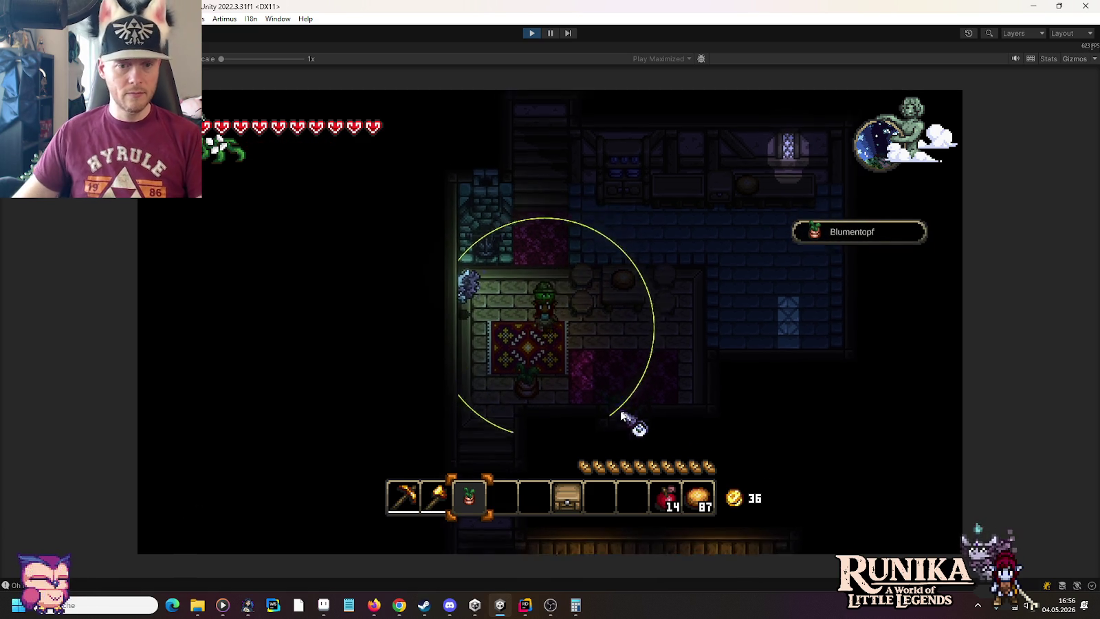
pyautogui.press('a')
pyautogui.press('s')
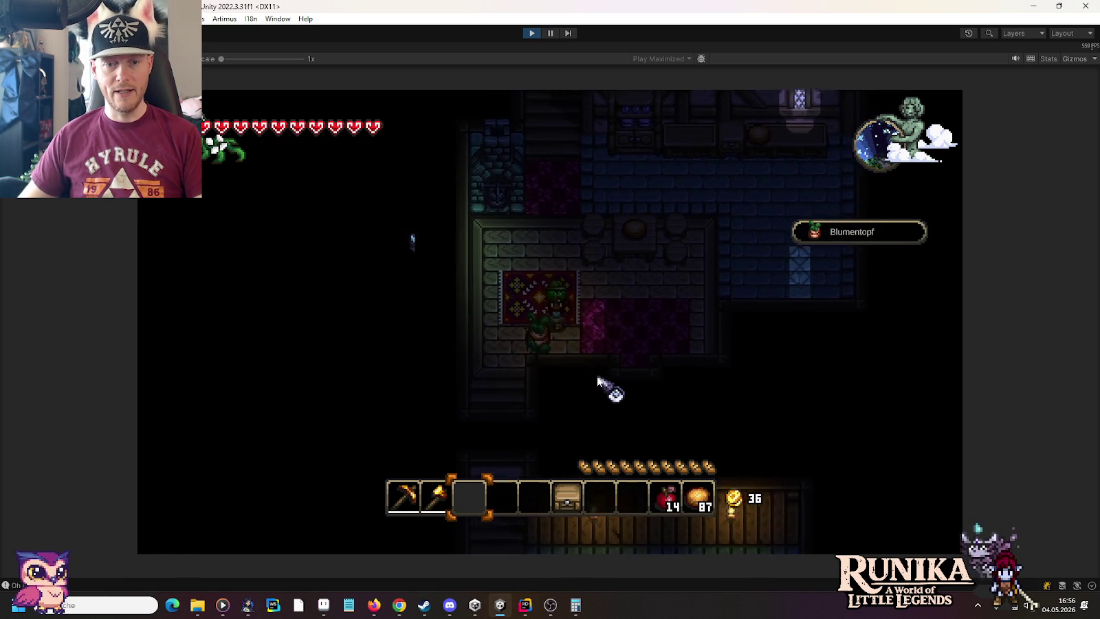
pyautogui.press('w')
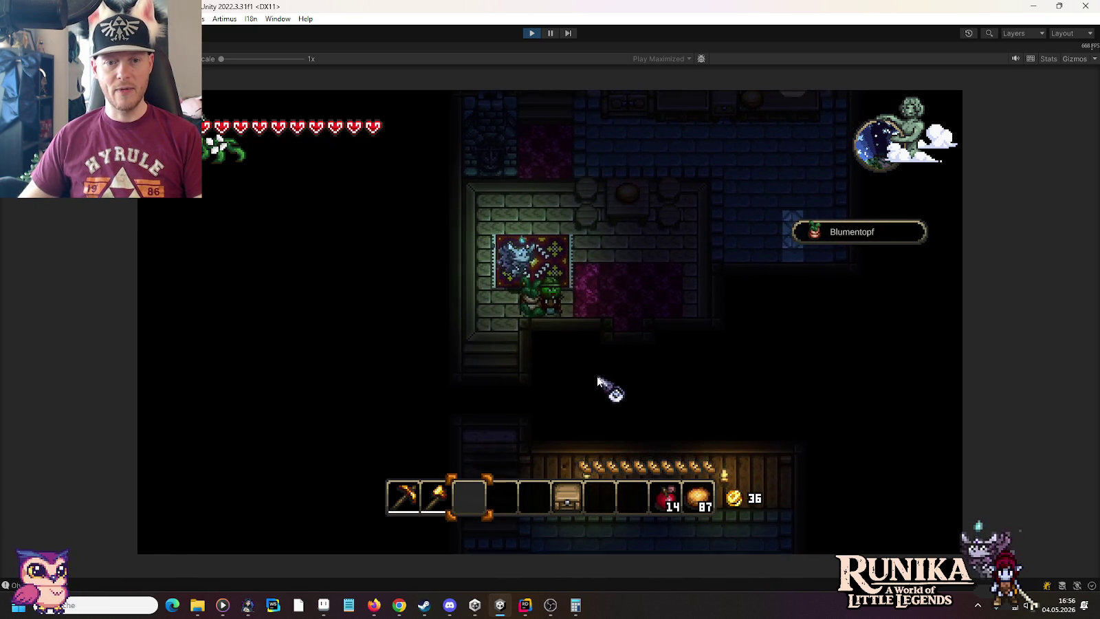
pyautogui.press('d')
pyautogui.press('d')
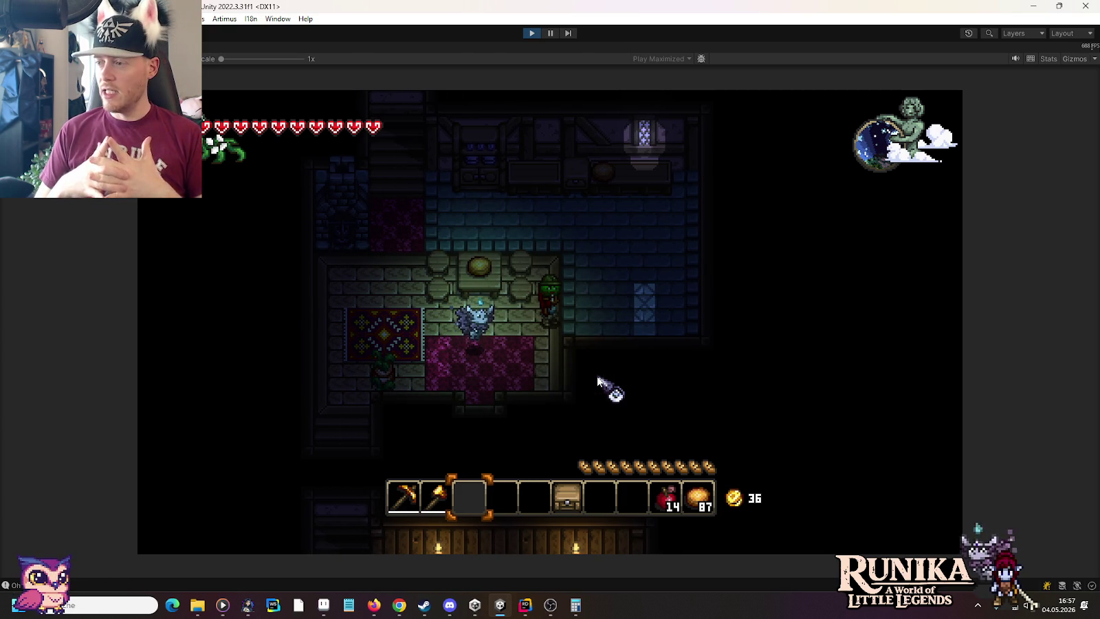
pyautogui.press('w')
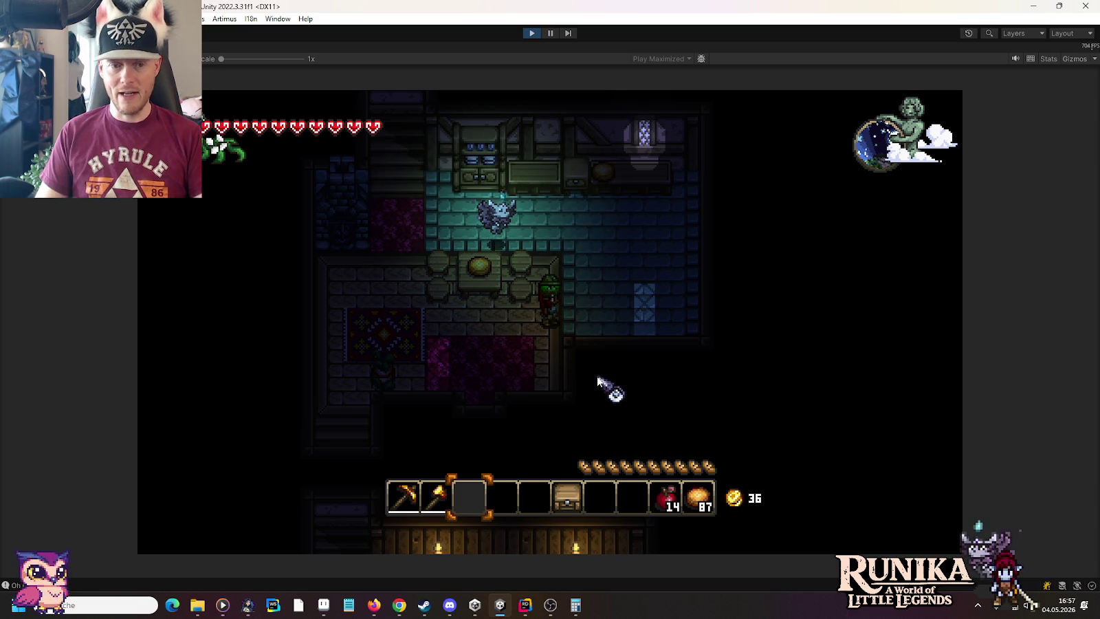
pyautogui.write('/add')
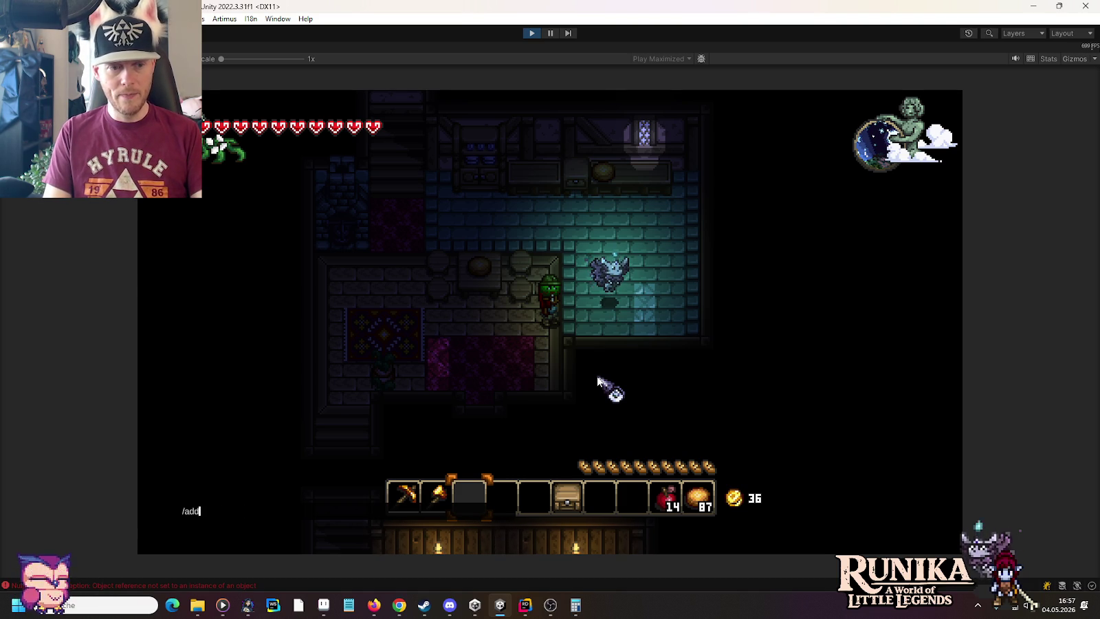
# Browse the Herstellung and Basis Bau recipe categories and craft a Werkbank.
pyautogui.press('e')
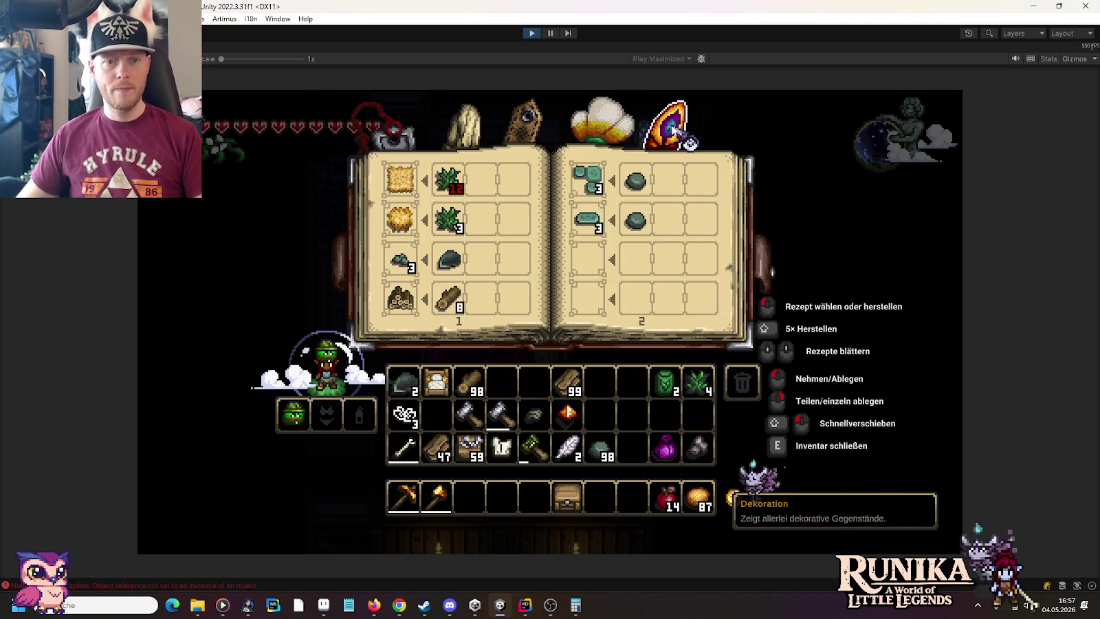
pyautogui.scroll(2, 481, 227)
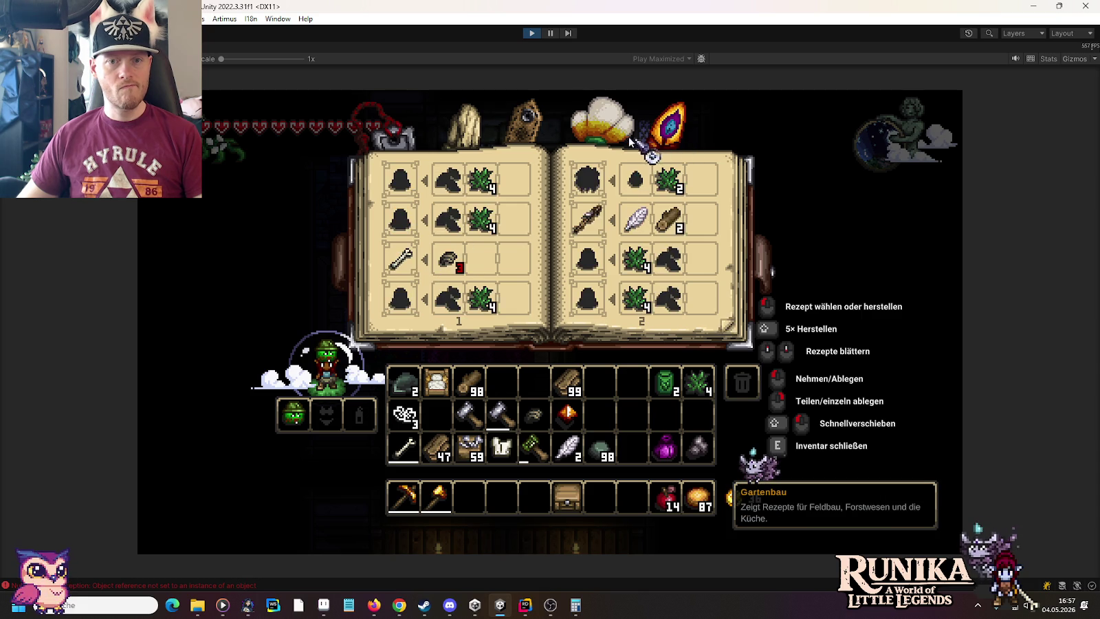
pyautogui.click(477, 136)
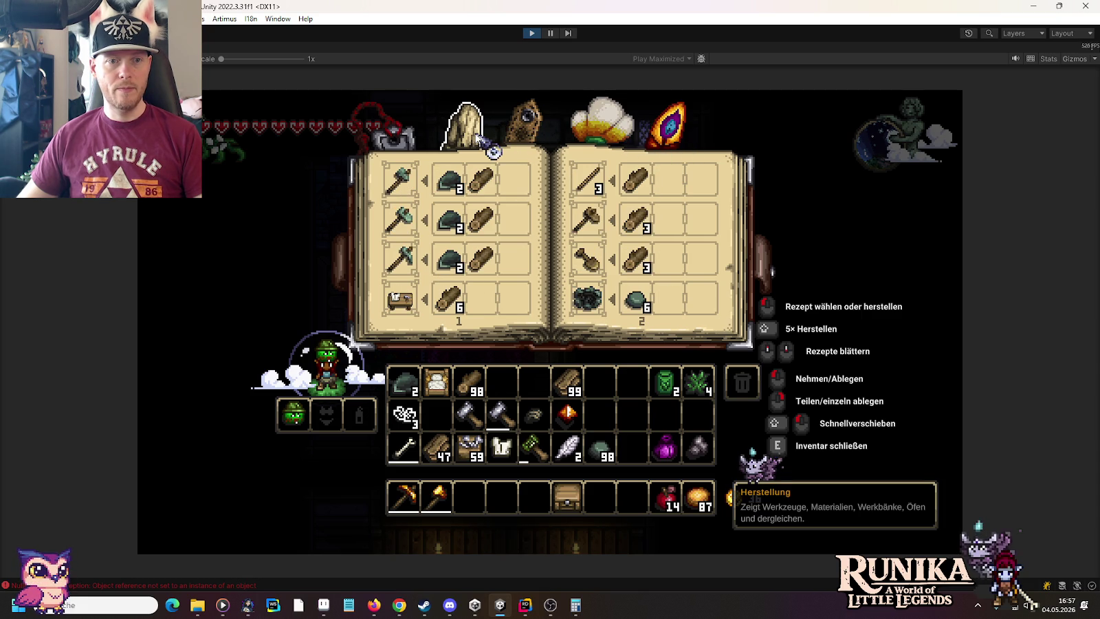
pyautogui.click(535, 131)
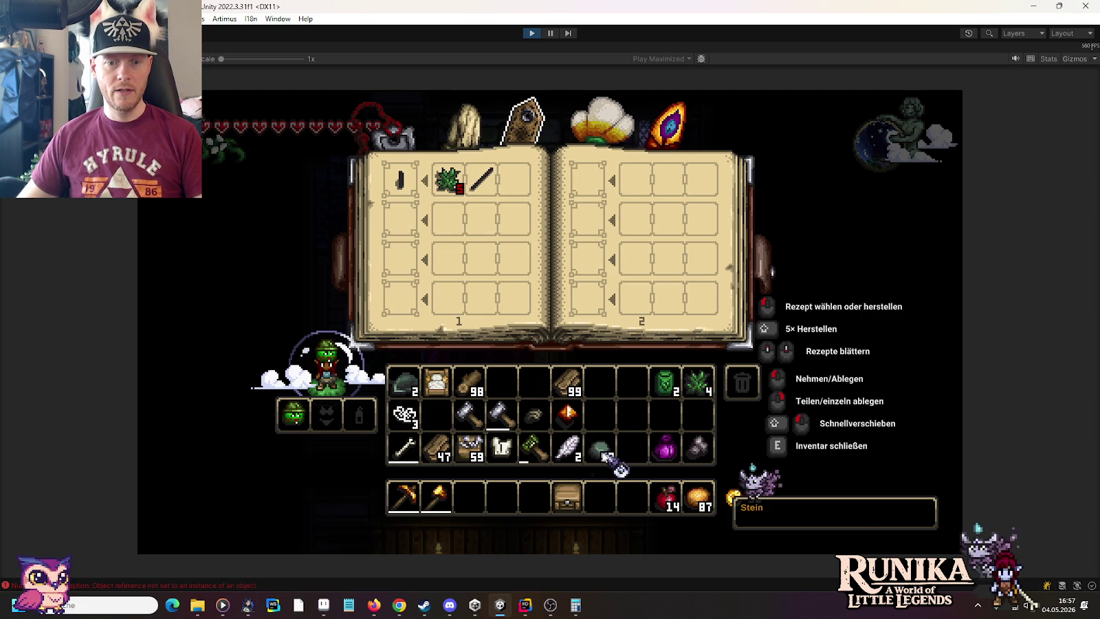
pyautogui.click(467, 137)
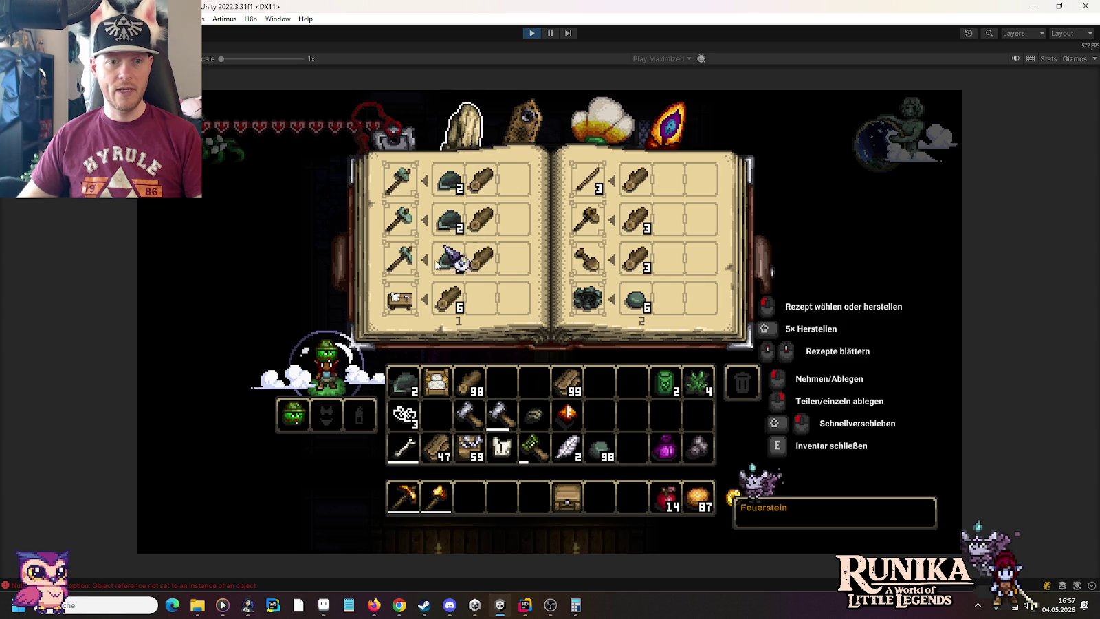
pyautogui.click(406, 307)
pyautogui.click(502, 496)
# Close the inventory, walk into the kitchen, and place the new workbench there.
pyautogui.press('e')
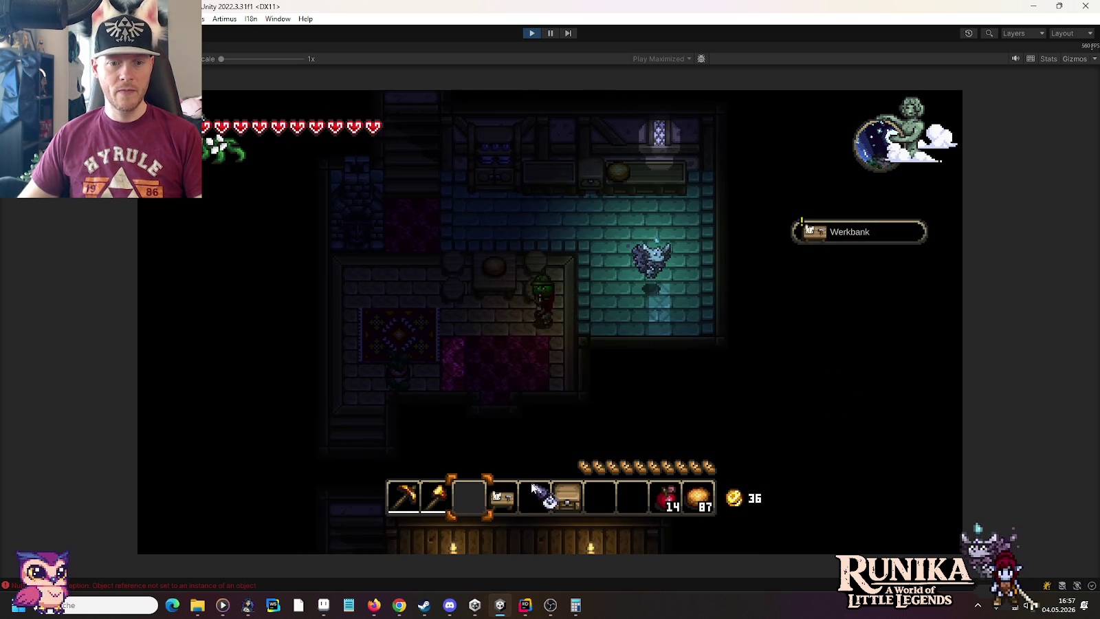
pyautogui.press('a')
pyautogui.press('s')
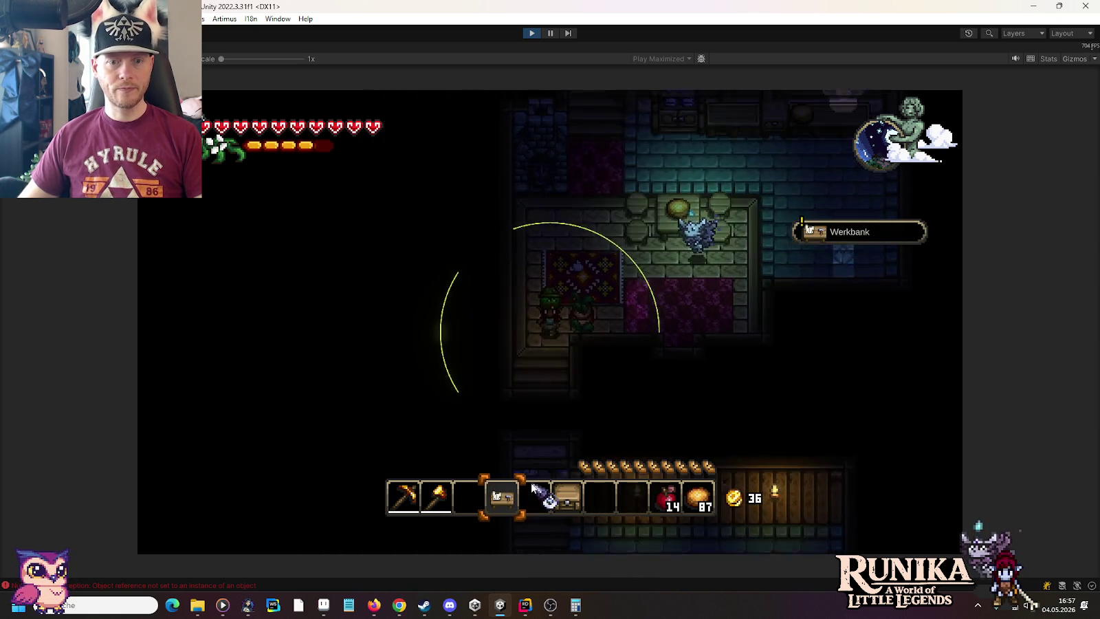
pyautogui.press('w')
pyautogui.press('d')
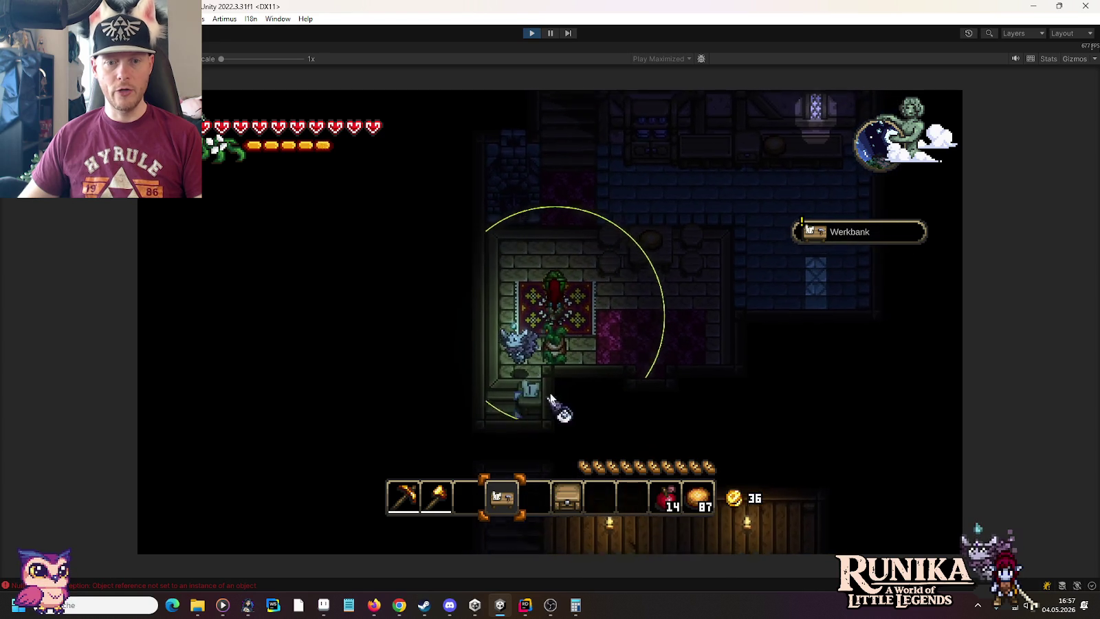
pyautogui.press('d')
pyautogui.press('w')
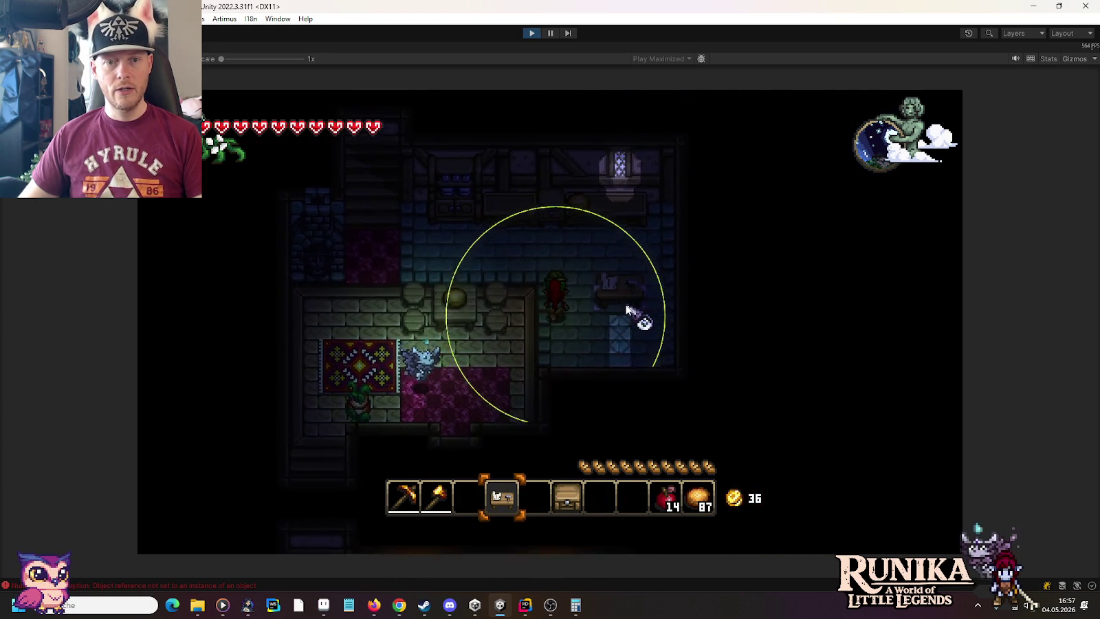
pyautogui.press('w')
pyautogui.press('d')
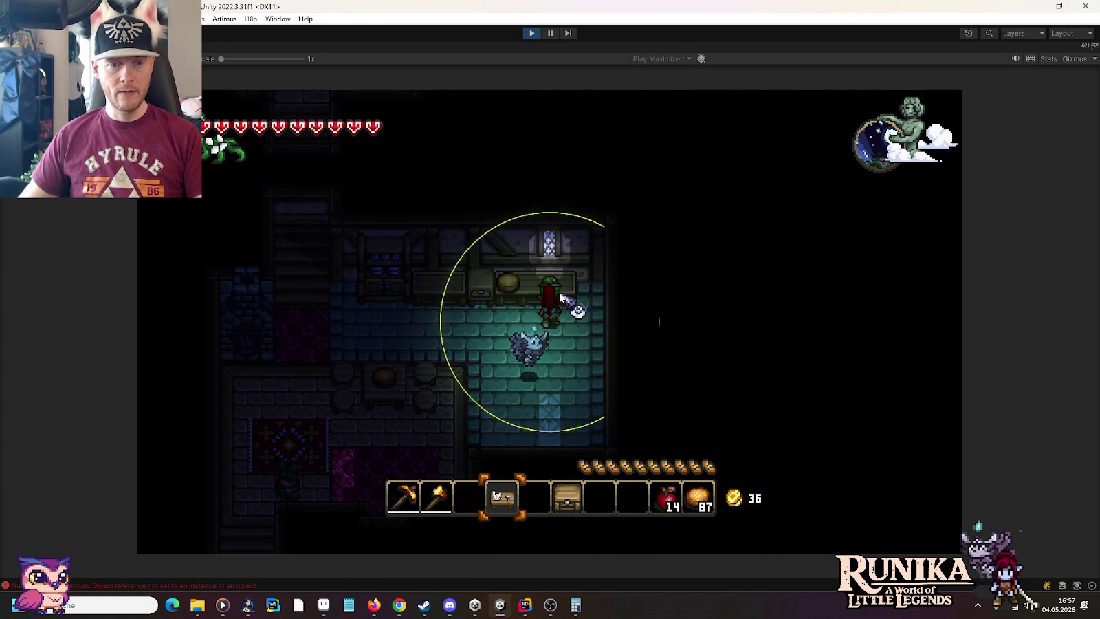
pyautogui.press('2')
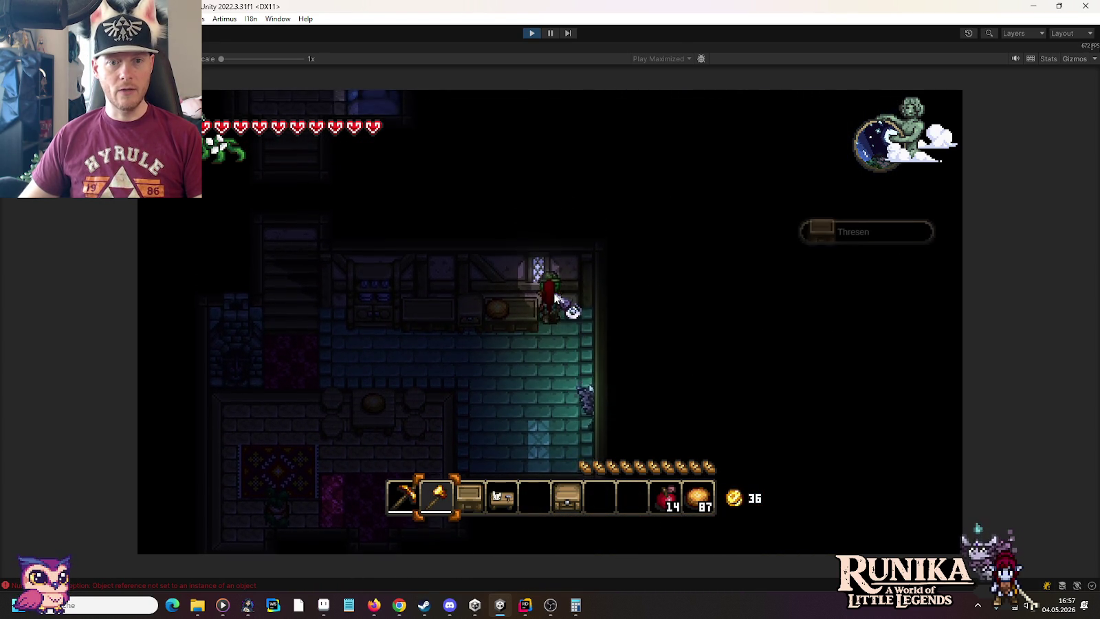
pyautogui.press('4')
pyautogui.click(568, 289)
# Pick up the counter piece and the nightstand from the kitchen.
pyautogui.press('a')
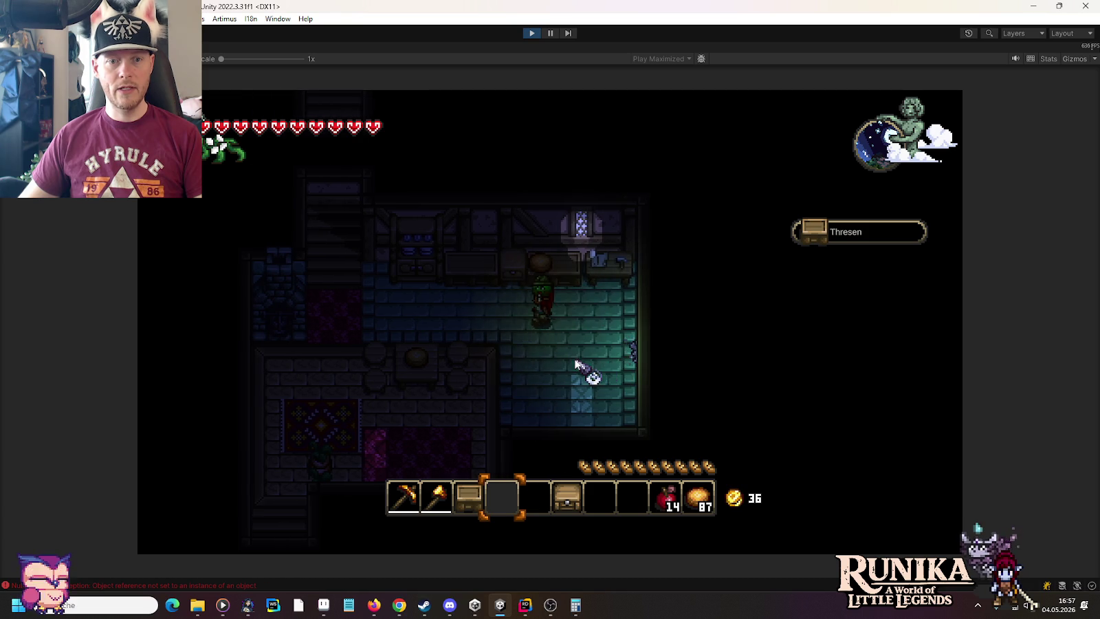
pyautogui.press('w')
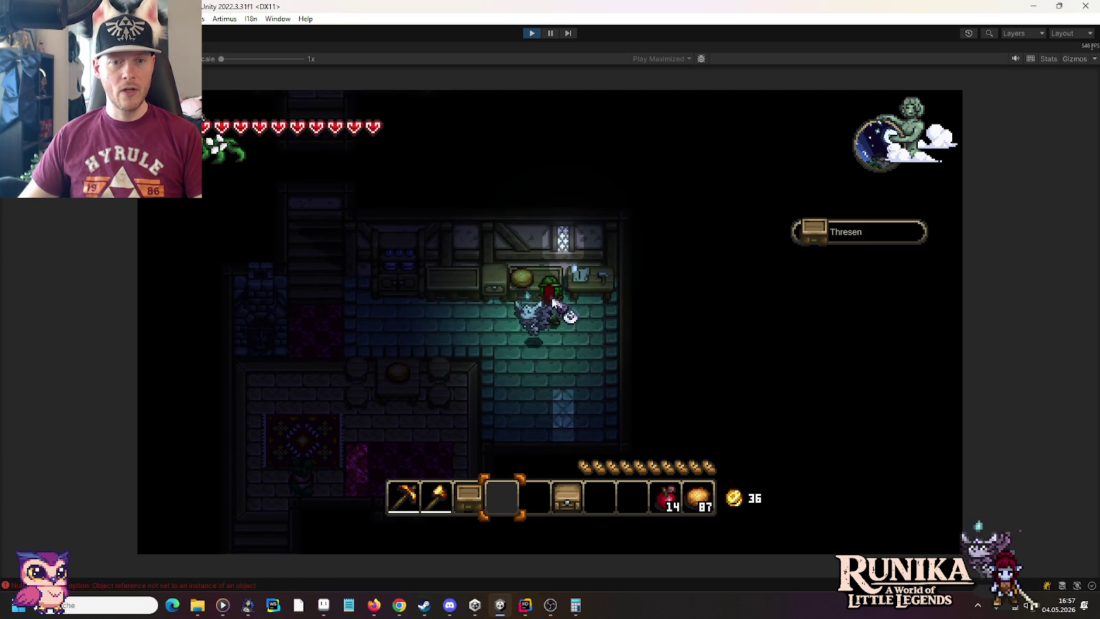
pyautogui.press('2')
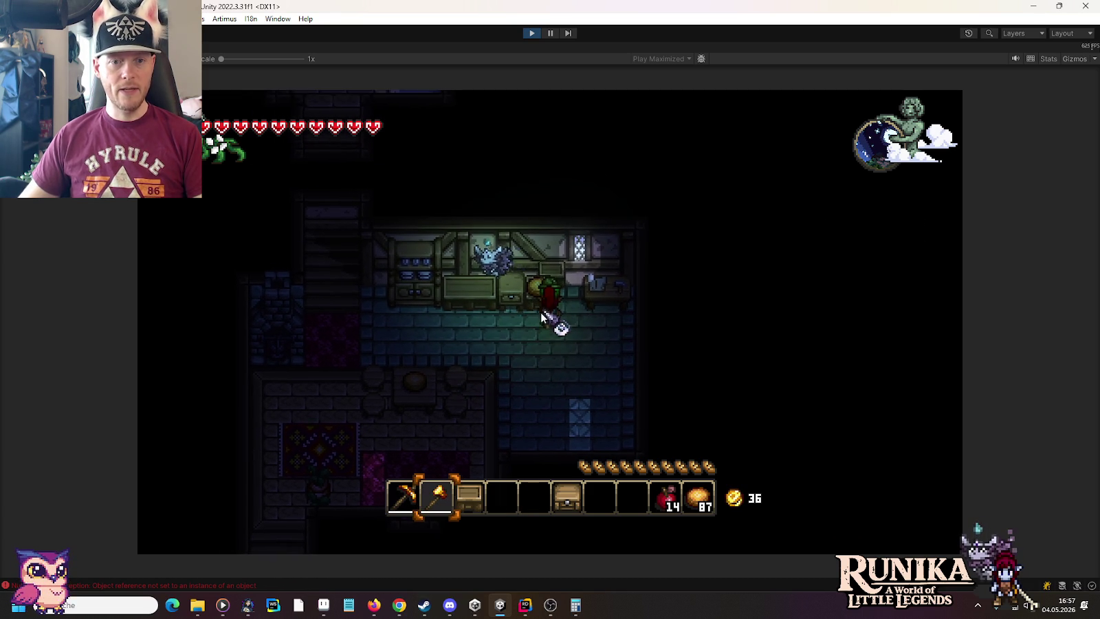
pyautogui.click(541, 300)
pyautogui.press('w')
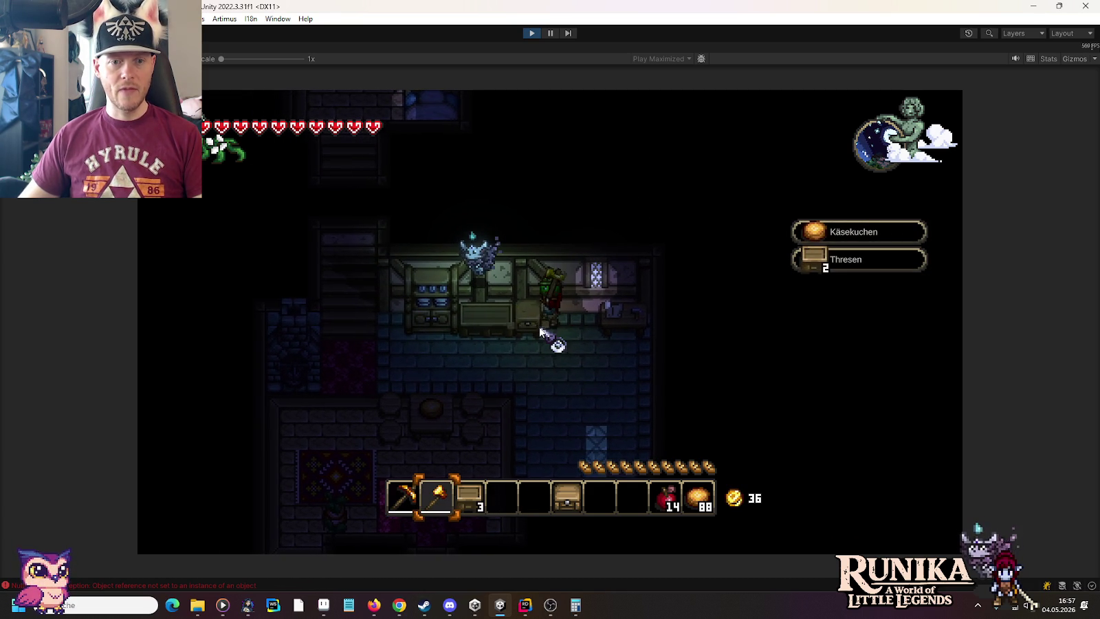
pyautogui.click(536, 331)
pyautogui.press('4')
# Pick up a Werkbank and re-place it beside the existing workbench.
pyautogui.press('d')
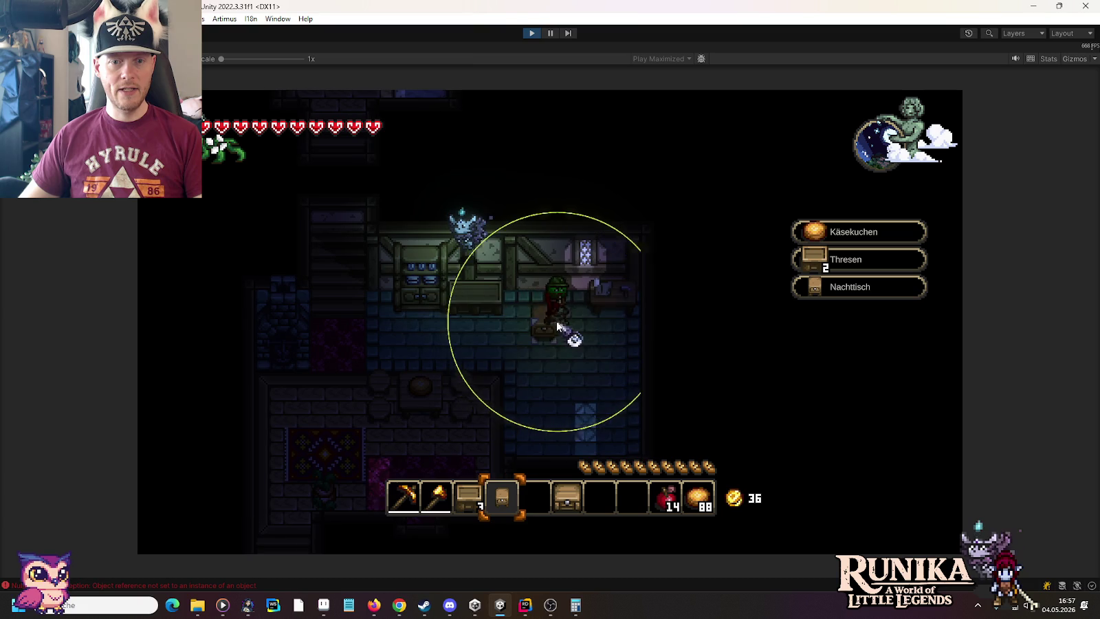
pyautogui.press('2')
pyautogui.press('4')
pyautogui.press('2')
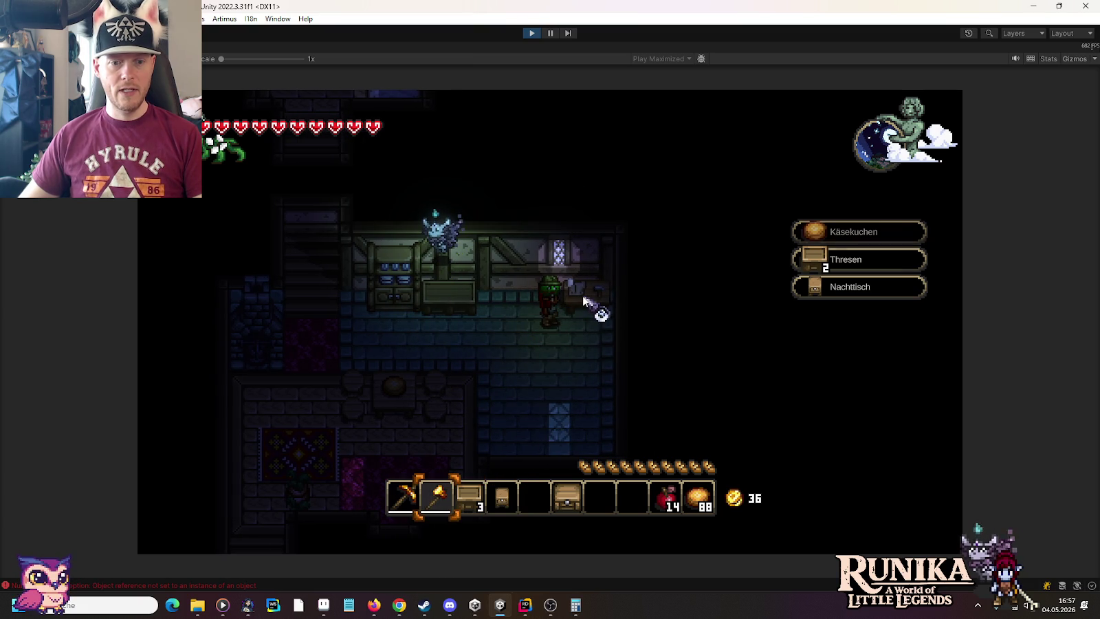
pyautogui.click(574, 314)
pyautogui.press('s')
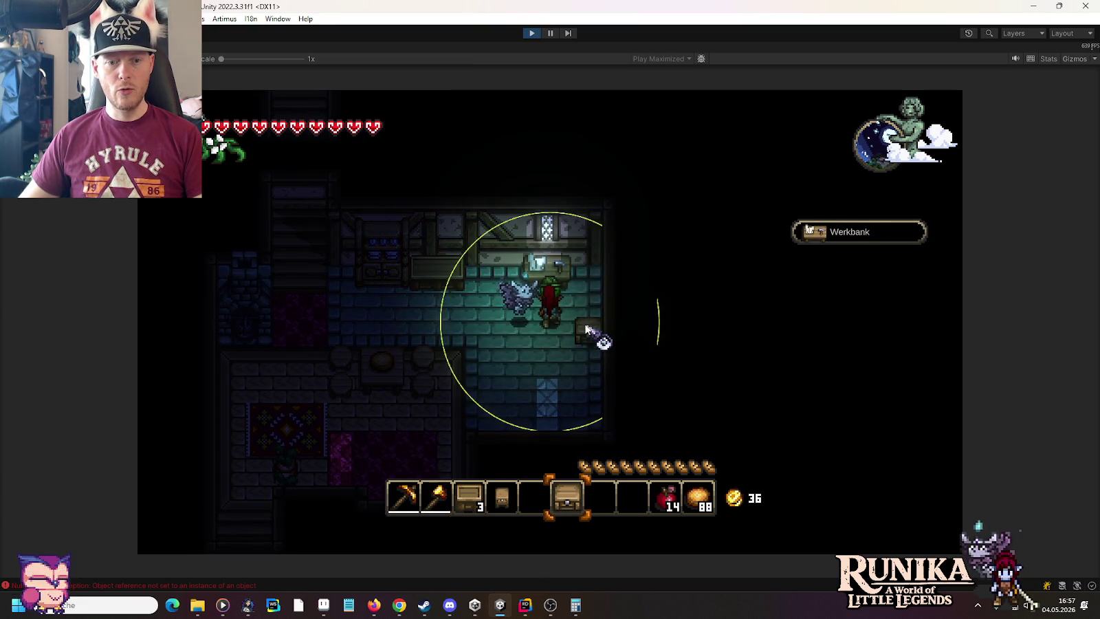
pyautogui.press('a')
pyautogui.click(585, 302)
# Re-place the nightstand and a counter piece in the kitchen.
pyautogui.press('4')
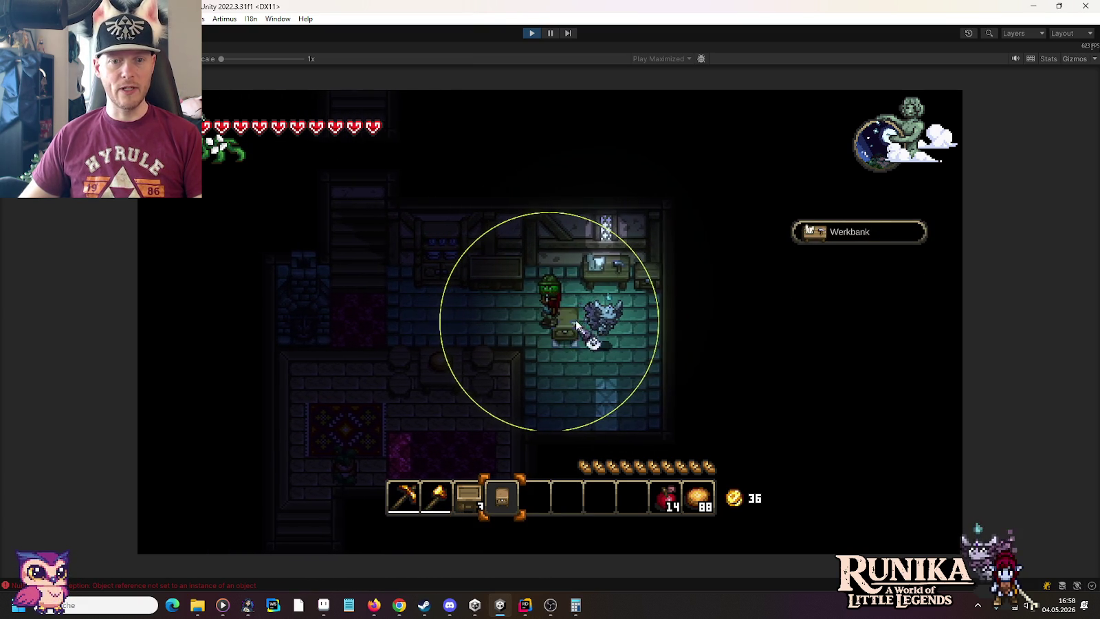
pyautogui.press('a')
pyautogui.press('i')
pyautogui.press('i')
pyautogui.click(596, 339)
pyautogui.press('3')
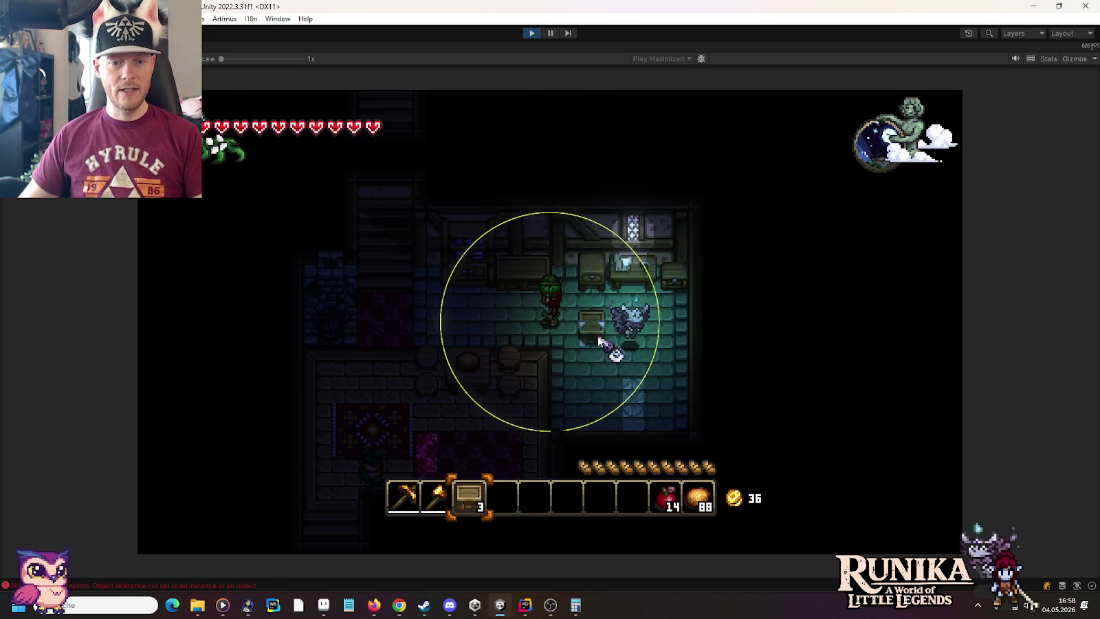
pyautogui.click(576, 296)
# Put an apple and a bread loaf on the counter.
pyautogui.scroll(-6, 577, 303)
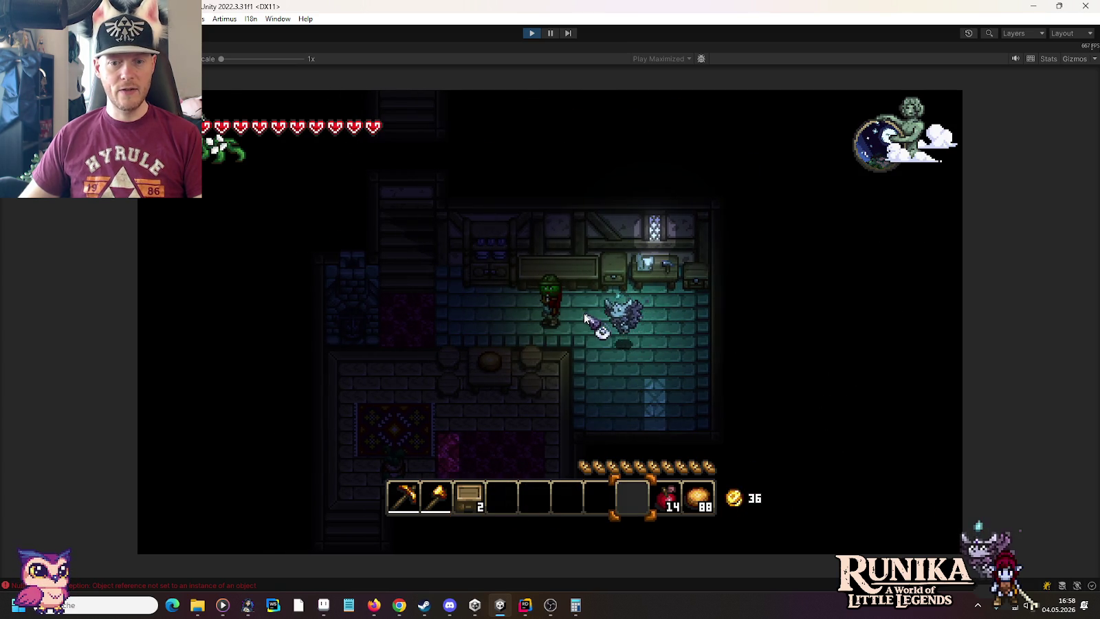
pyautogui.press('a')
pyautogui.press('w')
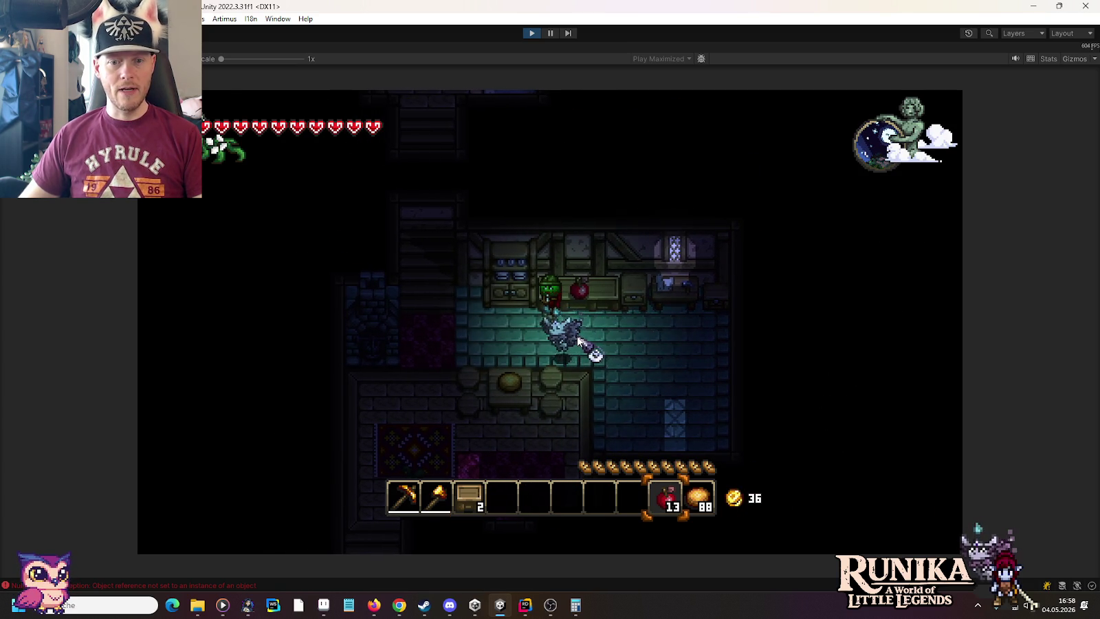
pyautogui.click(576, 316)
pyautogui.scroll(-1, 576, 317)
pyautogui.click(576, 316)
# Open the workbench's recipe book, flip through its pages, and switch to the Dekoration category.
pyautogui.press('d')
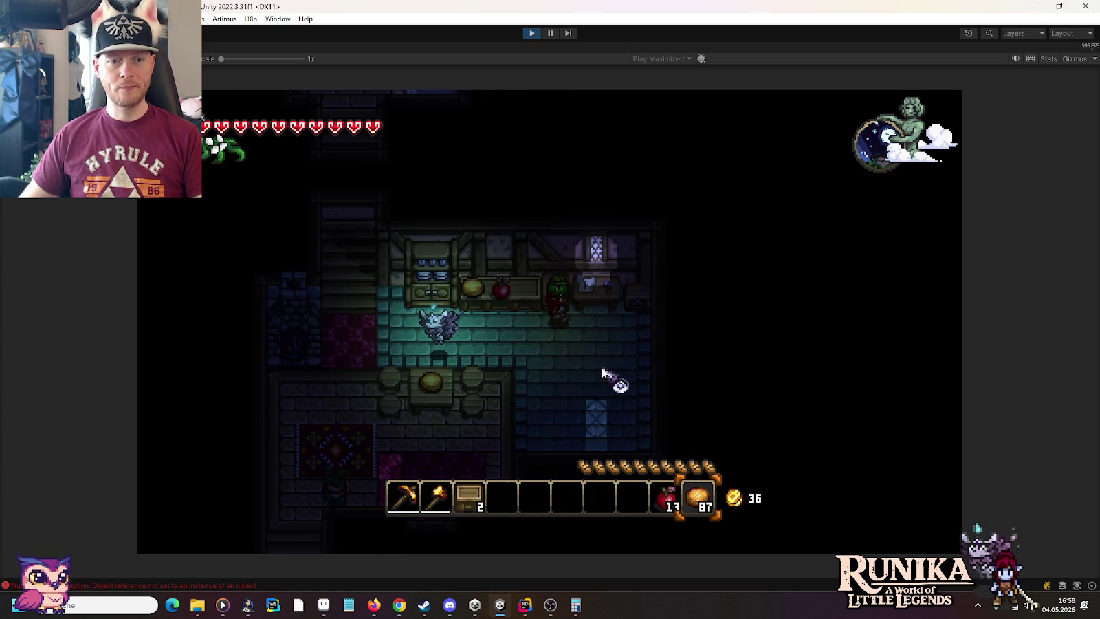
pyautogui.press('a')
pyautogui.rightClick(545, 314)
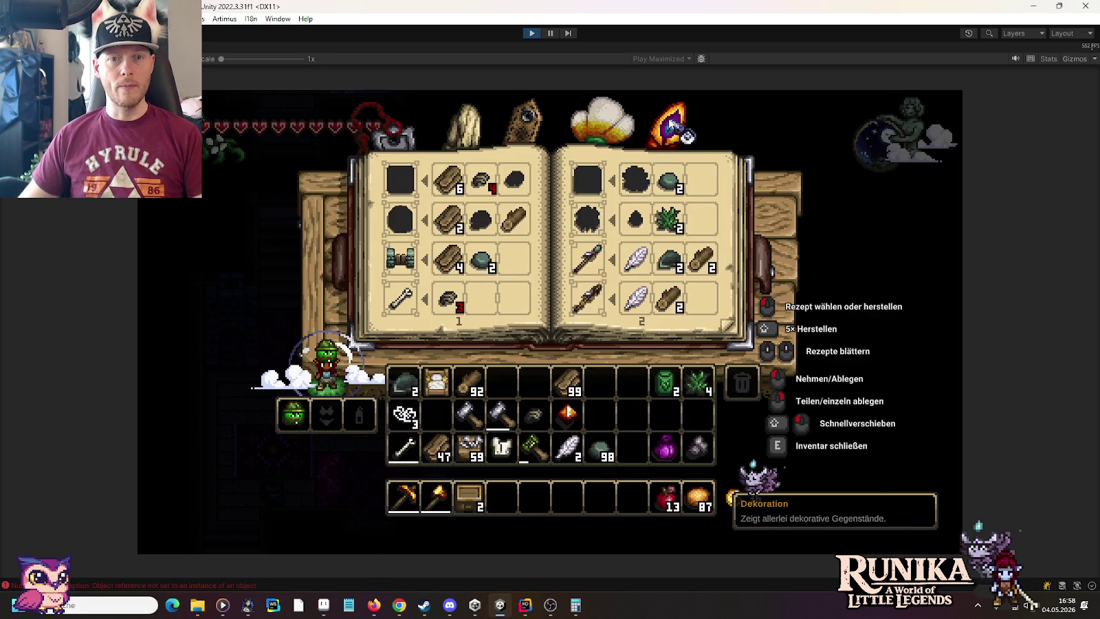
pyautogui.scroll(-1, 505, 295)
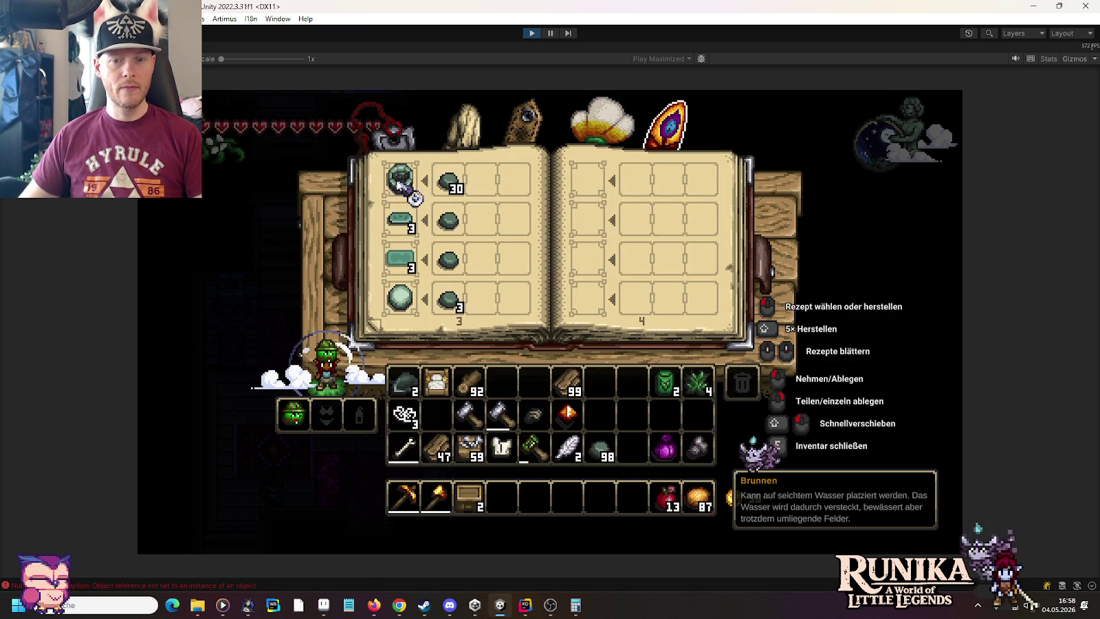
pyautogui.scroll(1, 416, 234)
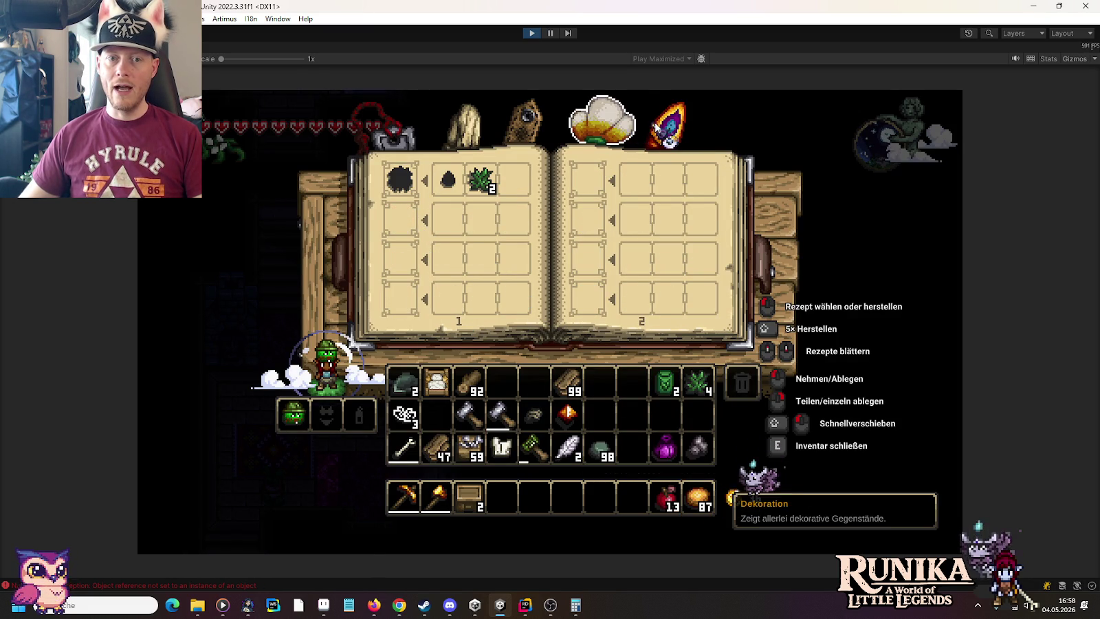
pyautogui.click(599, 124)
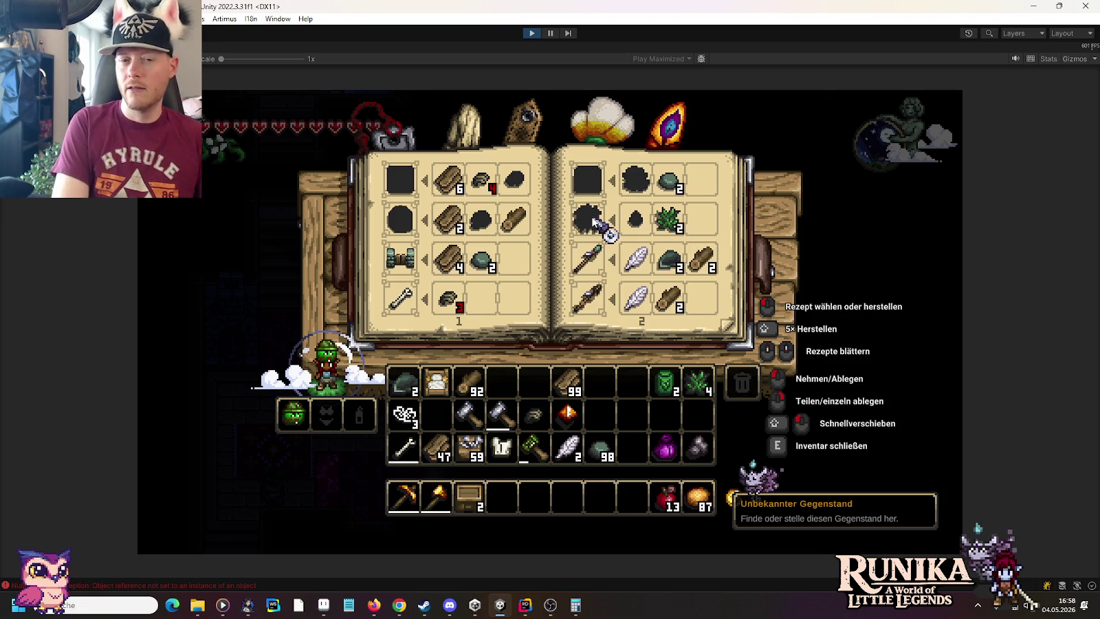
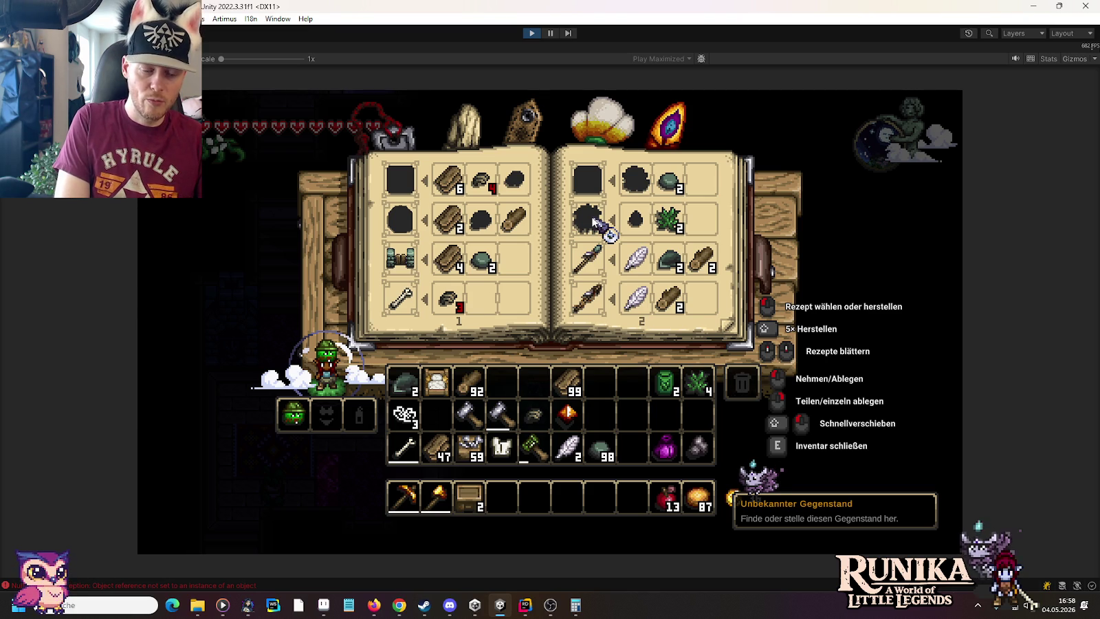
# Craft a Stein-Feuerstelle from the Basis Bau recipes and place it on the room floor.
pyautogui.click(521, 134)
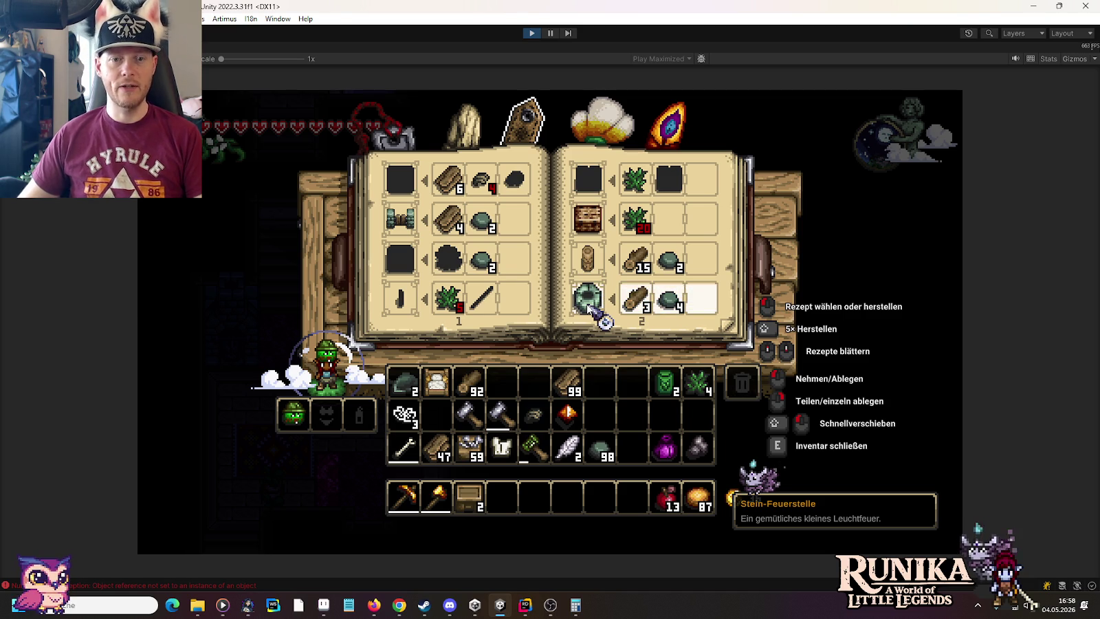
pyautogui.click(589, 304)
pyautogui.press('e')
pyautogui.press('6')
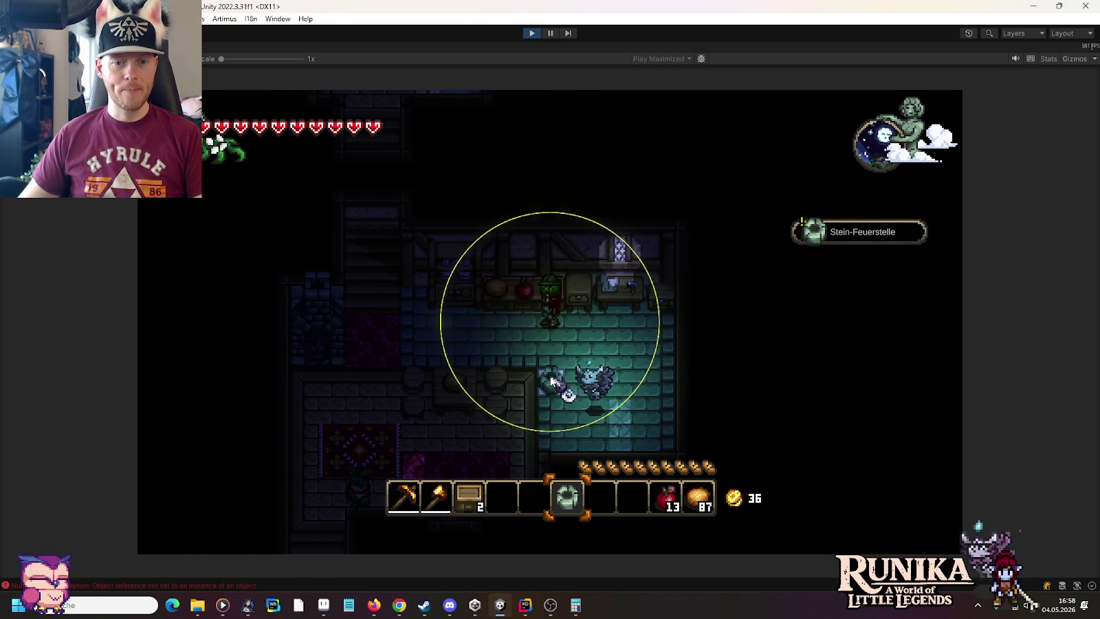
pyautogui.click(551, 380)
# Craft two more Stein-Feuerstelle campfires at the workbench and move them into the hotbar.
pyautogui.press('e')
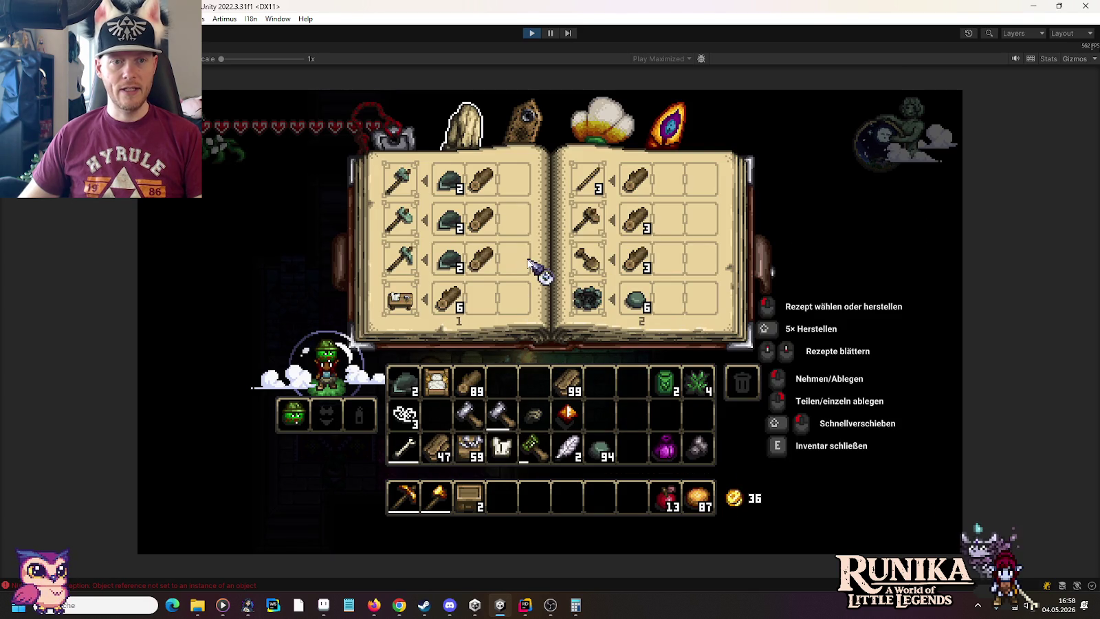
pyautogui.click(516, 129)
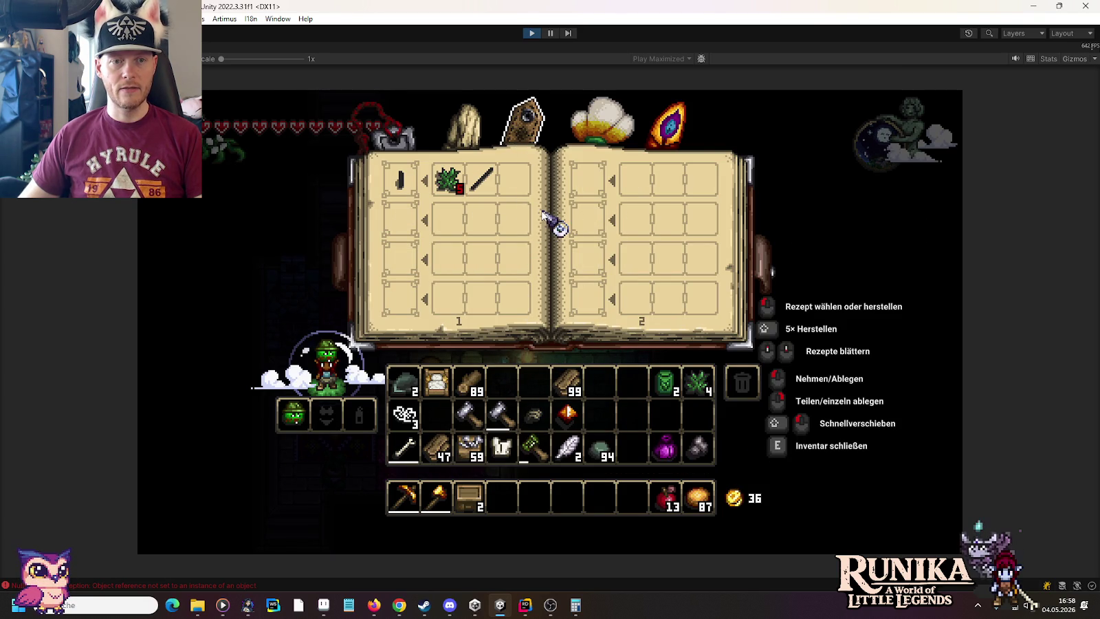
pyautogui.click(464, 123)
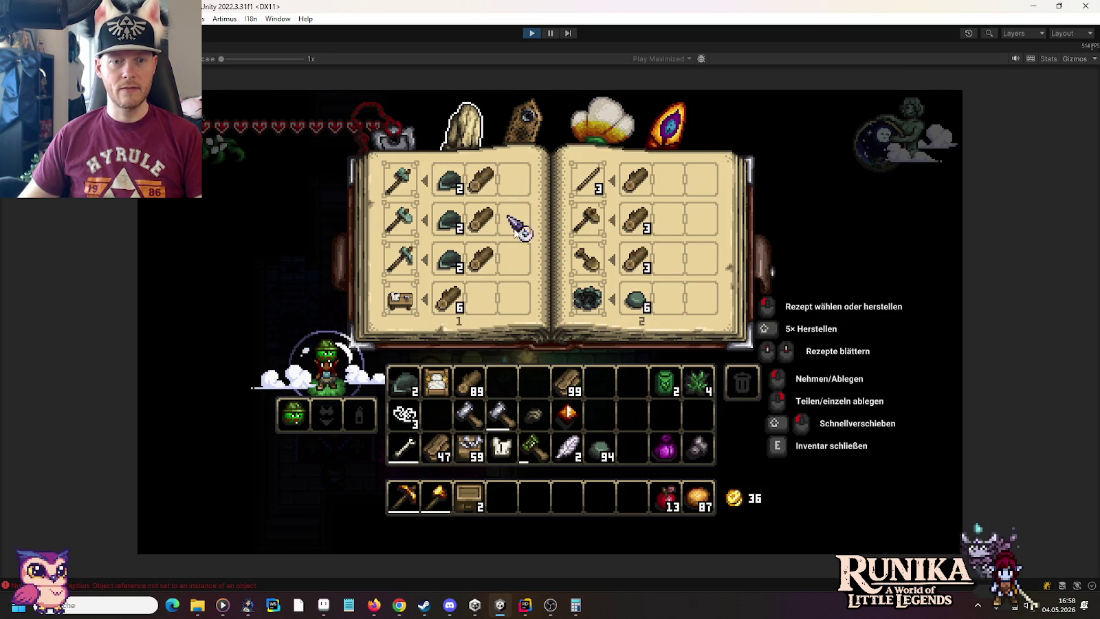
pyautogui.click(526, 124)
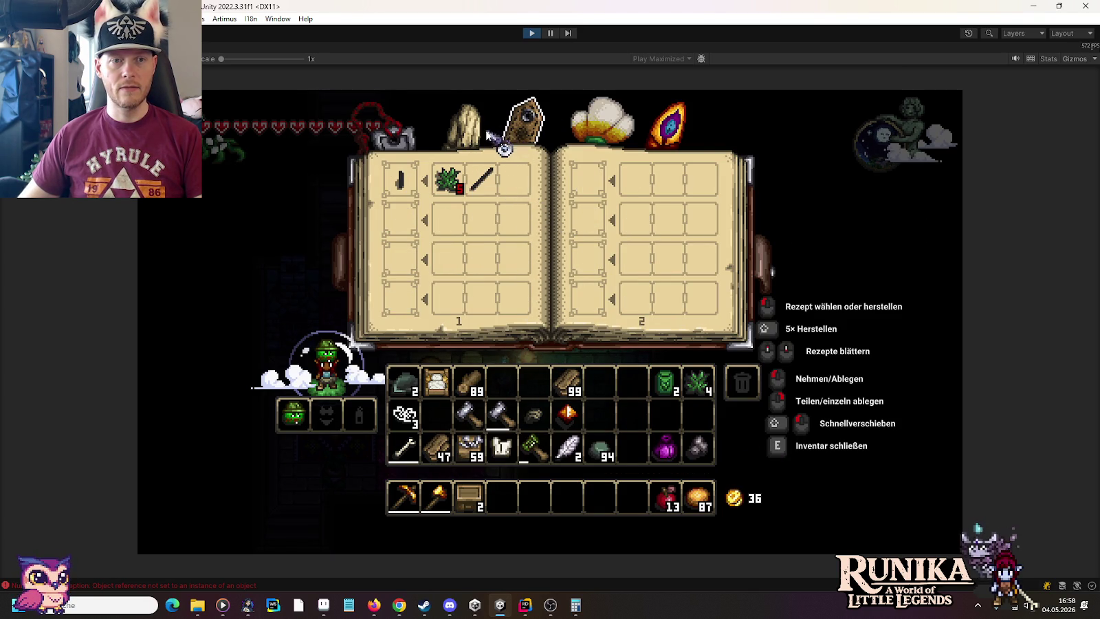
pyautogui.press('e')
pyautogui.press('e')
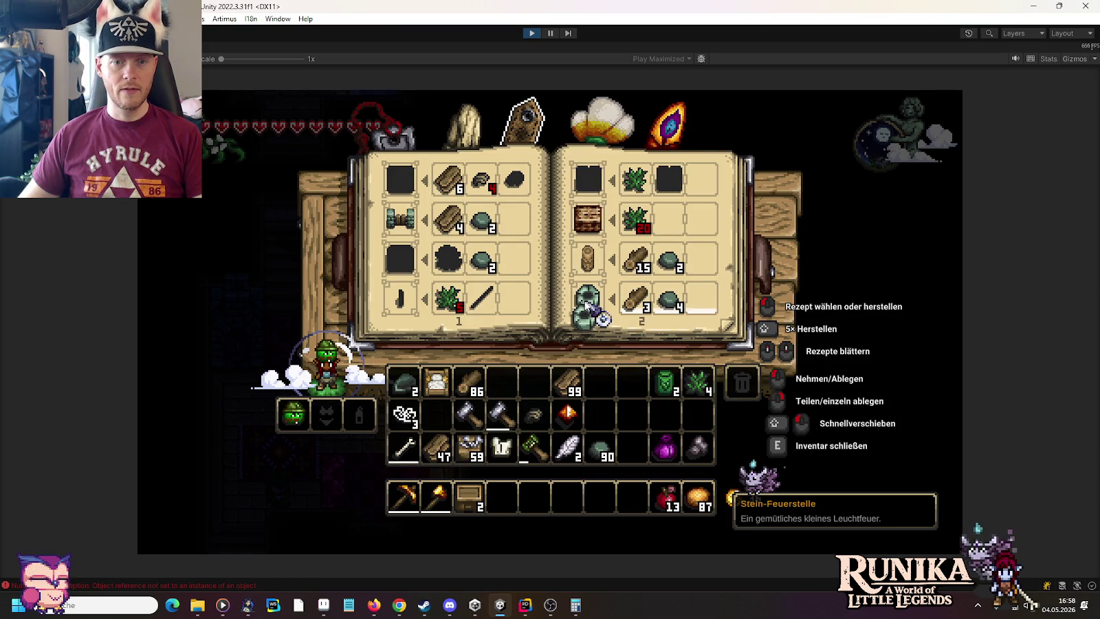
pyautogui.click(558, 507)
# Place the second campfire by the right wall, then walk into the side room.
pyautogui.press('e')
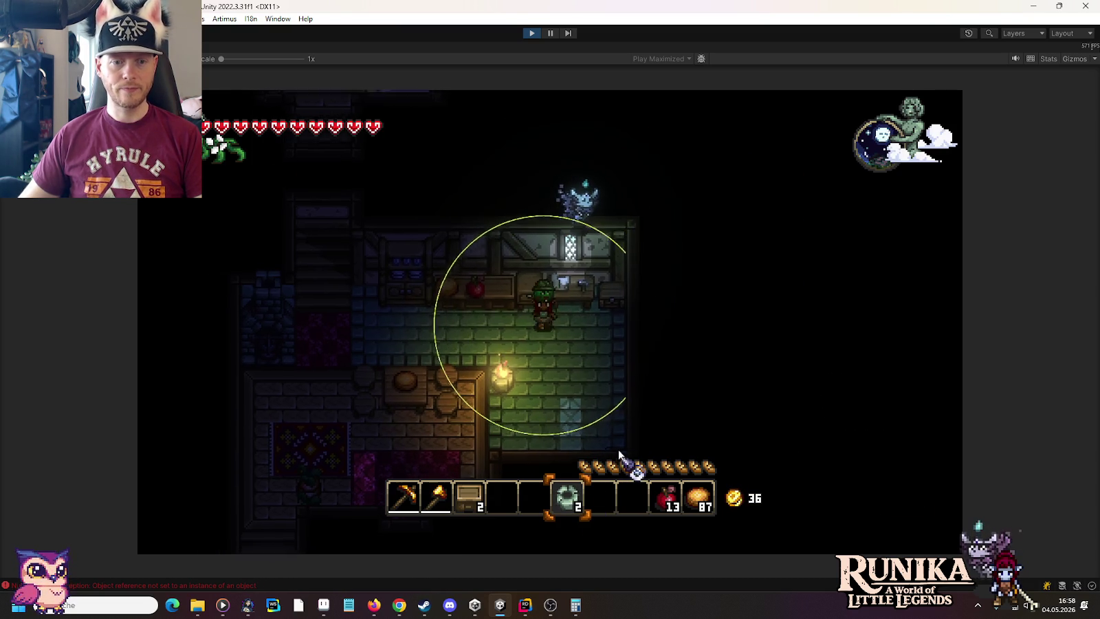
pyautogui.press('d')
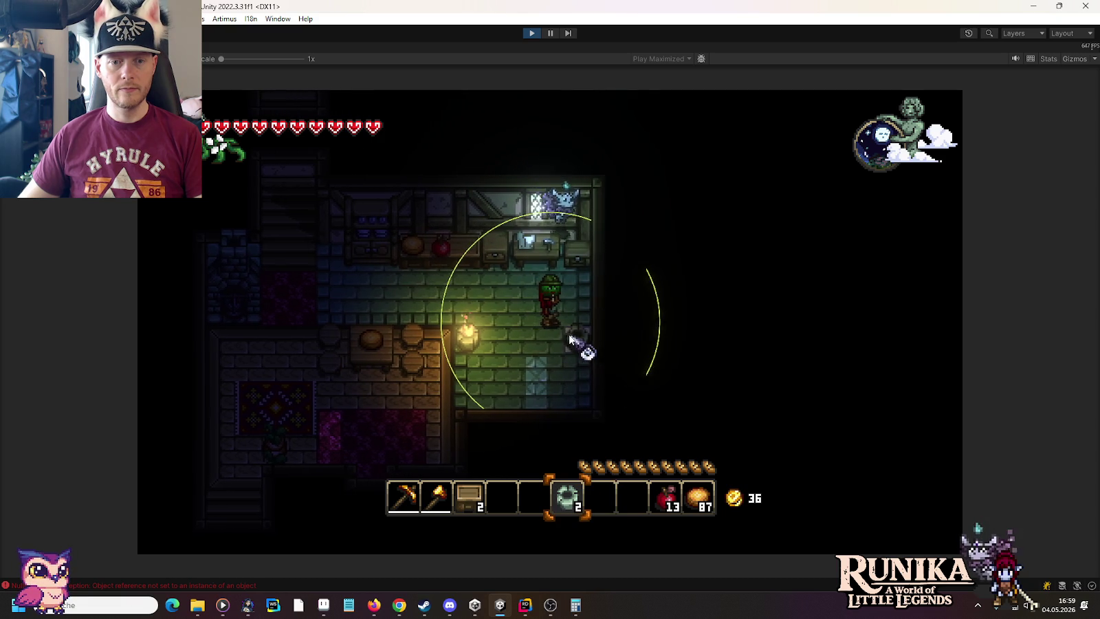
pyautogui.click(589, 404)
pyautogui.press('a')
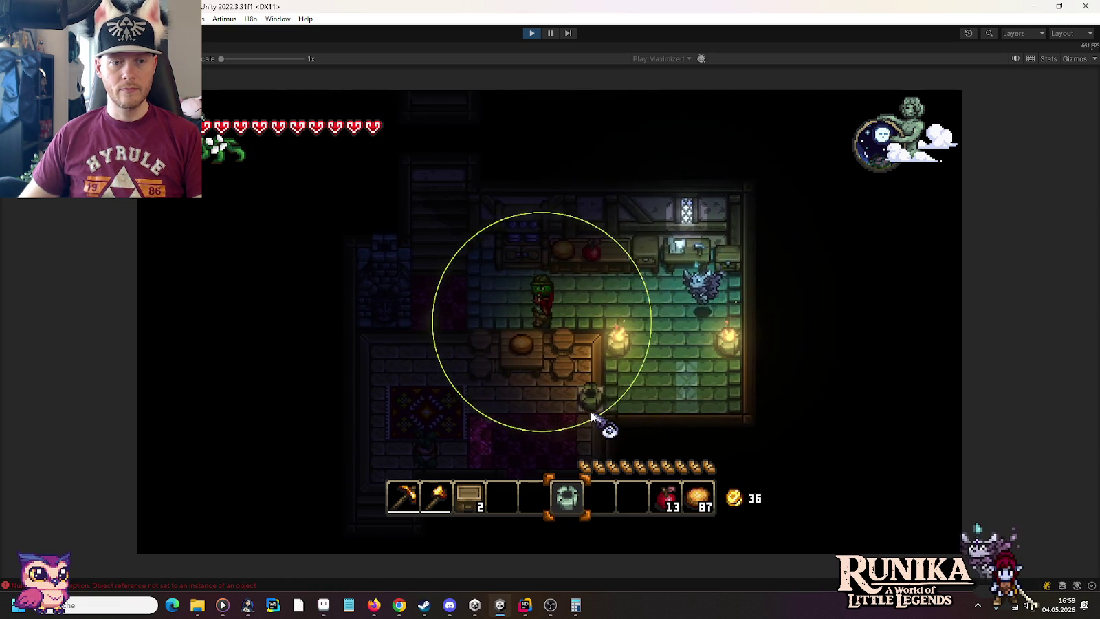
pyautogui.press('s')
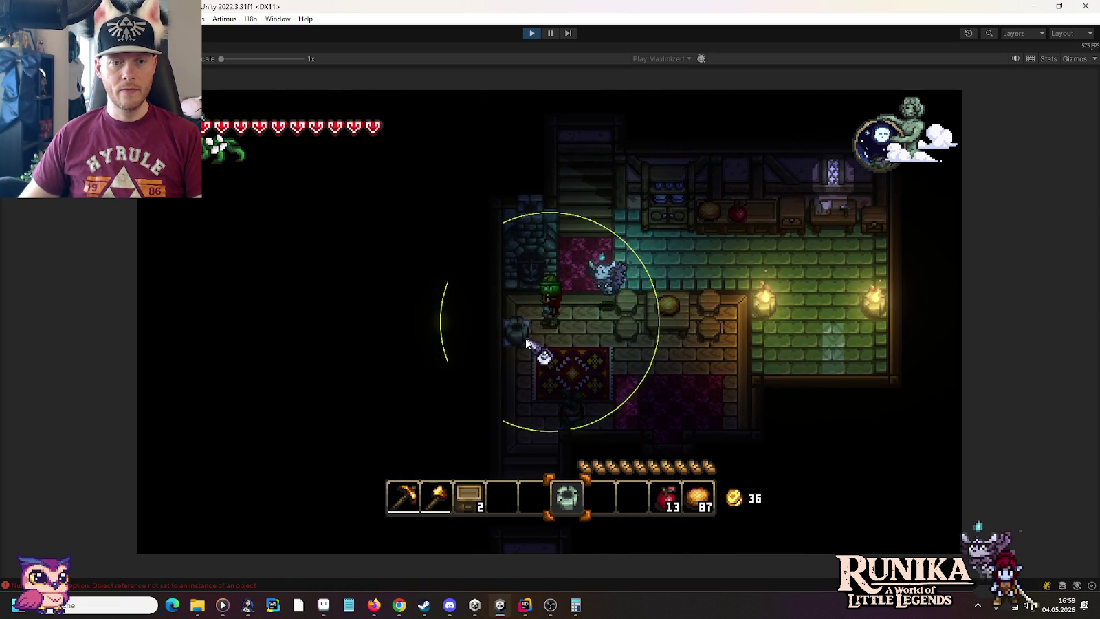
pyautogui.press('d')
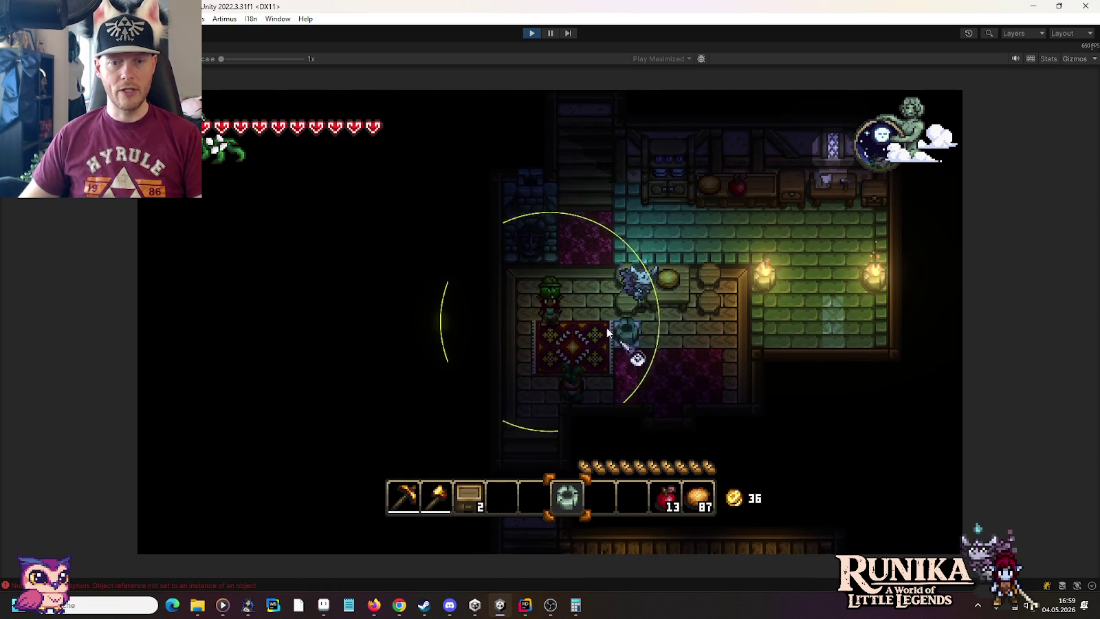
# Add 99 Pilz, 99 Schüsselchen and 99 Holzkohle with /add chat commands.
pyautogui.scroll(-1, 596, 322)
pyautogui.press('i')
pyautogui.press('i')
pyautogui.press('Return')
pyautogui.write('/add Mush')
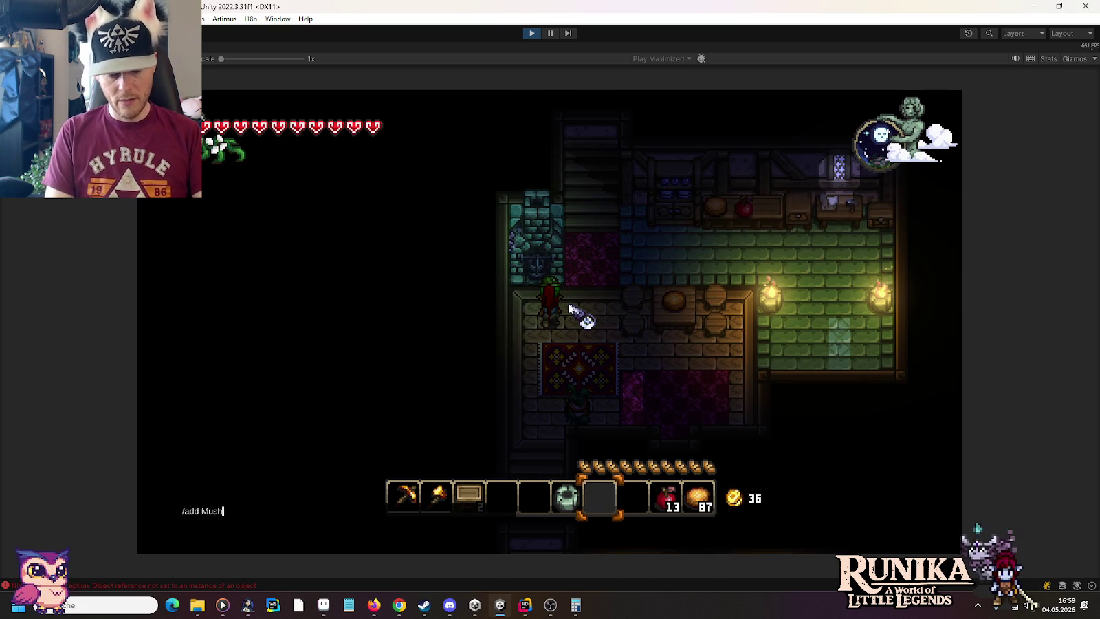
pyautogui.scroll(-2, 570, 309)
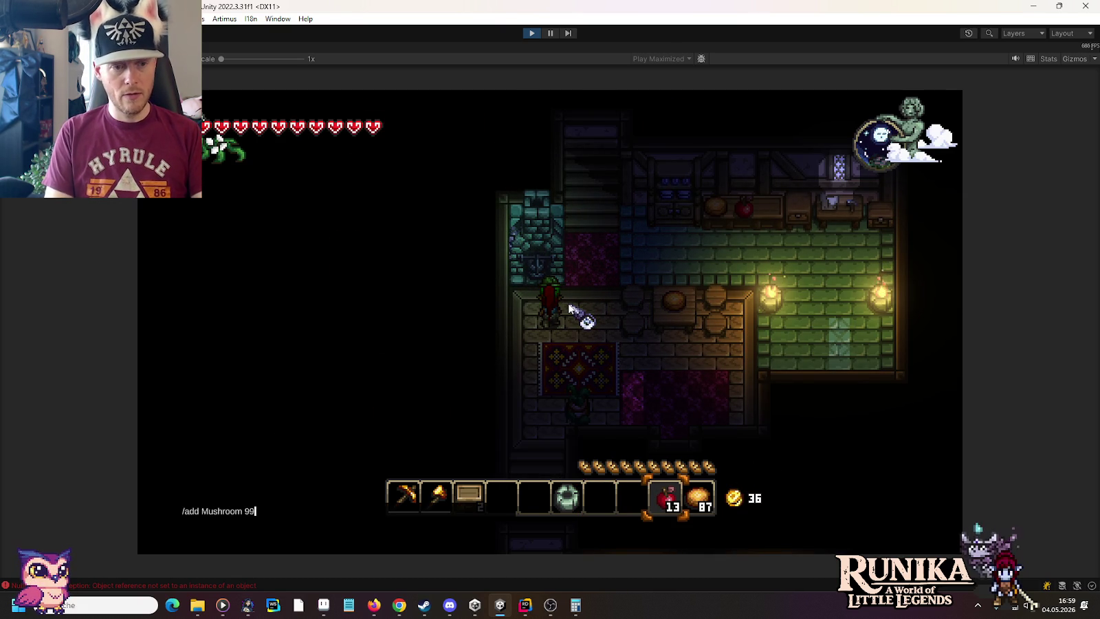
pyautogui.press('Return')
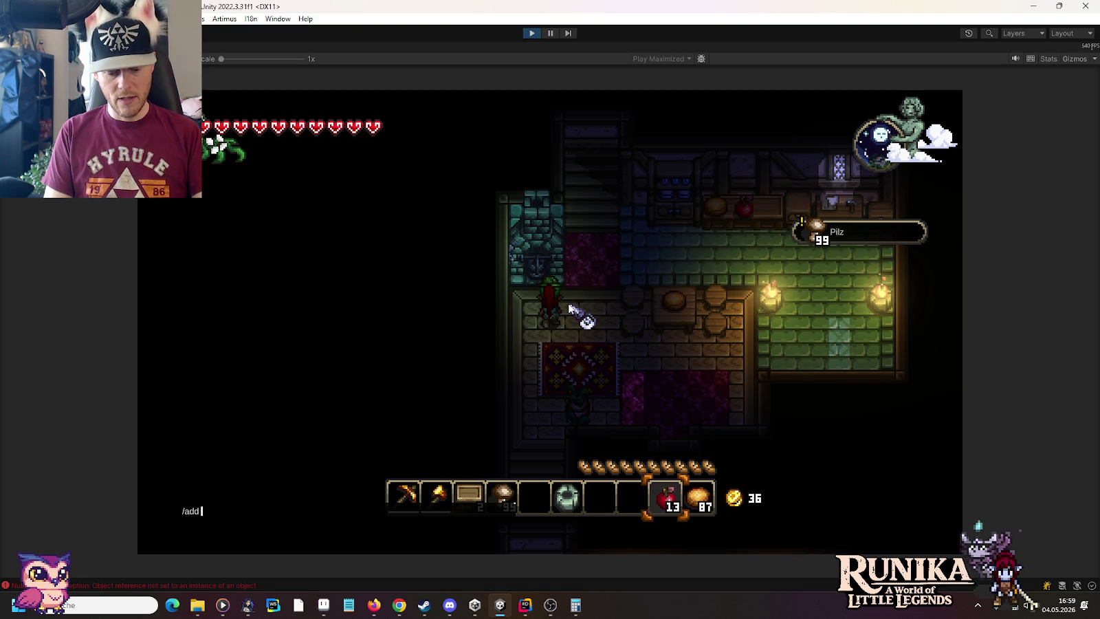
pyautogui.write('Bowl 9')
pyautogui.press('Return')
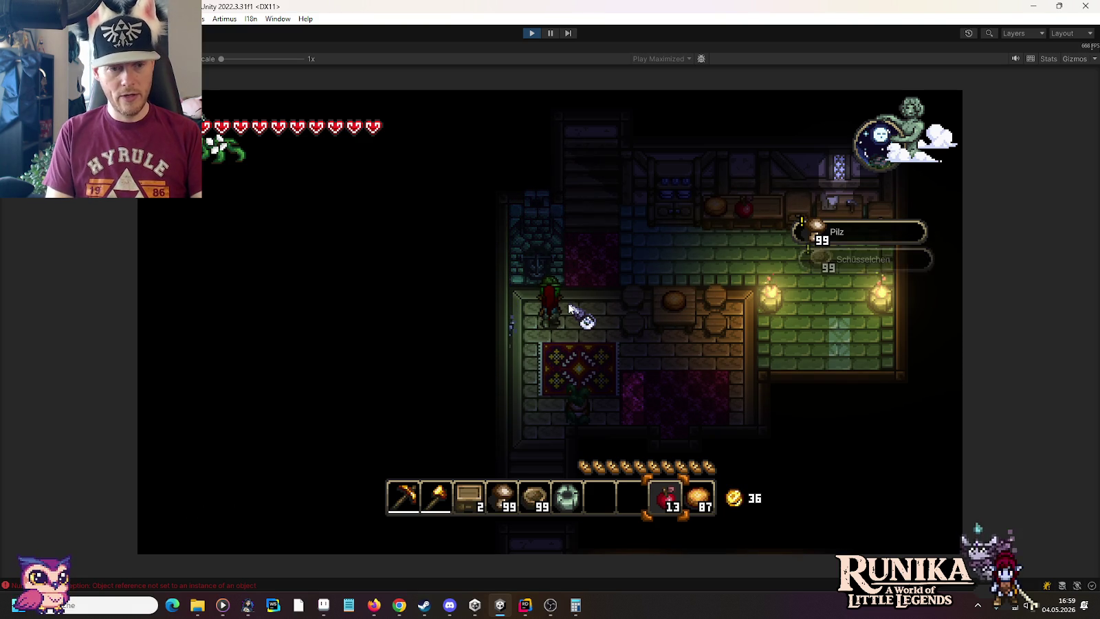
pyautogui.write('/add Charcoal')
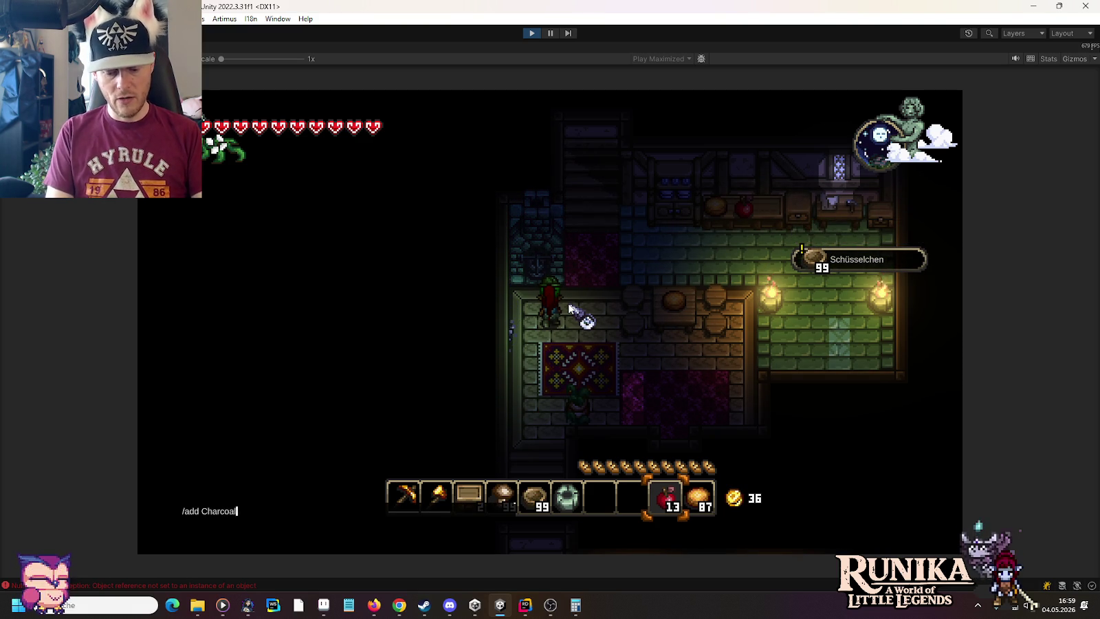
pyautogui.press('Return')
# Load mushrooms and bowls into the stove's cooking slots and Holzkohle as fuel.
pyautogui.press('e')
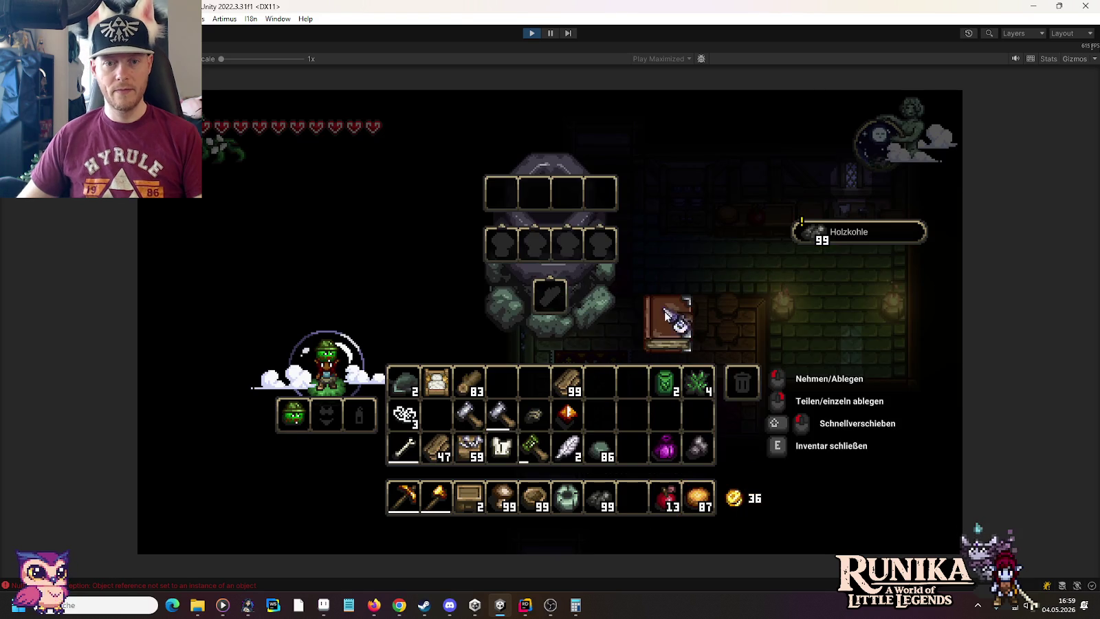
pyautogui.click(666, 317)
pyautogui.click(412, 265)
pyautogui.keyDown('shift'); pyautogui.click(608, 491); pyautogui.keyUp('shift')
# Close the stove panel and walk upstairs into the bookshelf room with the rug.
pyautogui.press('e')
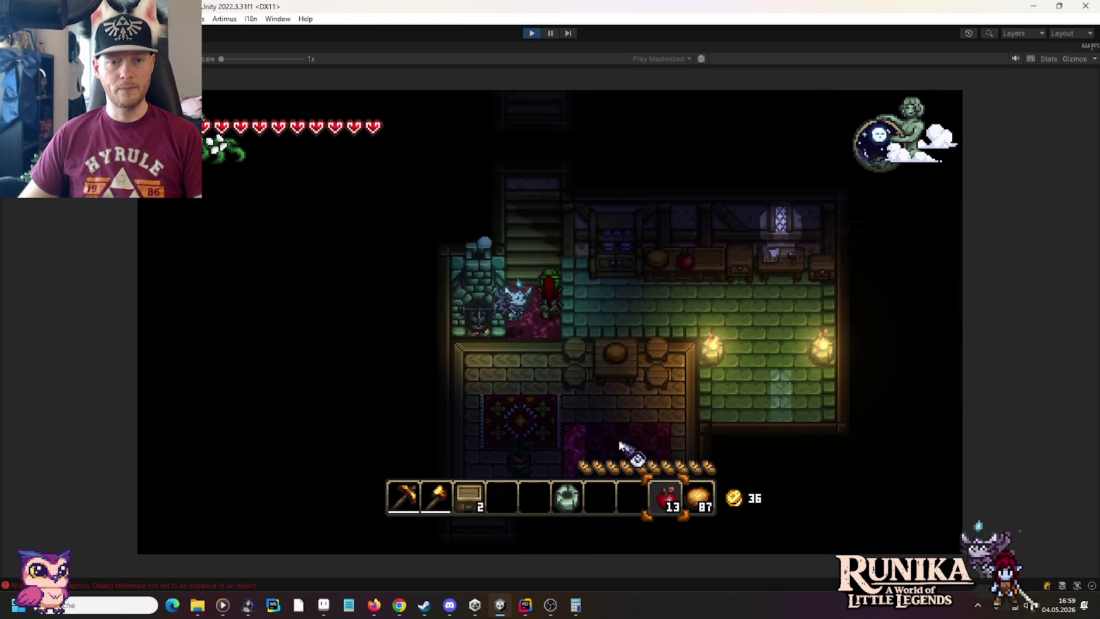
pyautogui.press('w')
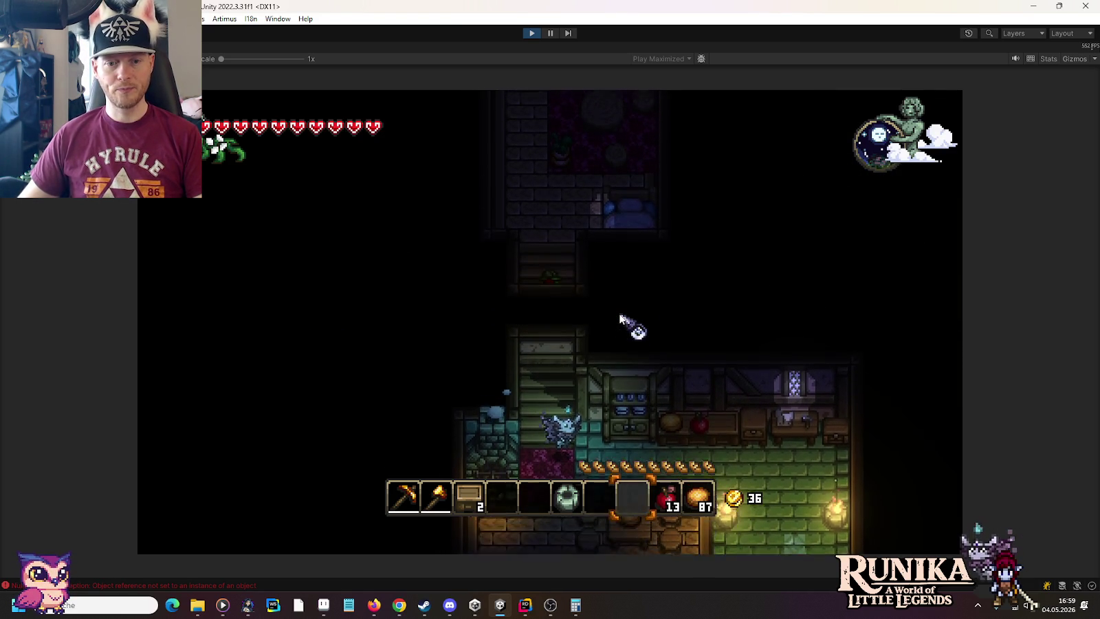
pyautogui.press('w')
pyautogui.scroll(2, 619, 320)
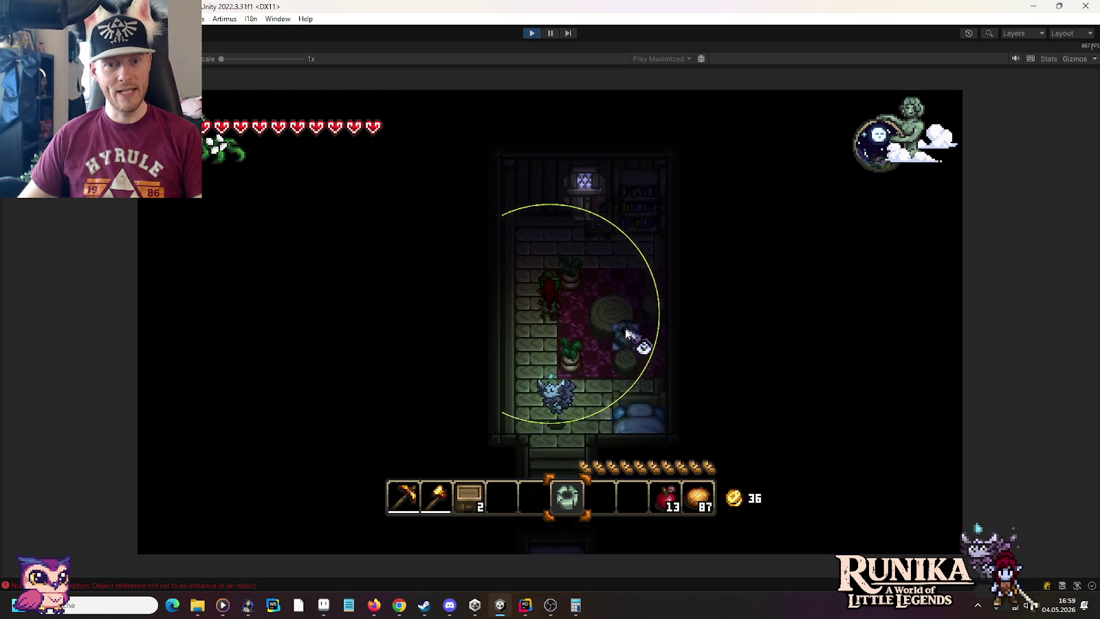
pyautogui.press('w')
pyautogui.press('d')
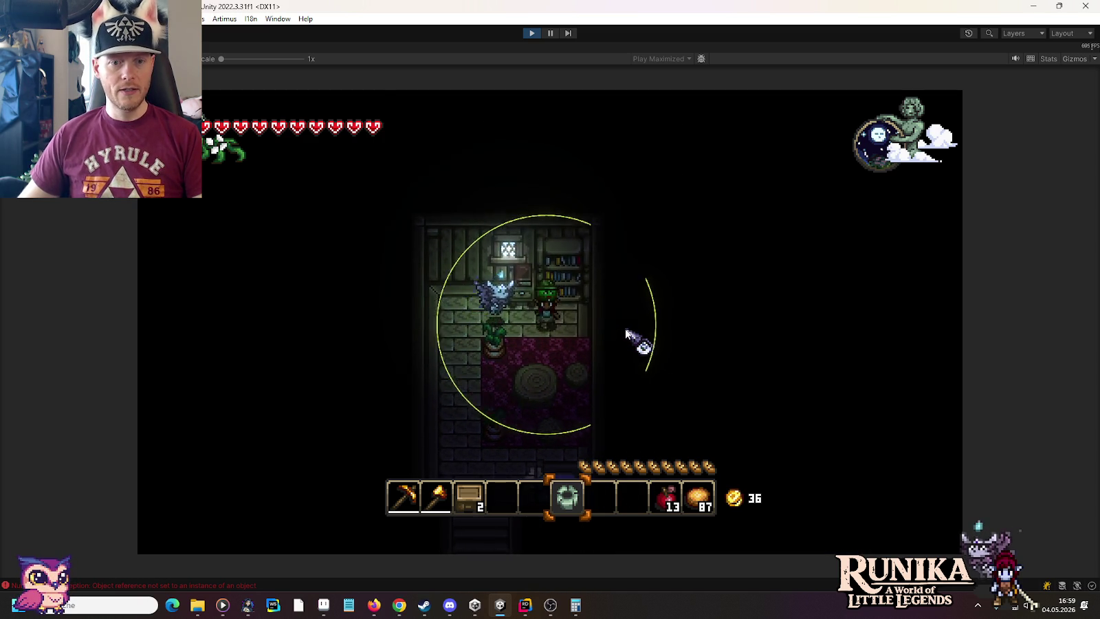
pyautogui.press('s')
pyautogui.press('a')
pyautogui.press('s')
pyautogui.press('a')
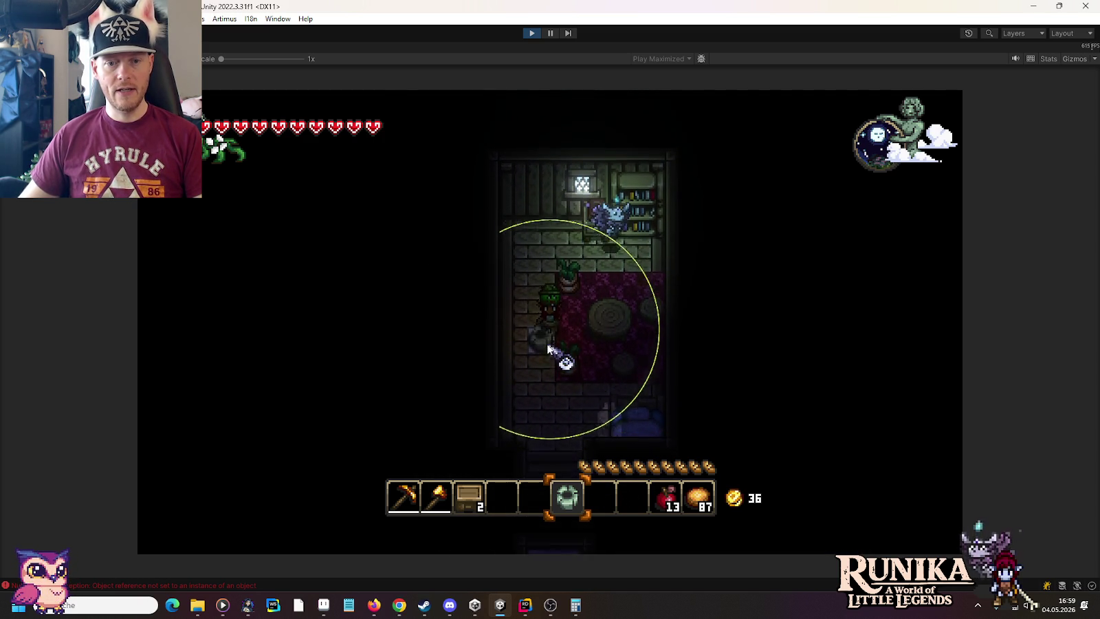
pyautogui.press('s')
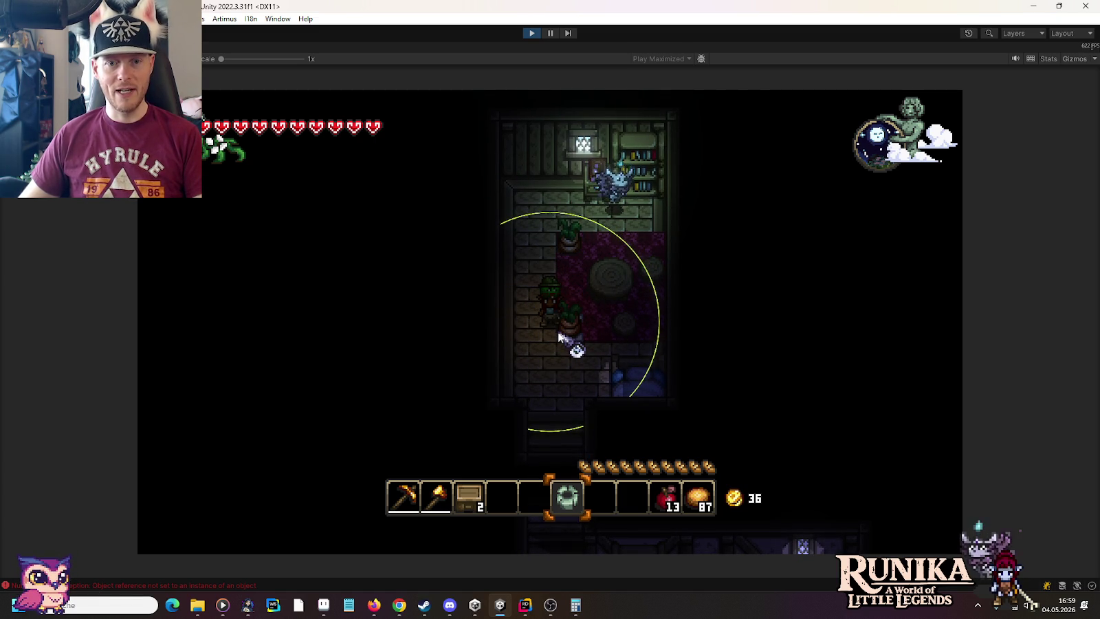
# Place the last campfire by the top wall and walk back downstairs.
pyautogui.press('w')
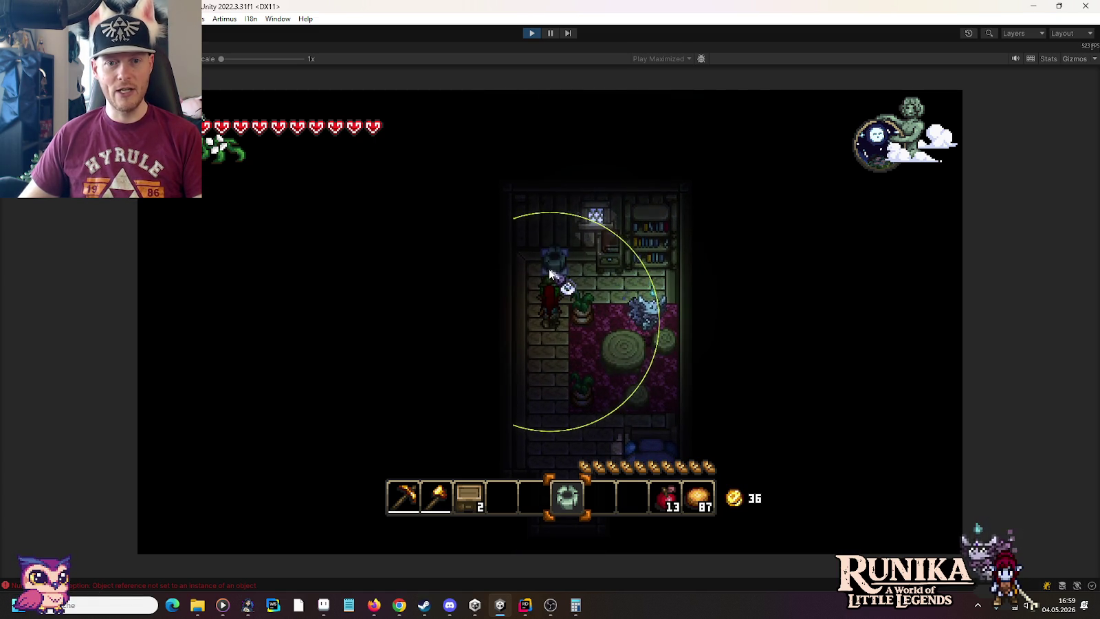
pyautogui.click(563, 329)
pyautogui.press('s')
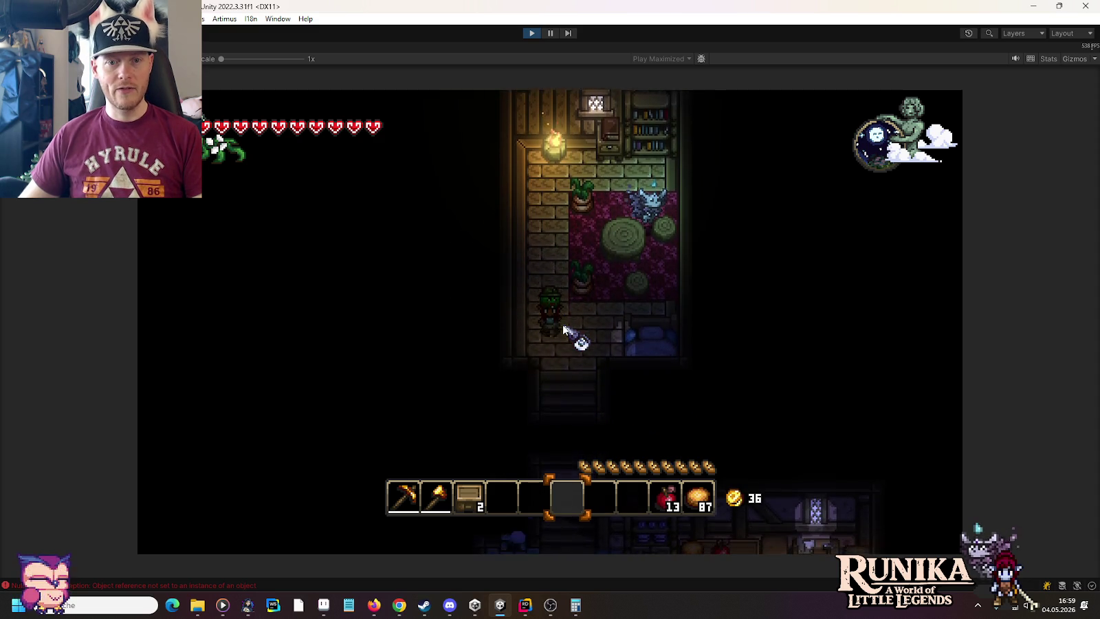
pyautogui.press('s')
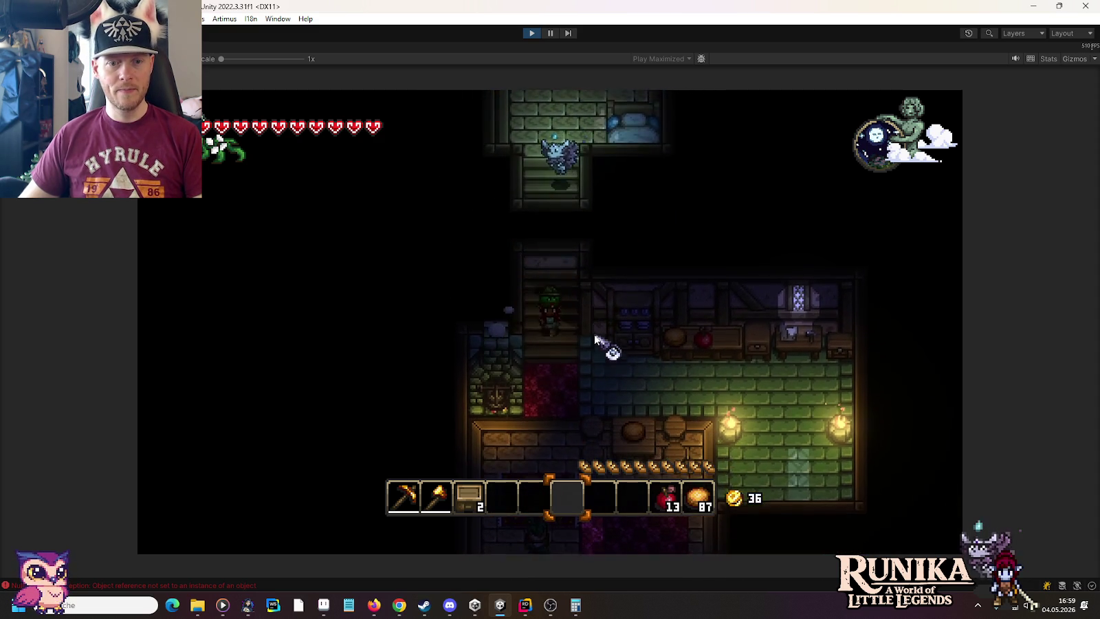
pyautogui.press('s')
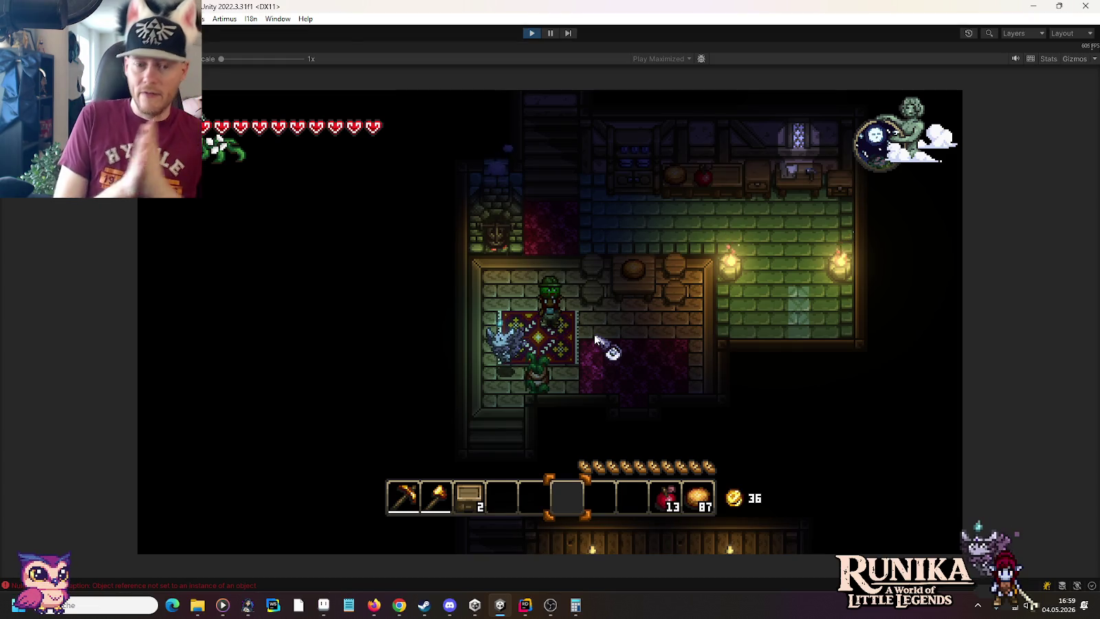
# Add 4 Kürbislaterne with /add and place one near the stairs.
pyautogui.write('/add JackOL')
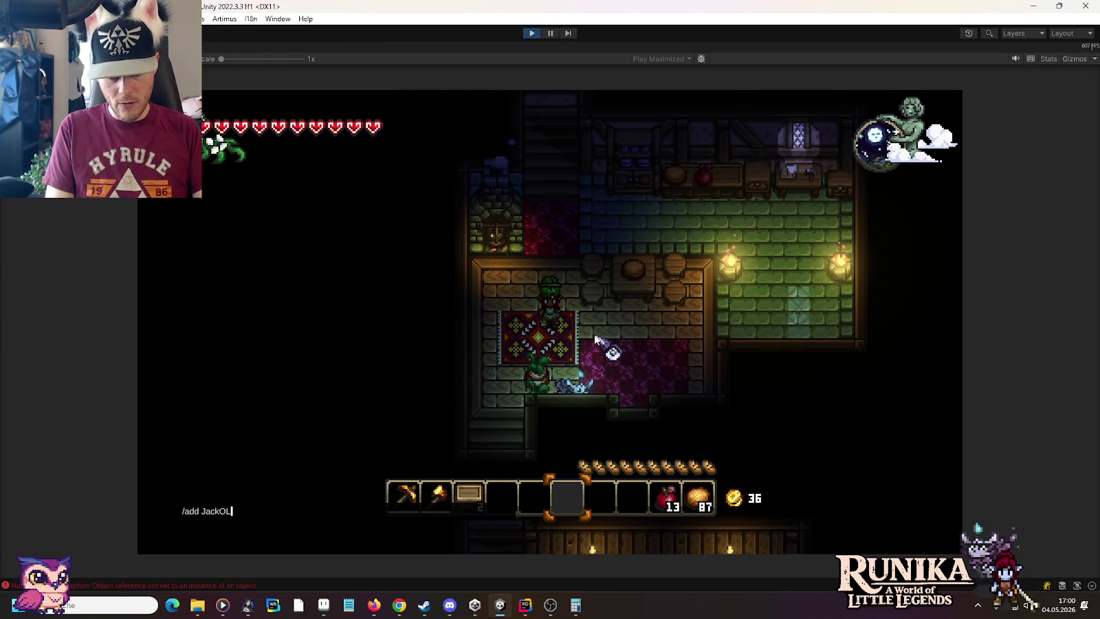
pyautogui.write(' 4')
pyautogui.press('Return')
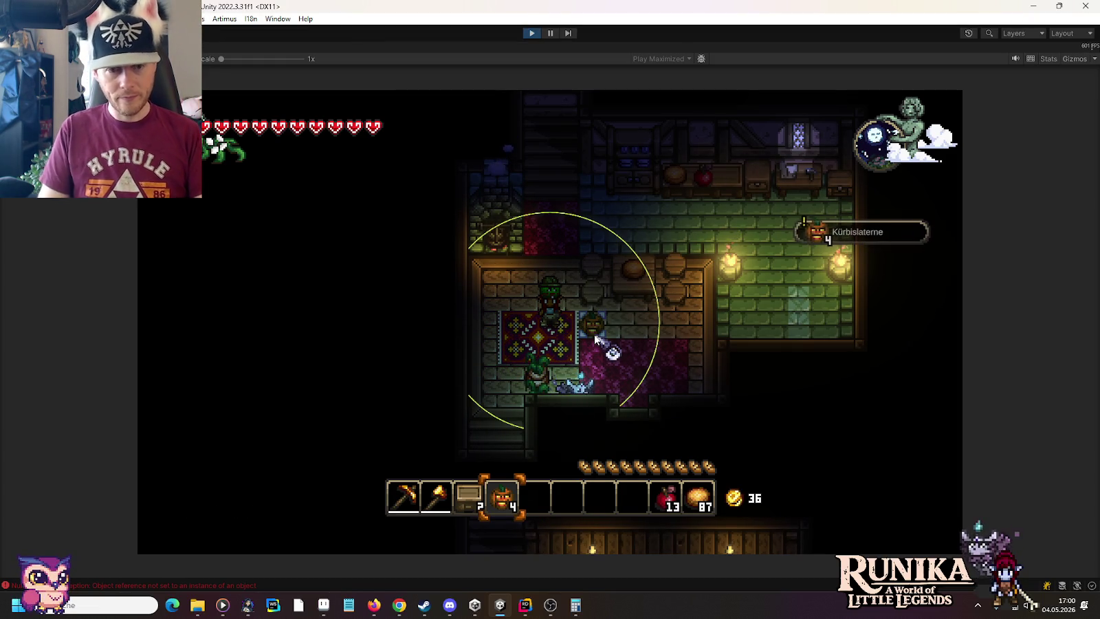
pyautogui.press('d')
pyautogui.press('s')
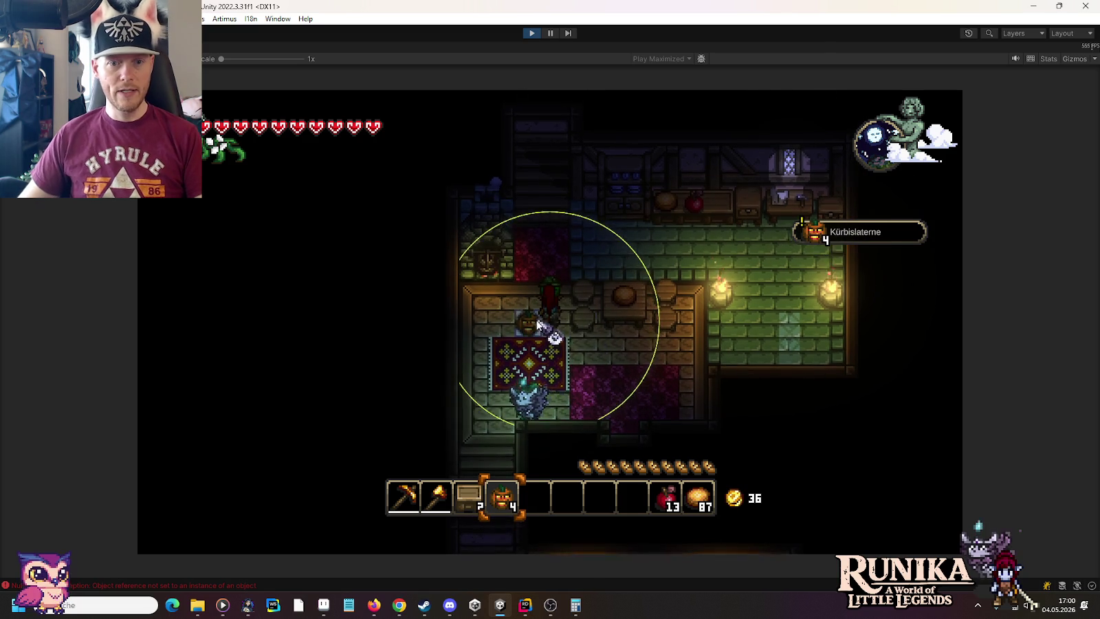
pyautogui.press('a')
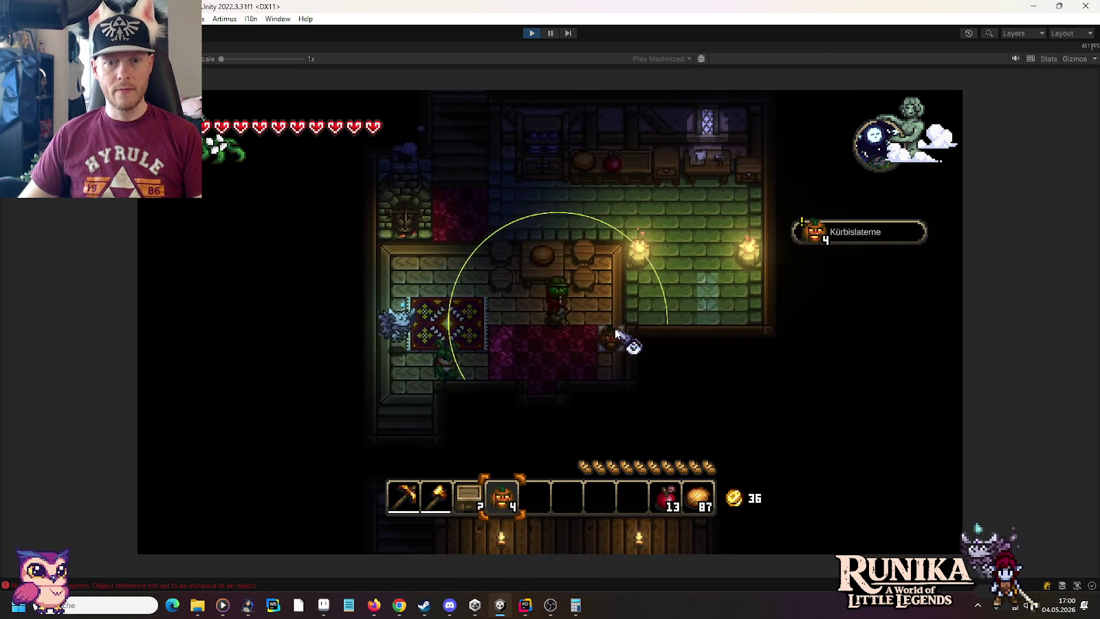
pyautogui.press('w')
pyautogui.press('a')
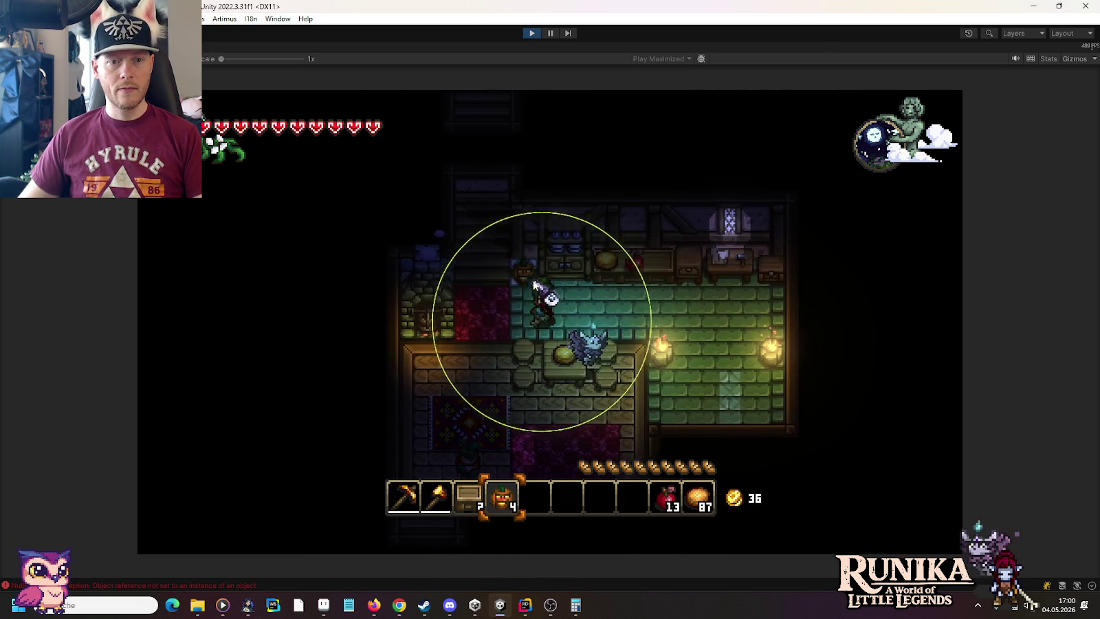
pyautogui.click(584, 316)
# Place a pumpkin lantern at the upper room's top-left corner.
pyautogui.press('w')
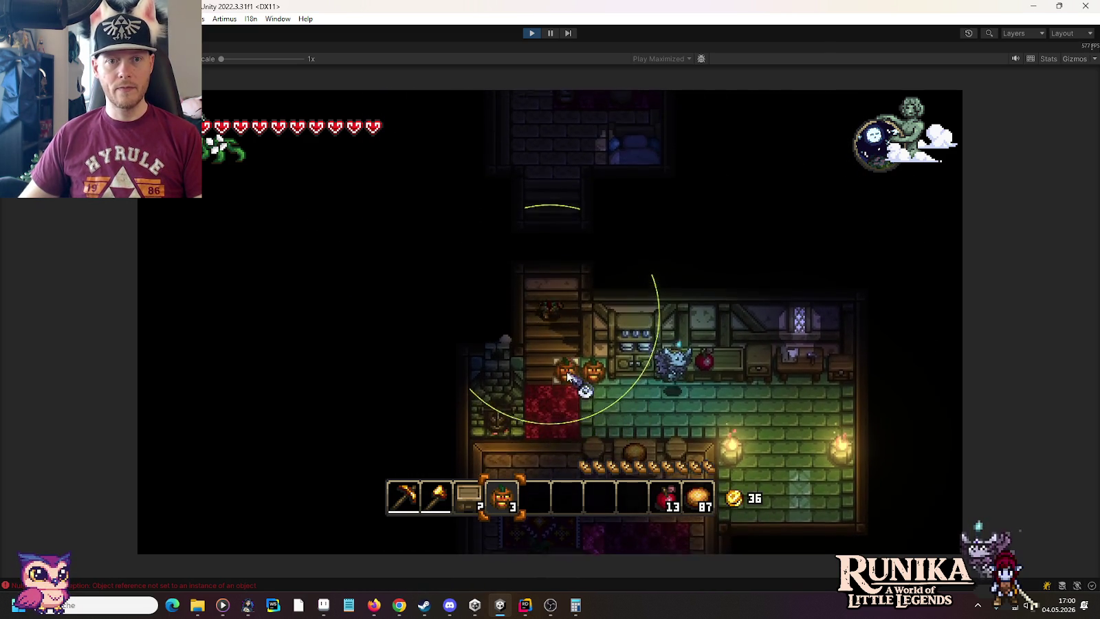
pyautogui.press('w')
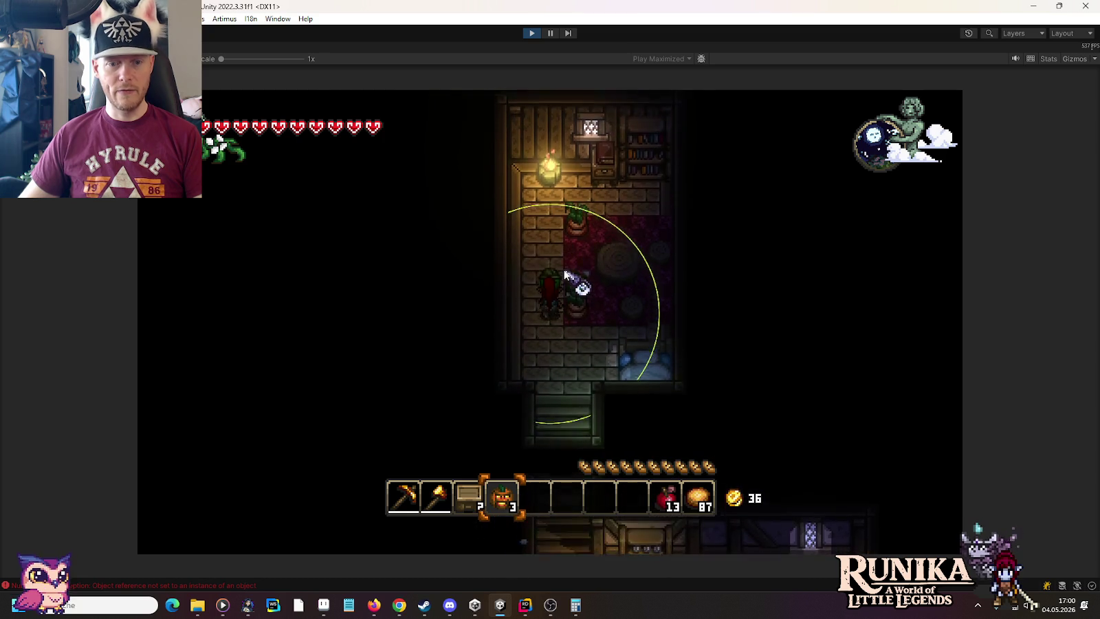
pyautogui.press('2')
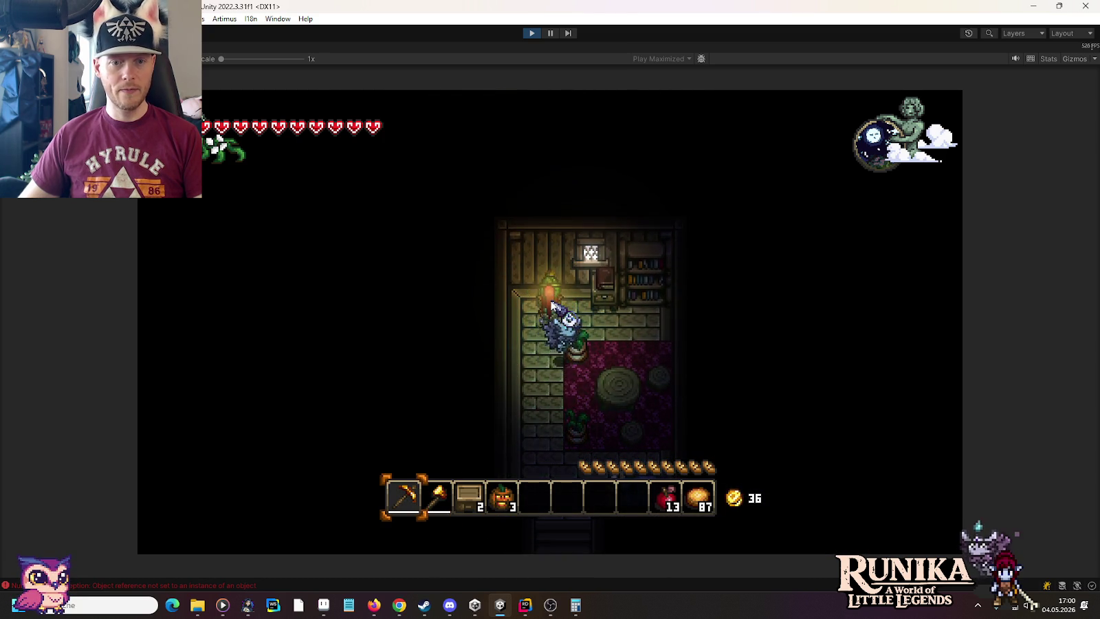
pyautogui.press('s')
pyautogui.press('4')
pyautogui.press('s')
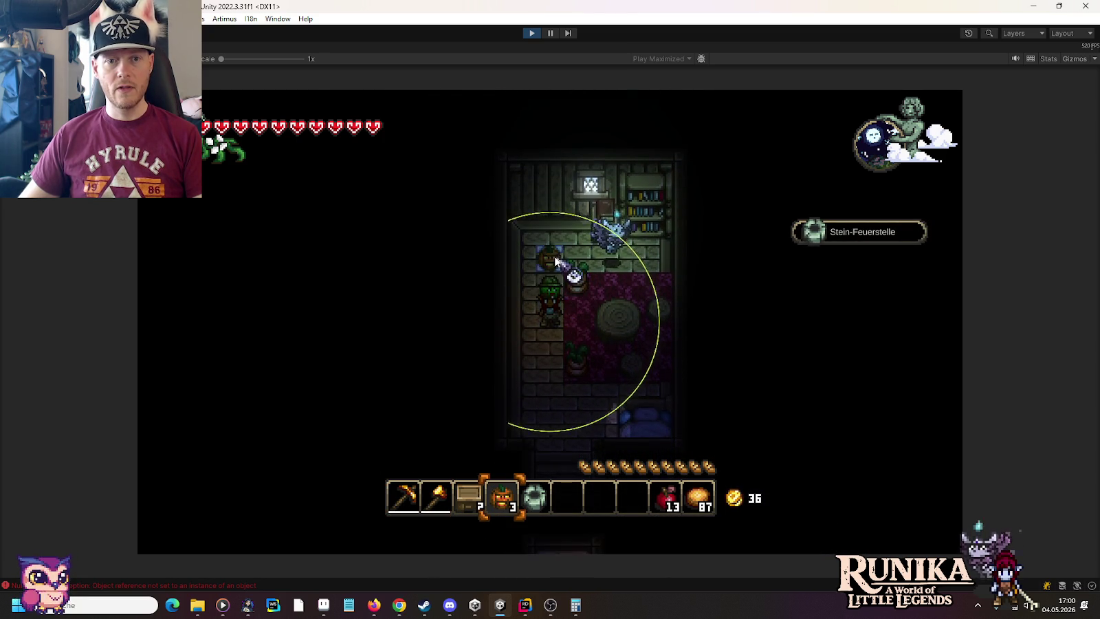
pyautogui.click(528, 227)
# Try a lantern by the upper-room table, take it back, and place it at the dining room corner.
pyautogui.press('s')
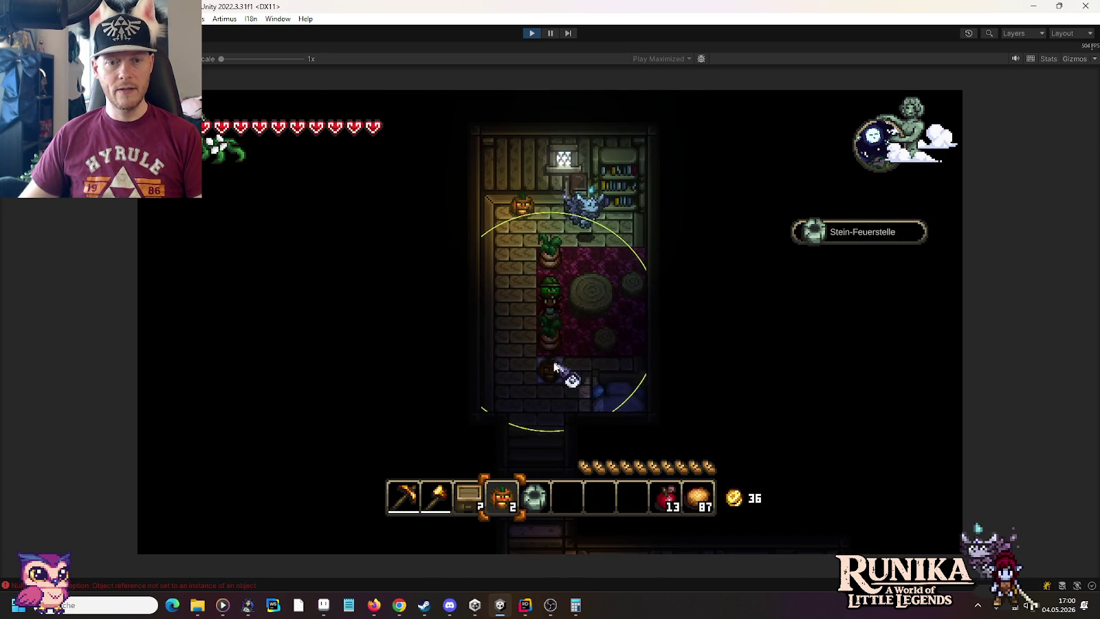
pyautogui.press('w')
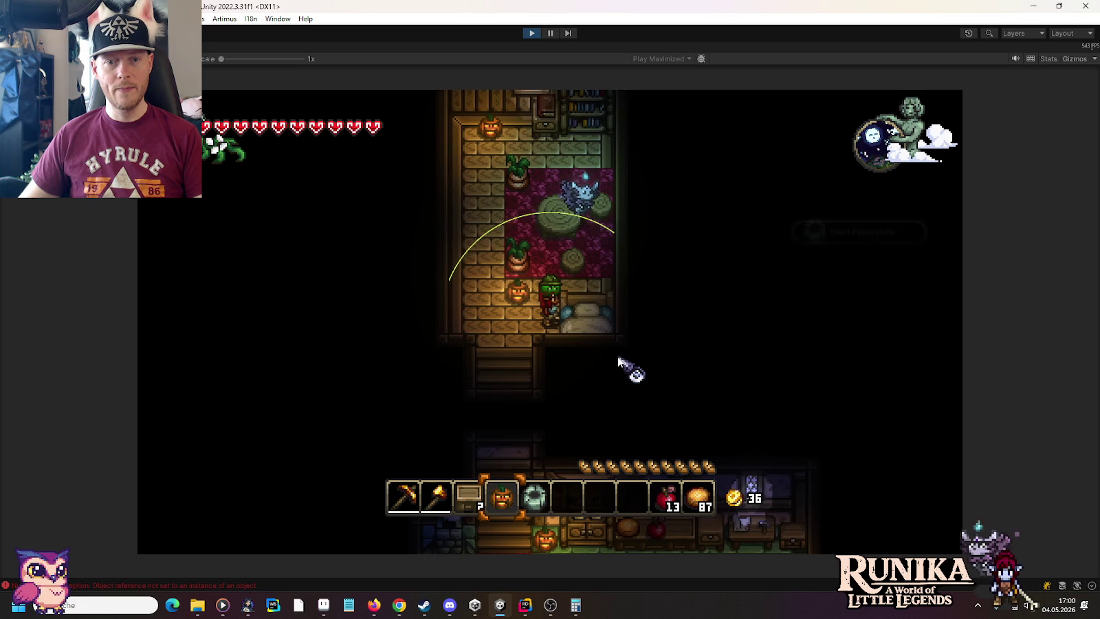
pyautogui.click(532, 310)
pyautogui.click(532, 309)
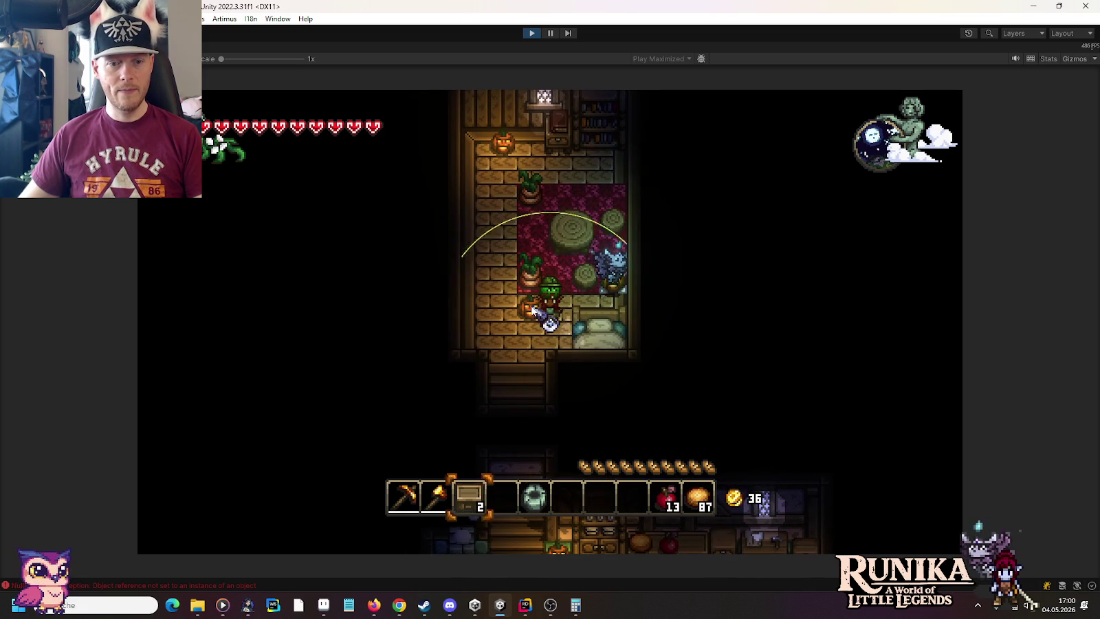
pyautogui.press('4')
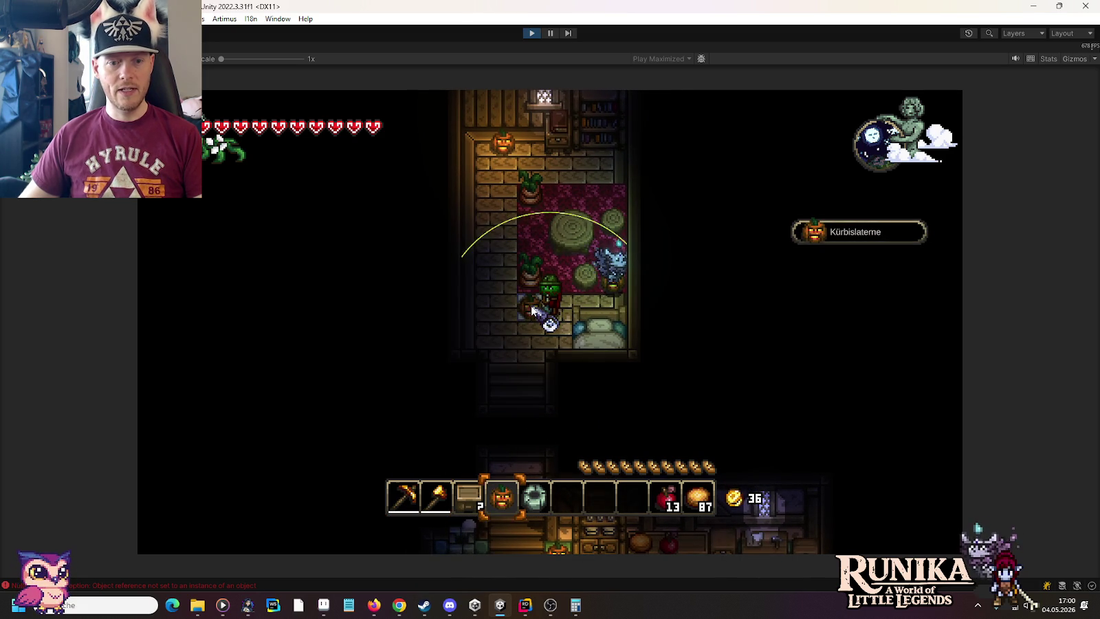
pyautogui.press('s')
pyautogui.press('s')
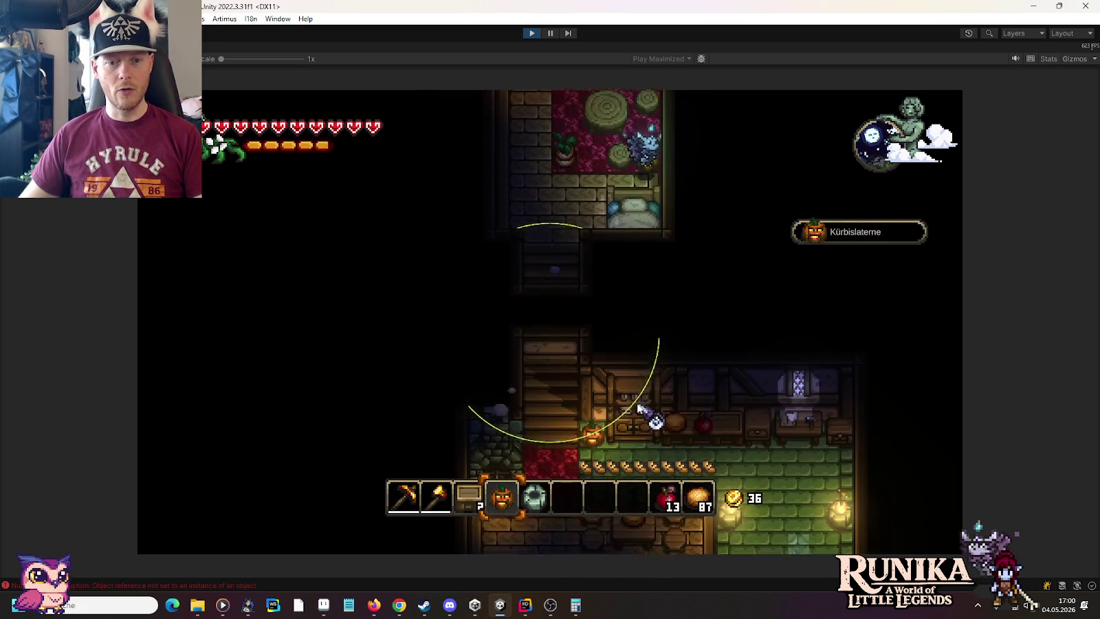
pyautogui.press('s')
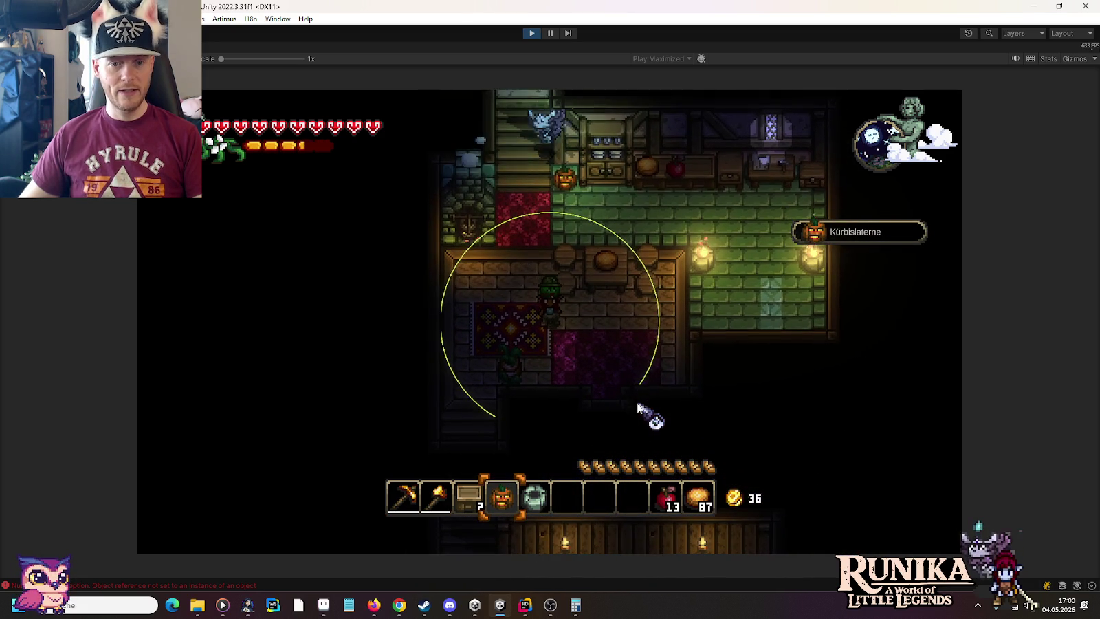
pyautogui.rightClick(571, 380)
pyautogui.press('d')
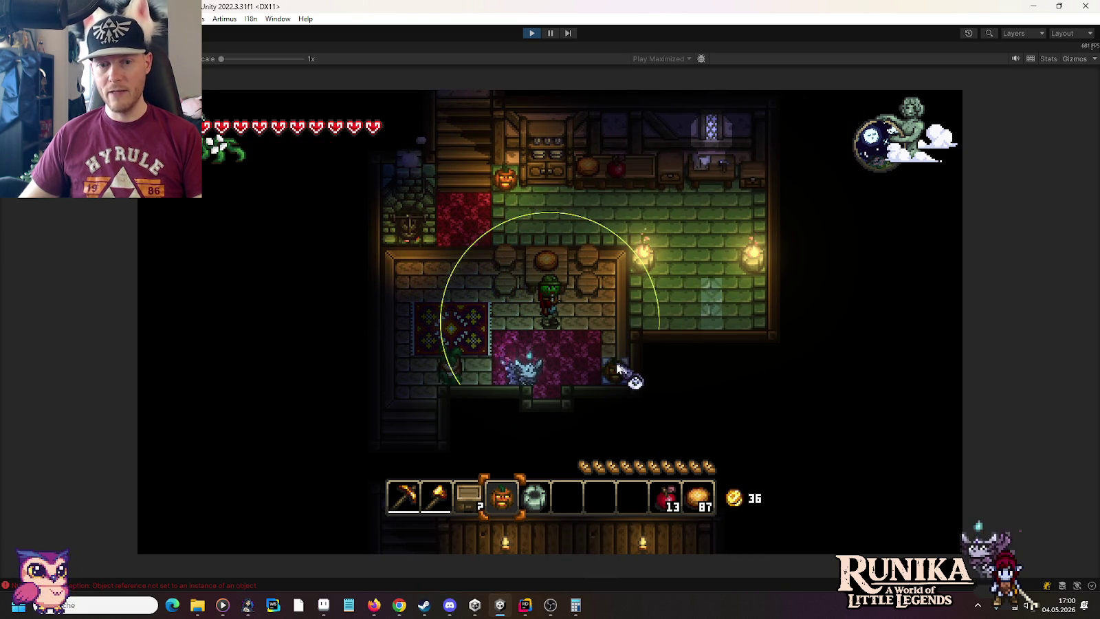
pyautogui.click(616, 354)
# Go down to the blue-tiled basement and place the box beside the stairs.
pyautogui.press('a')
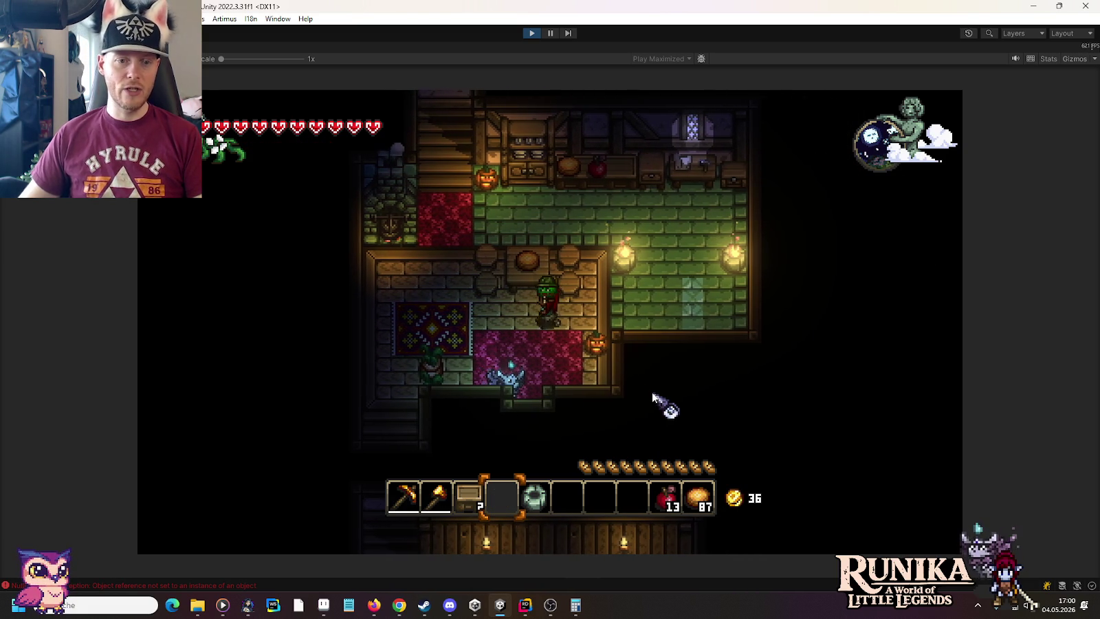
pyautogui.press('s')
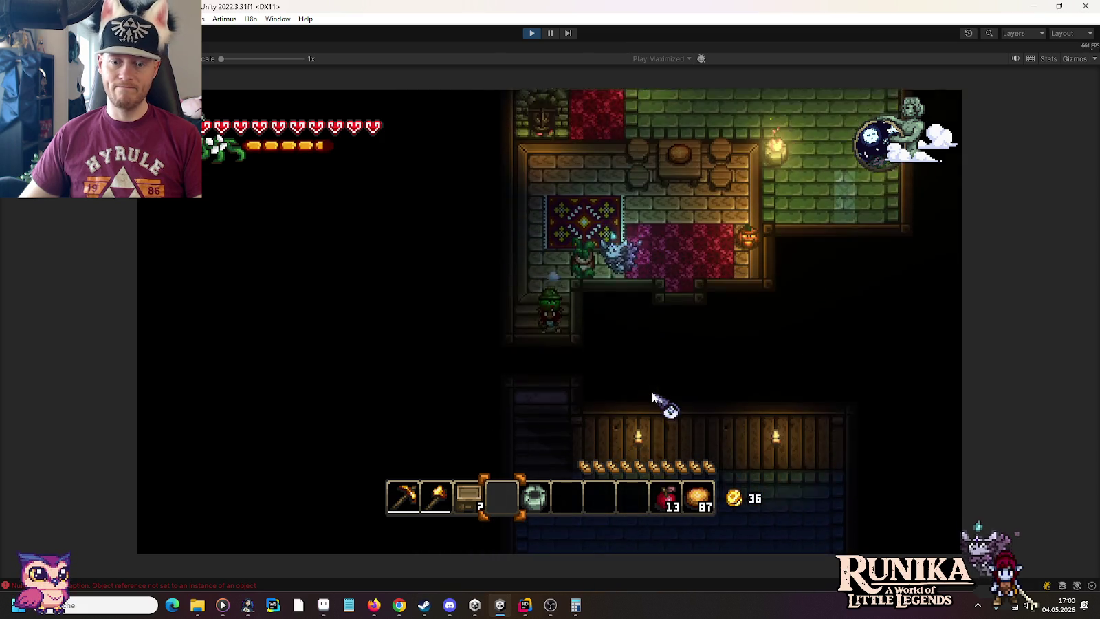
pyautogui.press('s')
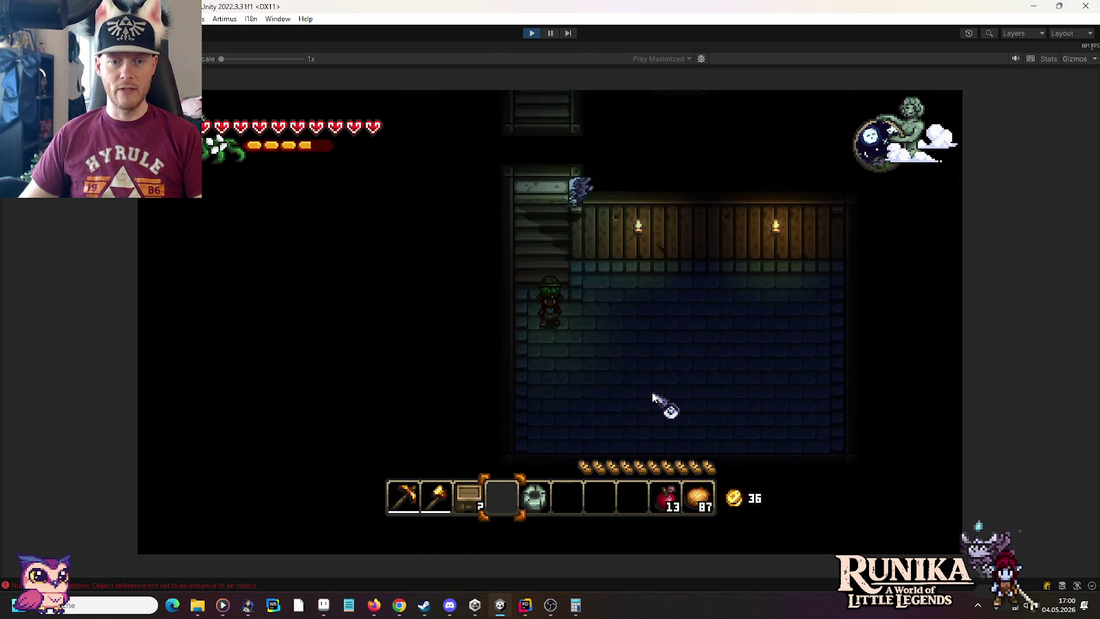
pyautogui.press('d')
pyautogui.press('3')
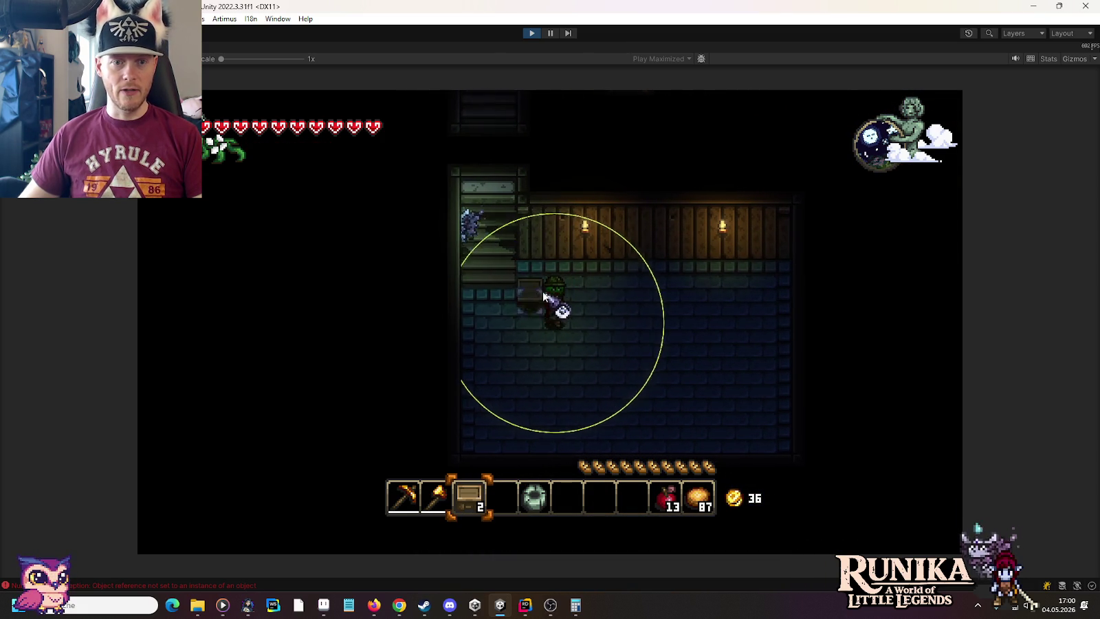
pyautogui.press('a')
pyautogui.click(524, 275)
pyautogui.press('w')
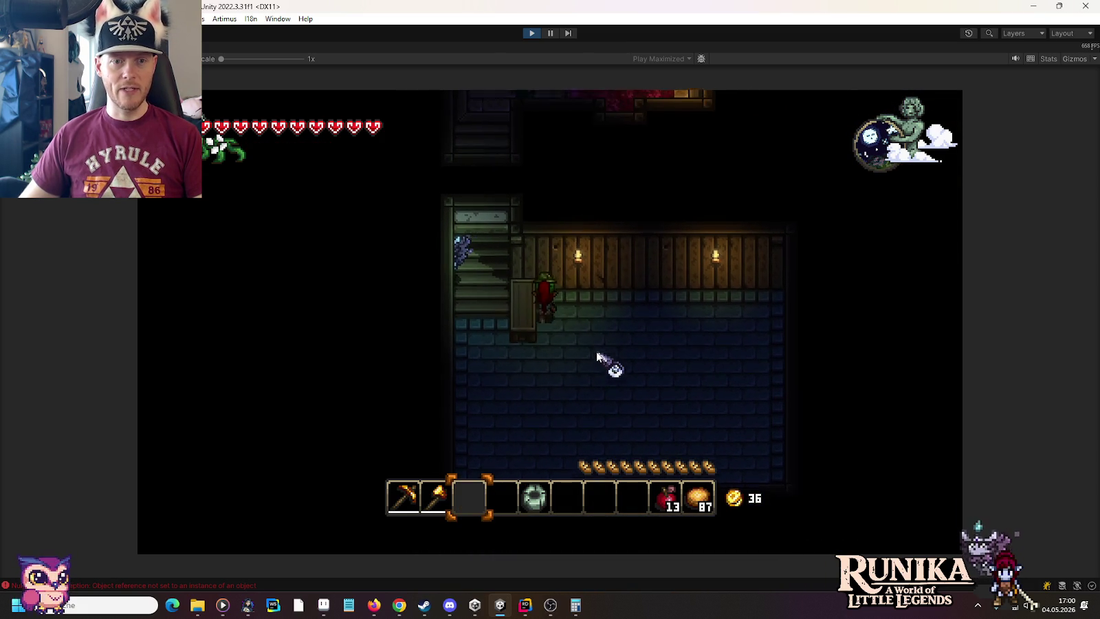
pyautogui.press('s')
pyautogui.press('d')
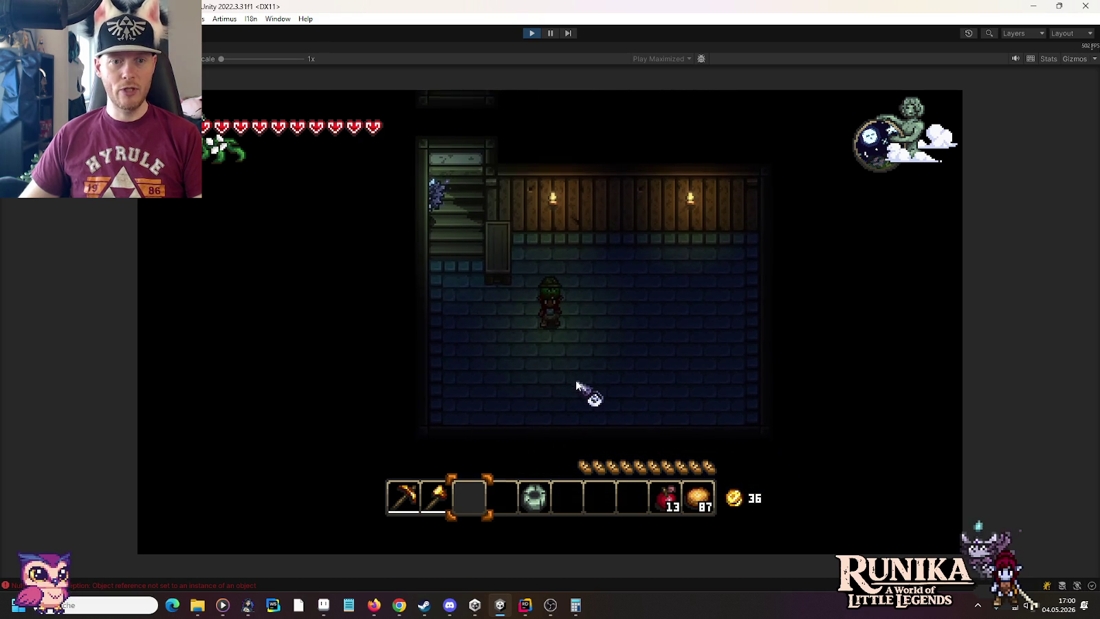
pyautogui.write('/add Ca')
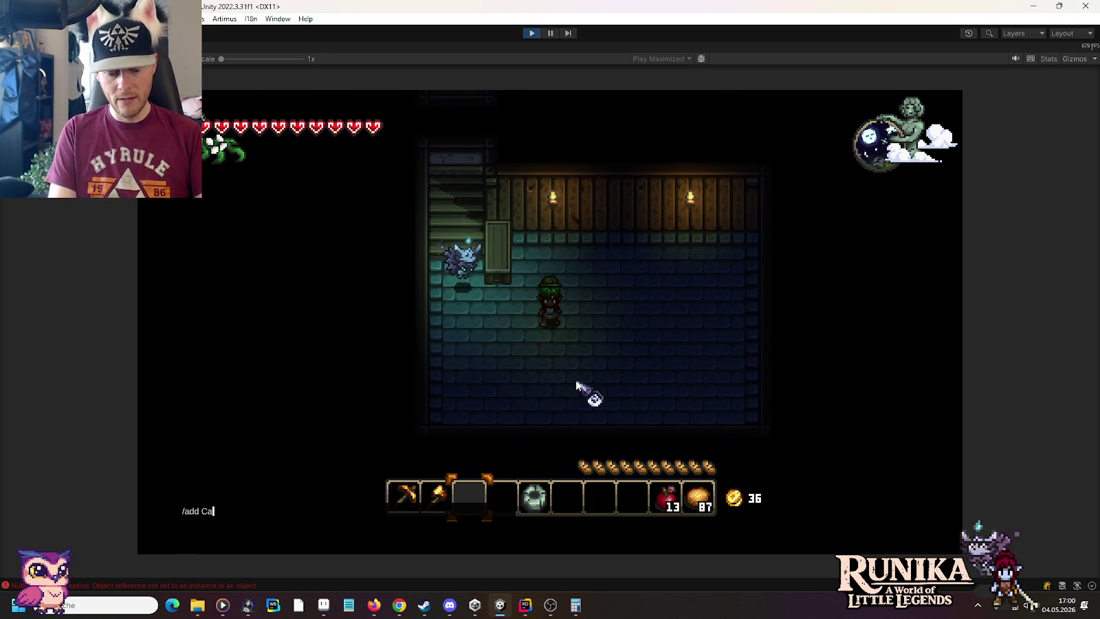
pyautogui.write('on')
# Add a Zauberkessel via /add Cauldron and place it on the green-tiled room floor.
pyautogui.press('Return')
pyautogui.press('w')
pyautogui.press('a')
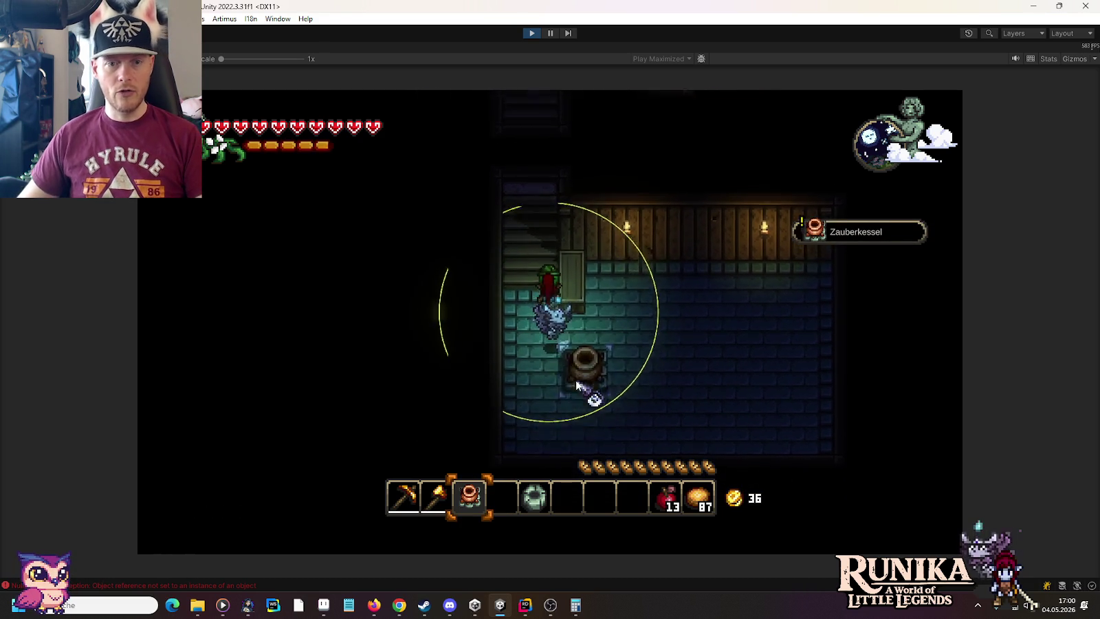
pyautogui.press('w')
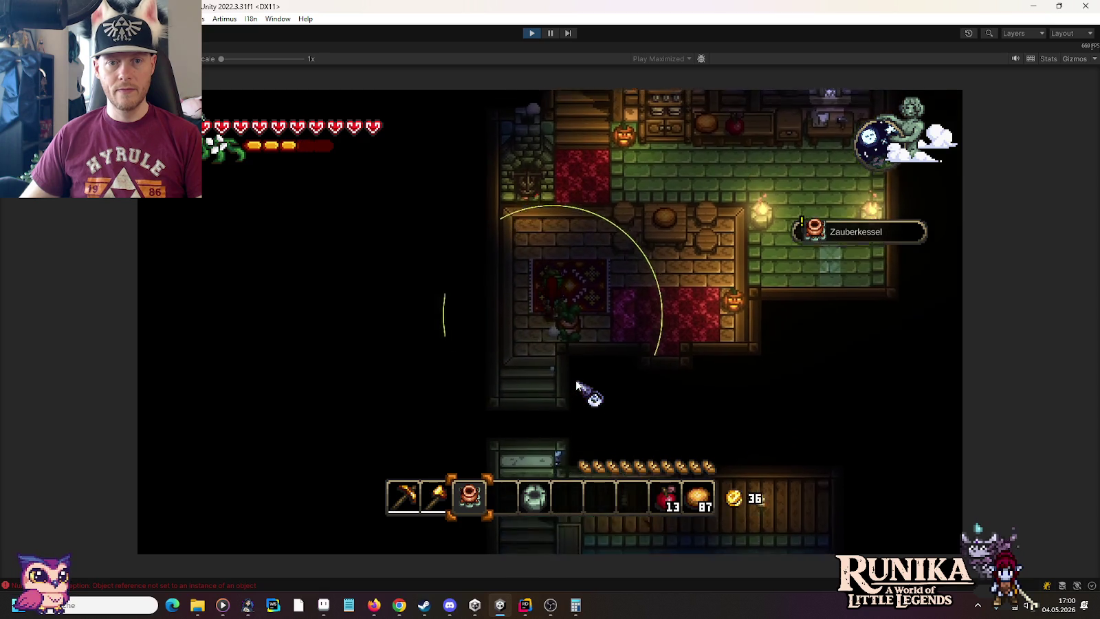
pyautogui.press('d')
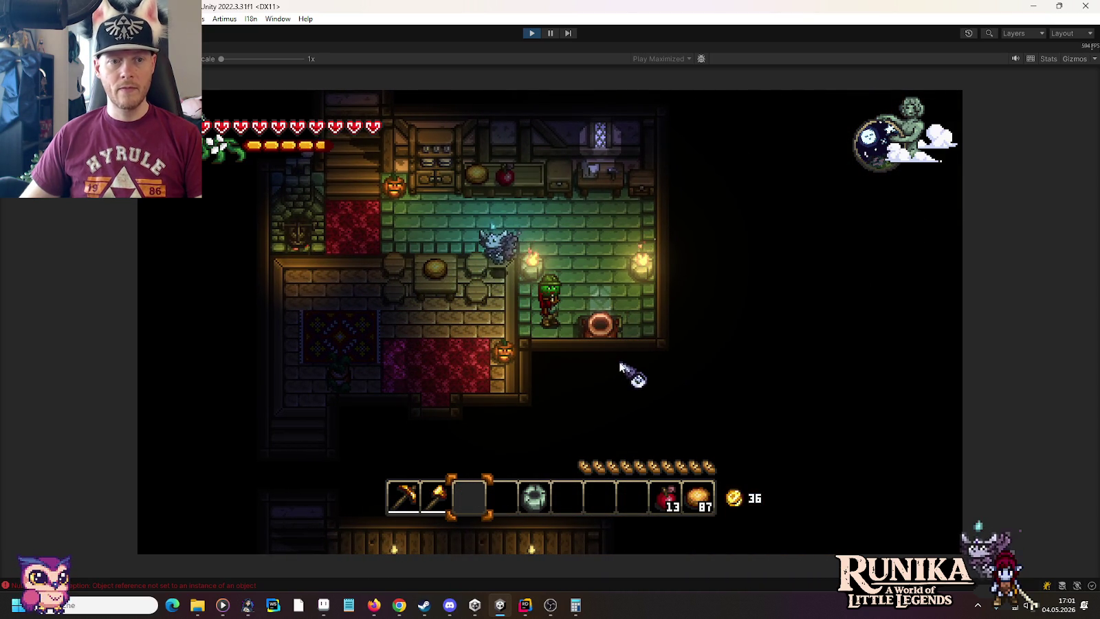
pyautogui.press('a')
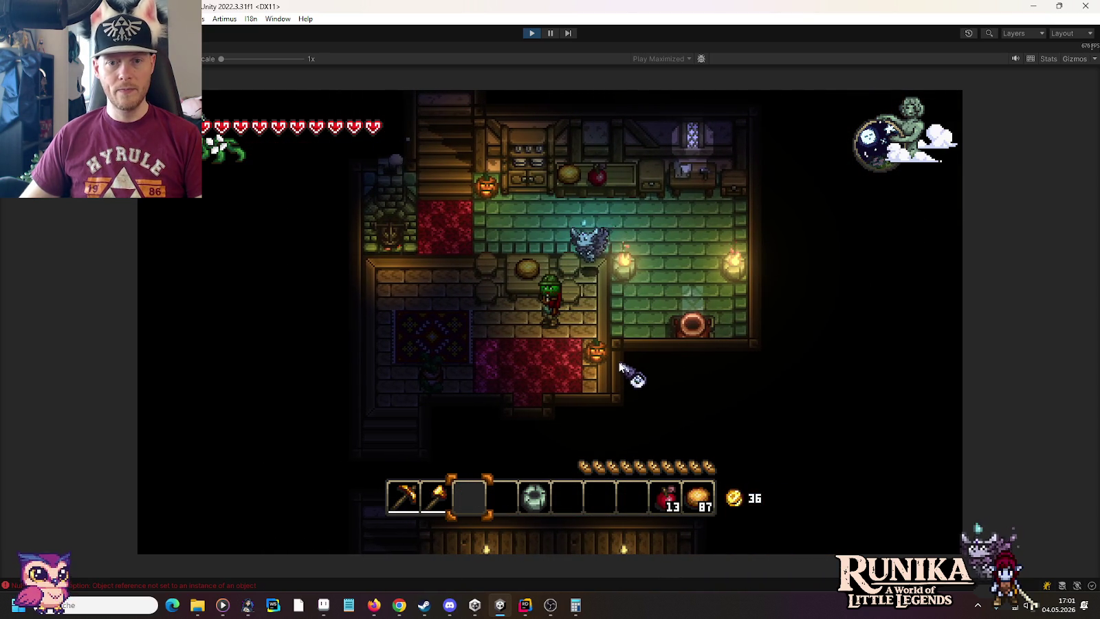
pyautogui.press('d')
pyautogui.press('a')
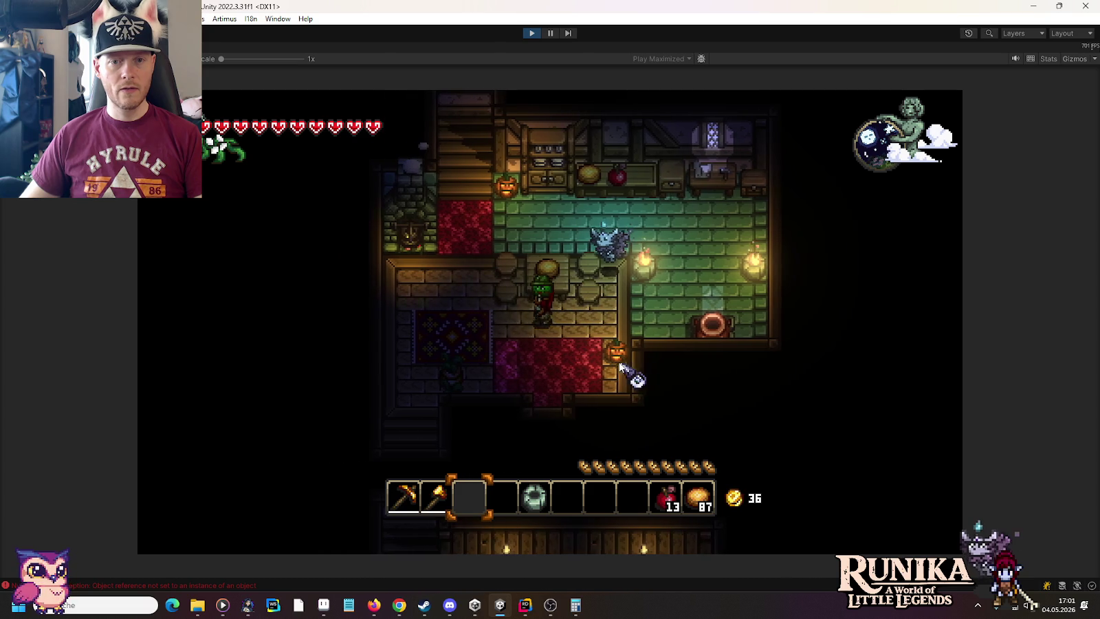
pyautogui.press('a')
pyautogui.press('s')
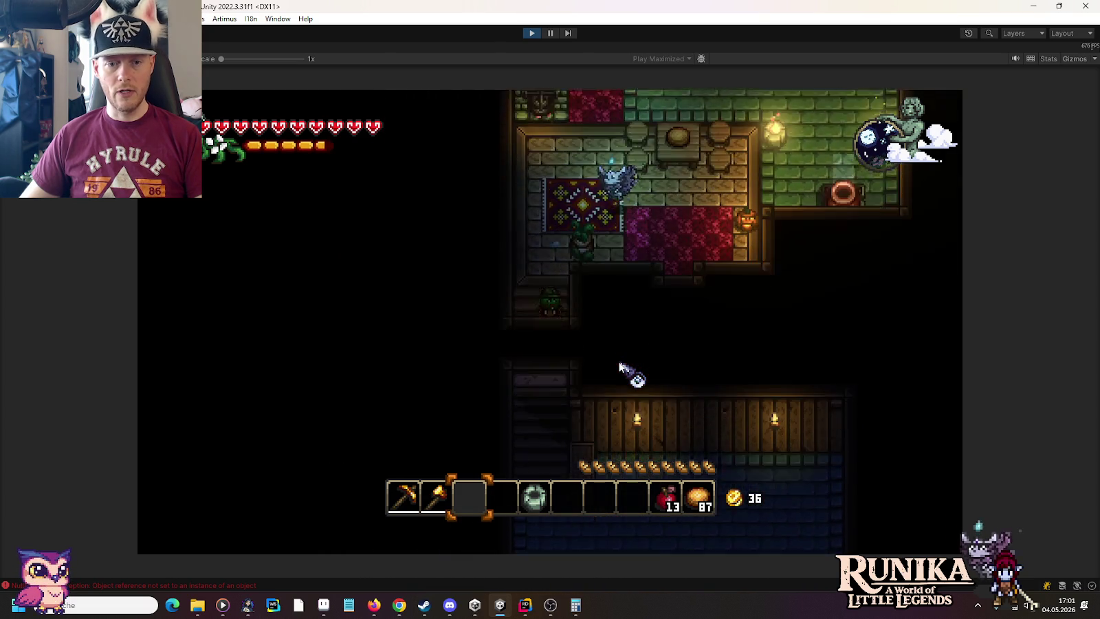
# Spawn a Schreinerbank and Holztruhe chests and place them along the basement back wall.
pyautogui.write('d')
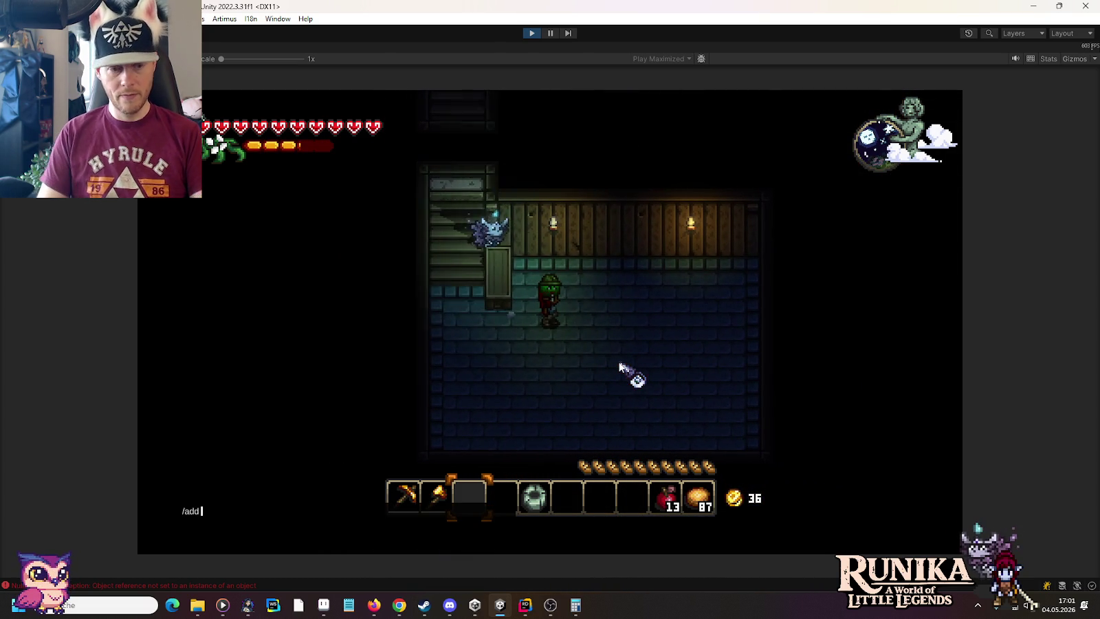
pyautogui.write('/addrTable')
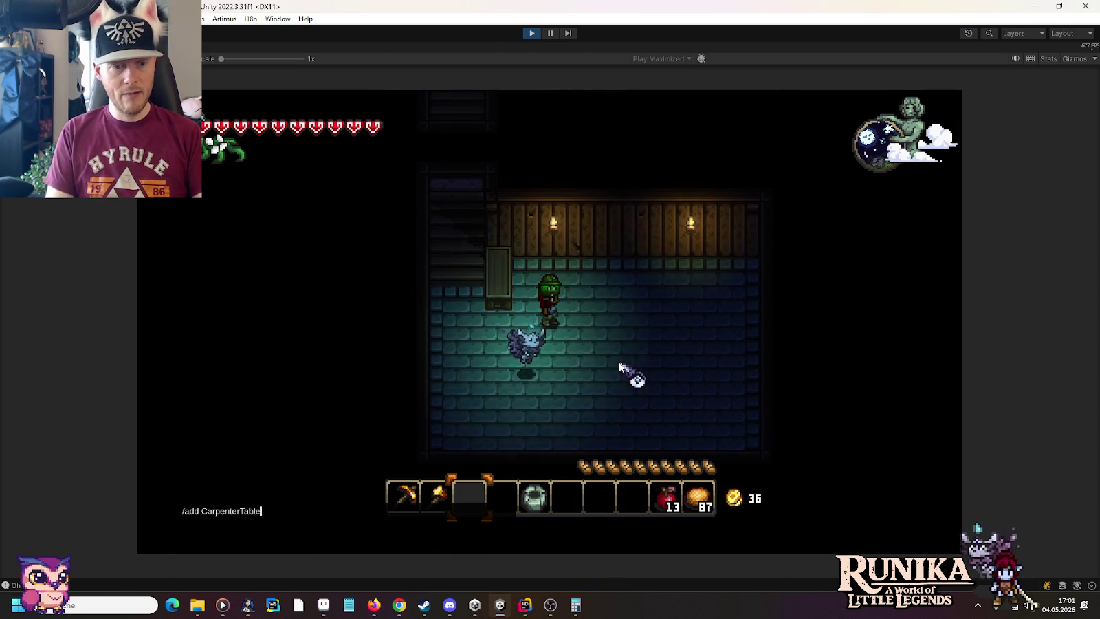
pyautogui.press('Return')
pyautogui.click(553, 269)
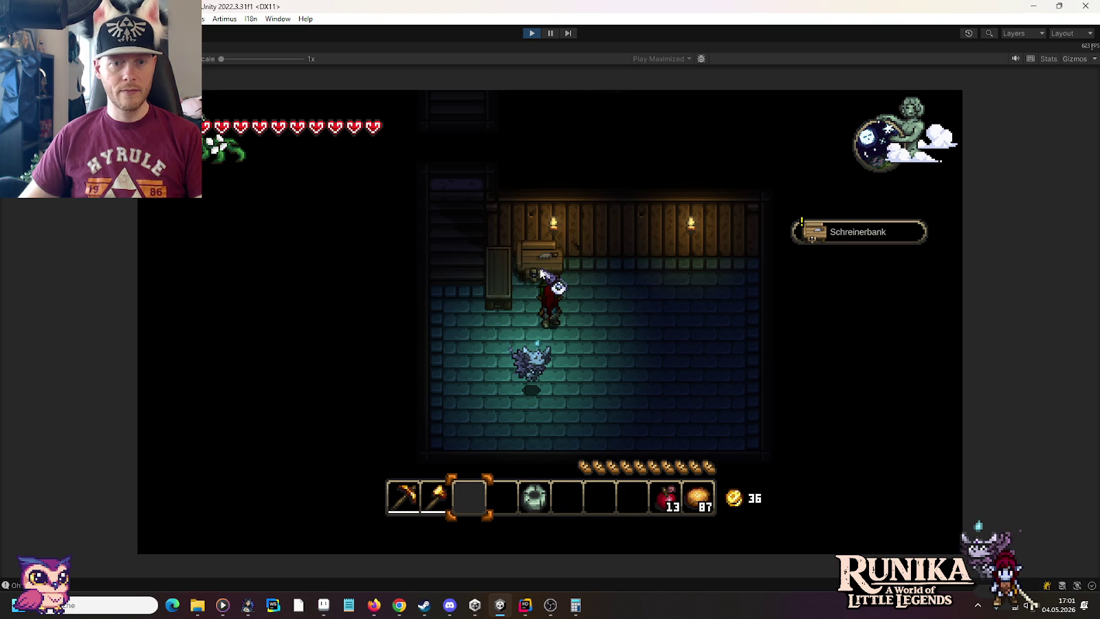
pyautogui.write('/add WoodenC')
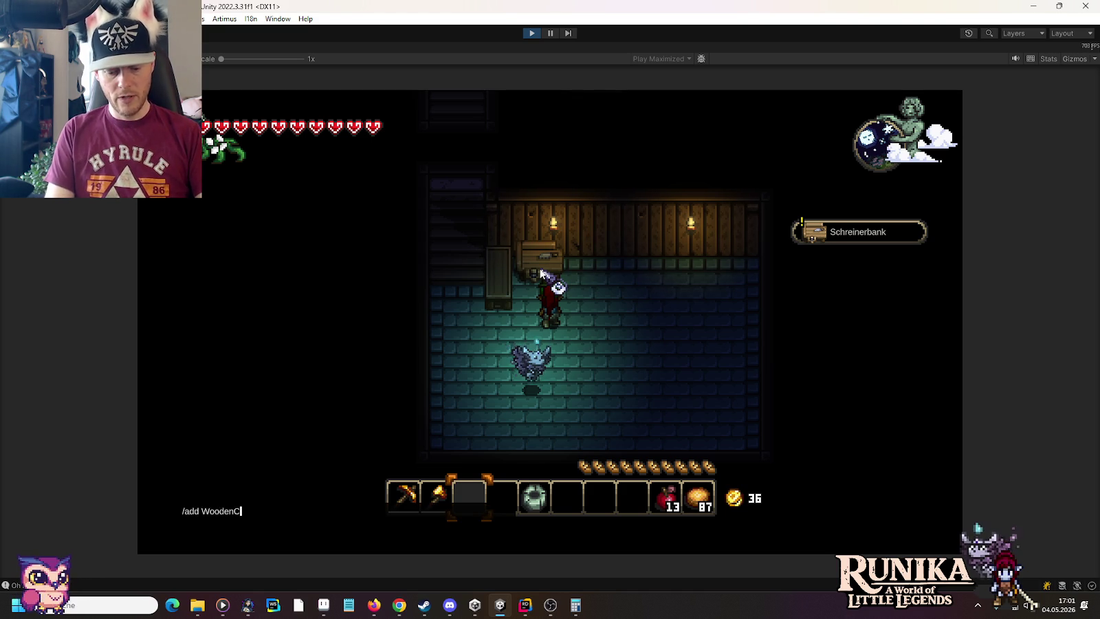
pyautogui.scroll(-1, 541, 273)
pyautogui.press('Return')
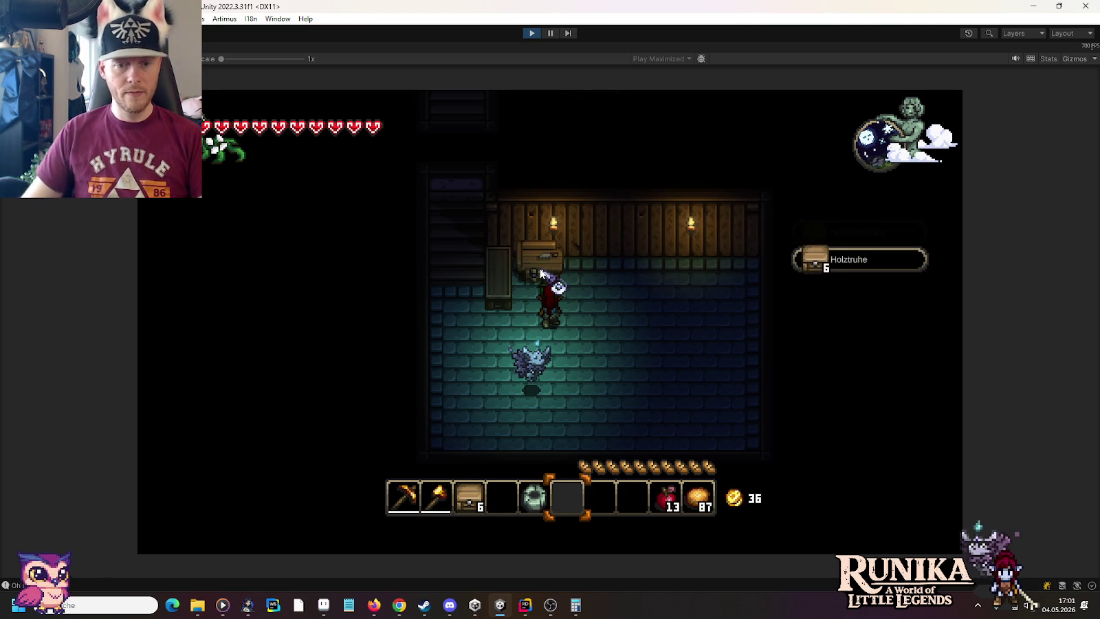
pyautogui.scroll(1, 543, 274)
pyautogui.click(562, 273)
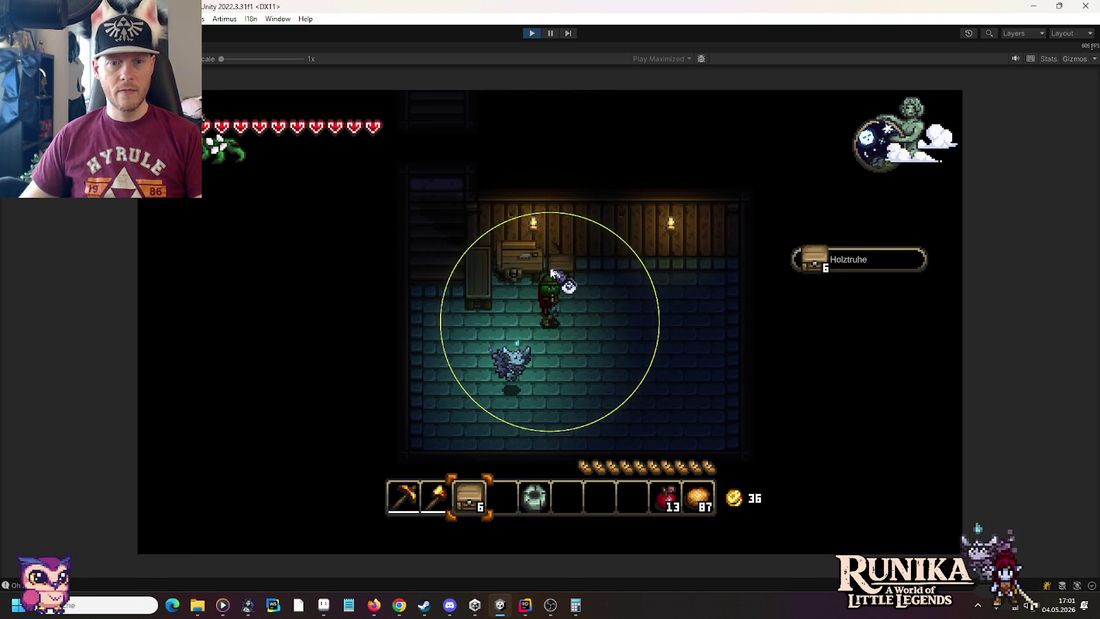
pyautogui.click(592, 282)
# Spawn the tailor table and potting bench with /add chat commands.
pyautogui.write('/add TailorTable')
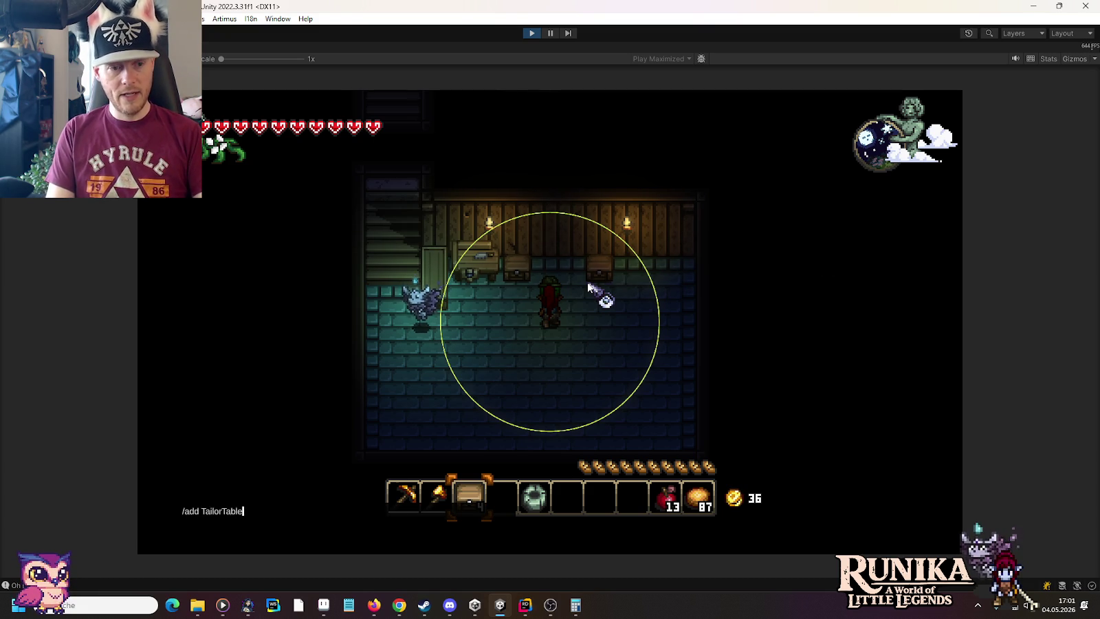
pyautogui.press('Return')
pyautogui.scroll(-1, 577, 281)
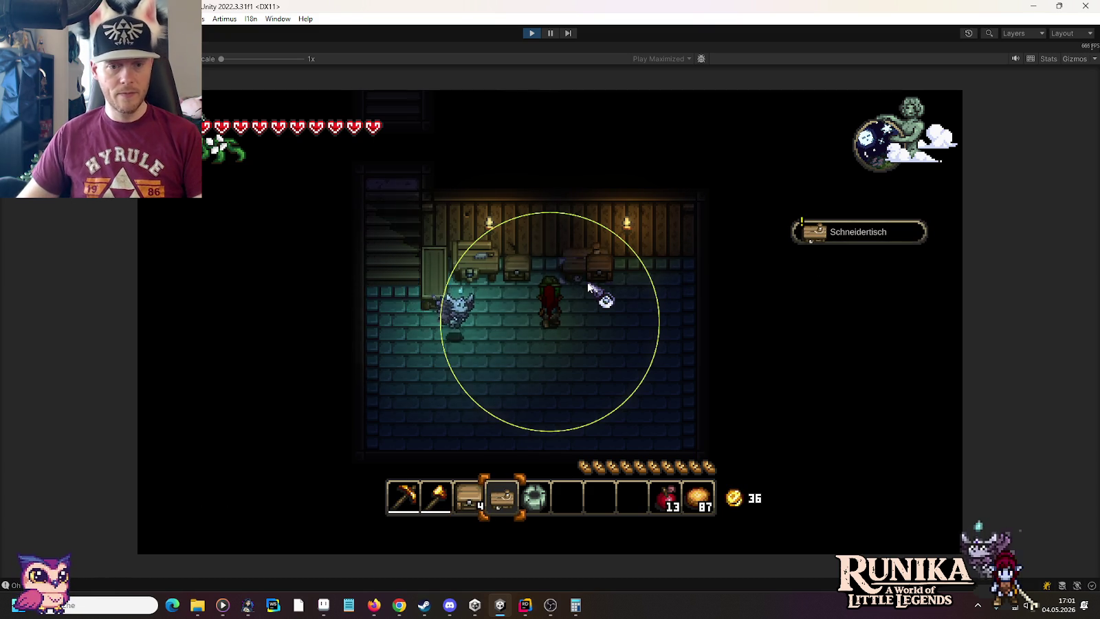
pyautogui.write('/add Pottin')
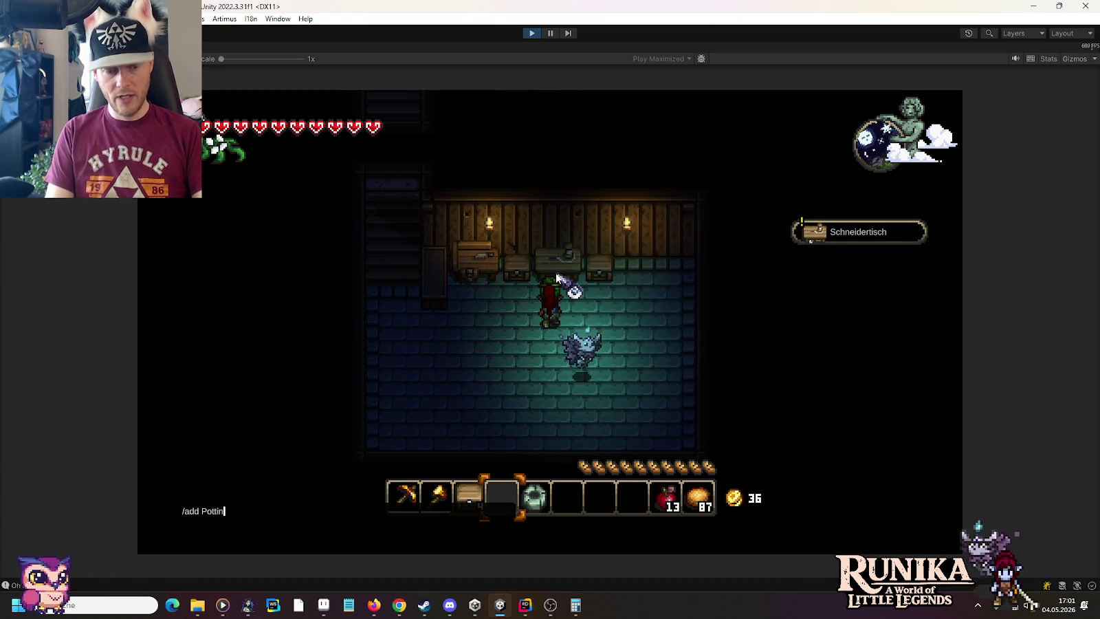
pyautogui.write('gch')
pyautogui.press('Return')
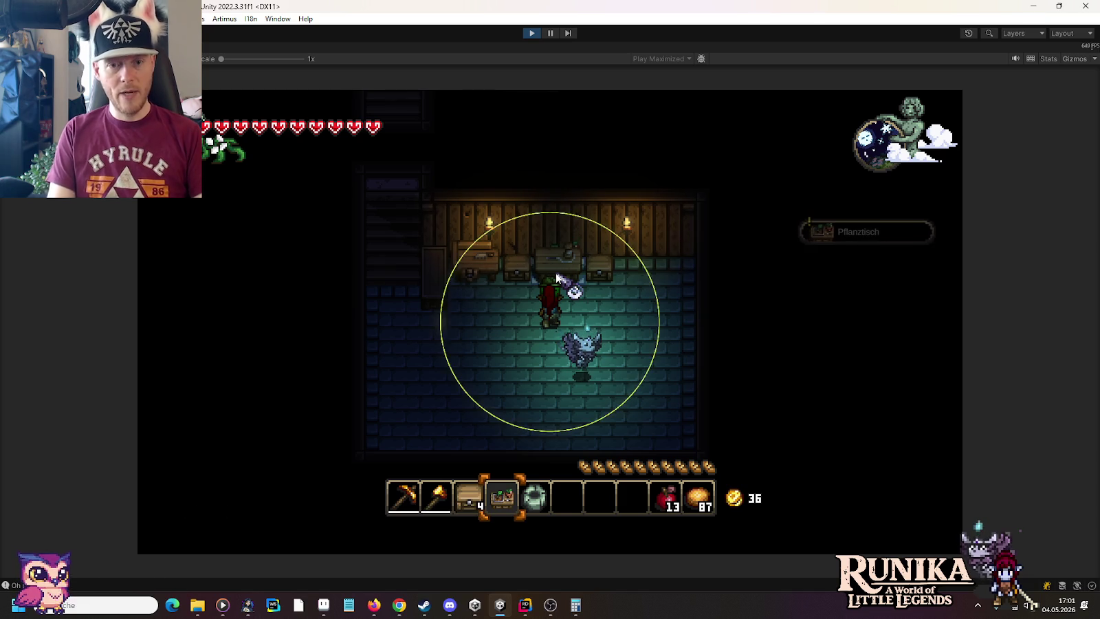
pyautogui.press('d')
pyautogui.scroll(1, 589, 273)
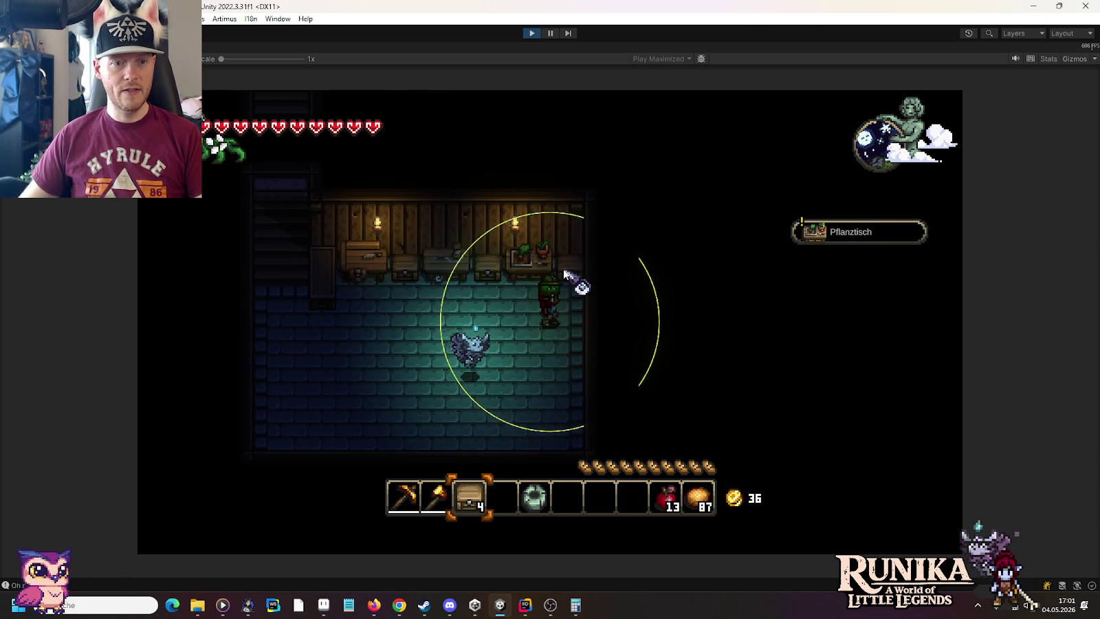
# Place three chests in a row on the lower room floor.
pyautogui.press('a')
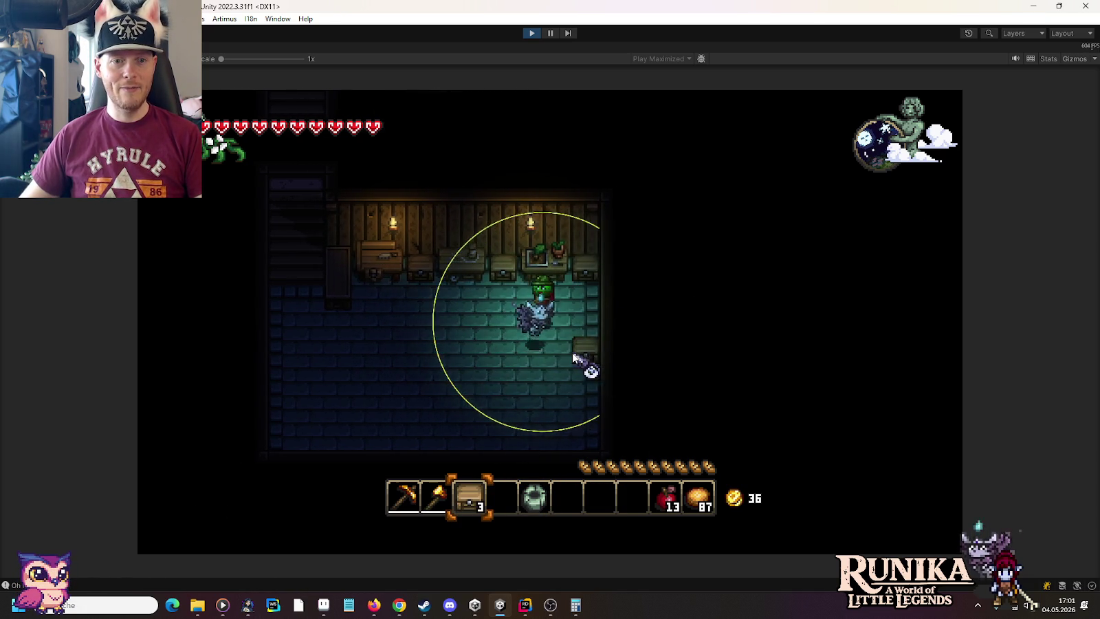
pyautogui.click(574, 356)
pyautogui.press('a')
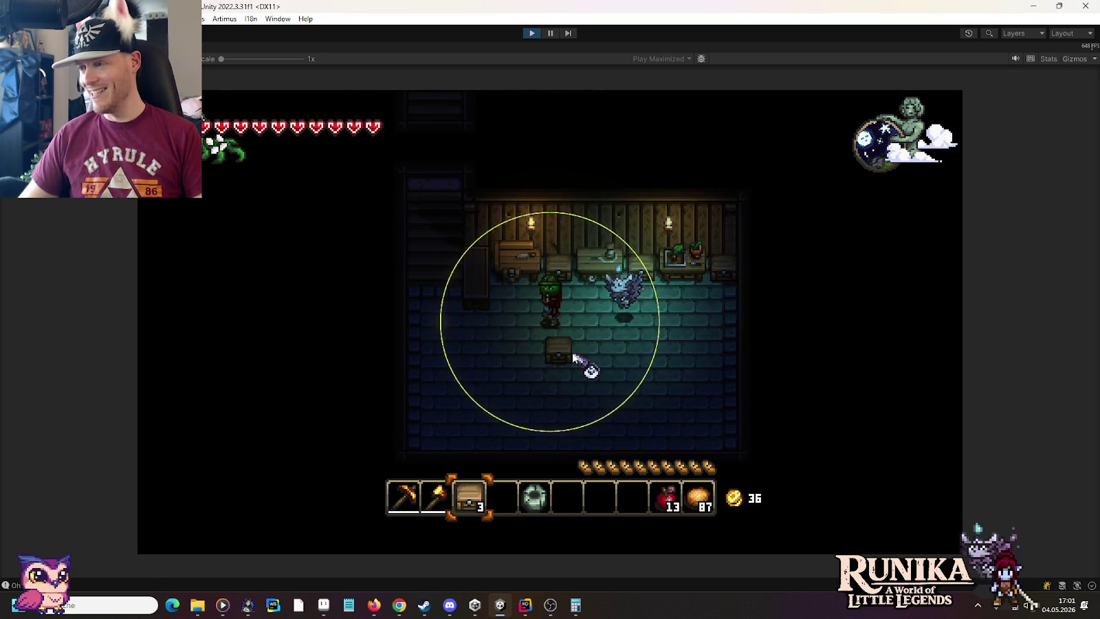
pyautogui.press('d')
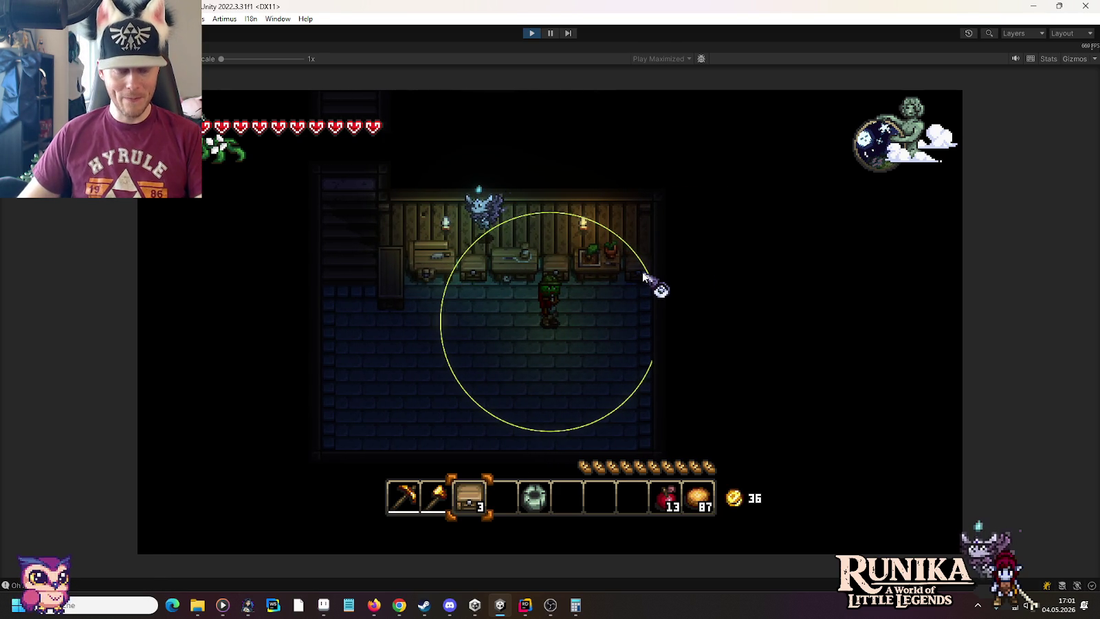
pyautogui.press('s')
pyautogui.press('a')
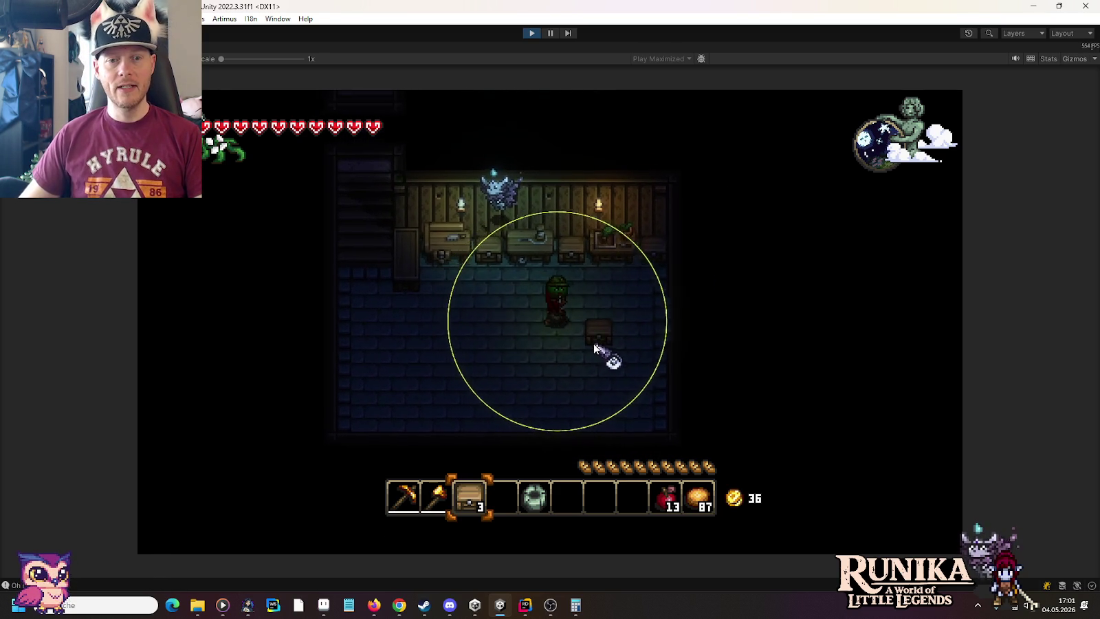
pyautogui.press('d')
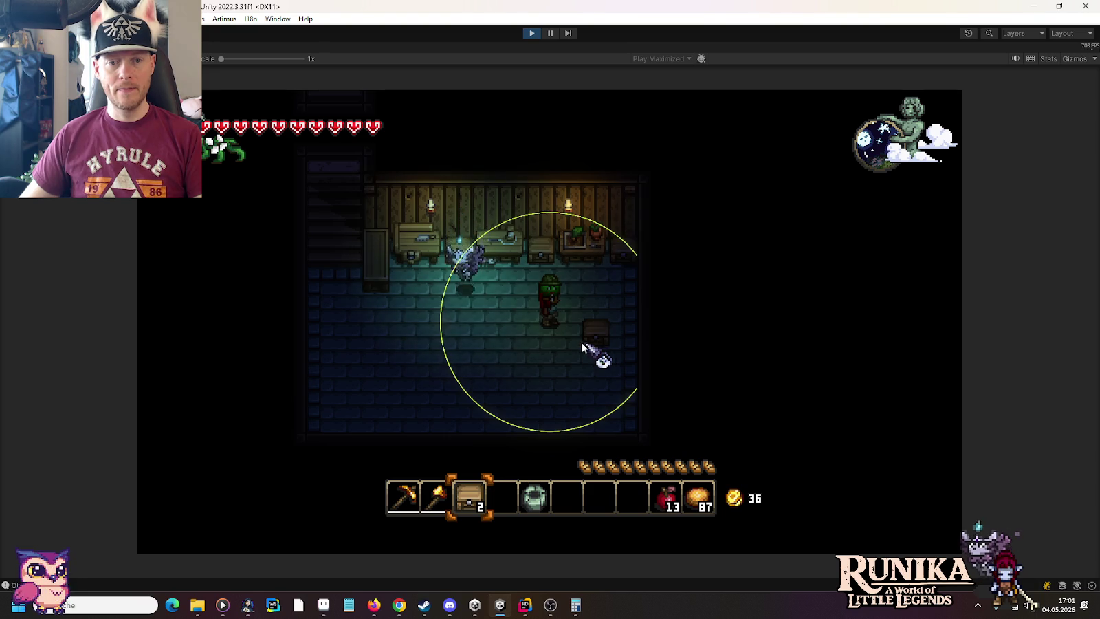
pyautogui.press('w')
pyautogui.click(570, 357)
pyautogui.click(581, 354)
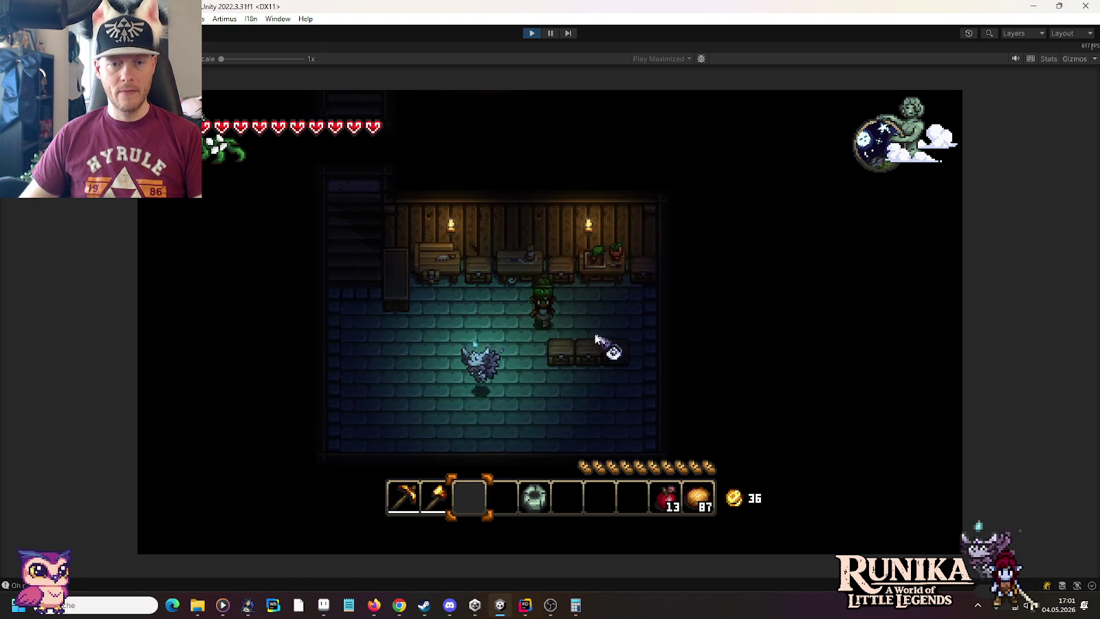
pyautogui.press('s')
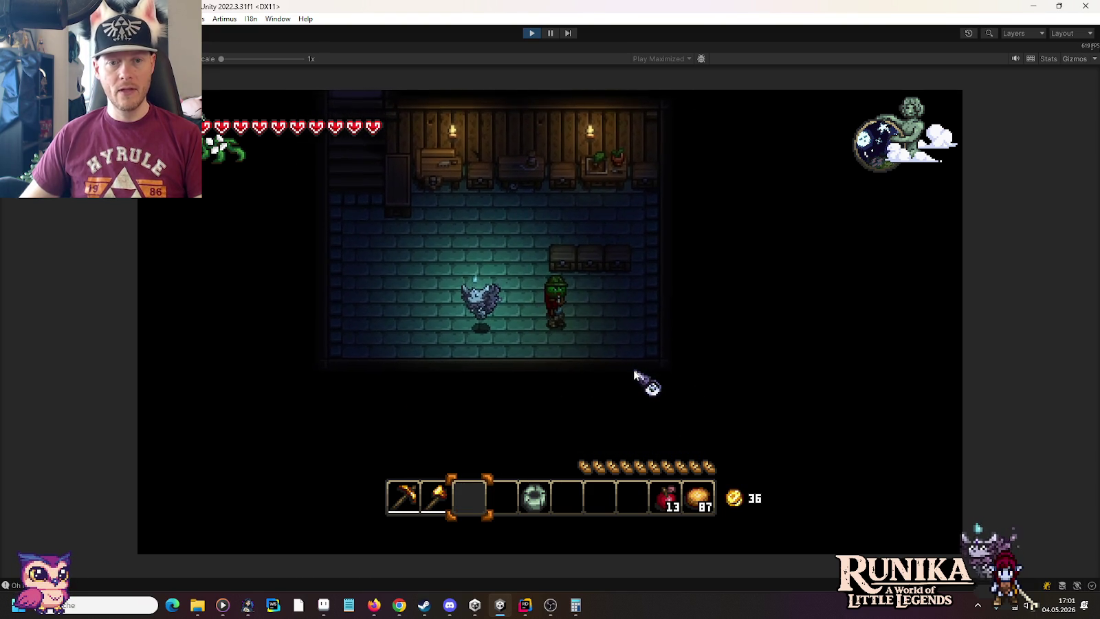
pyautogui.write('aw/add')
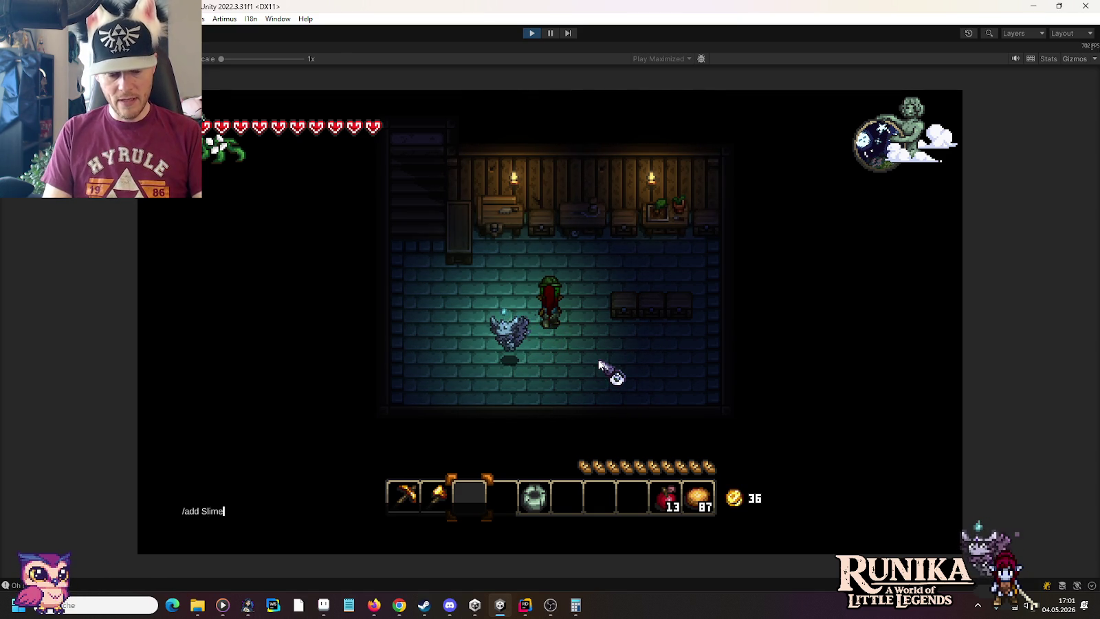
# Spawn the slime armor with a corrected /add command and place it near the left wall.
pyautogui.press('Return')
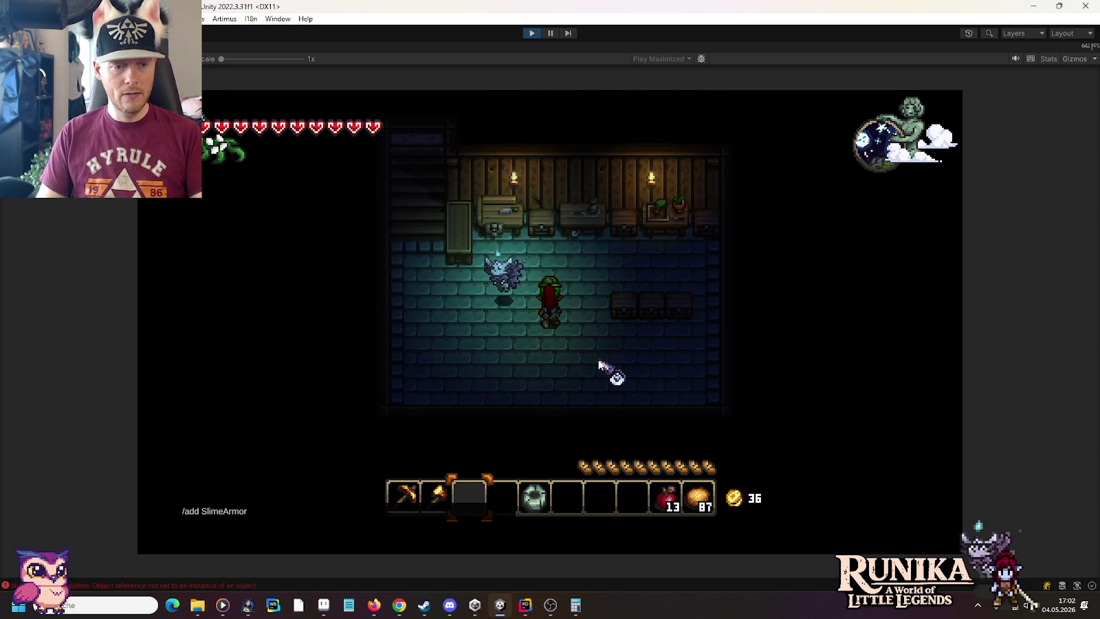
pyautogui.write('r')
pyautogui.hotkey('ctrl', 'Left')
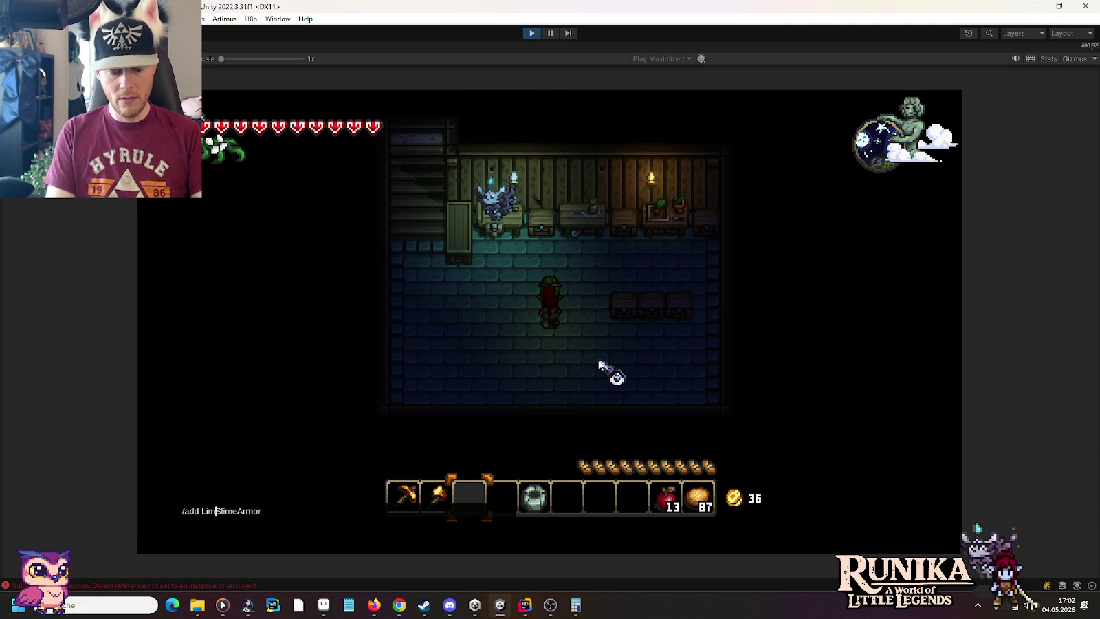
pyautogui.press('Return')
pyautogui.press('w')
pyautogui.press('a')
pyautogui.click(523, 269)
# Type '/add ScaleHelme' into the chat command line.
pyautogui.write('/add')
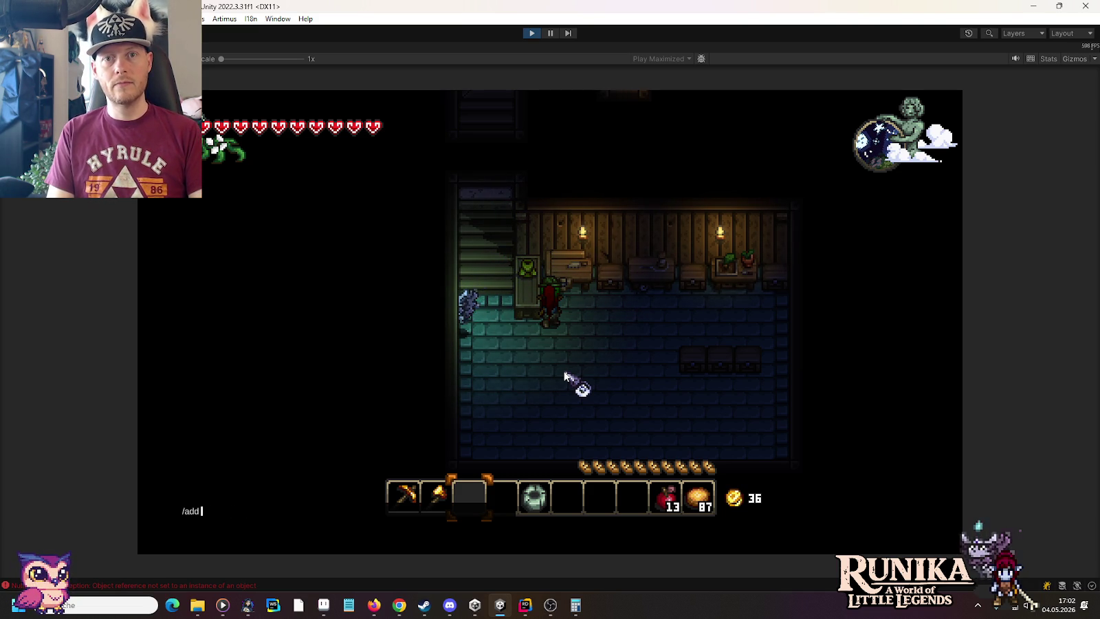
pyautogui.write(' ScaleHelme')
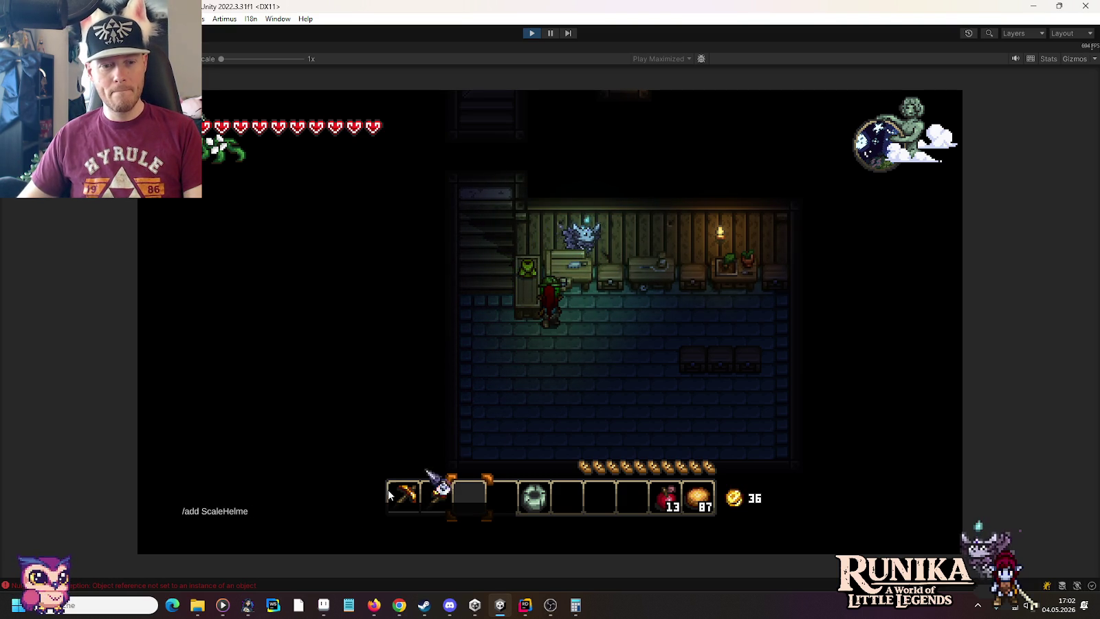
pyautogui.moveTo(198, 608)
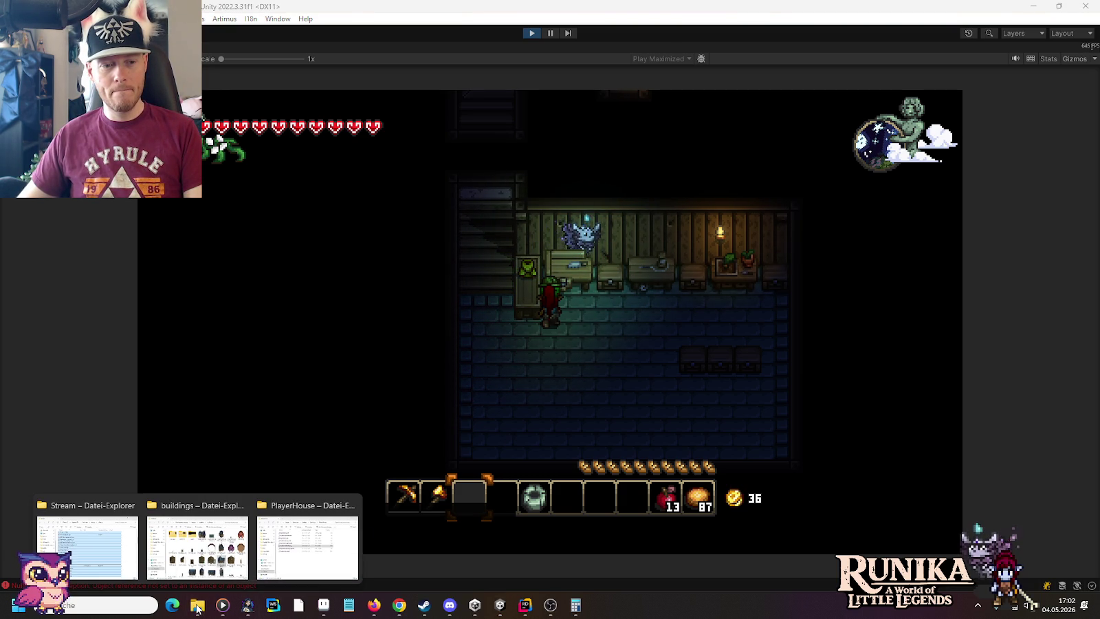
pyautogui.click(213, 554)
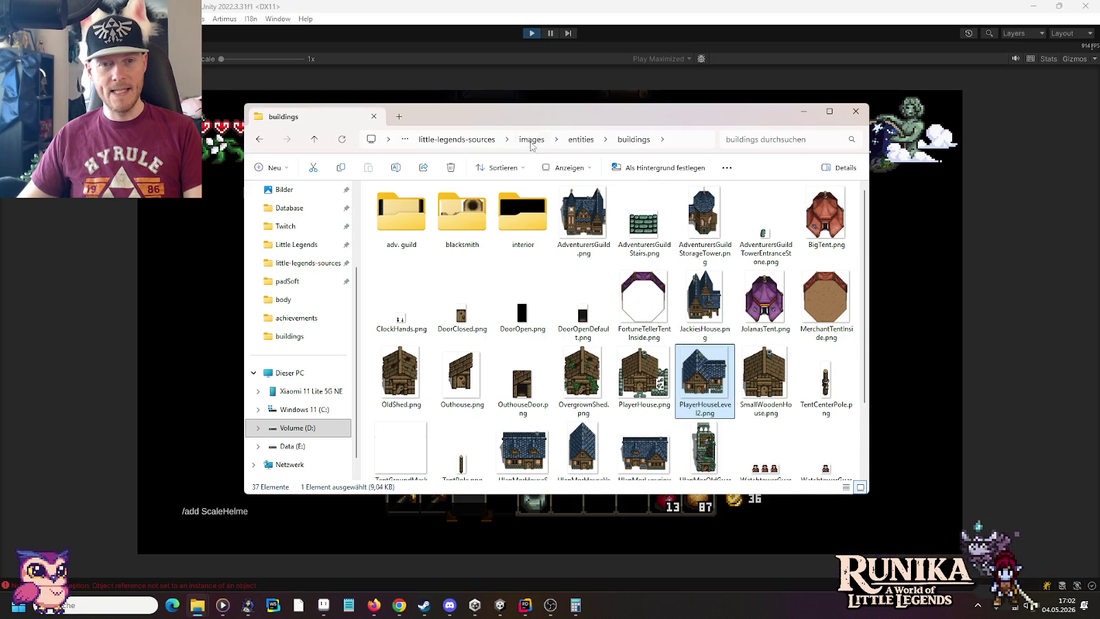
pyautogui.click(531, 139)
pyautogui.doubleClick(749, 290)
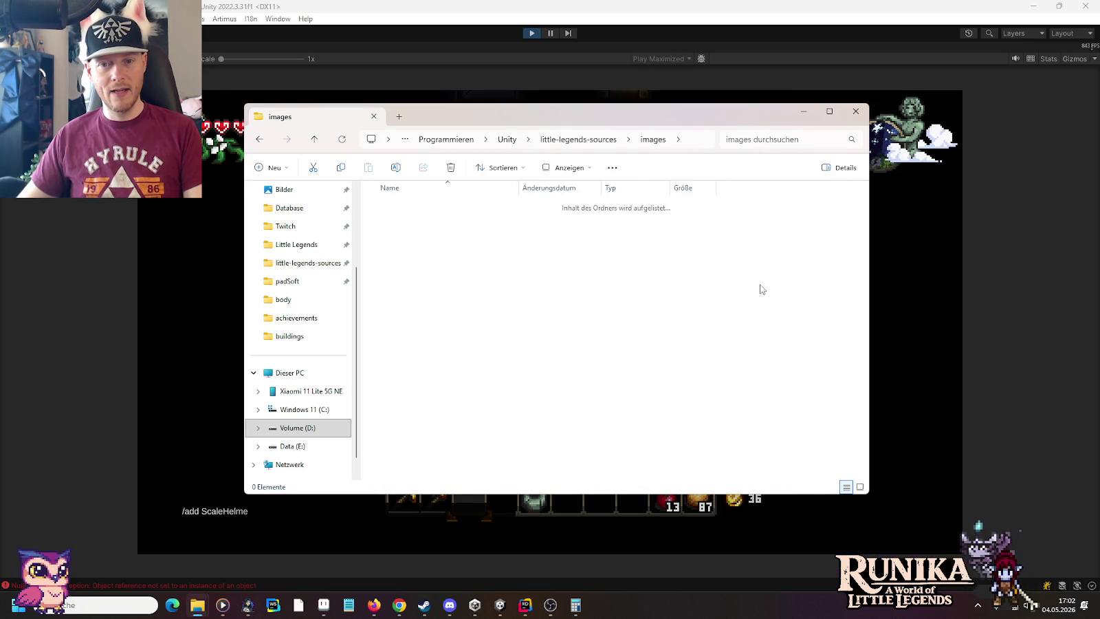
pyautogui.click(761, 288)
pyautogui.scroll(-15, 761, 289)
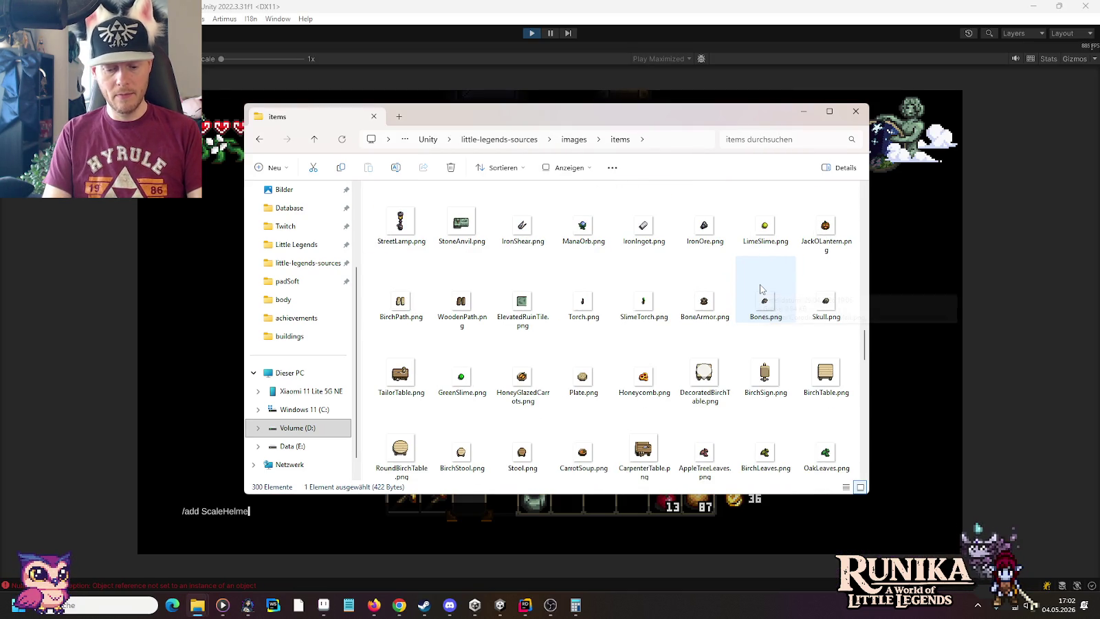
pyautogui.click(704, 289)
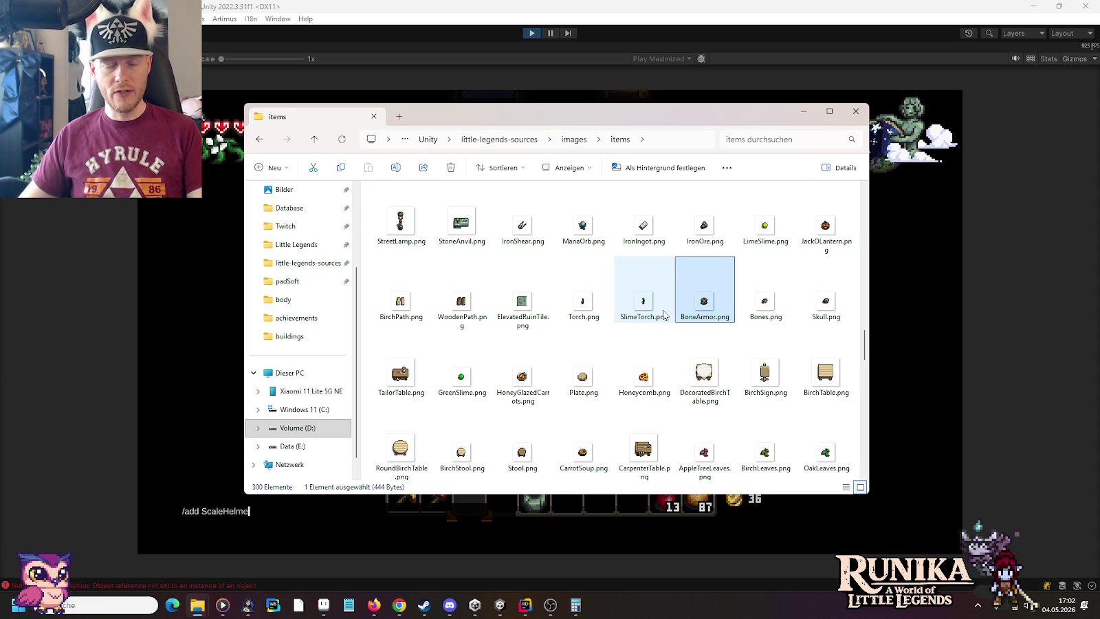
pyautogui.write('sc')
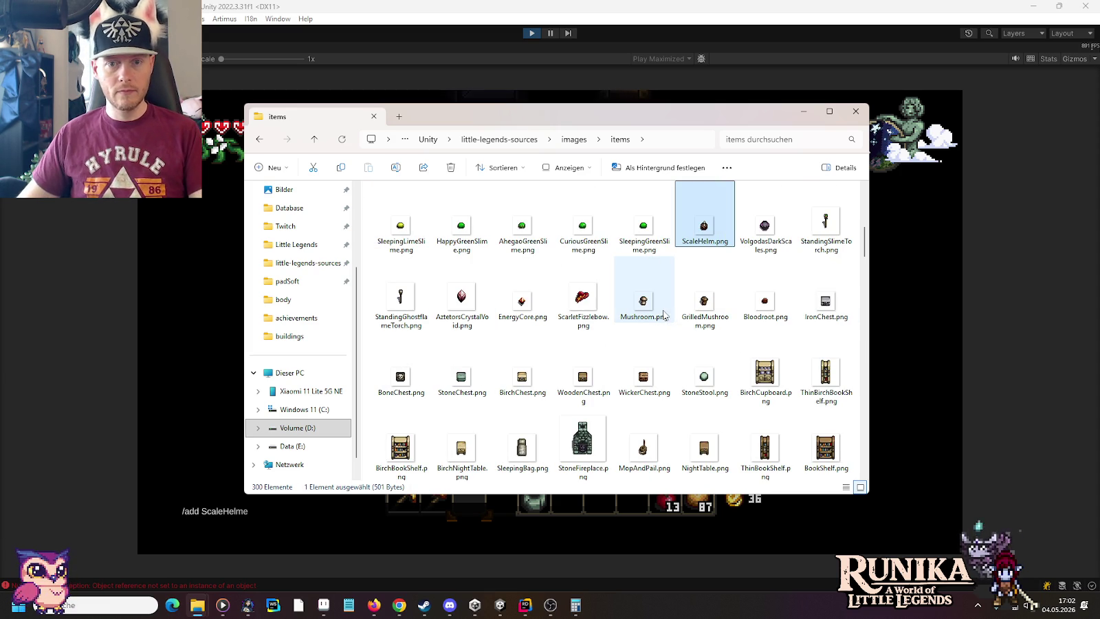
pyautogui.click(686, 4)
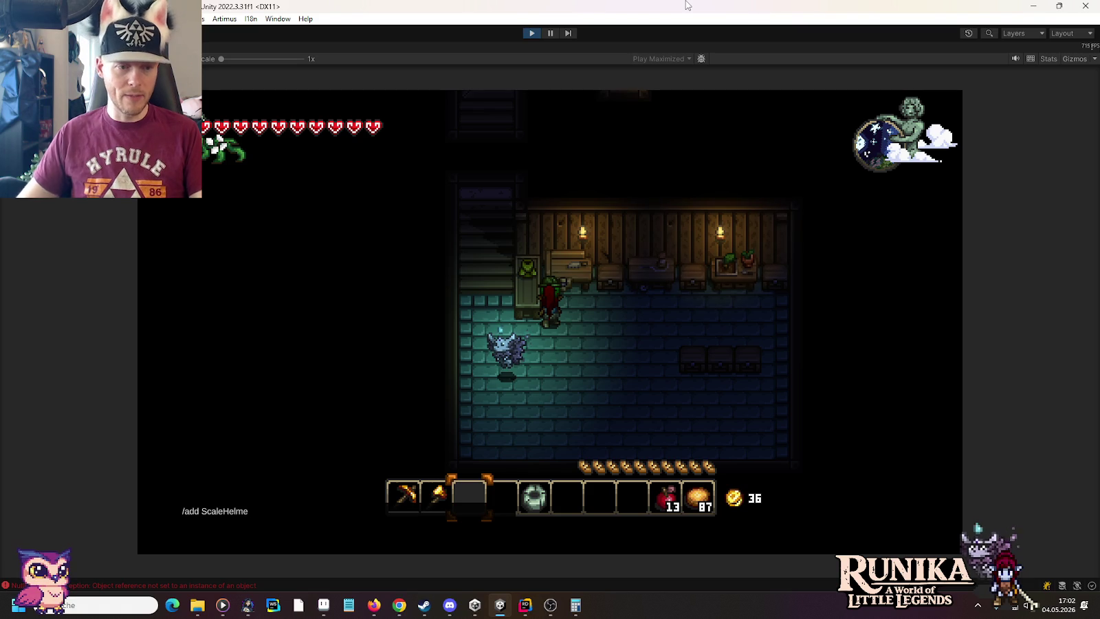
# Spawn the ScaleHelm and equip it on the character.
pyautogui.press('Return')
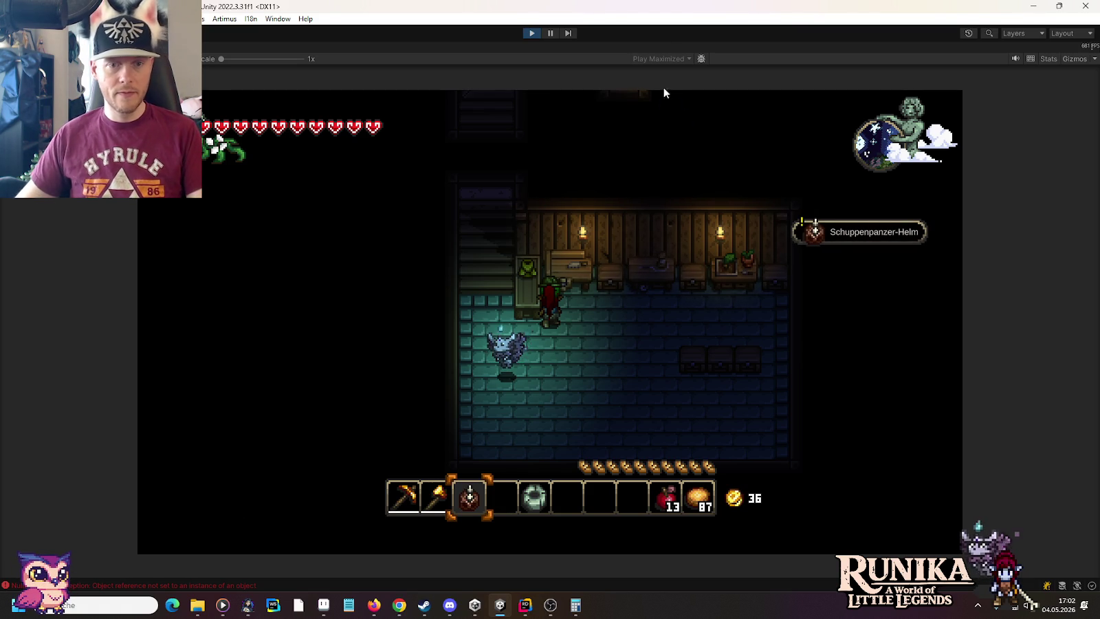
pyautogui.rightClick(604, 371)
pyautogui.press('d')
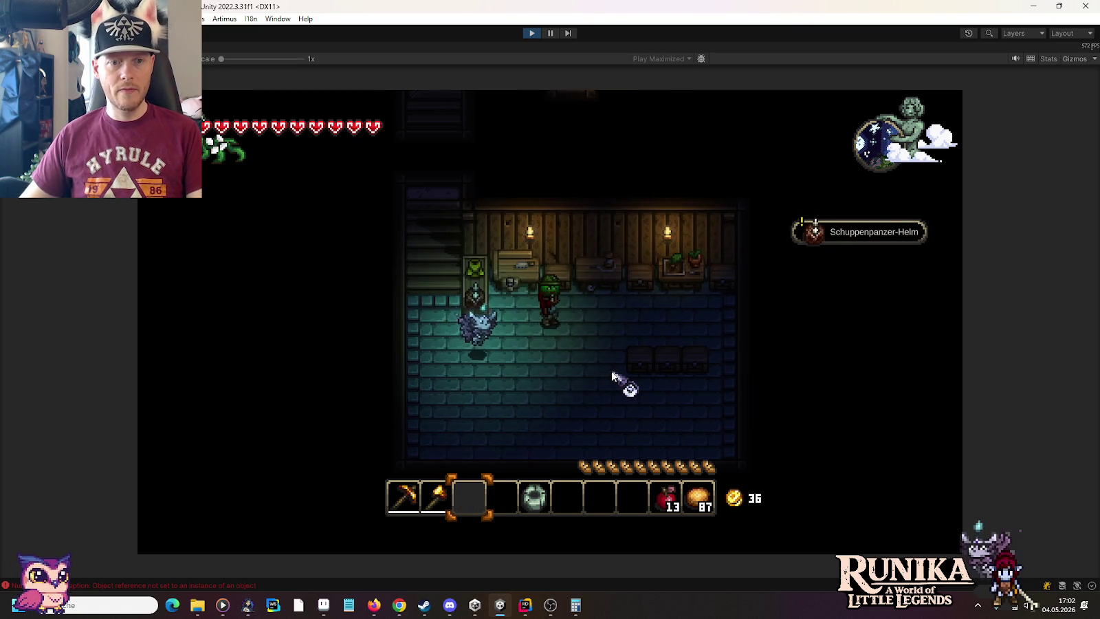
# Spawn a Counter with /add and place a counter piece in the room.
pyautogui.write('s')
pyautogui.write('/add Counter')
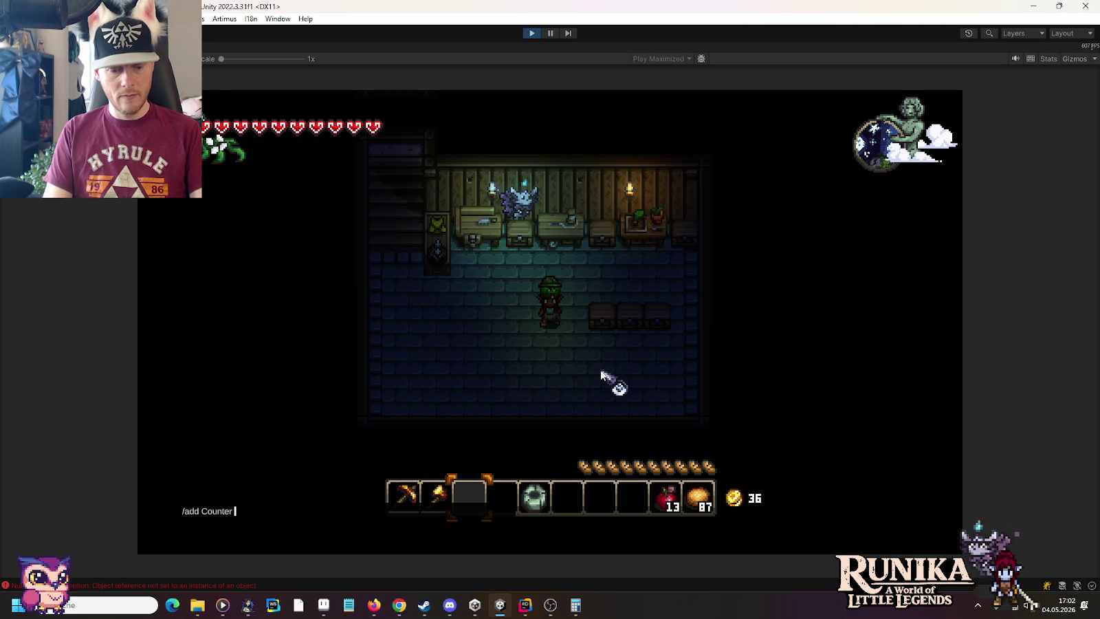
pyautogui.press('Return')
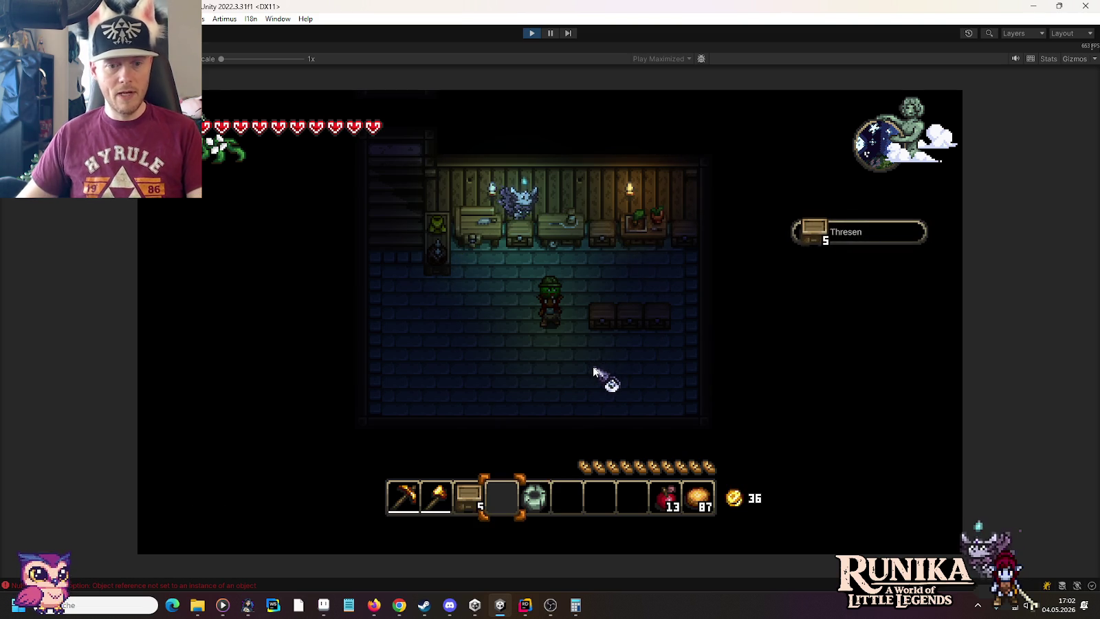
pyautogui.press('w')
pyautogui.press('a')
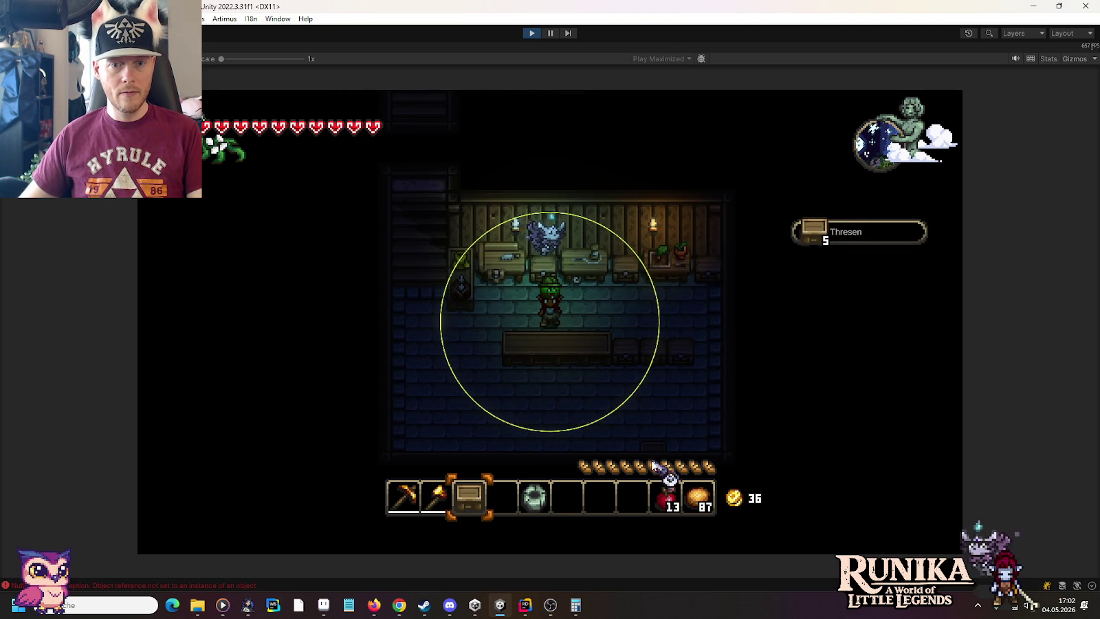
pyautogui.press('a')
pyautogui.press('s')
pyautogui.press('s')
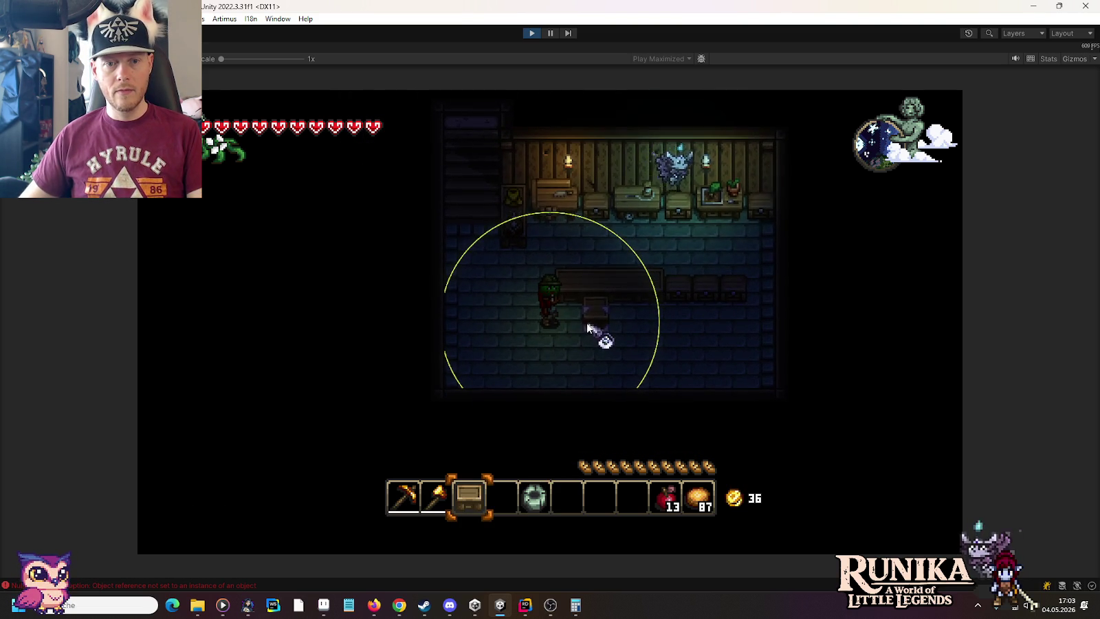
pyautogui.click(576, 360)
# Reposition the counter pieces, setting two counters below the character.
pyautogui.press('d')
pyautogui.press('1')
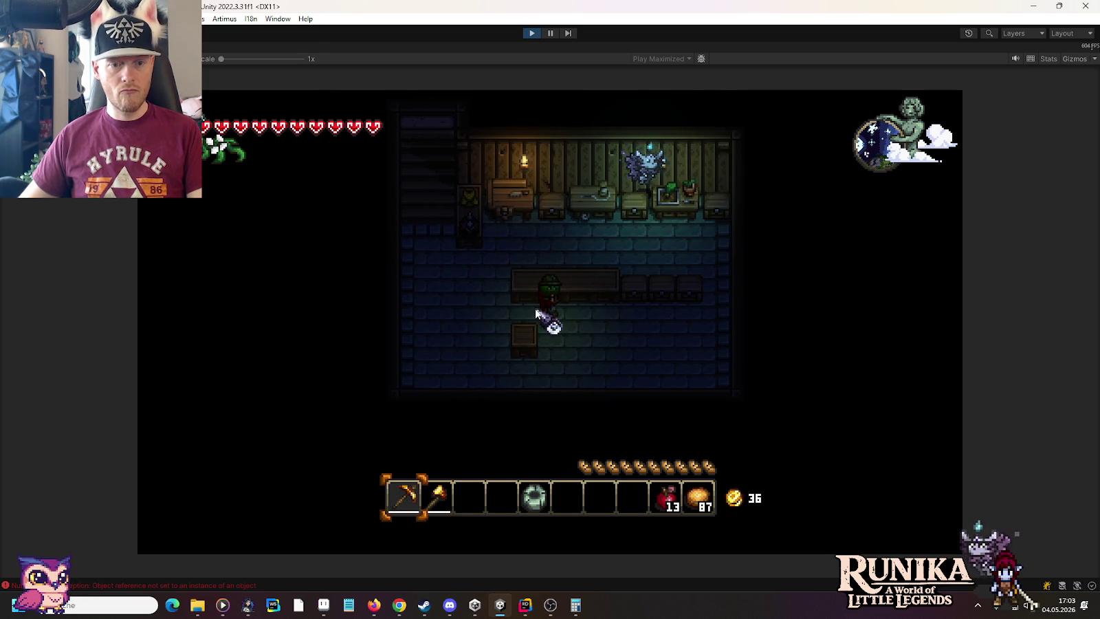
pyautogui.press('2')
pyautogui.press('a')
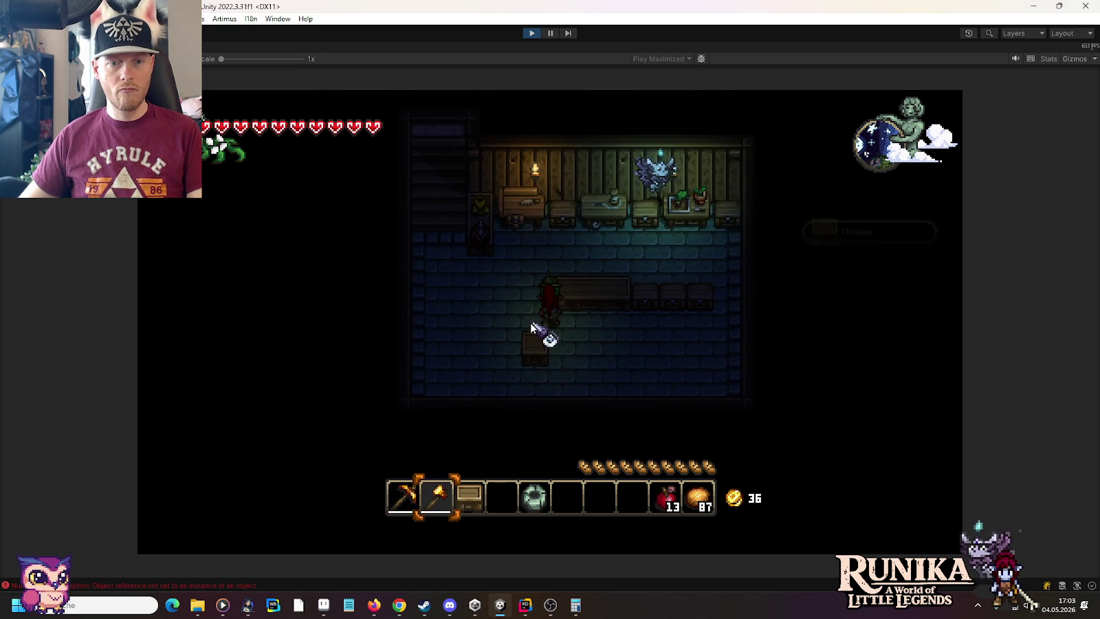
pyautogui.press('s')
pyautogui.press('3')
pyautogui.press('w')
pyautogui.press('d')
pyautogui.click(588, 346)
pyautogui.click(578, 357)
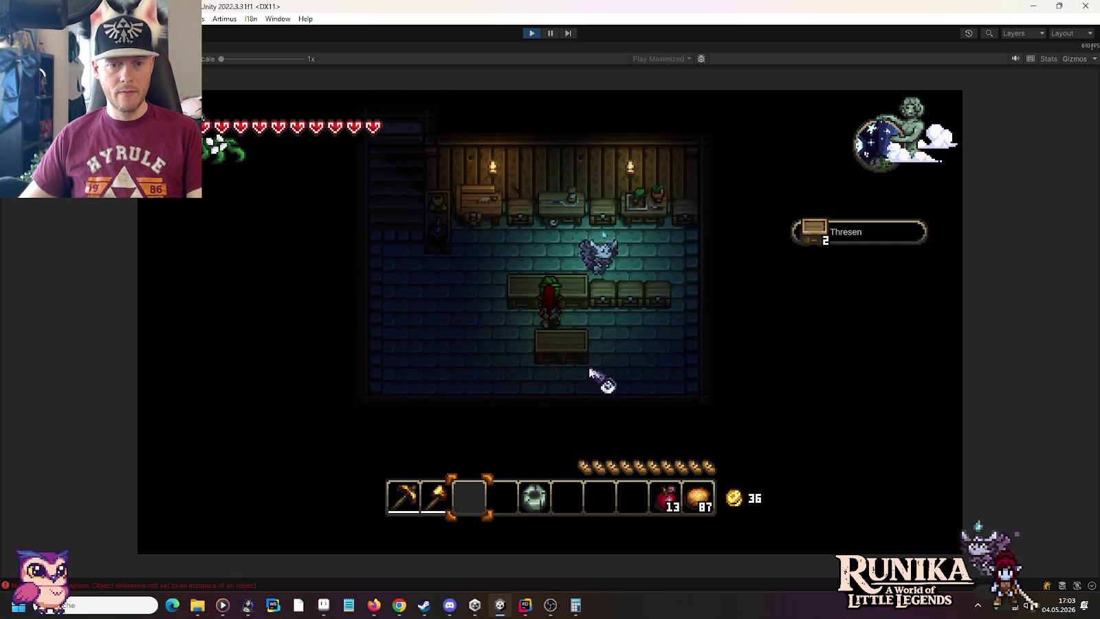
# Spawn a Thresen counter and place it beside the lower counter.
pyautogui.write('ounter')
pyautogui.press('Return')
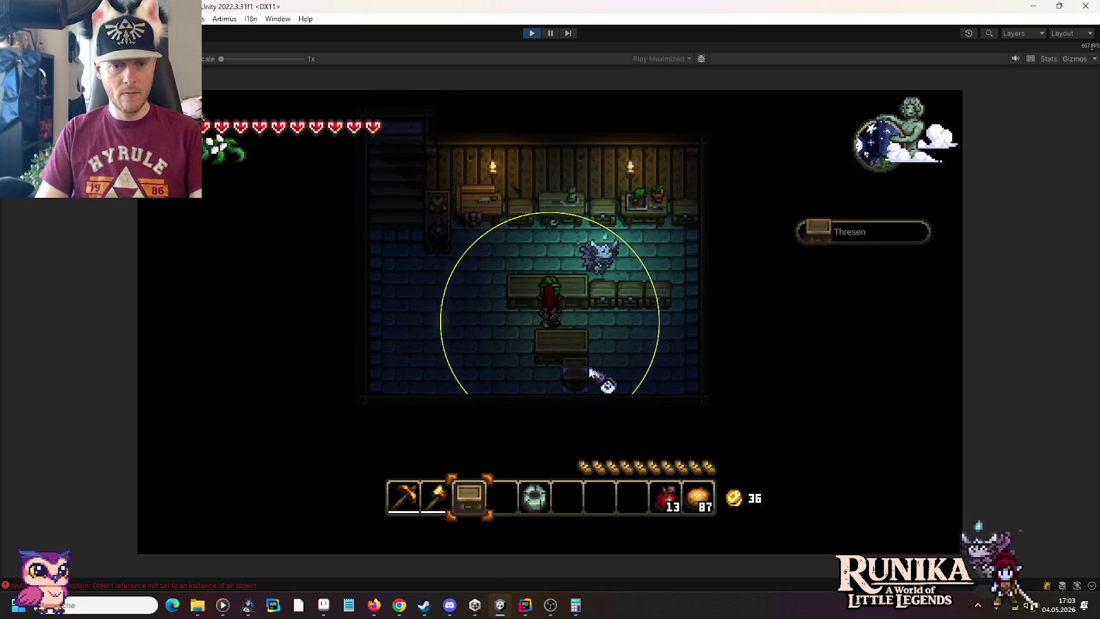
pyautogui.click(520, 356)
pyautogui.write('/add Storm')
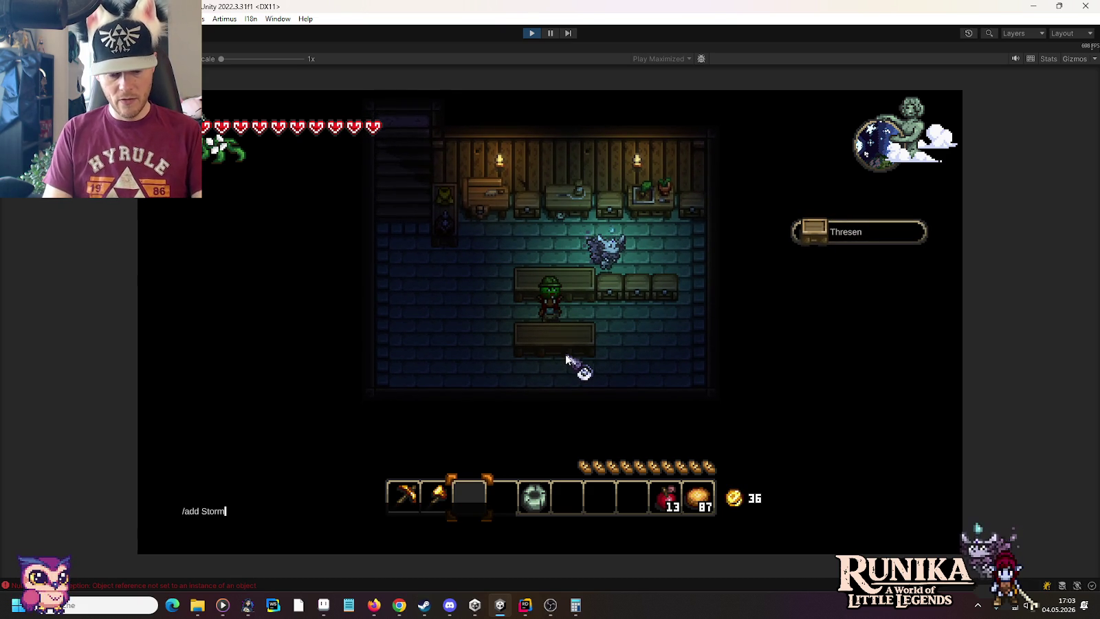
# Spawn the Sturmkristallspeer, Kristallschwert and Galvox' Schildplatte onto the lower counter.
pyautogui.write('Crystal')
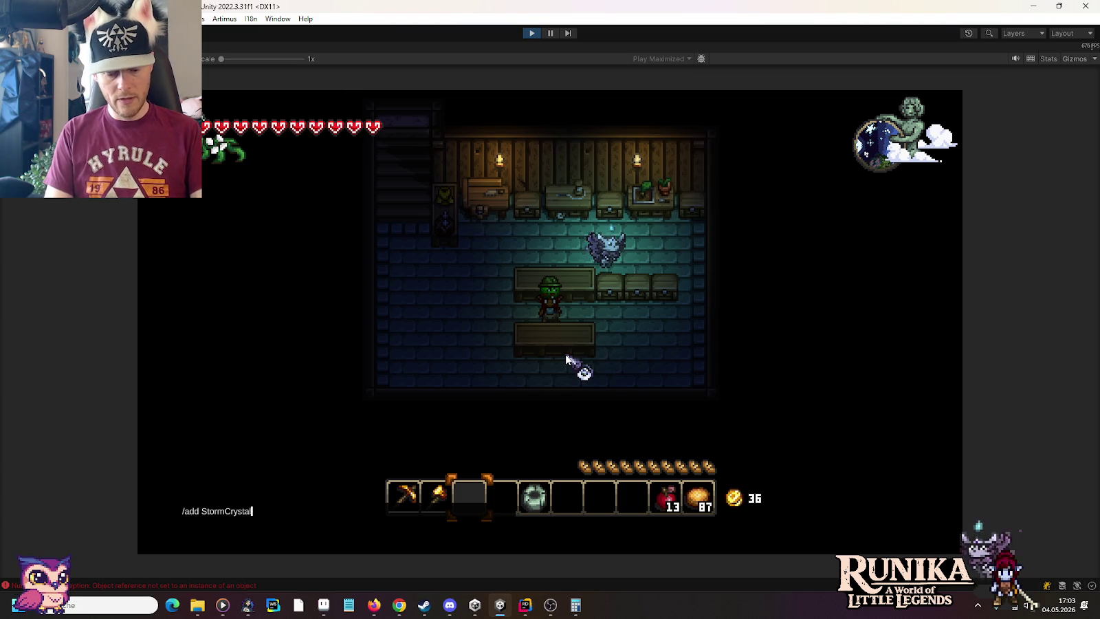
pyautogui.write('r')
pyautogui.press('Return')
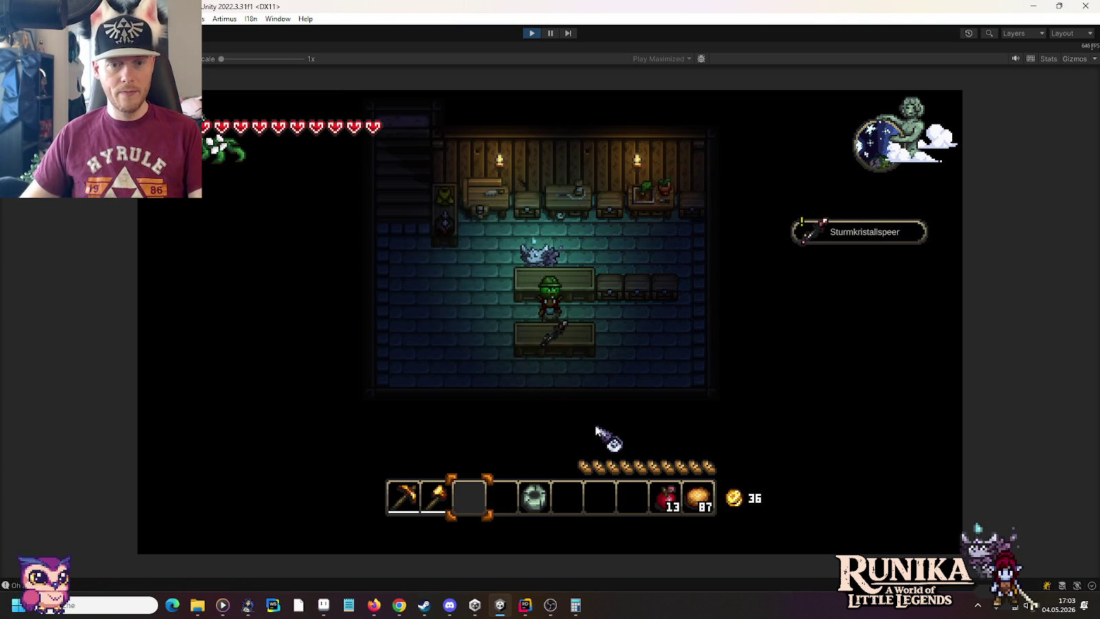
pyautogui.write('/add Crys')
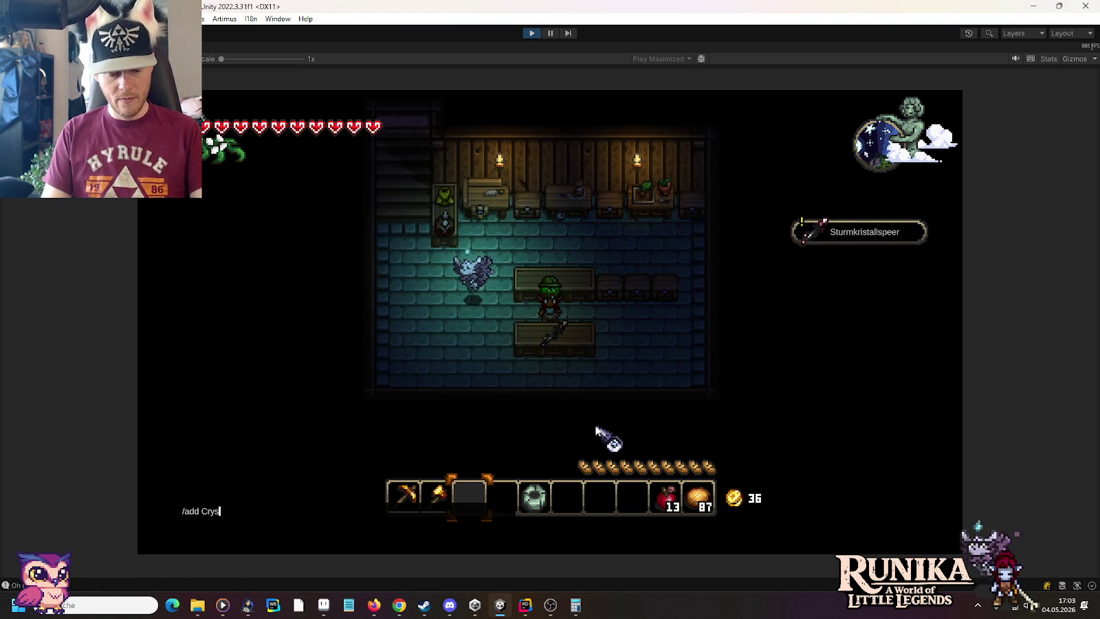
pyautogui.write('word')
pyautogui.press('Return')
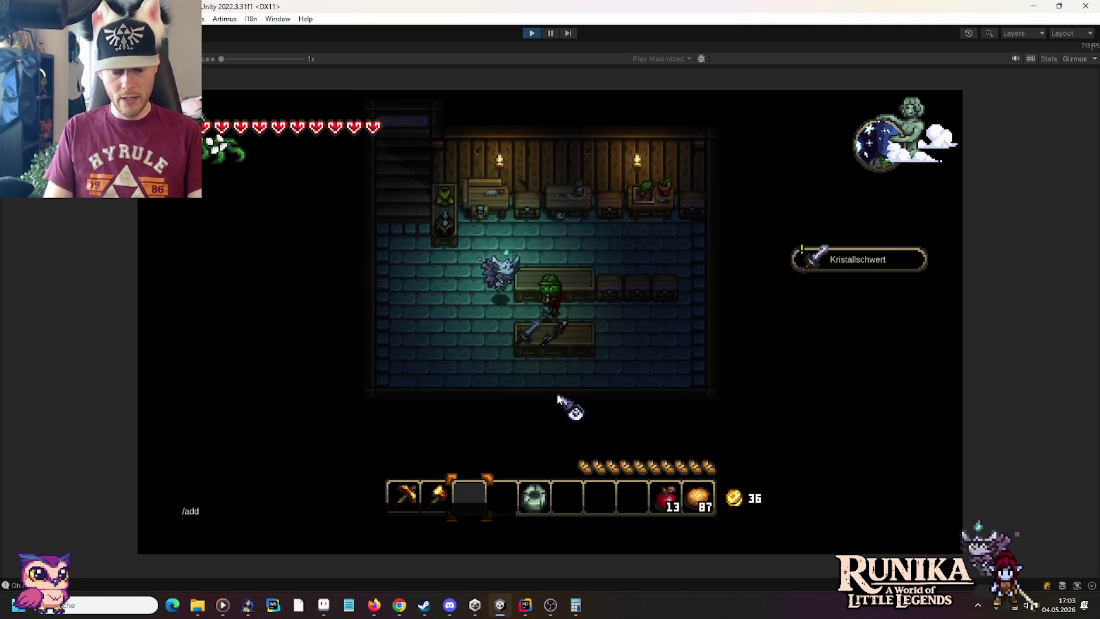
pyautogui.write(' GalvoxShieldP')
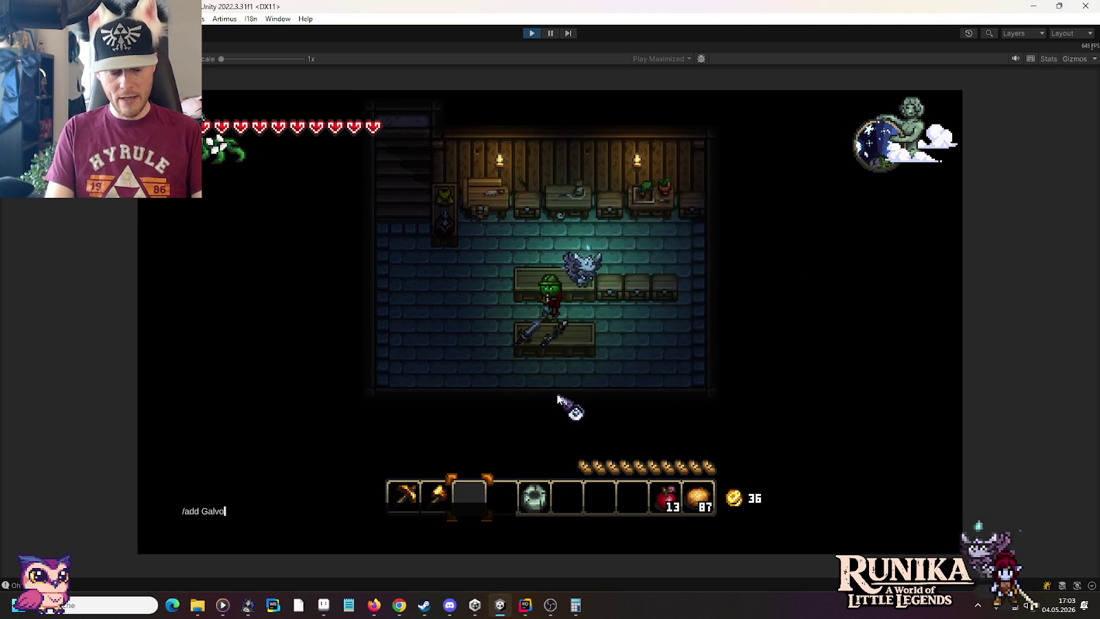
pyautogui.press('Return')
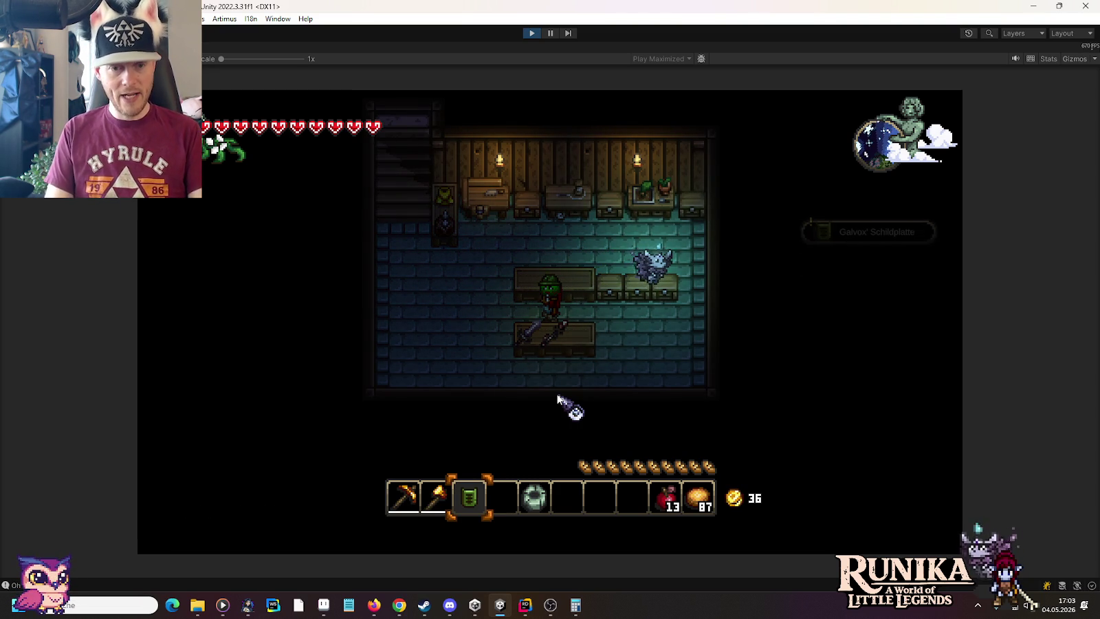
# Spawn green, poison-green and water slimes and set them in a row on the upper counter.
pyautogui.press('a')
pyautogui.press('w')
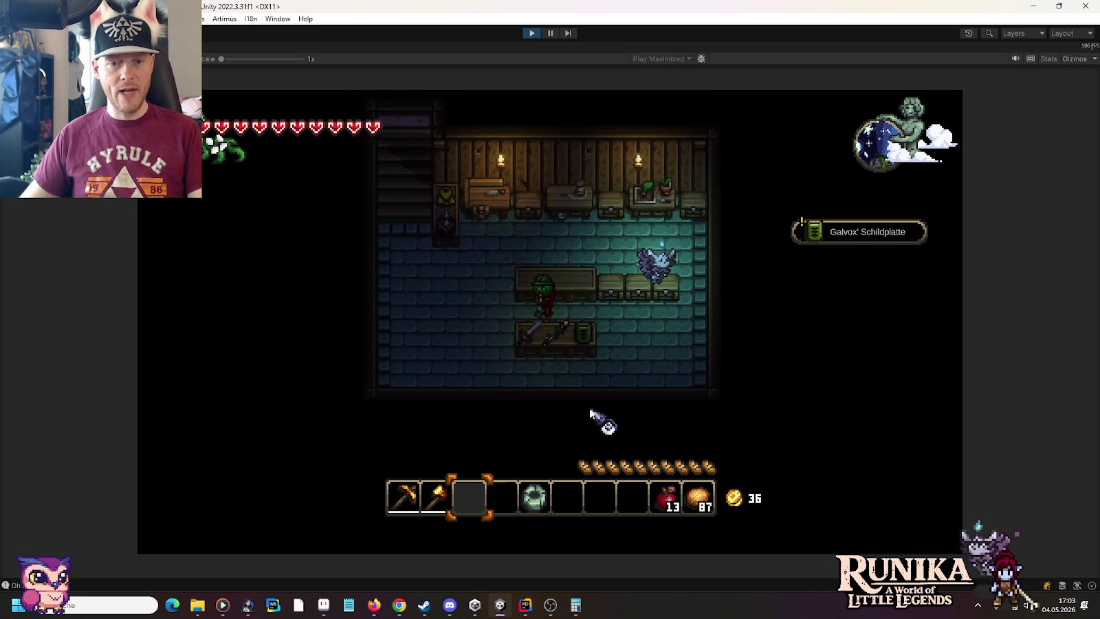
pyautogui.press('d')
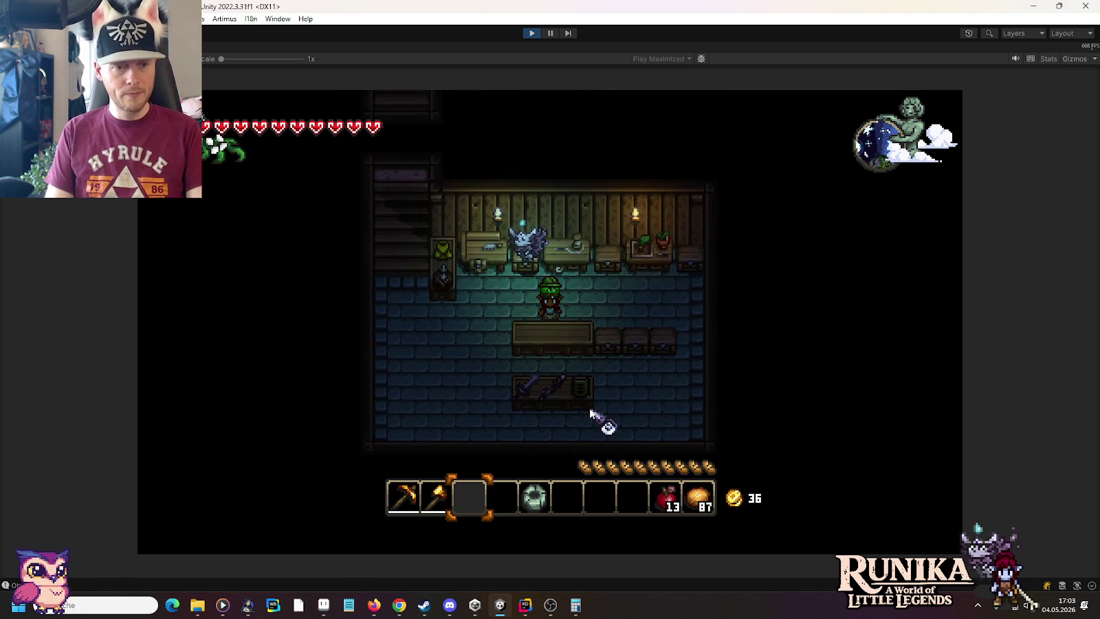
pyautogui.write('/add')
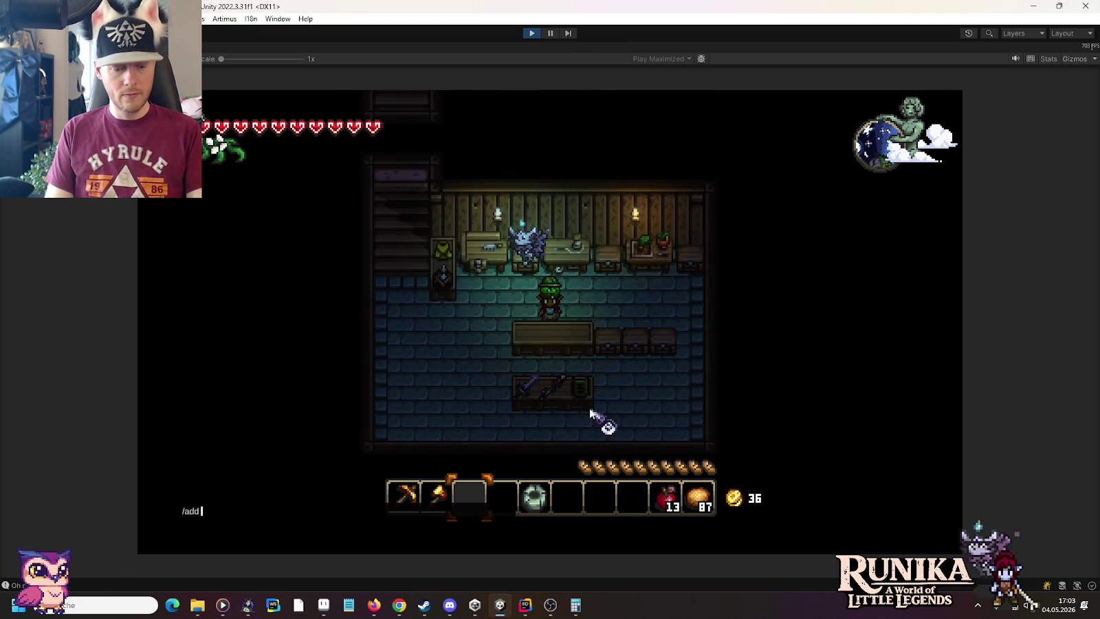
pyautogui.write('me')
pyautogui.press('Return')
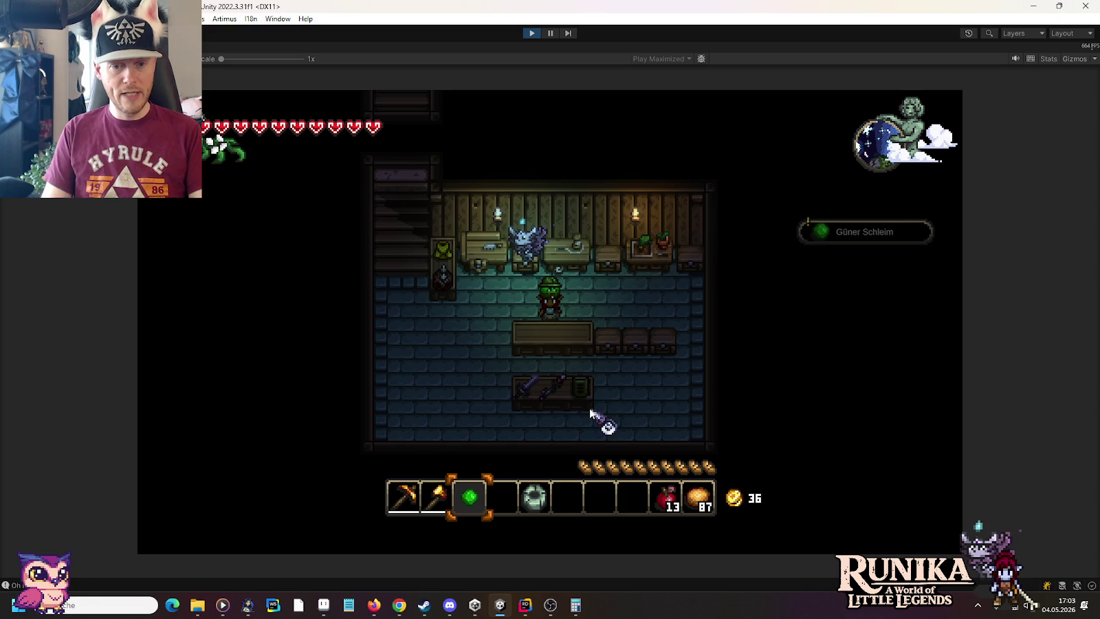
pyautogui.click(533, 342)
pyautogui.write('/add LimeSlime')
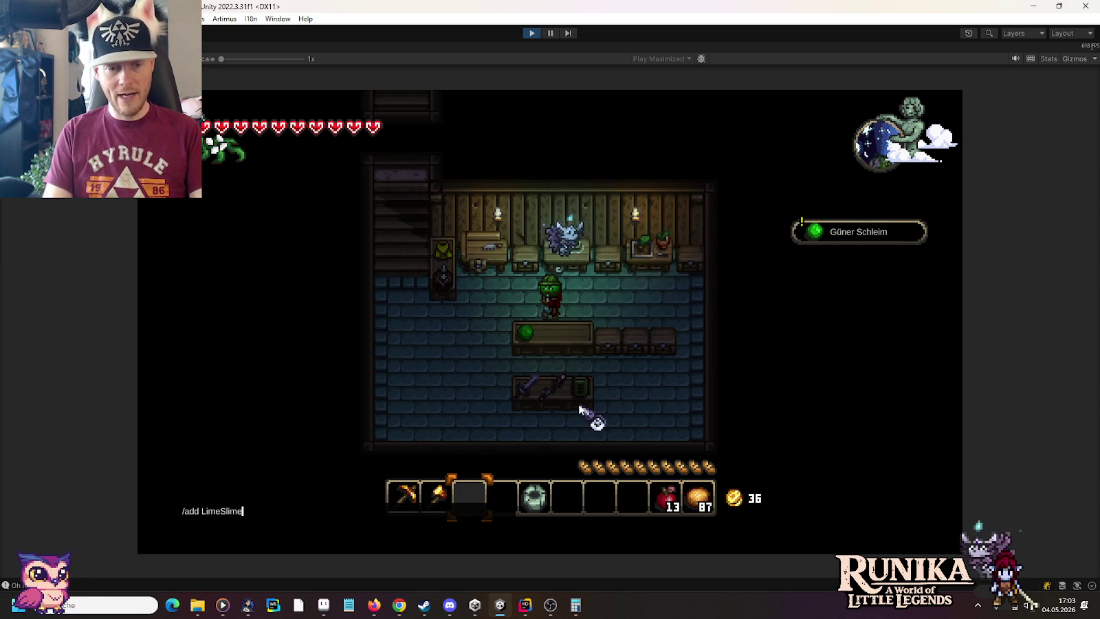
pyautogui.press('Return')
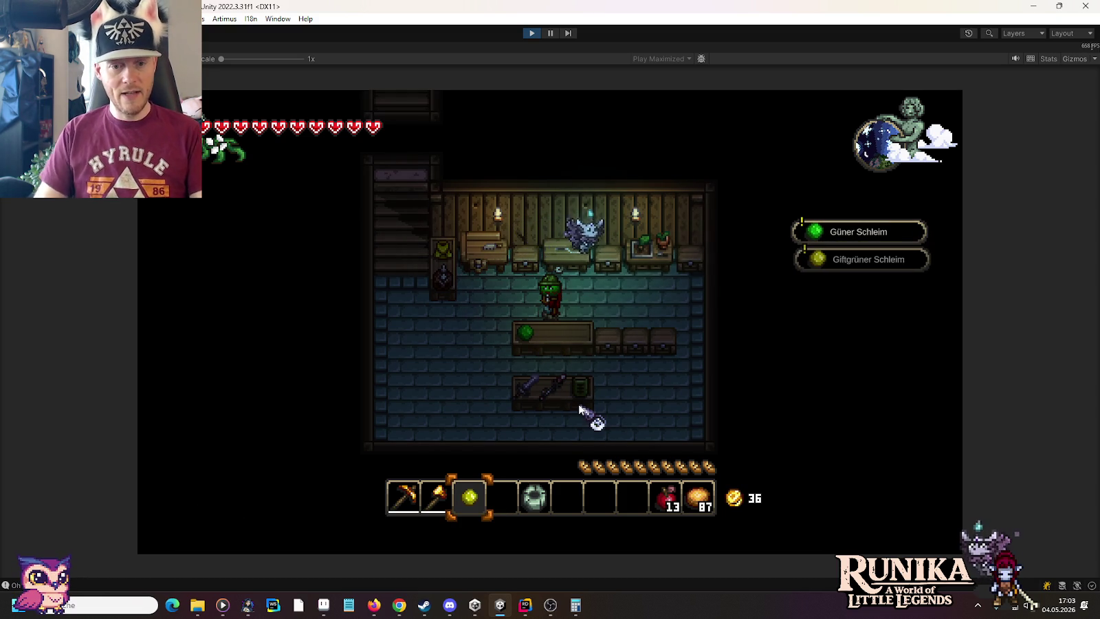
pyautogui.click(558, 343)
pyautogui.write('/add WaterSlime')
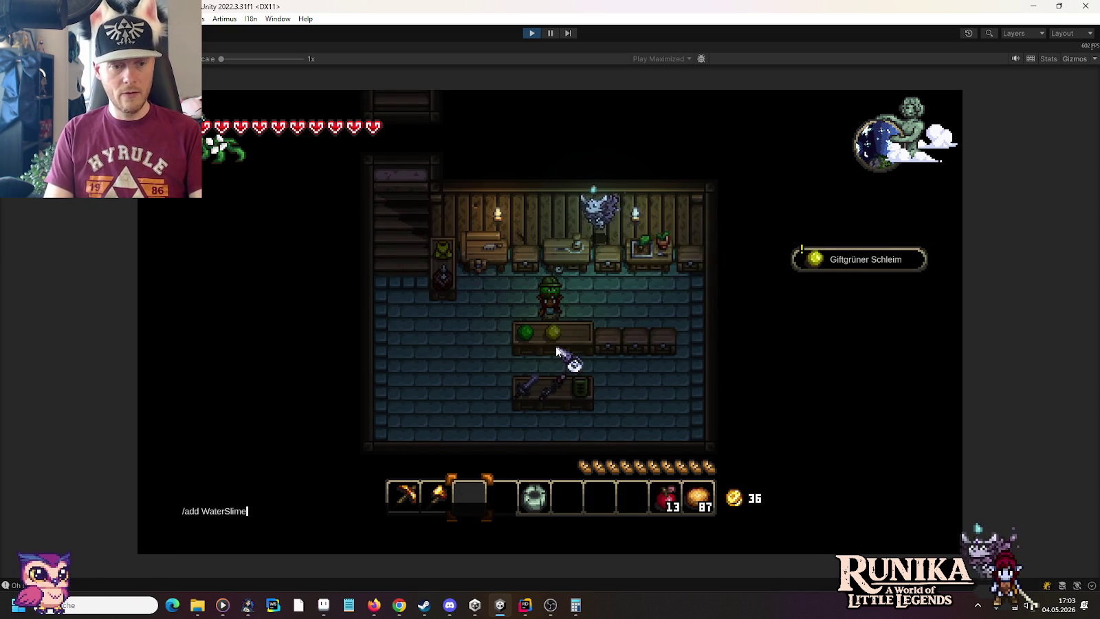
pyautogui.press('Return')
pyautogui.click(586, 352)
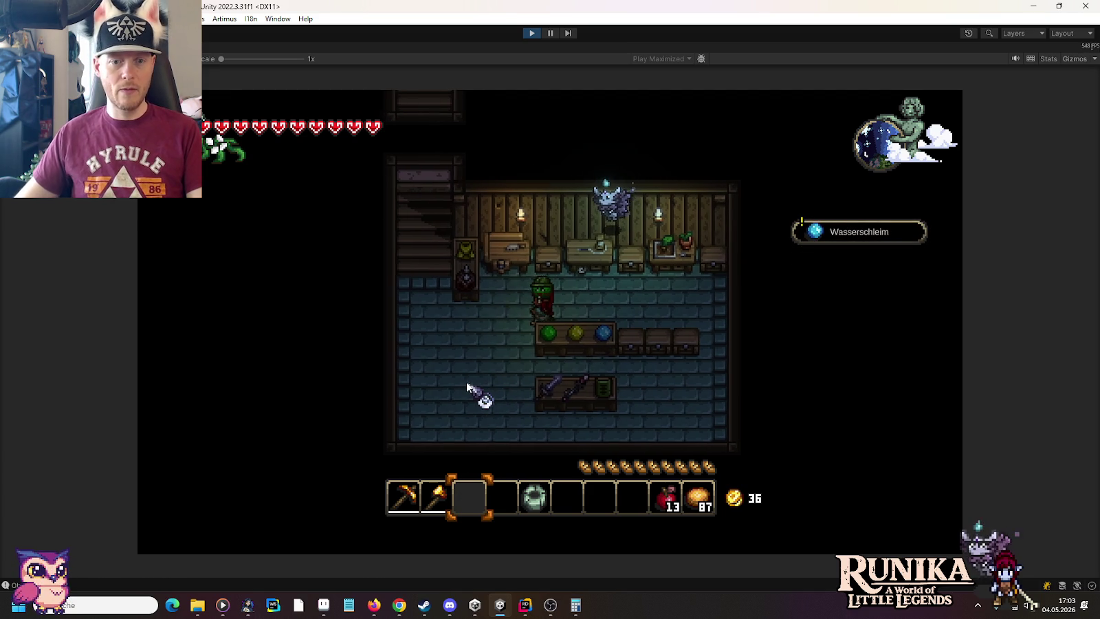
# Walk across the room and begin an /add command for a Steinamboss anvil.
pyautogui.press('d')
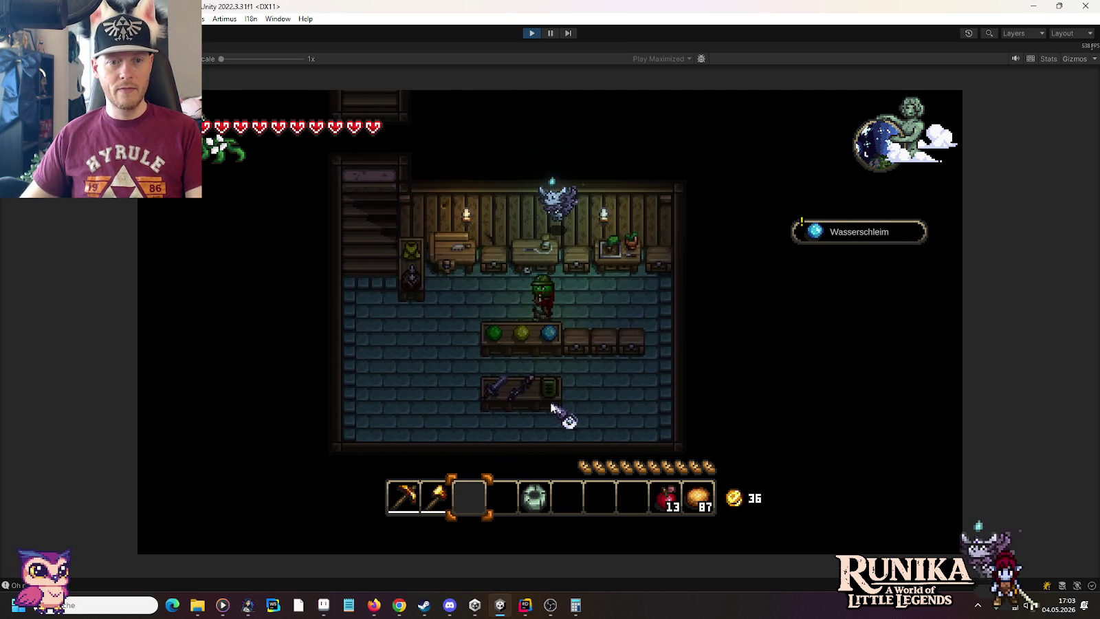
pyautogui.press('a')
pyautogui.press('s')
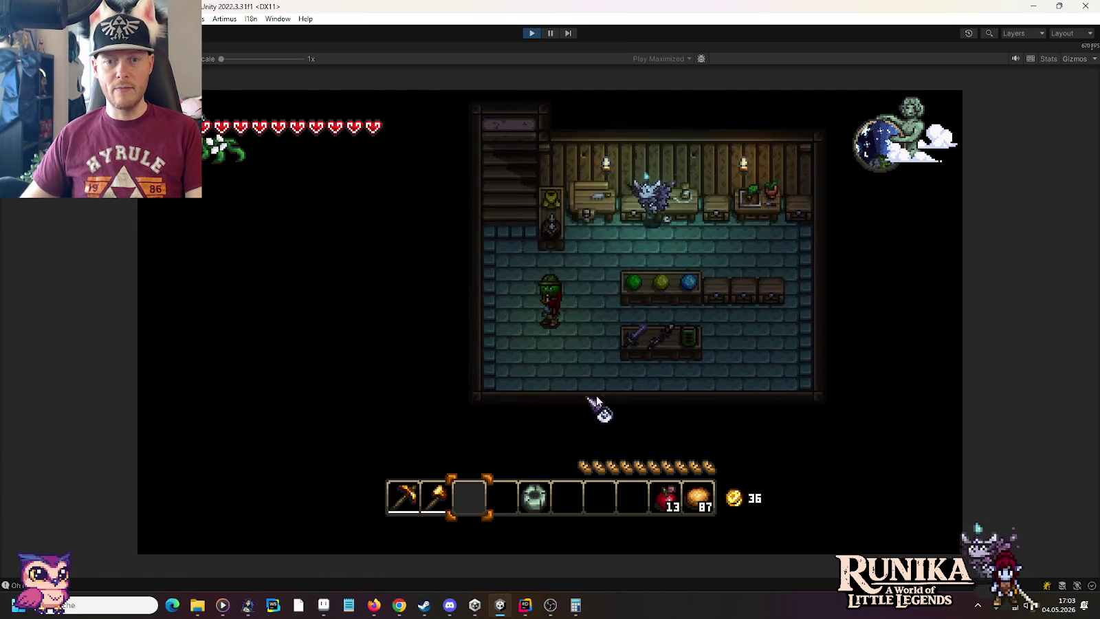
pyautogui.press('w')
pyautogui.press('a')
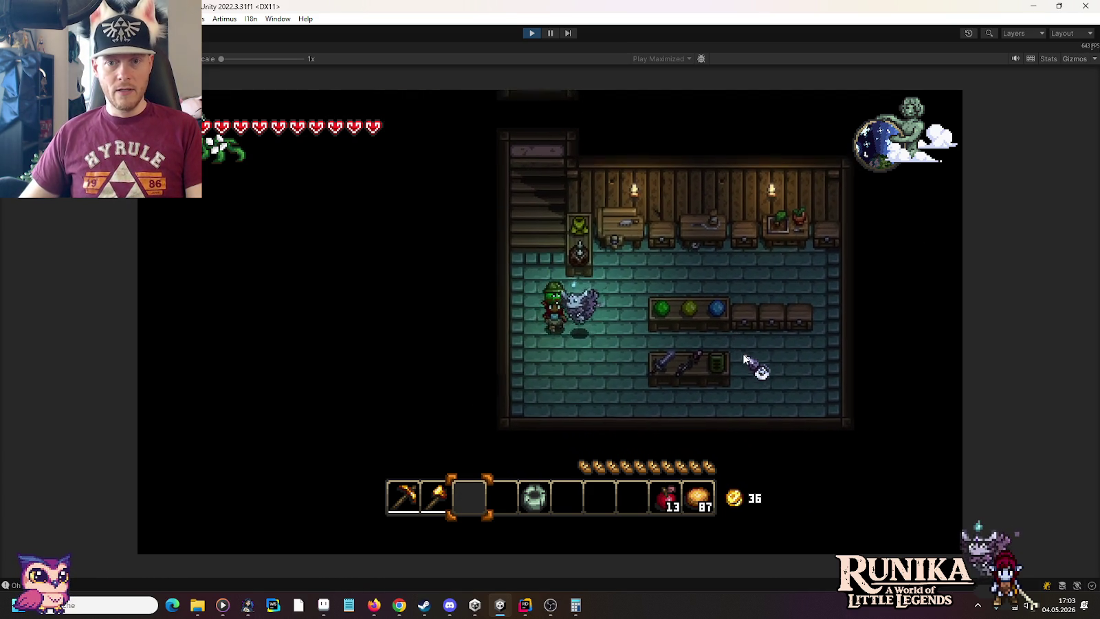
pyautogui.write('ds/add')
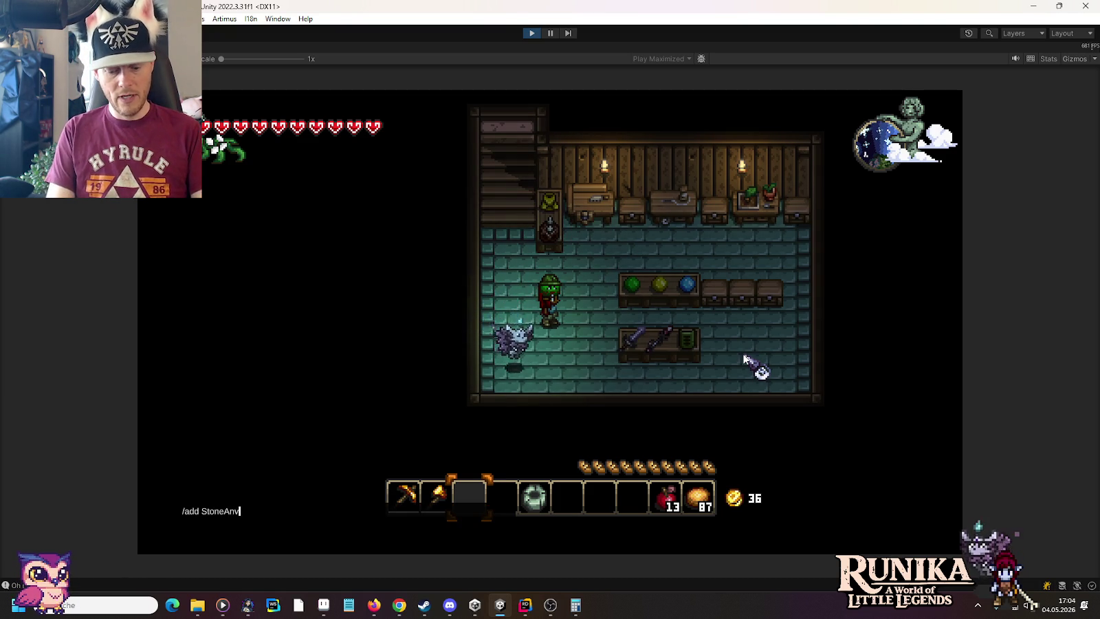
pyautogui.write('il')
# Place a Steinamboss anvil left of the weapon counter and a Steintruhe stone chest beside it.
pyautogui.press('Return')
pyautogui.press('d')
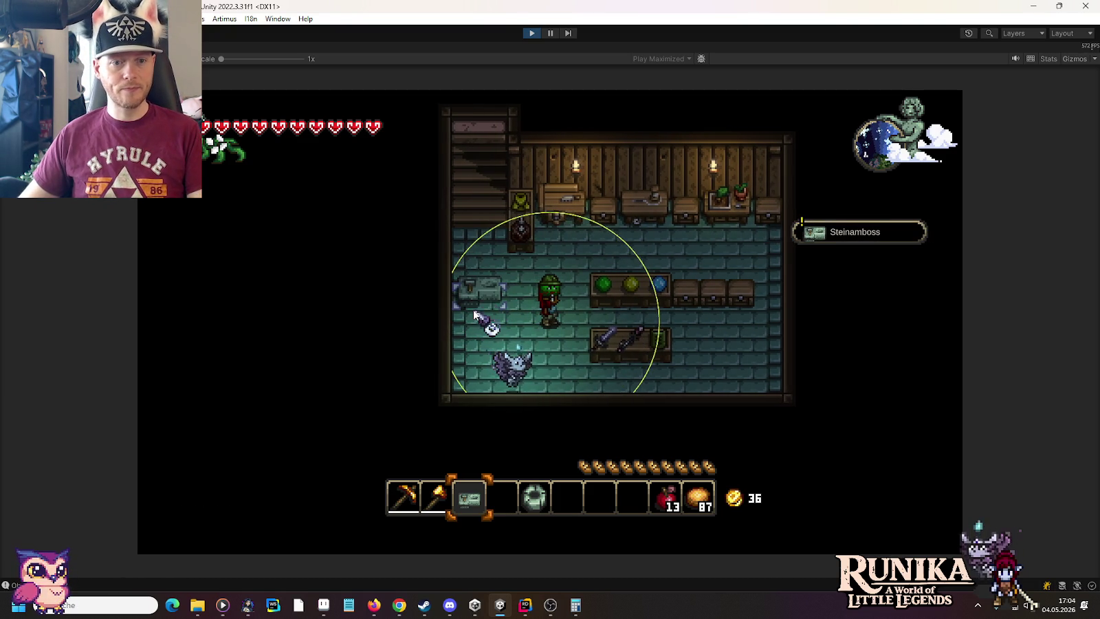
pyautogui.press('s')
pyautogui.press('w')
pyautogui.press('a')
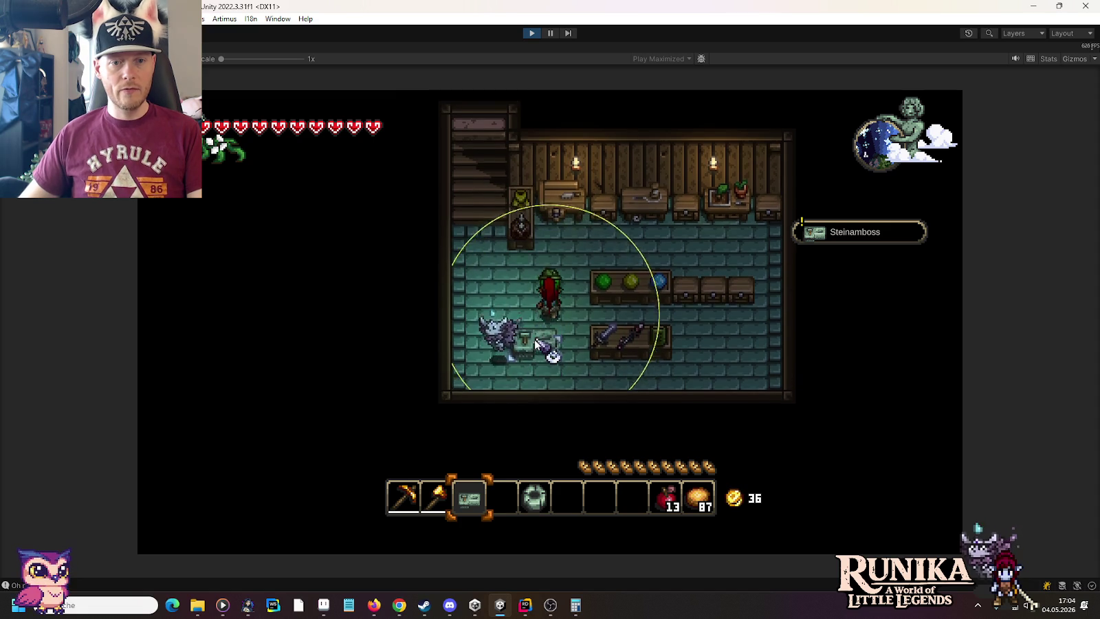
pyautogui.click(541, 357)
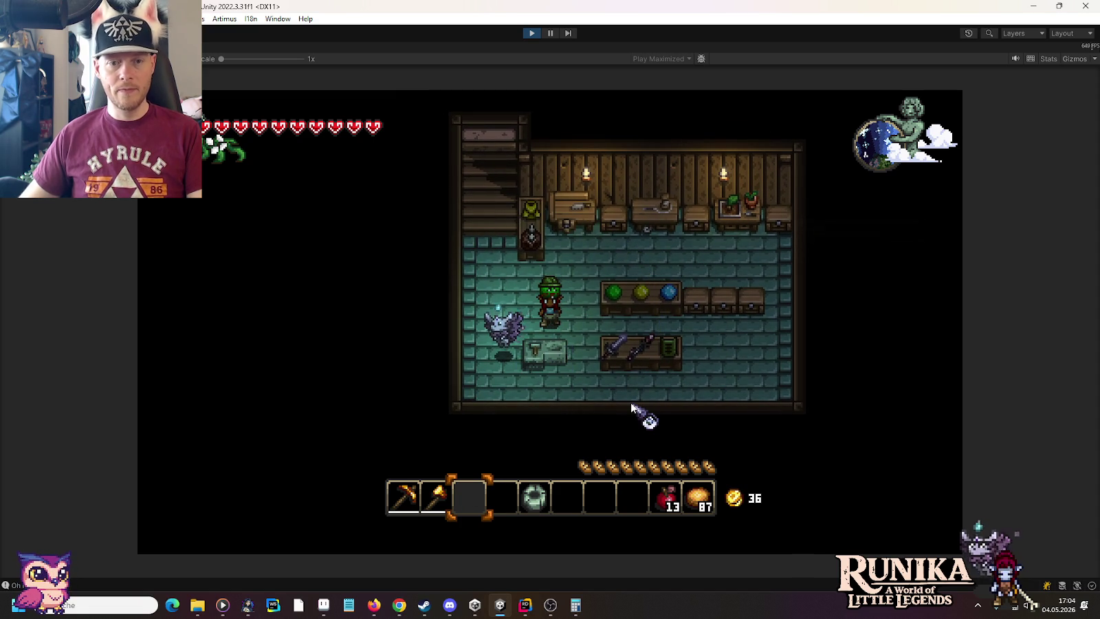
pyautogui.write('/add Stone')
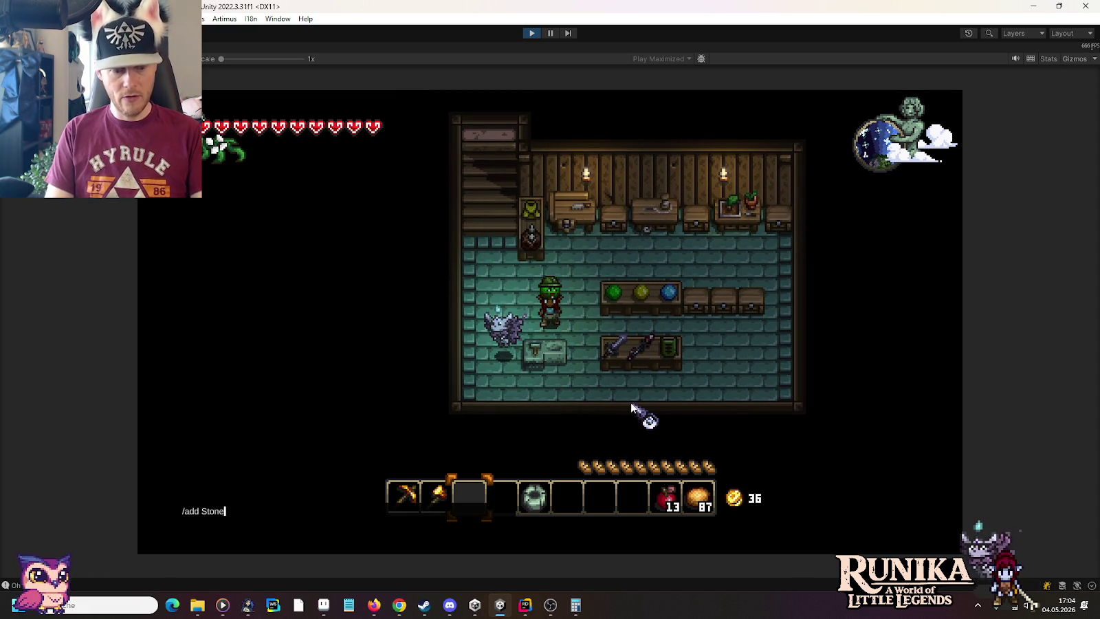
pyautogui.write('hest')
pyautogui.press('Return')
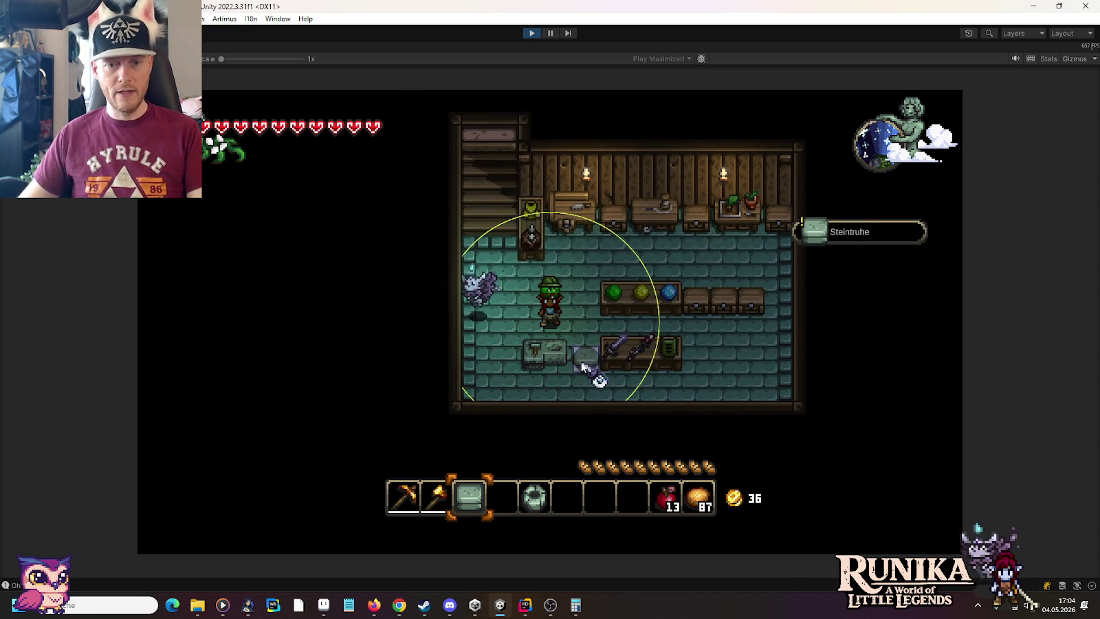
pyautogui.click(619, 426)
# Place a Tüftler Werkbank right of the weapon counter and a chest on the floor.
pyautogui.press('d')
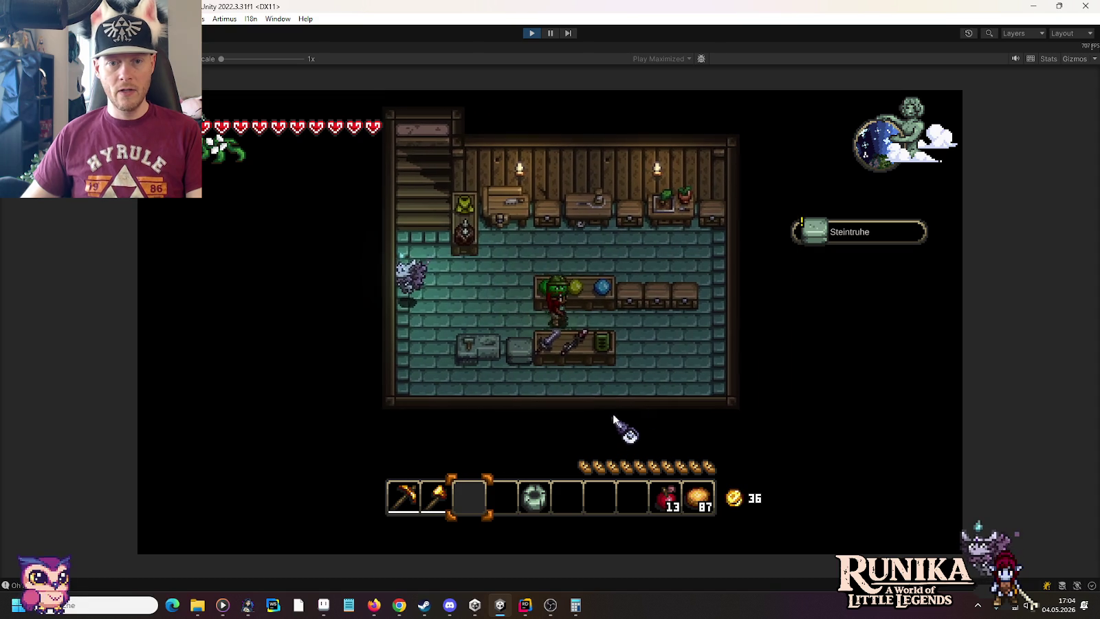
pyautogui.press('d')
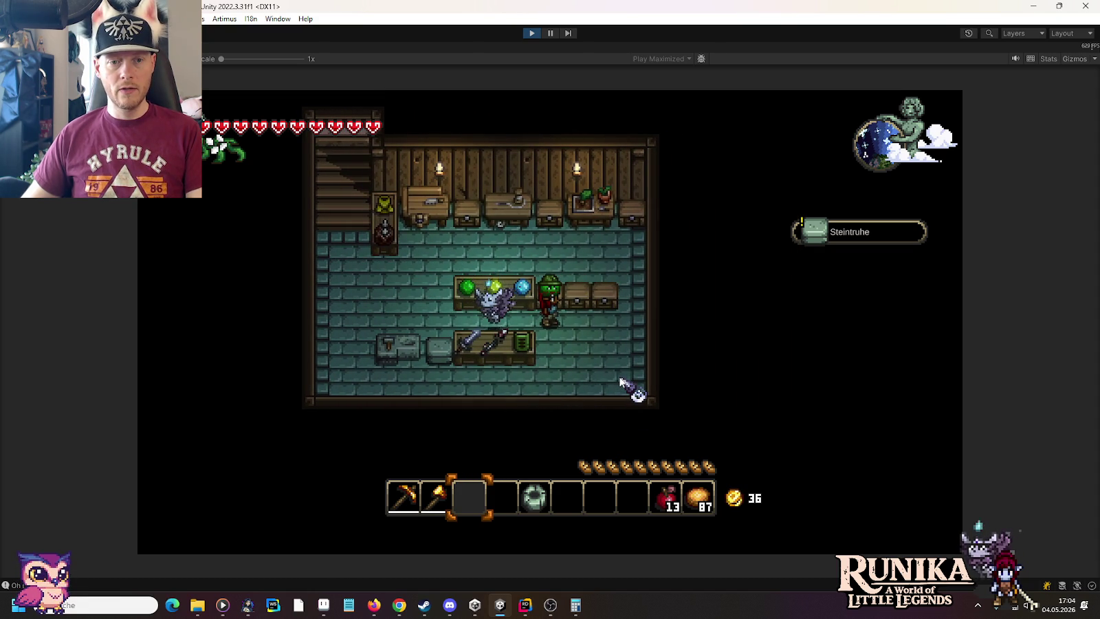
pyautogui.write('/add Tinker')
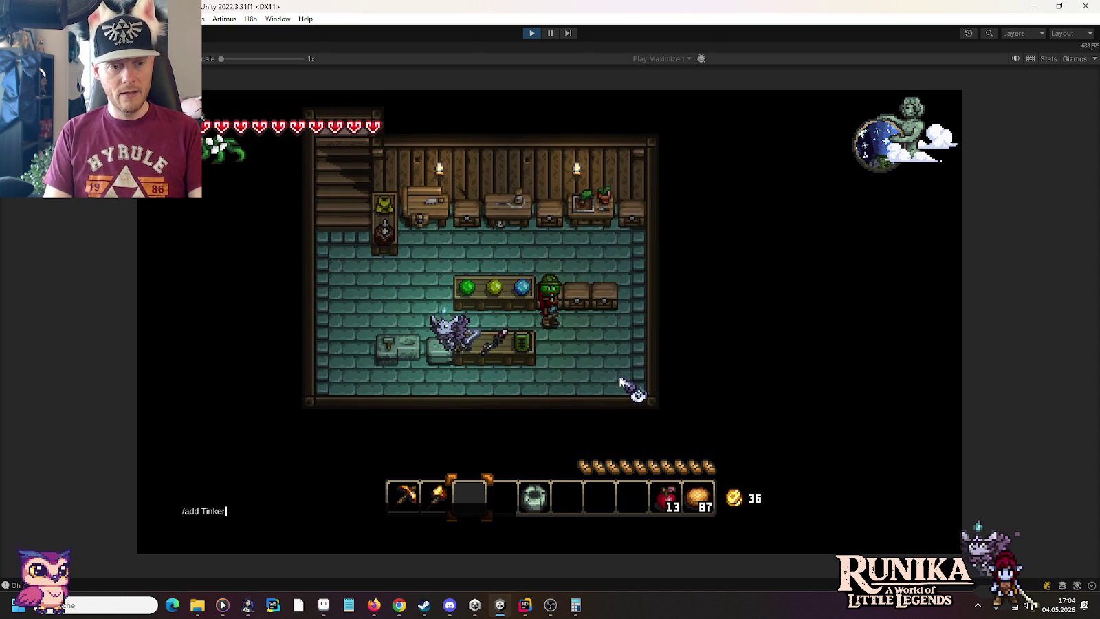
pyautogui.write('le')
pyautogui.press('Return')
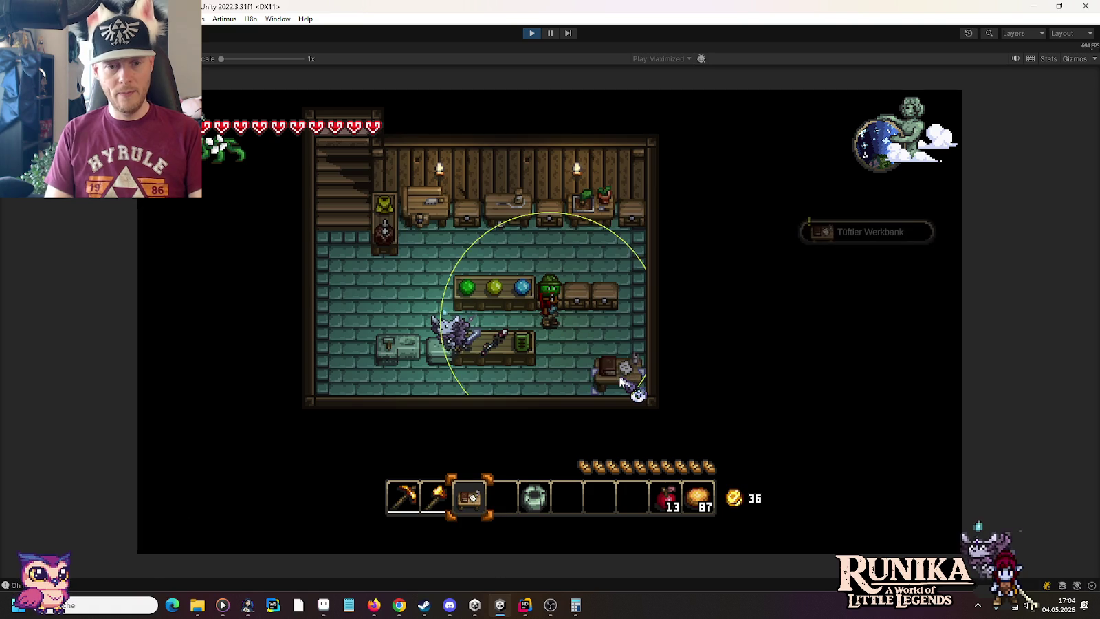
pyautogui.click(578, 368)
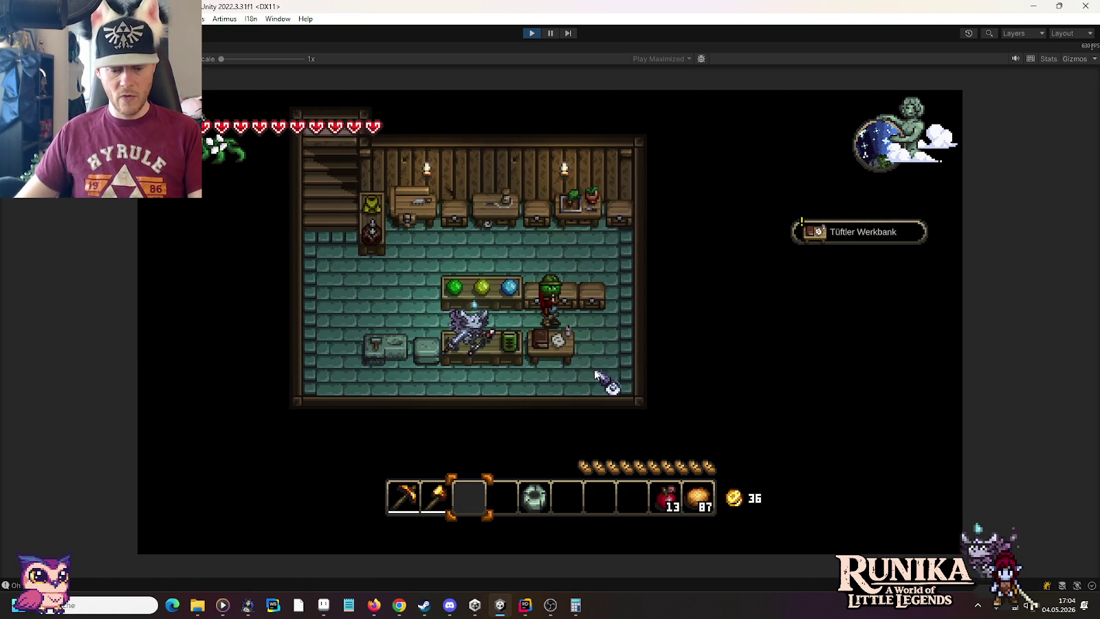
pyautogui.write('/add')
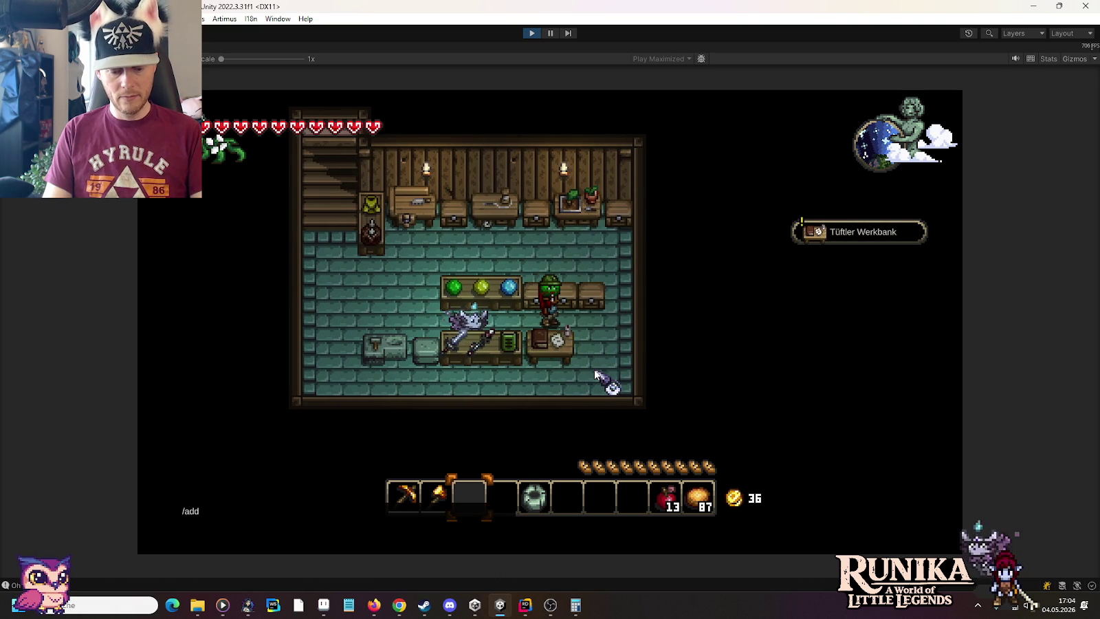
pyautogui.write(' Chest')
pyautogui.press('Return')
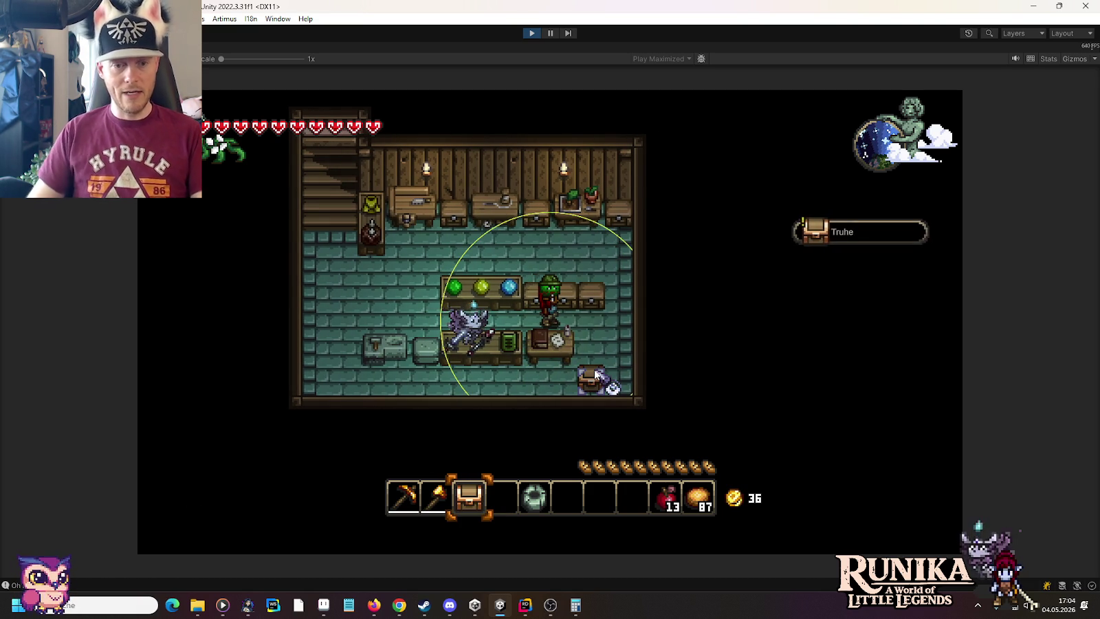
pyautogui.click(596, 356)
# Spawn an Architekturtisch and place it in the room.
pyautogui.press('d')
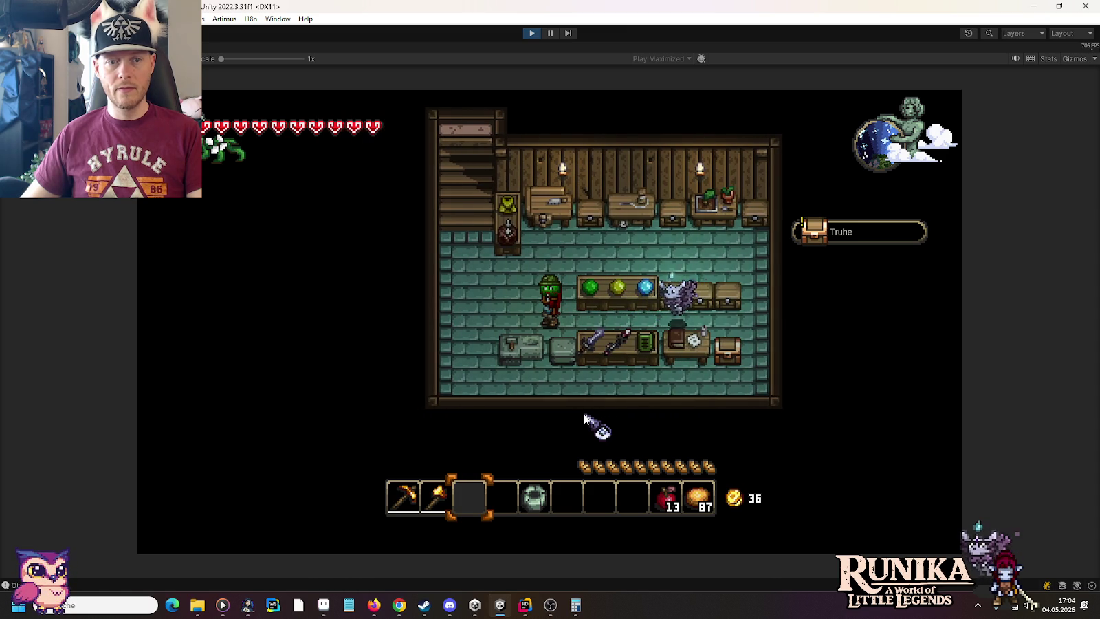
pyautogui.press('a')
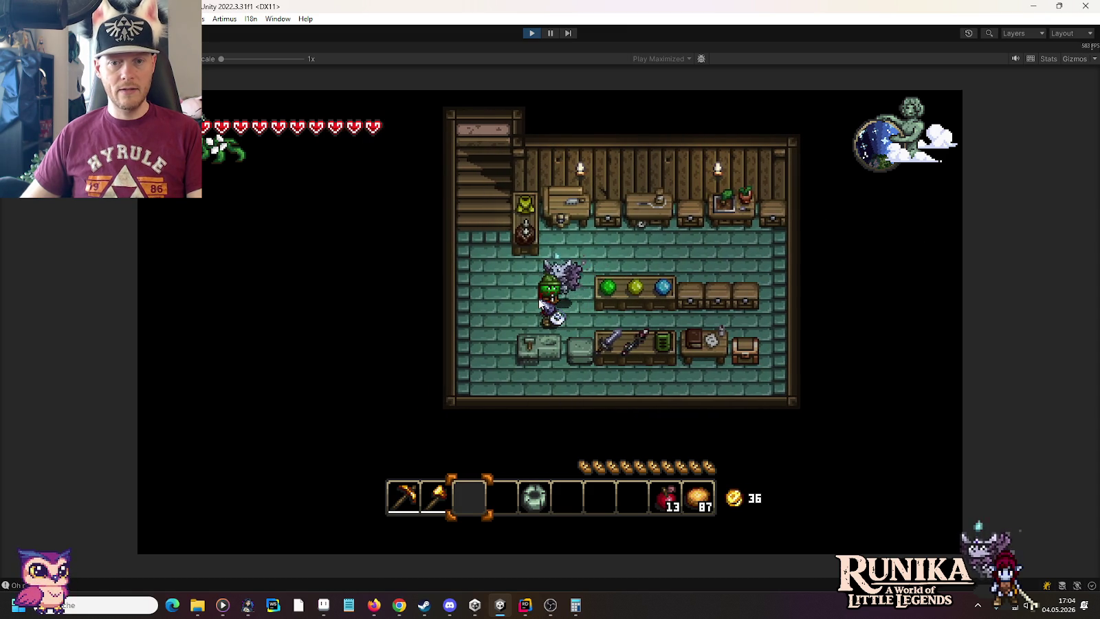
pyautogui.write('/add ')
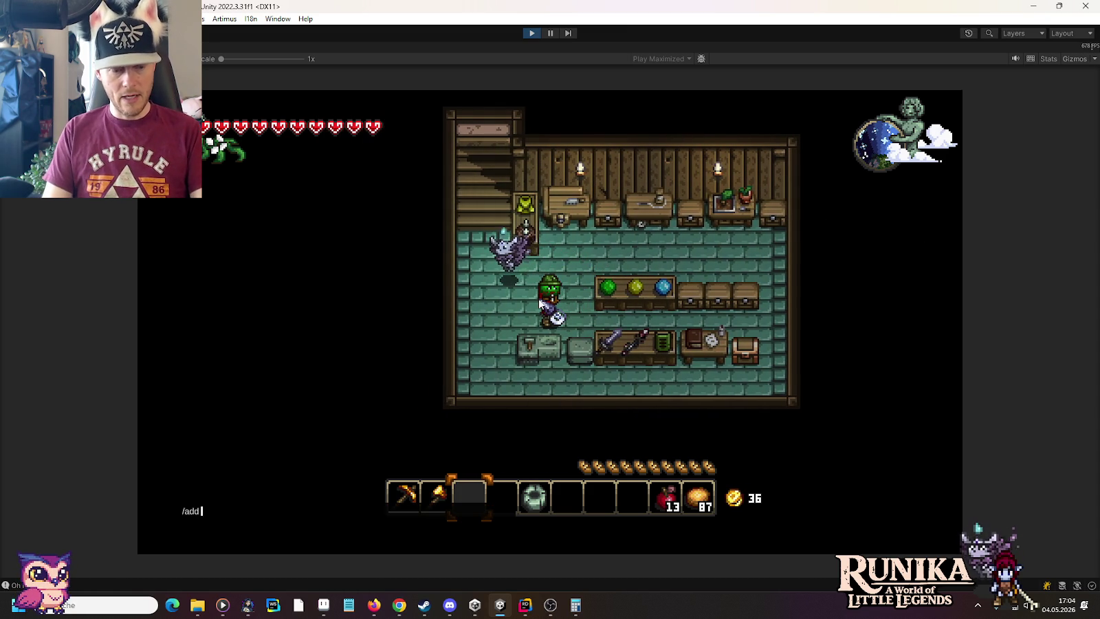
pyautogui.write('Ai')
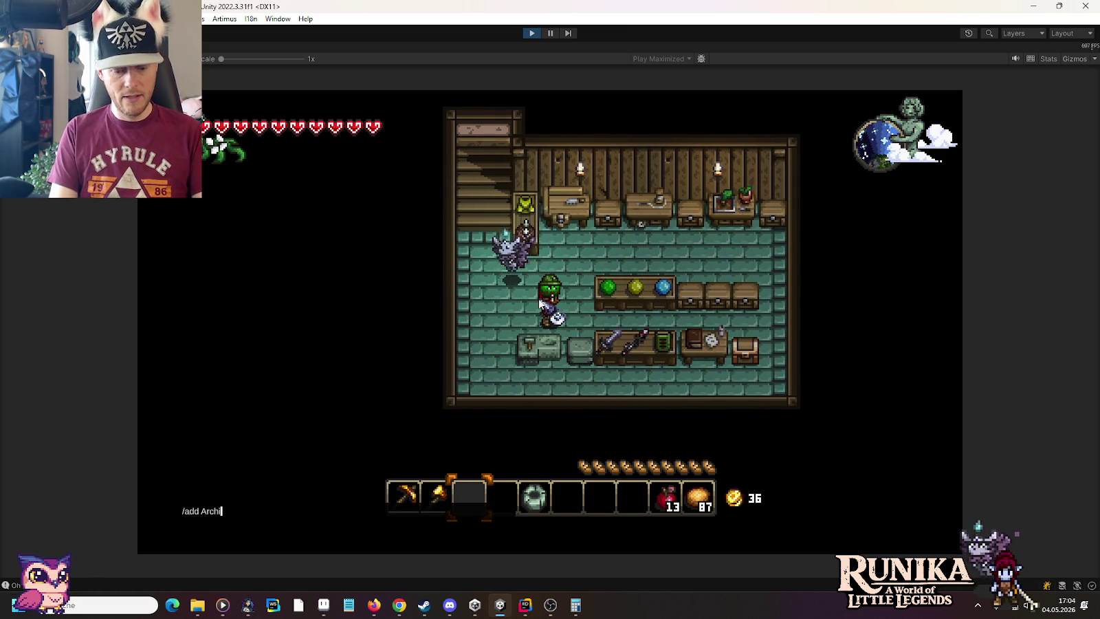
pyautogui.write('tectureble')
pyautogui.press('Return')
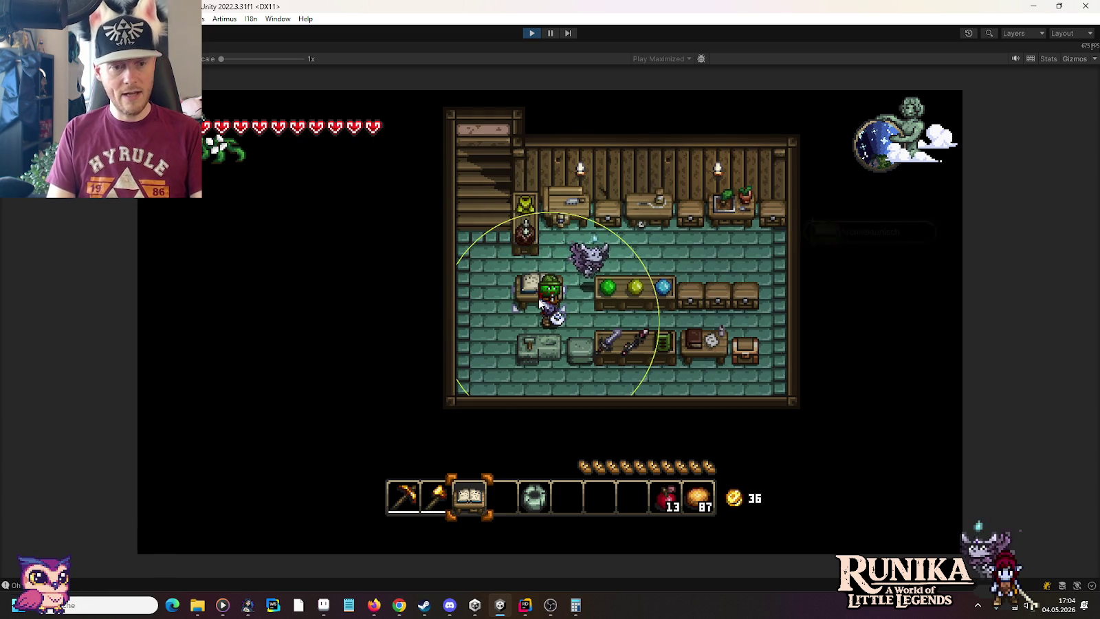
pyautogui.click(541, 300)
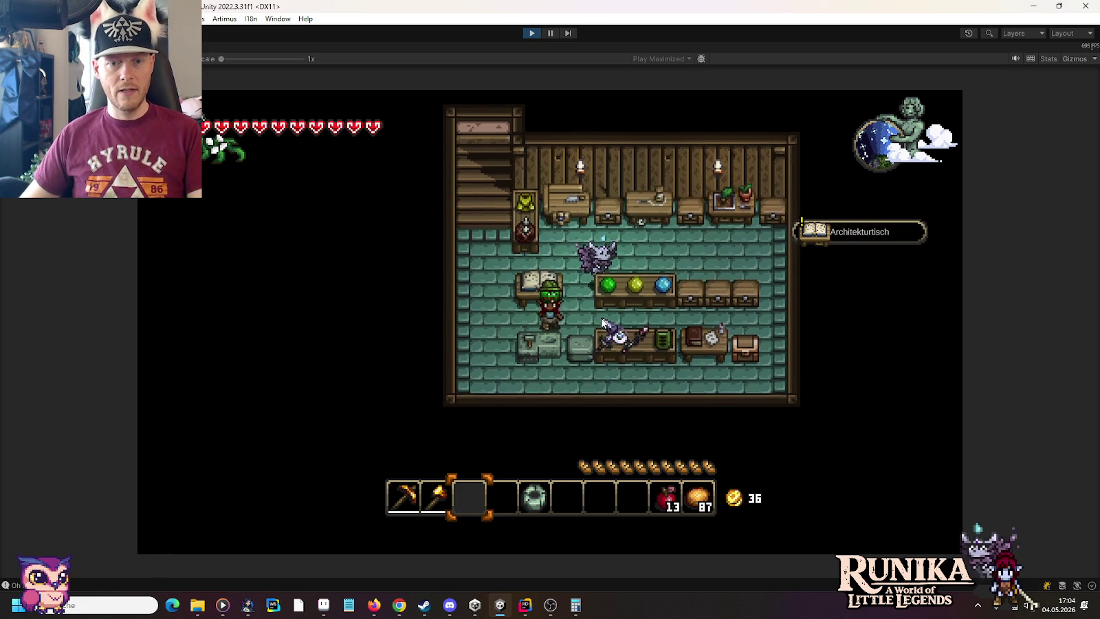
# Spawn a Birkentruhe and place it next to the gem table.
pyautogui.write('/add Bi')
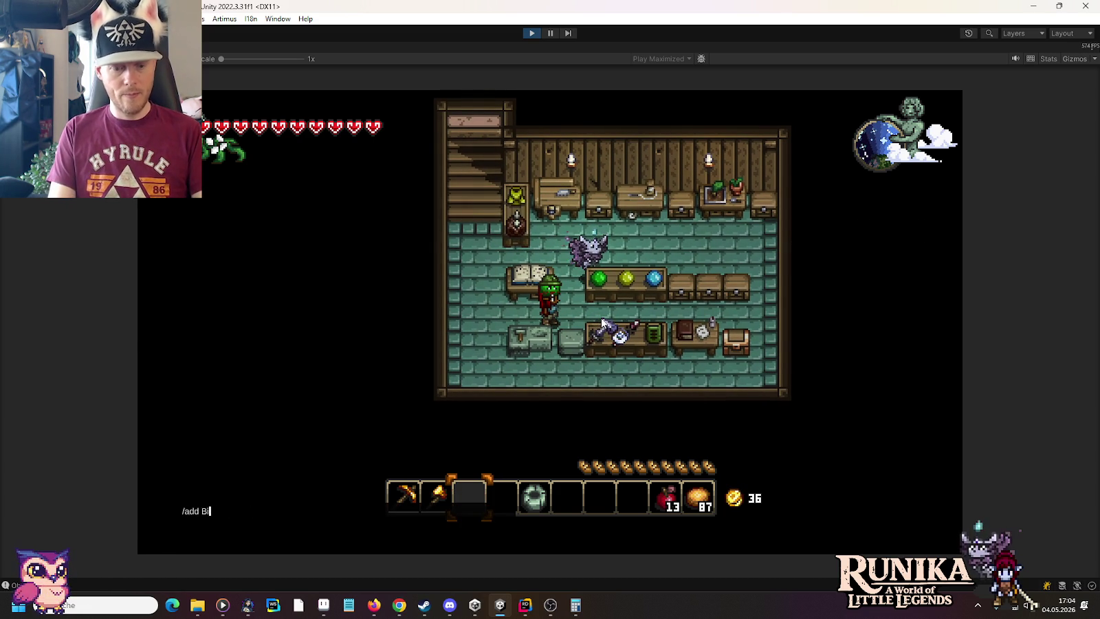
pyautogui.write('st')
pyautogui.press('Return')
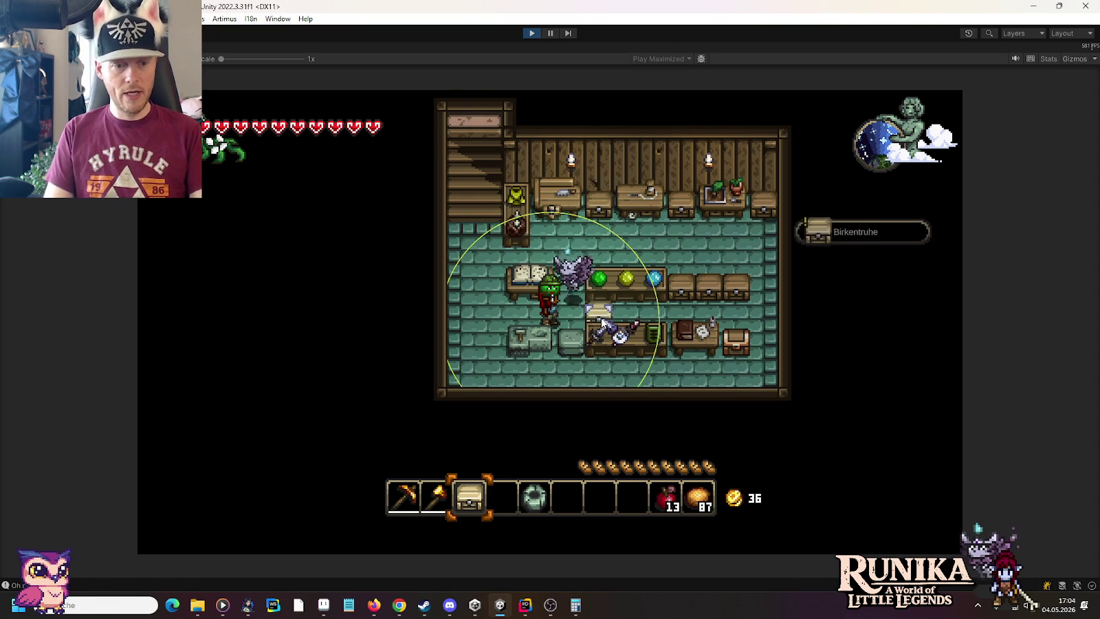
pyautogui.click(598, 330)
pyautogui.press('s')
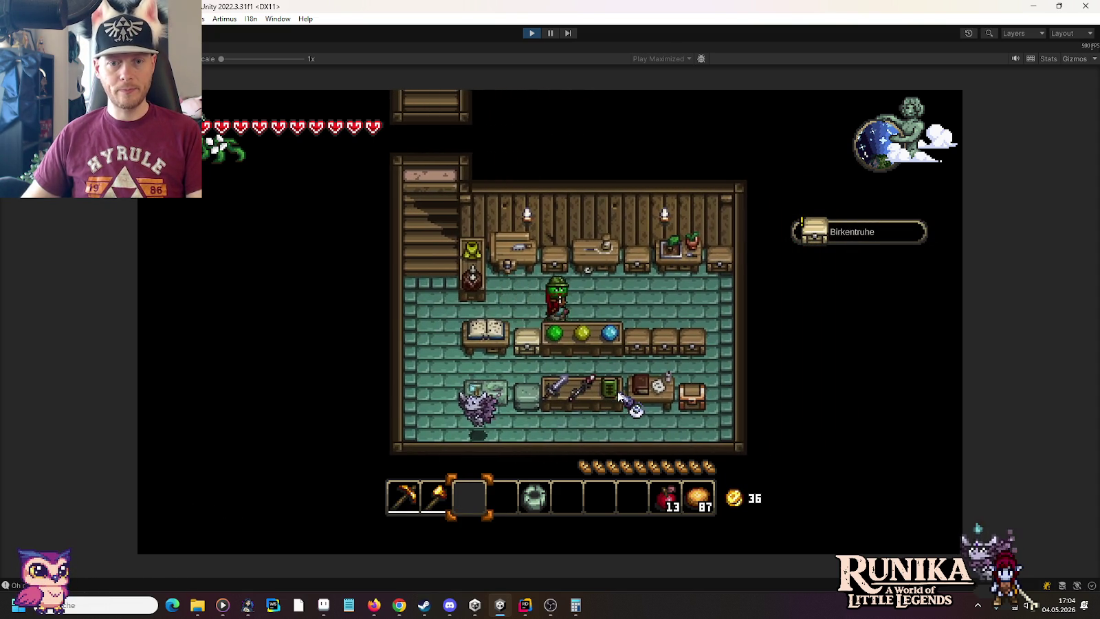
pyautogui.write('d')
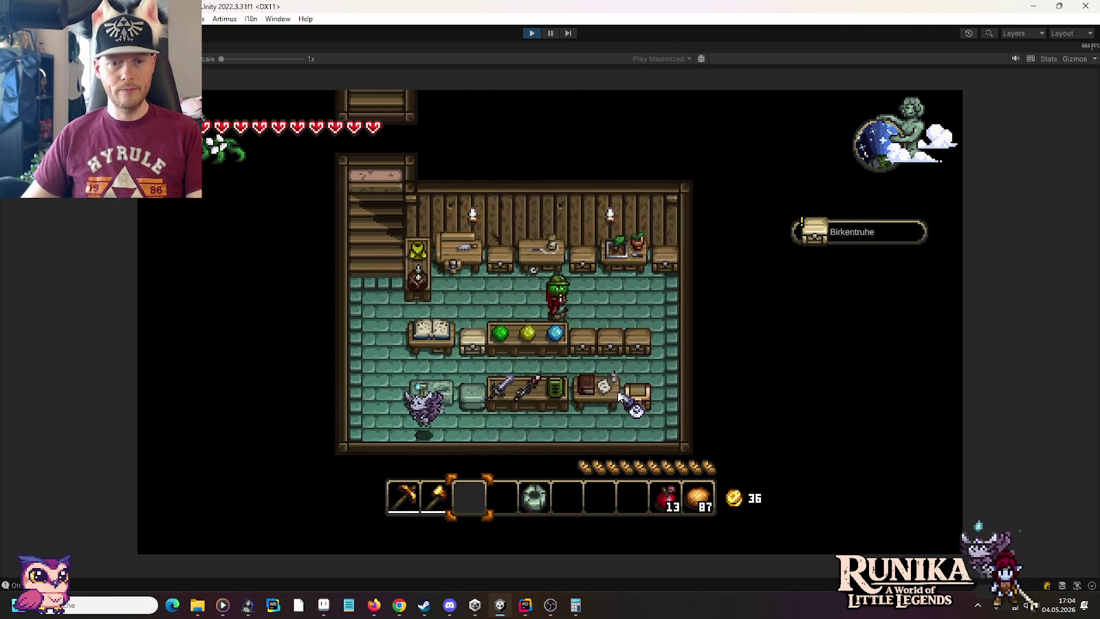
pyautogui.write('w')
pyautogui.write('/add Carpet 7')
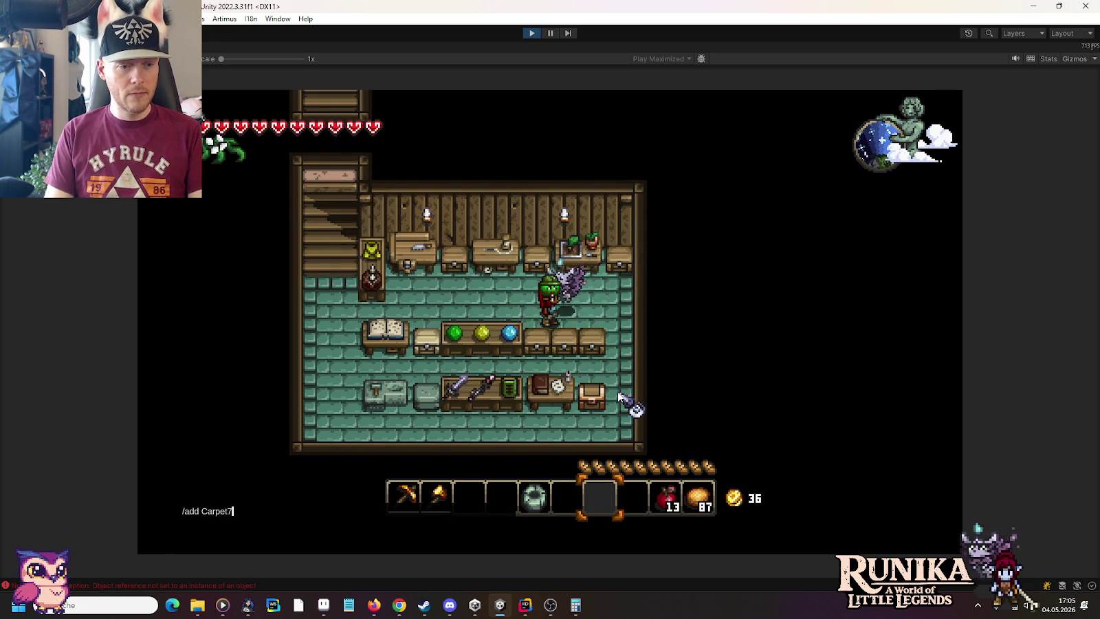
# Correct the carpet number in the /add Carpet command and lay the red carpet beside the table.
pyautogui.press('BackSpace')
pyautogui.write('4')
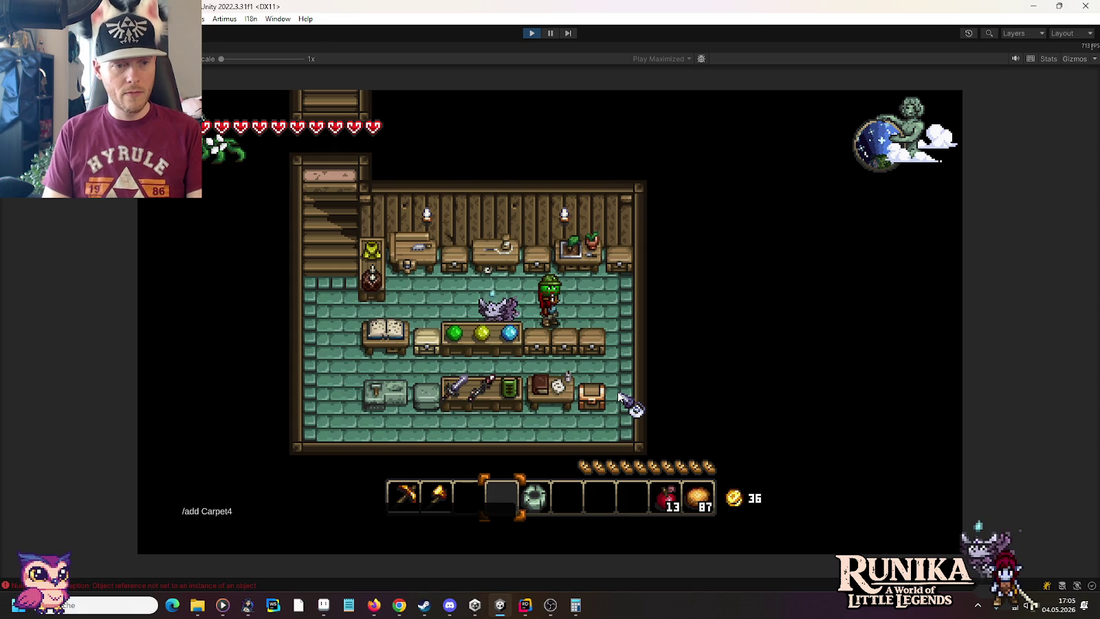
pyautogui.press('BackSpace')
pyautogui.write('06')
pyautogui.press('Return')
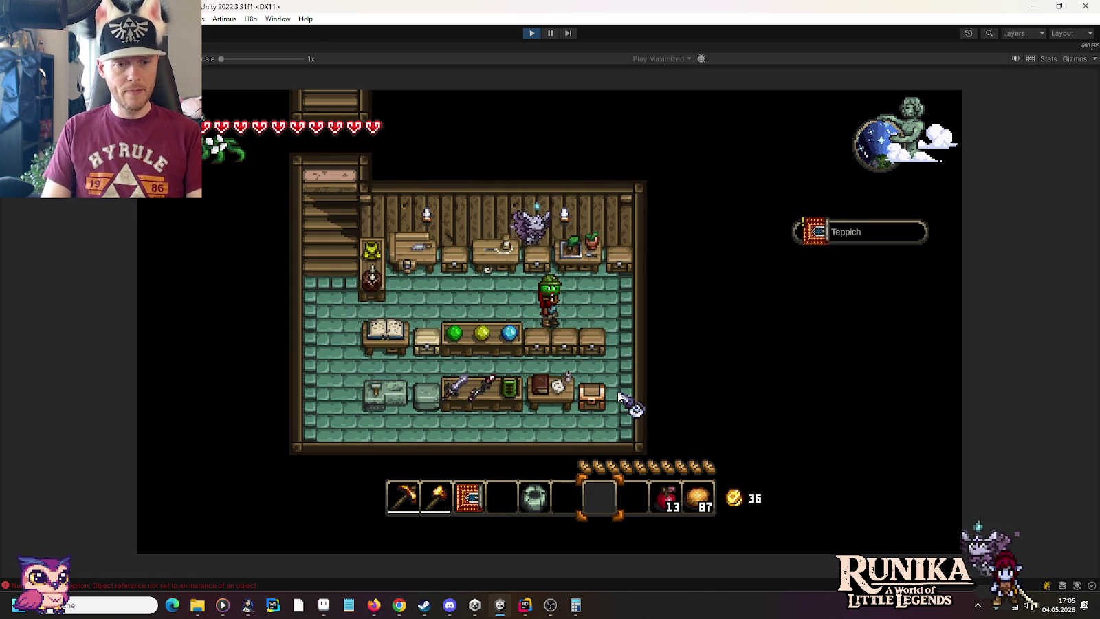
pyautogui.press('3')
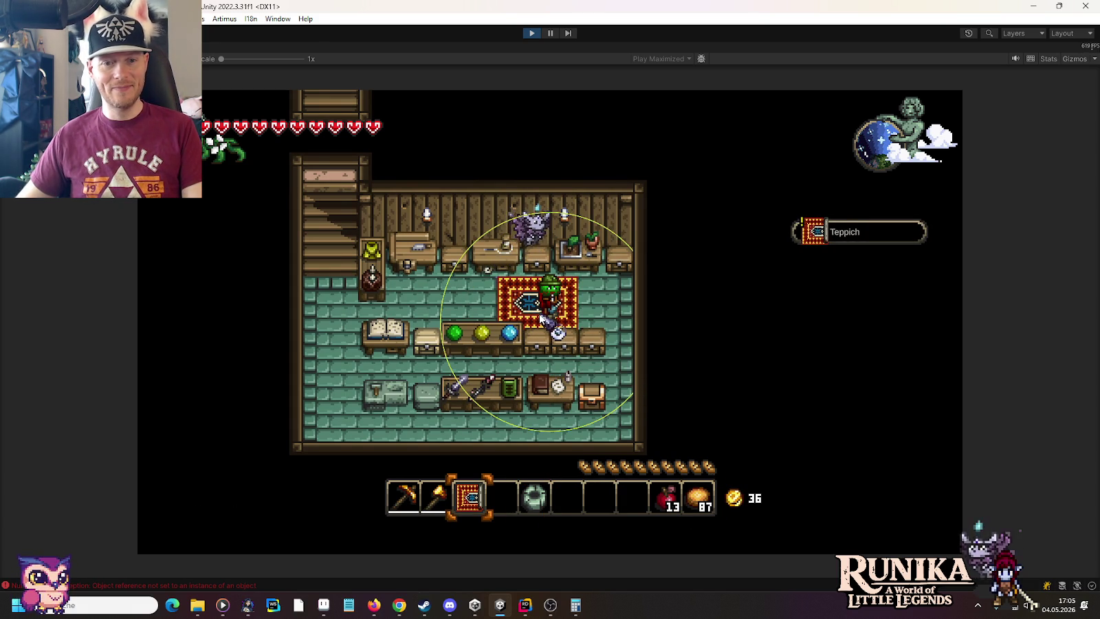
pyautogui.click(543, 317)
# Spawn two more carpets and lay the blue patterned one left of the red carpet.
pyautogui.write('/add ')
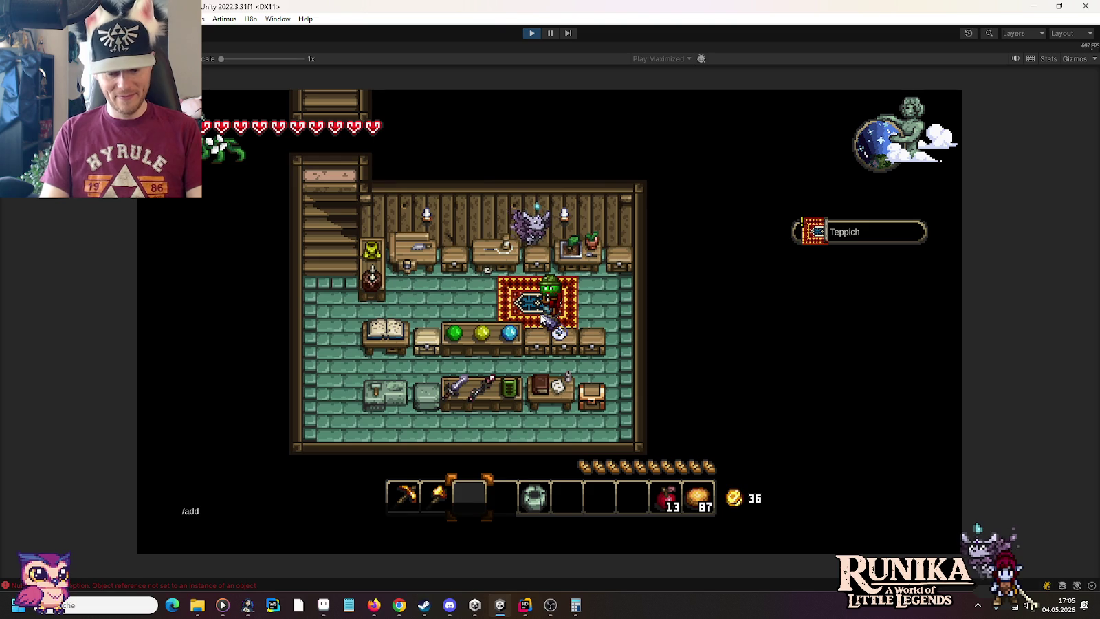
pyautogui.write('rpet08')
pyautogui.press('Return')
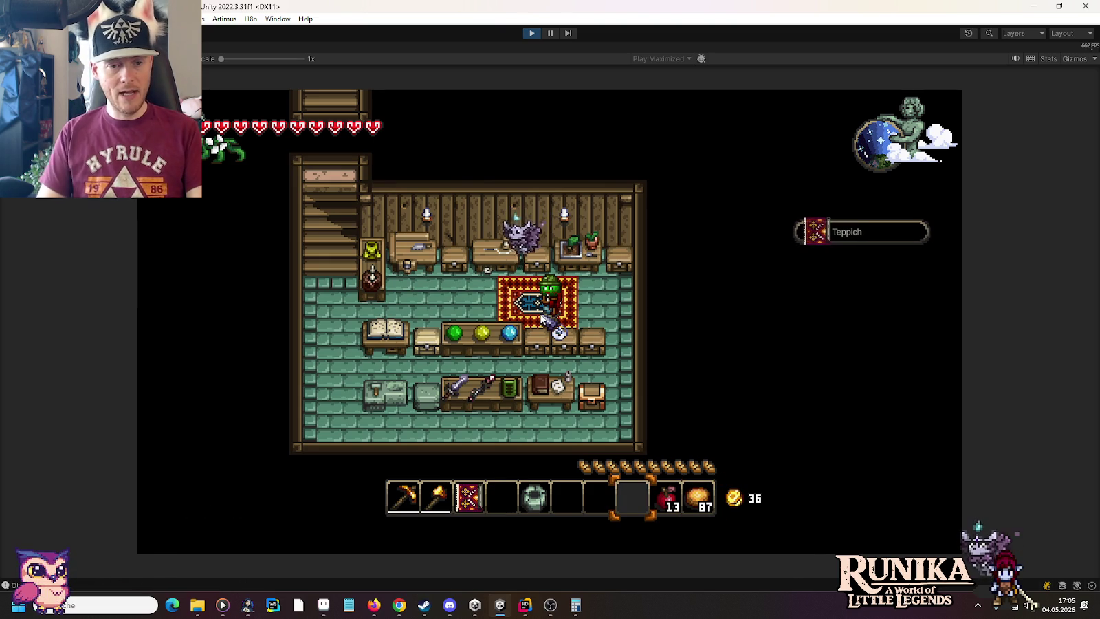
pyautogui.write('/add Carpet')
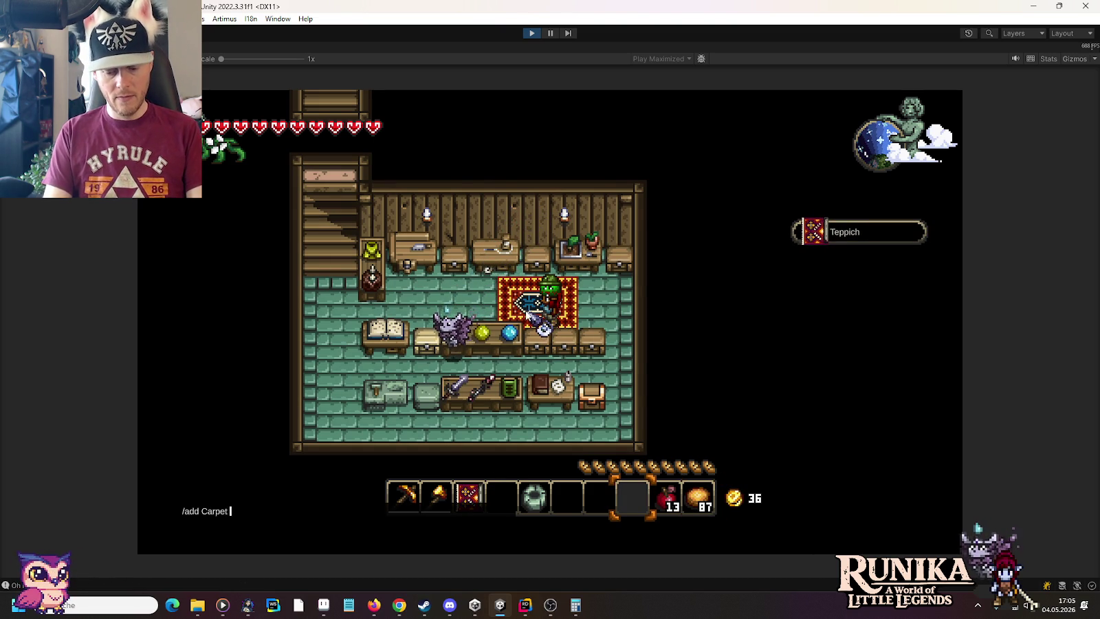
pyautogui.write('2')
pyautogui.press('Return')
pyautogui.press('4')
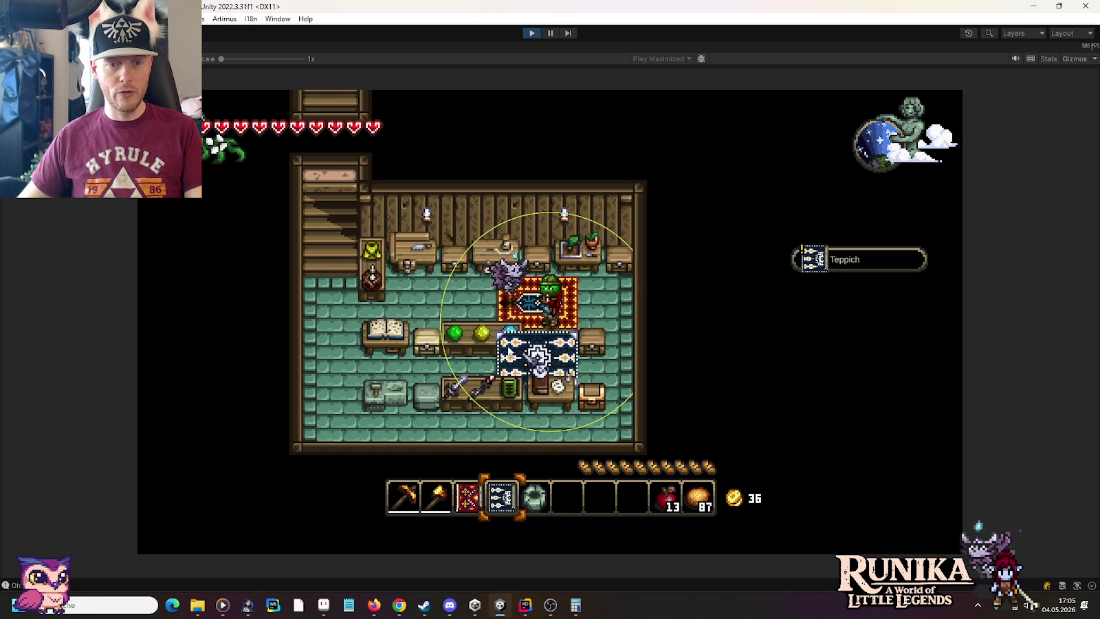
pyautogui.click(481, 306)
# Carry the red carpet upstairs, lay it in the bookshelf room, and return to the main floor.
pyautogui.press('3')
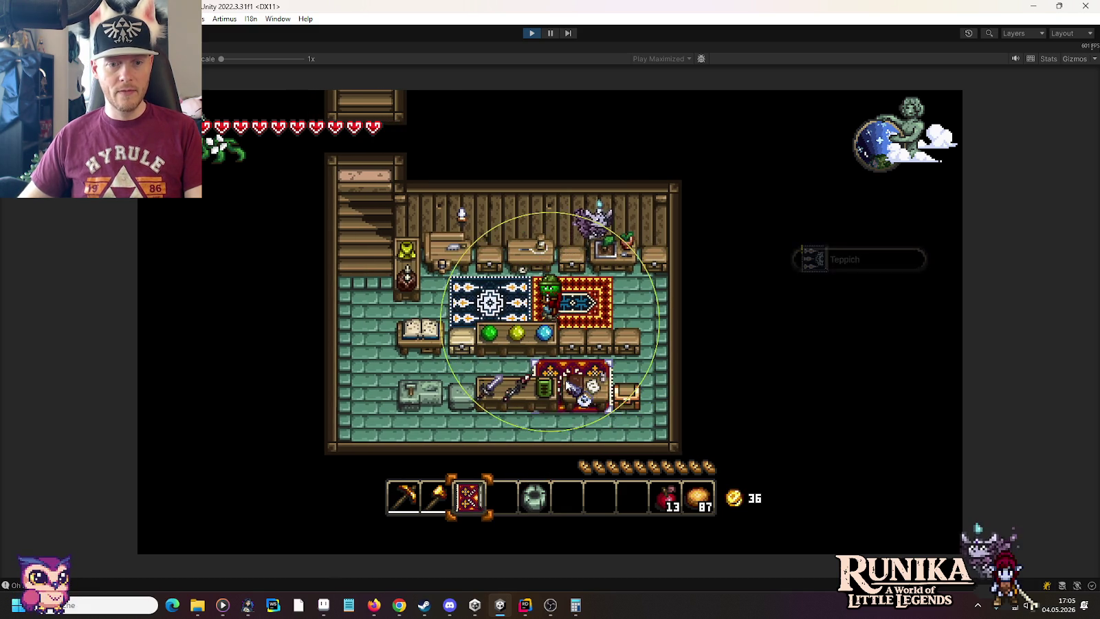
pyautogui.press('a')
pyautogui.press('w')
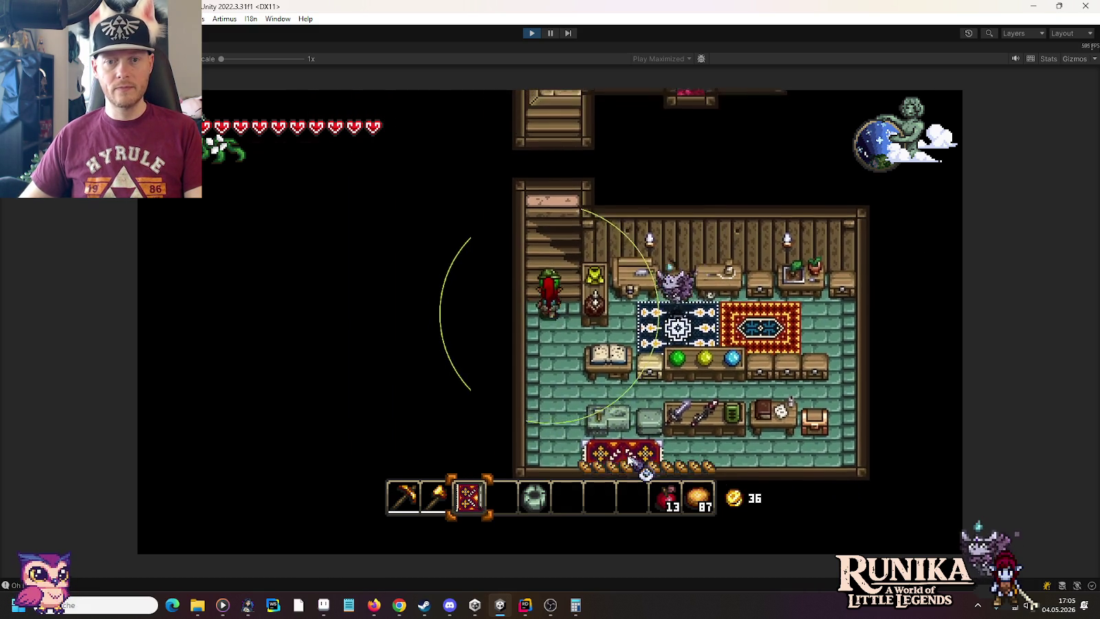
pyautogui.press('w')
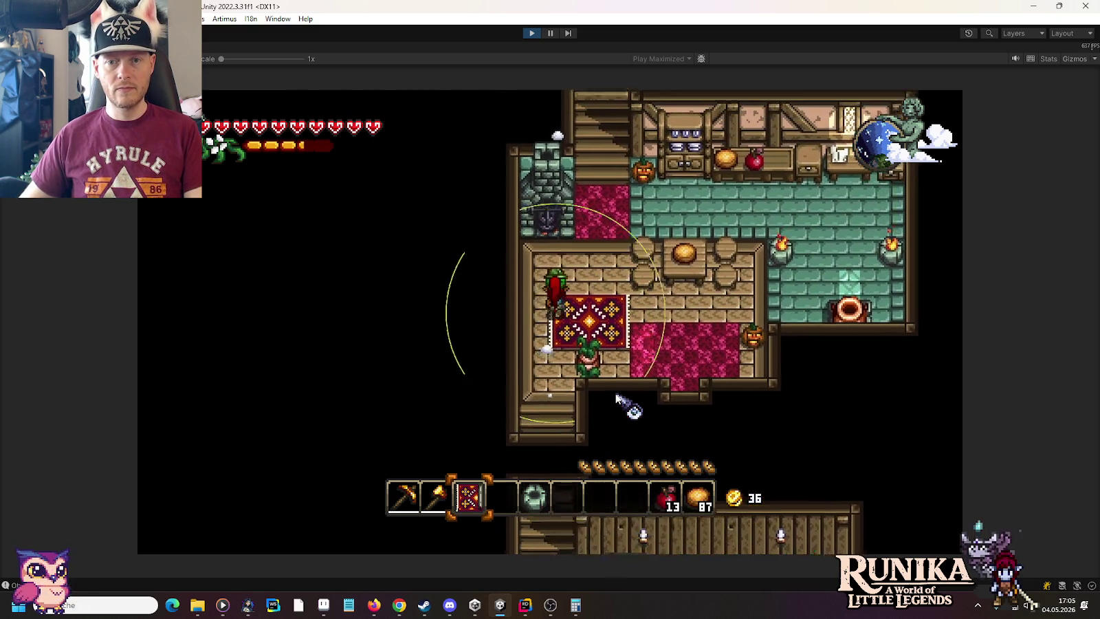
pyautogui.press('w')
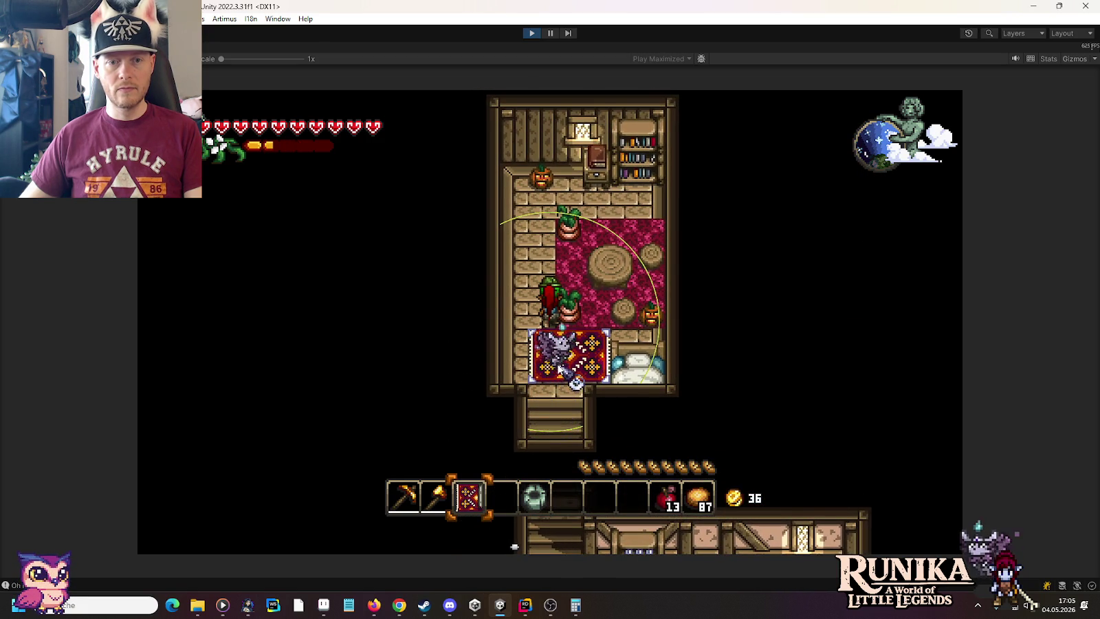
pyautogui.press('w')
pyautogui.press('d')
pyautogui.press('s')
pyautogui.press('a')
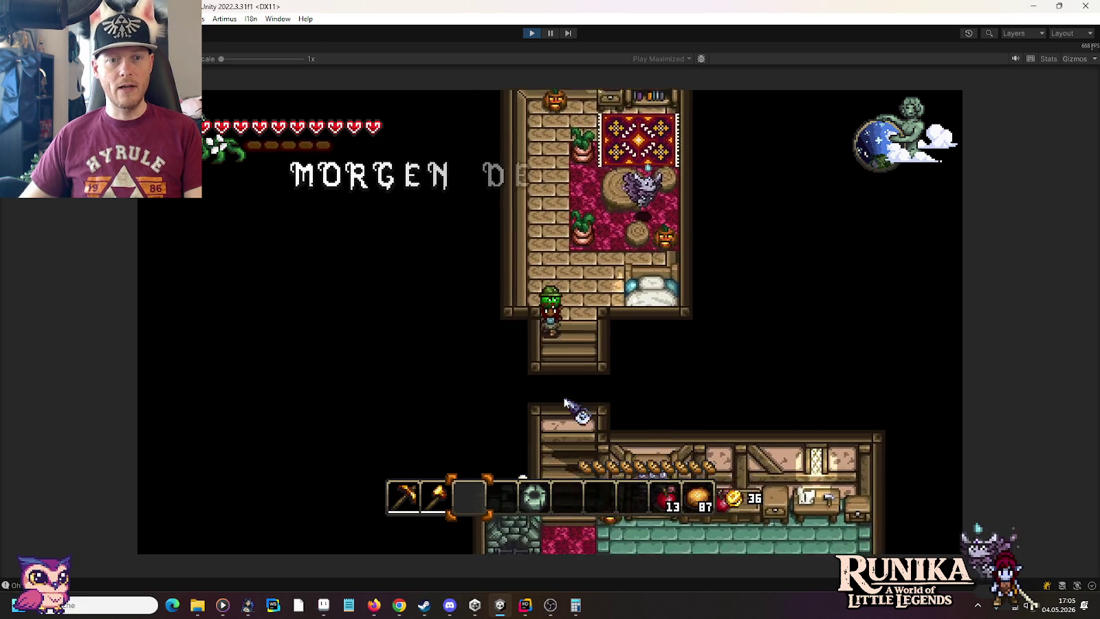
pyautogui.press('s')
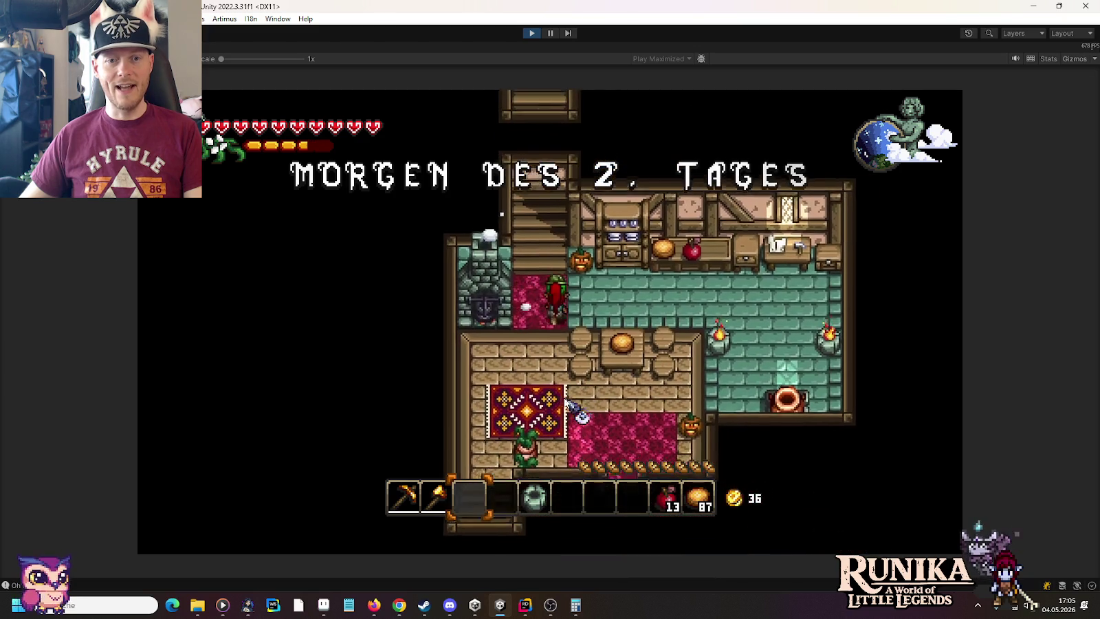
pyautogui.press('d')
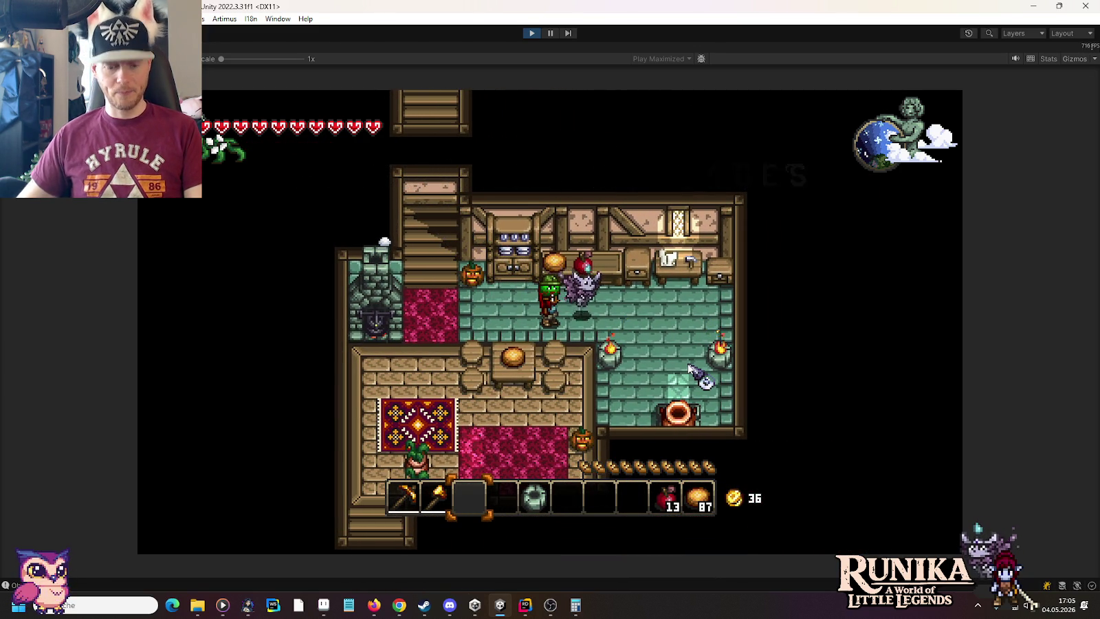
# Start an /add Bottle command in the in-game chat console.
pyautogui.write('/add BottleODir')
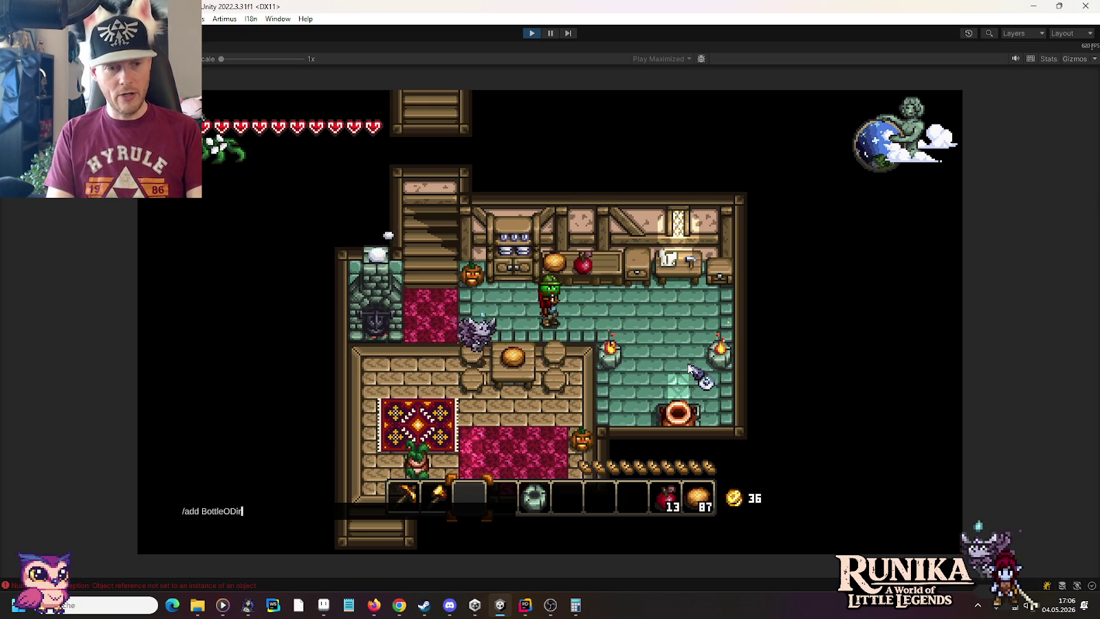
# Spawn a Buddel voll Dreck and use it on the upstairs carpet.
pyautogui.press('Return')
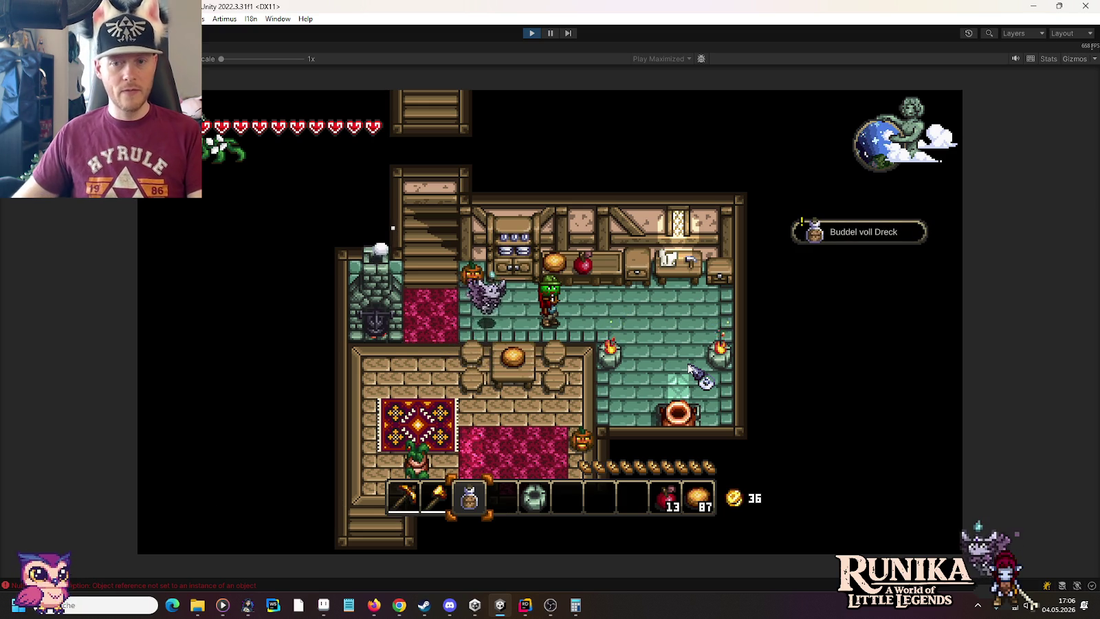
pyautogui.press('a')
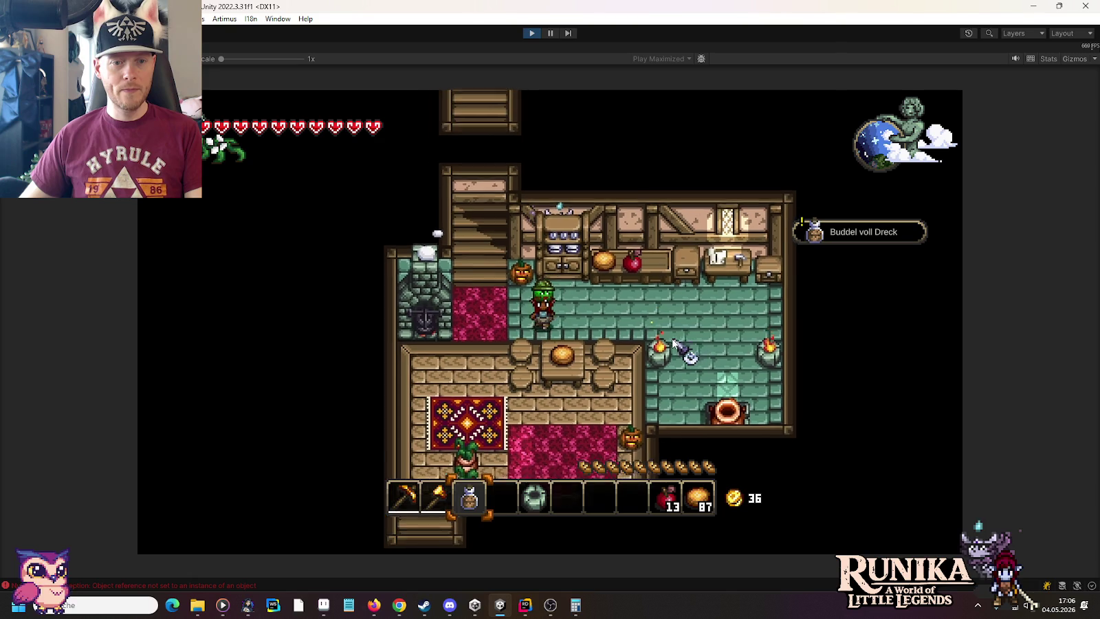
pyautogui.press('w')
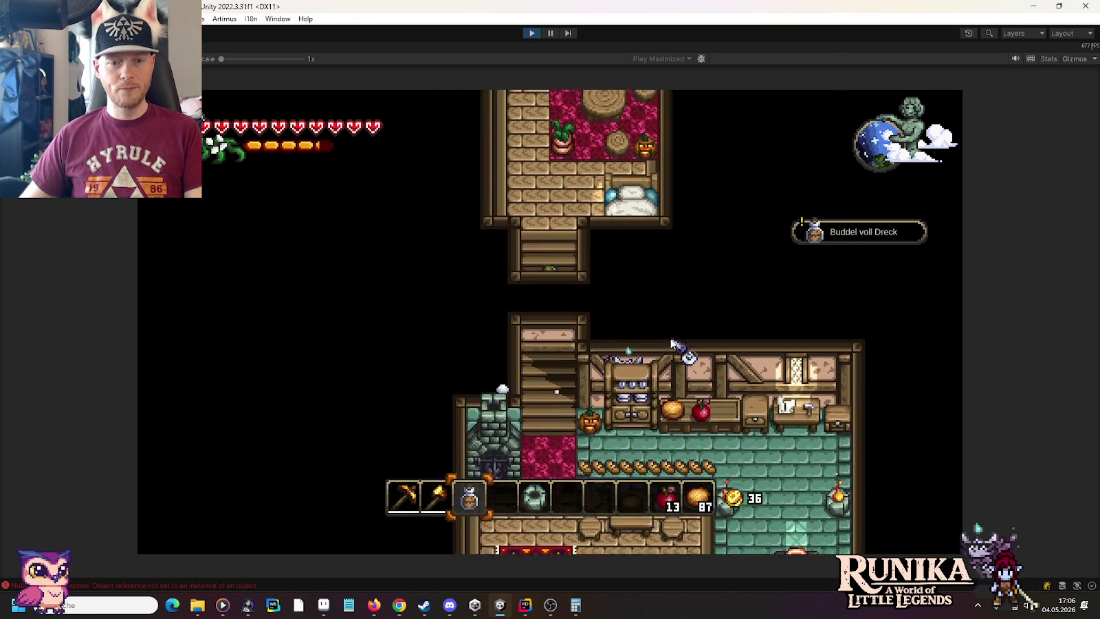
pyautogui.click(638, 304)
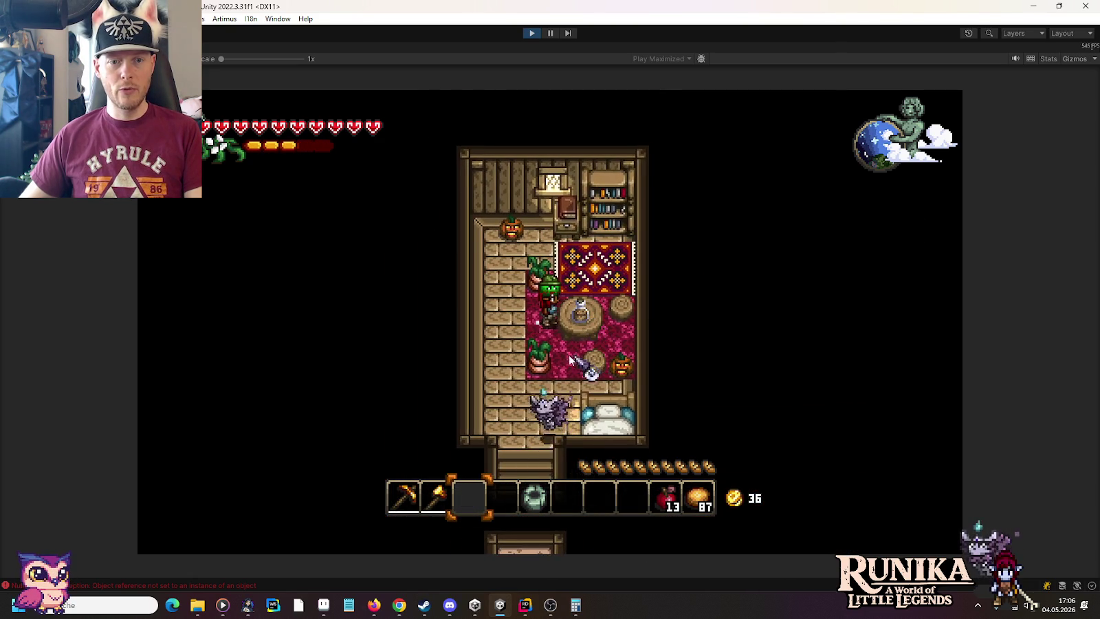
# Move the book from beside the bookshelf onto the round table.
pyautogui.press('w')
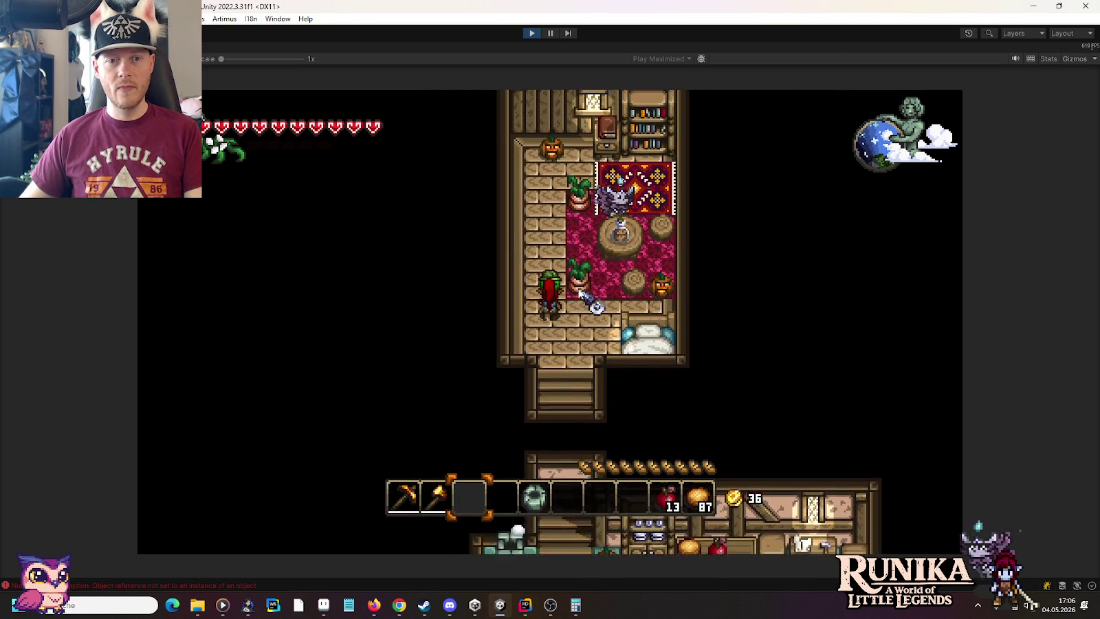
pyautogui.press('w')
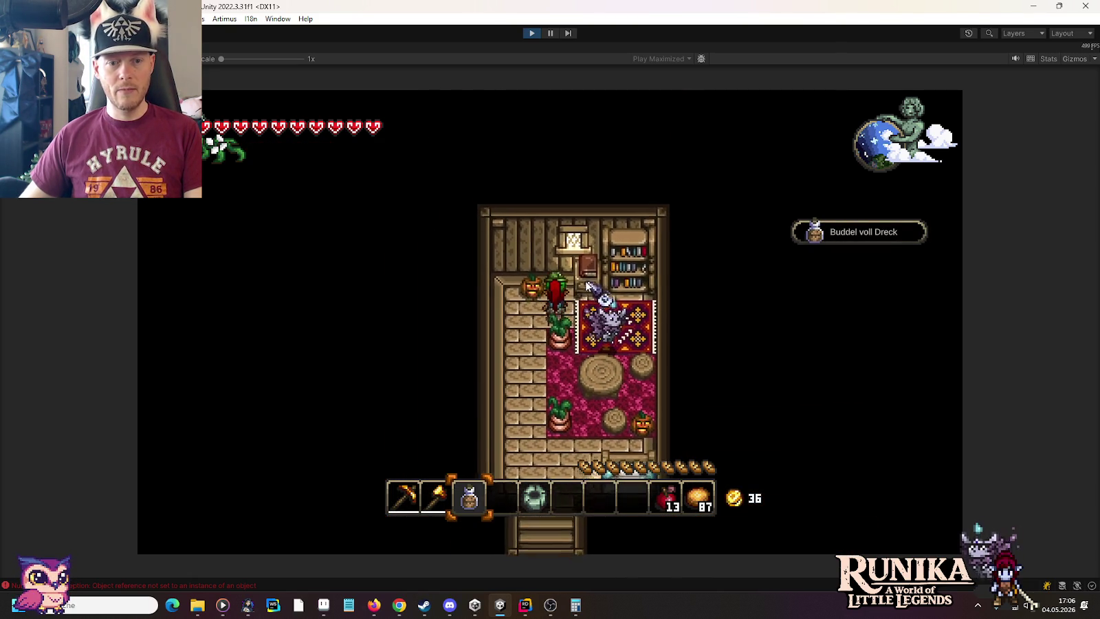
pyautogui.click(573, 302)
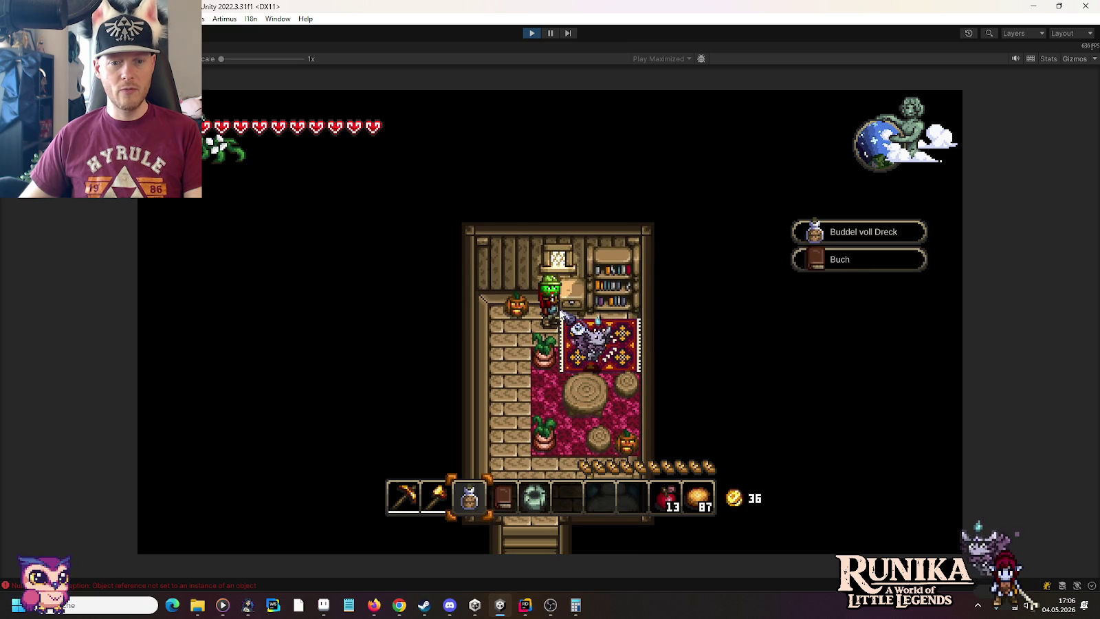
pyautogui.press('s')
pyautogui.press('4')
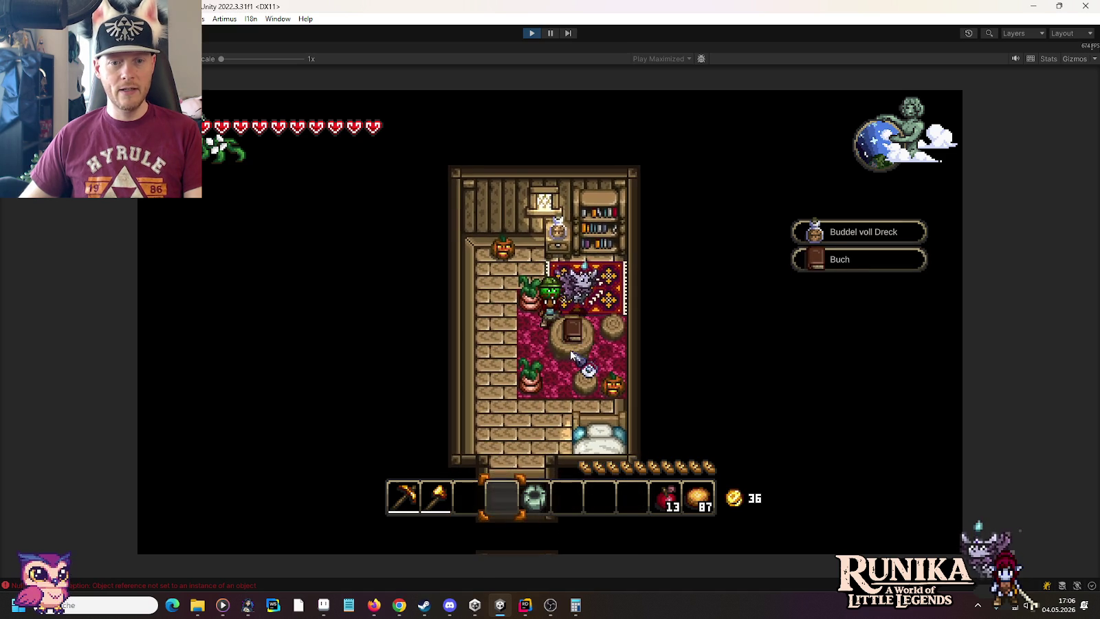
pyautogui.click(569, 352)
# Walk down the stairs into the kitchen and begin an /add Bowl command.
pyautogui.press('s')
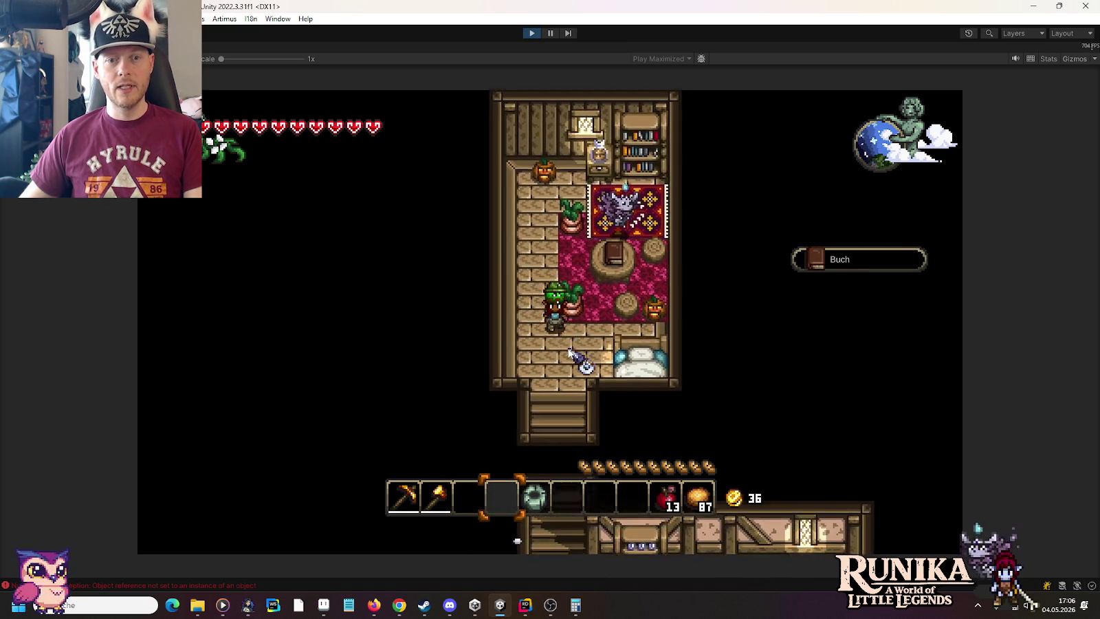
pyautogui.press('s')
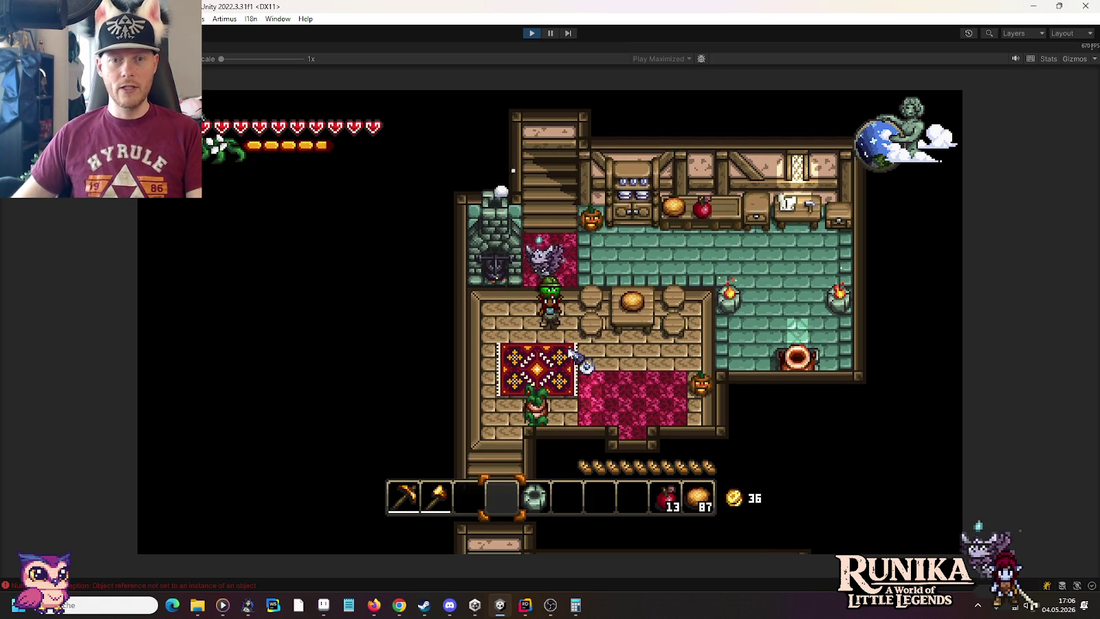
pyautogui.write('/add Bowl')
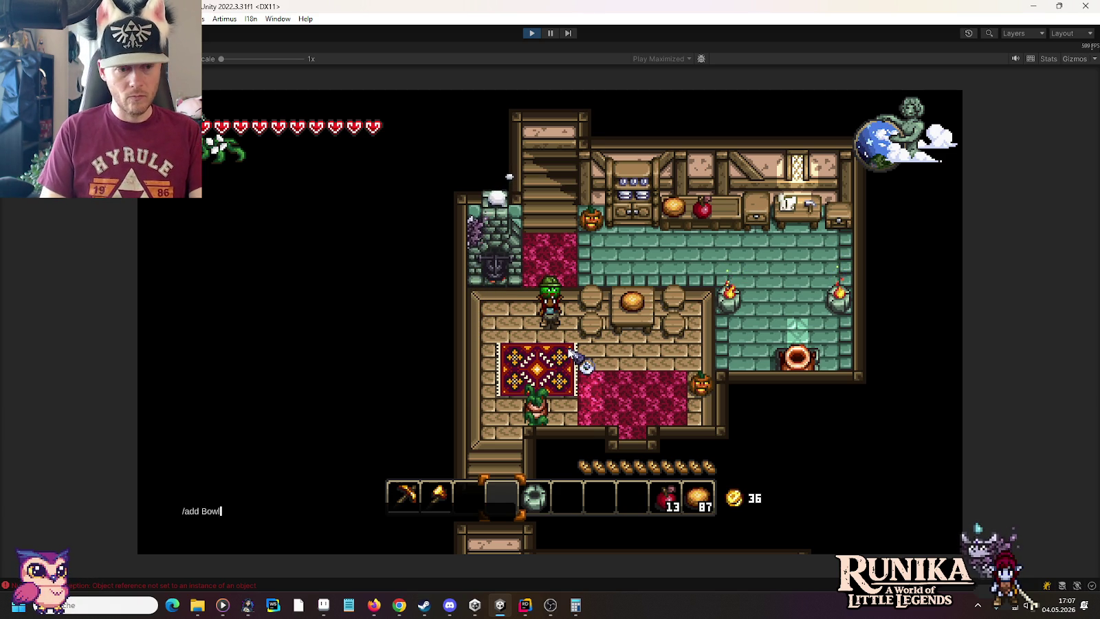
# Add a Bowl via the chat command and take a plate into the hotbar.
pyautogui.press('Return')
pyautogui.press('s')
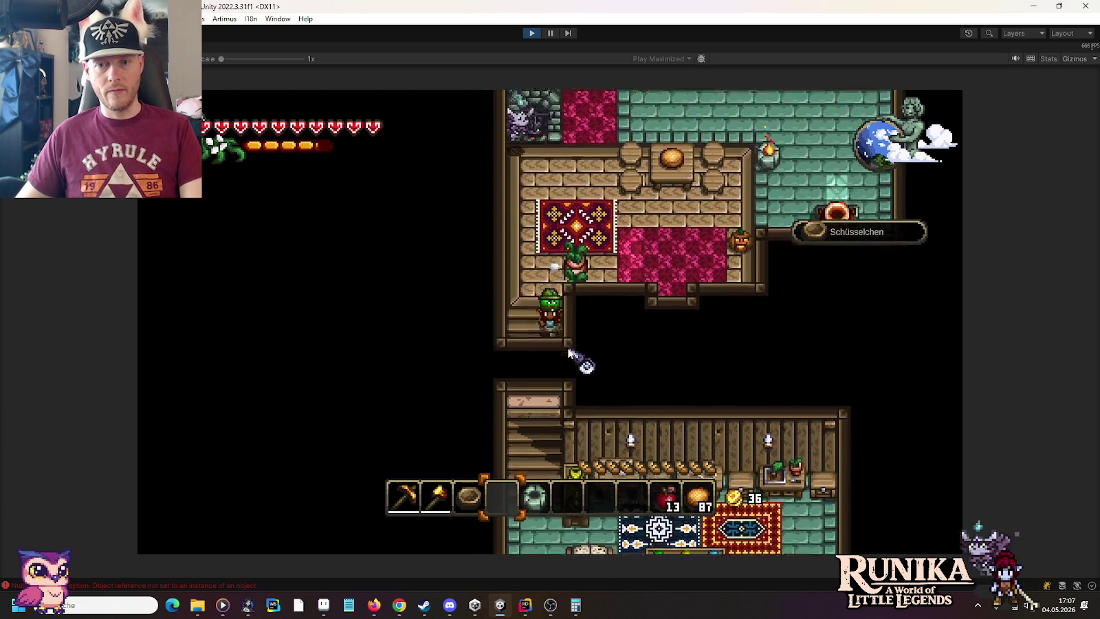
pyautogui.press('s')
pyautogui.press('d')
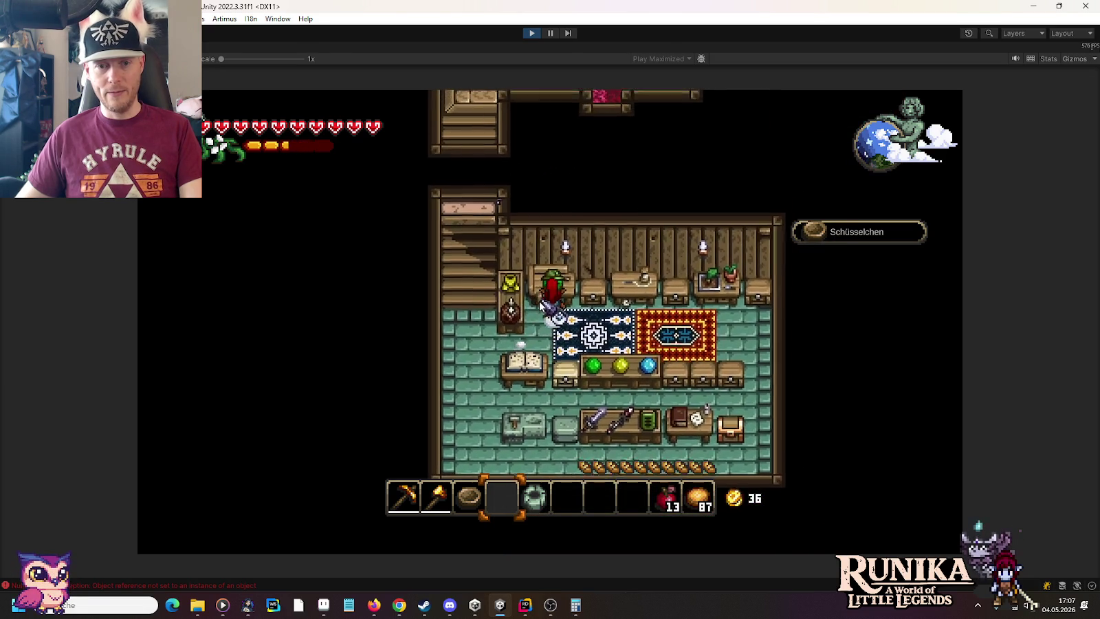
pyautogui.press('e')
pyautogui.scroll(-3, 543, 319)
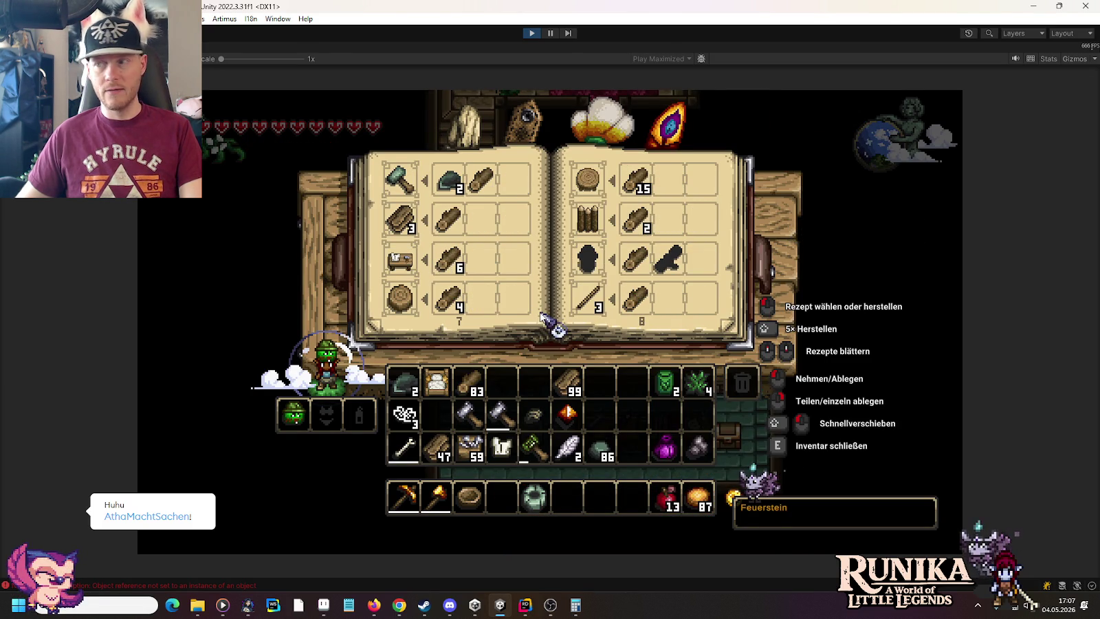
pyautogui.press('e')
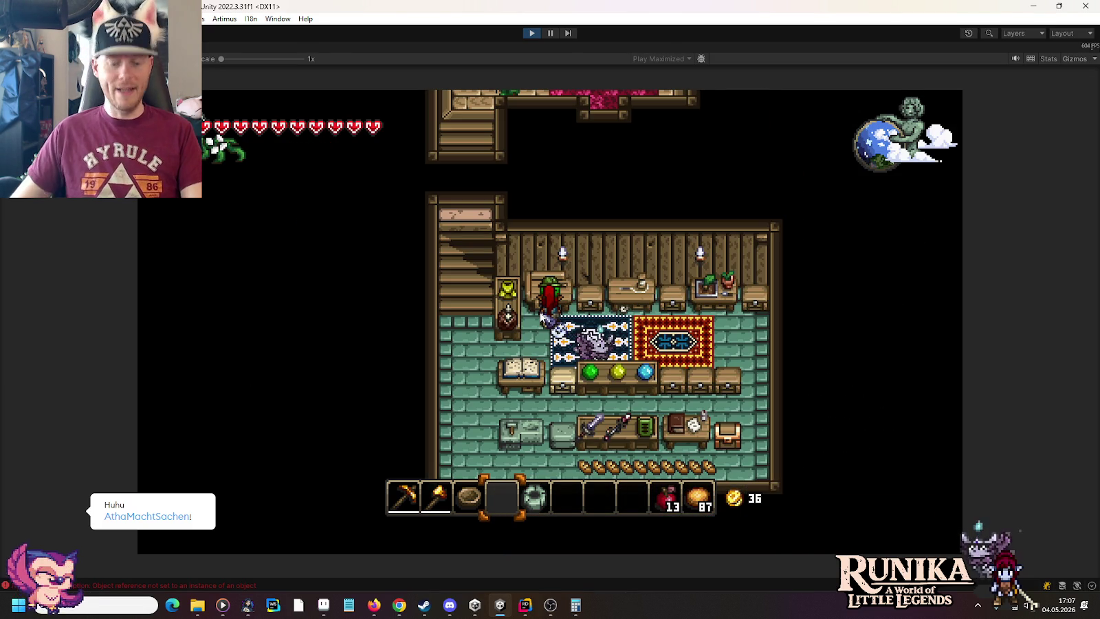
pyautogui.click(543, 317)
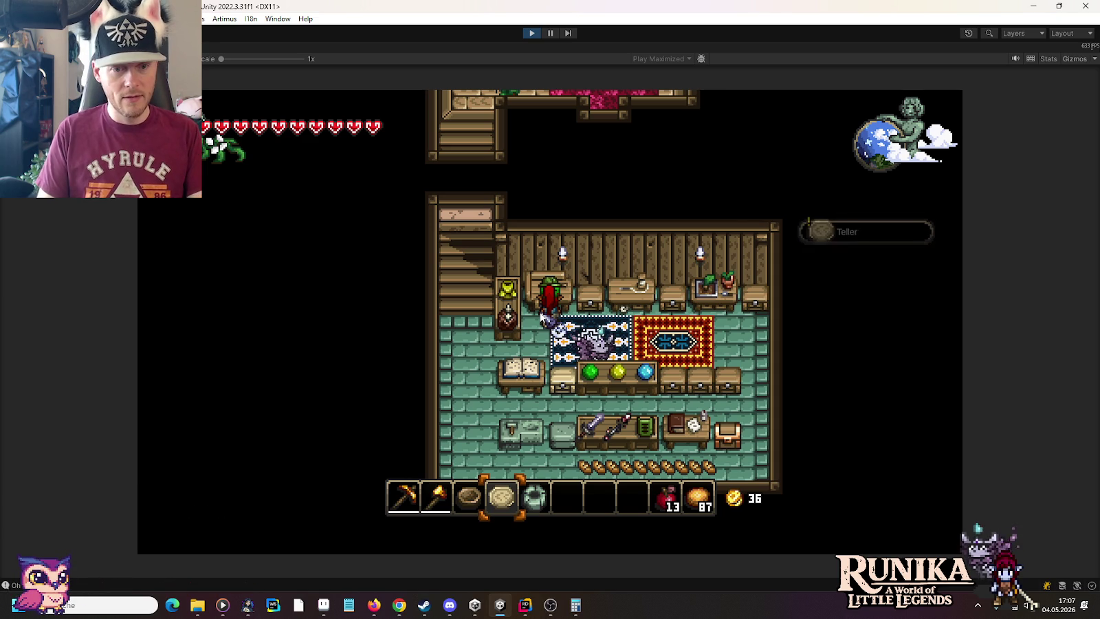
# Walk up to the kitchen, pick up the apple and place the plate on the counter.
pyautogui.press('a')
pyautogui.press('w')
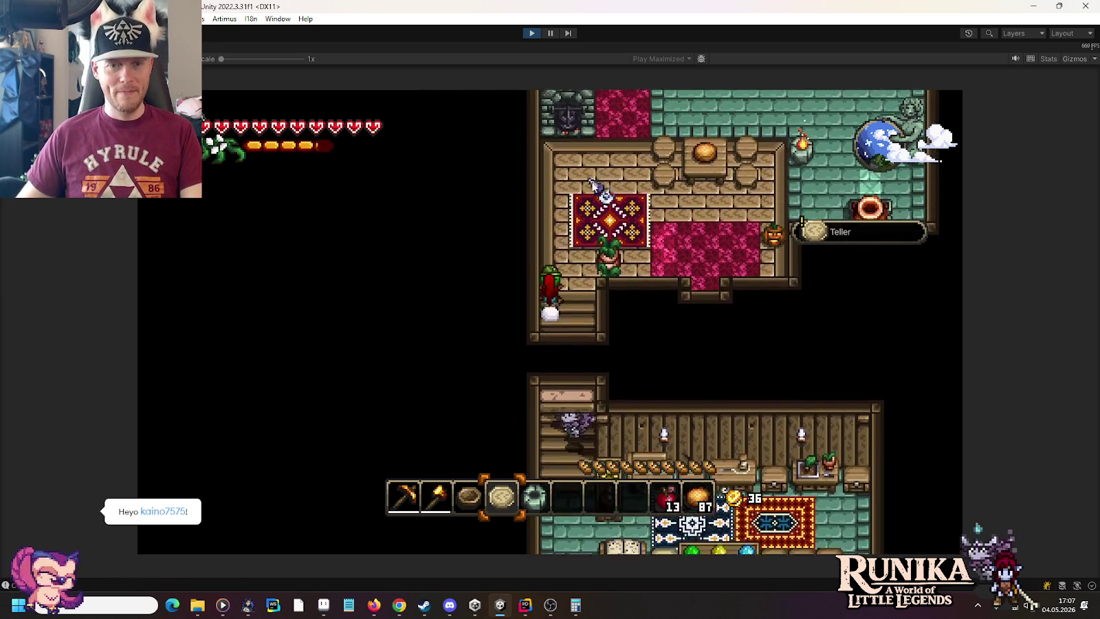
pyautogui.press('d')
pyautogui.press('w')
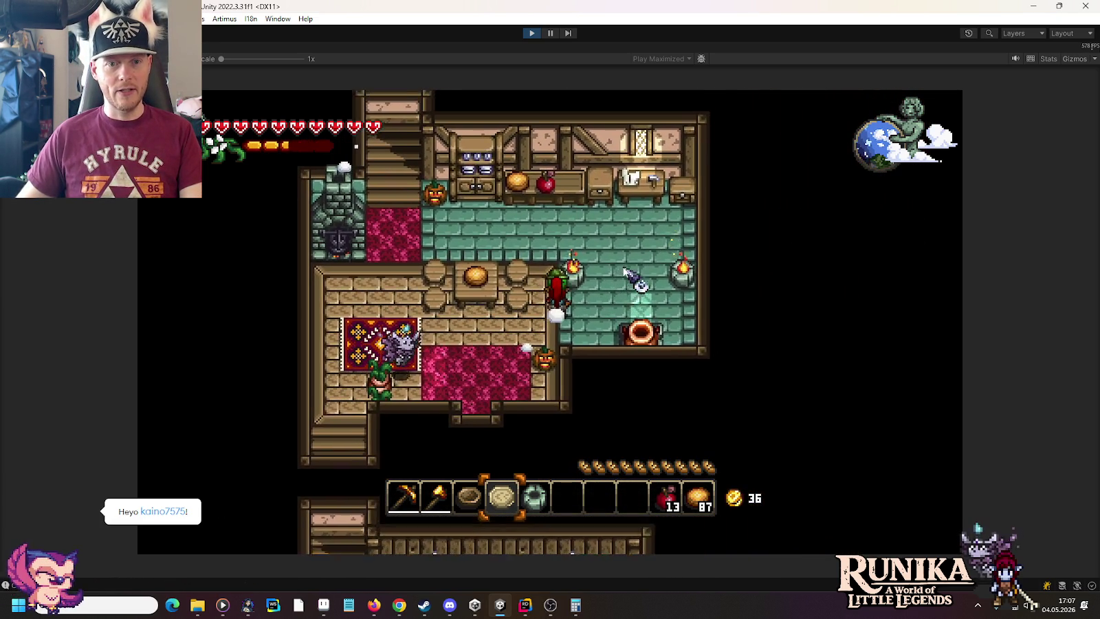
pyautogui.press('w')
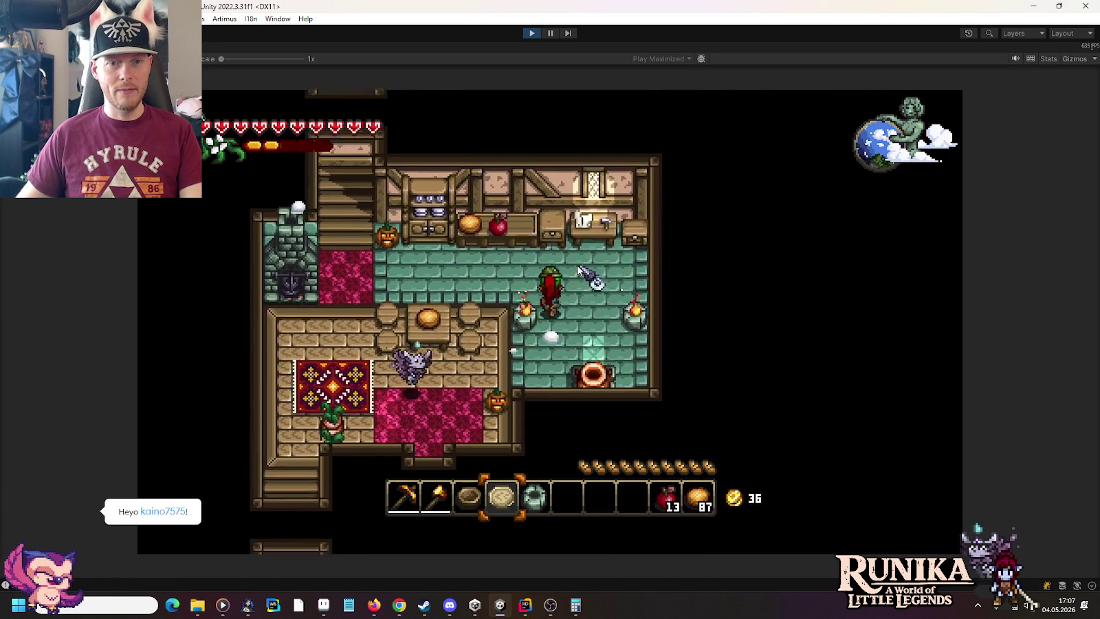
pyautogui.click(563, 297)
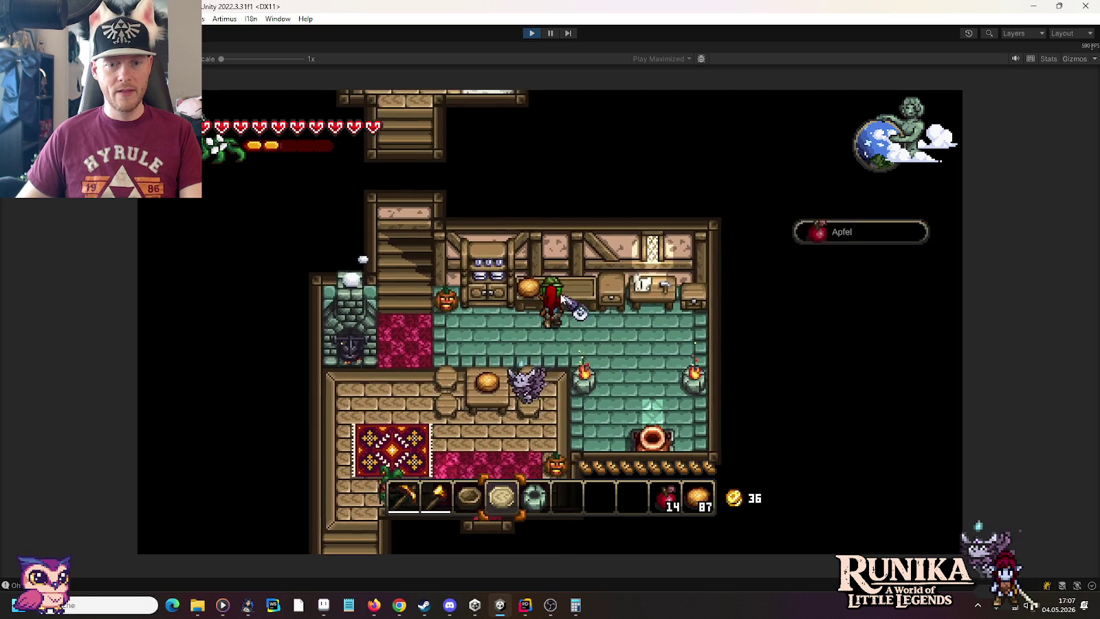
pyautogui.click(562, 297)
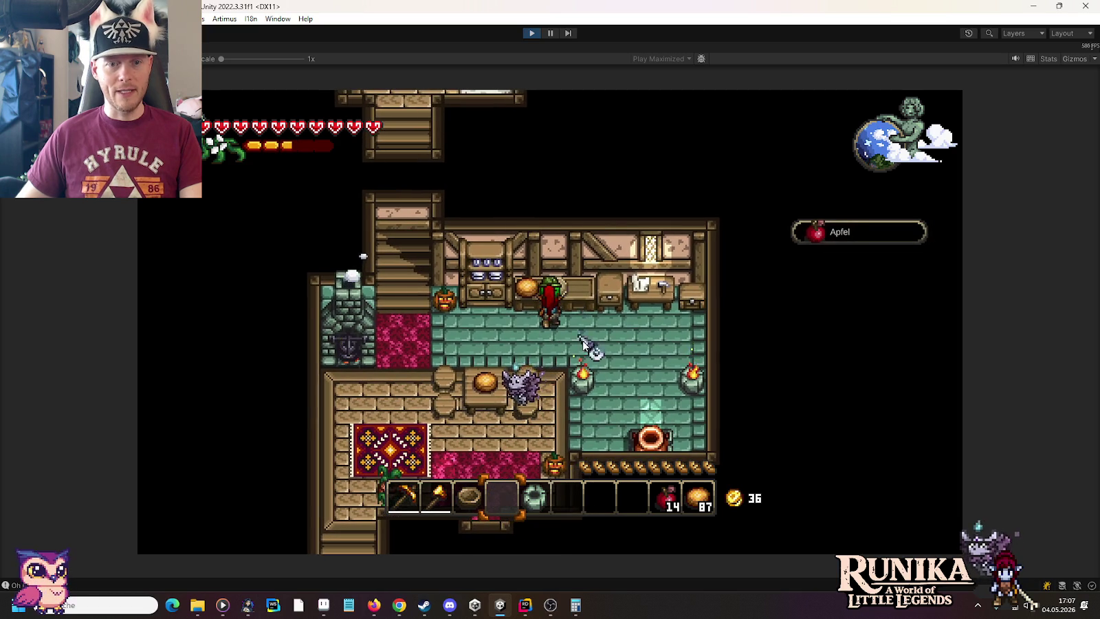
# Place an apple on a free spot of the kitchen counter.
pyautogui.press('d')
pyautogui.press('s')
pyautogui.press('i')
pyautogui.press('i')
pyautogui.scroll(-5, 581, 344)
pyautogui.press('w')
pyautogui.press('d')
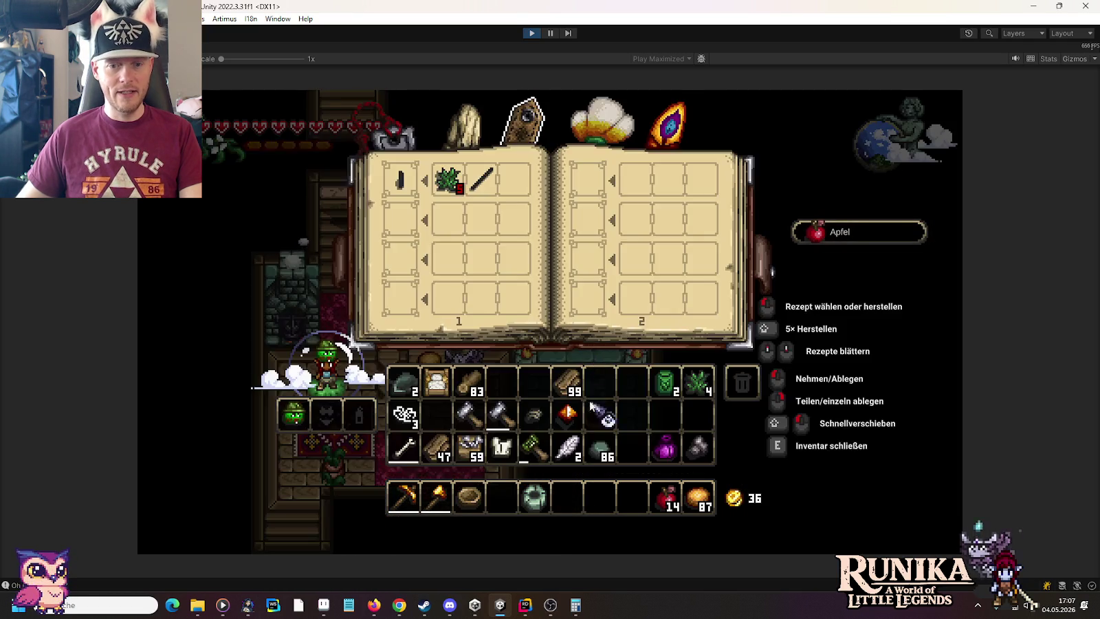
pyautogui.click(545, 295)
pyautogui.press('a')
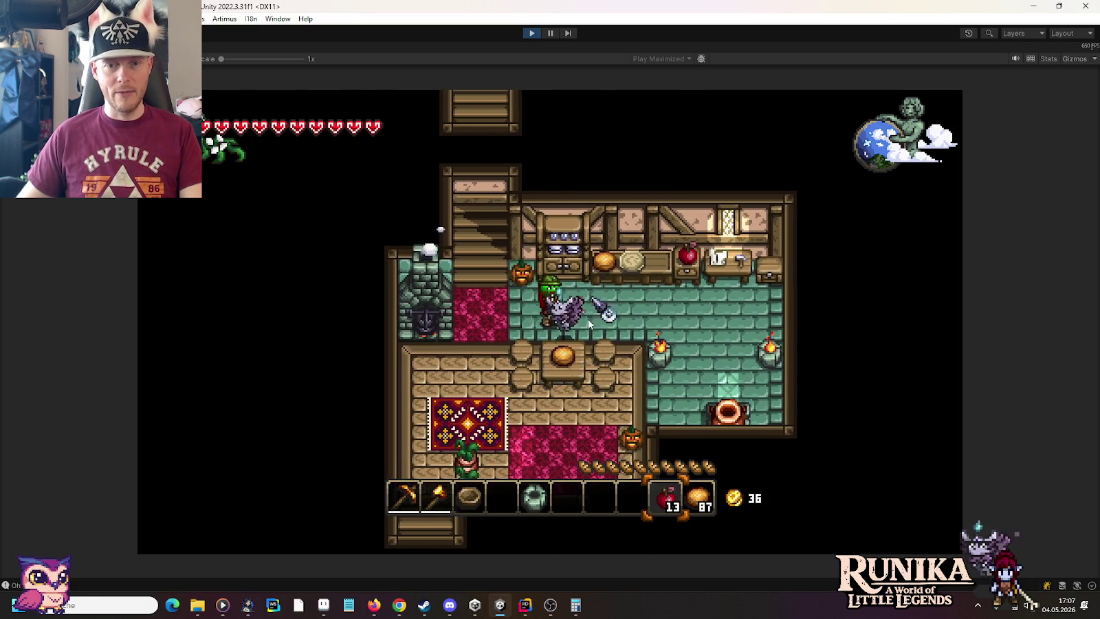
# Place the bowl on the kitchen dining table and walk back downstairs.
pyautogui.scroll(1, 558, 378)
pyautogui.scroll(5, 564, 382)
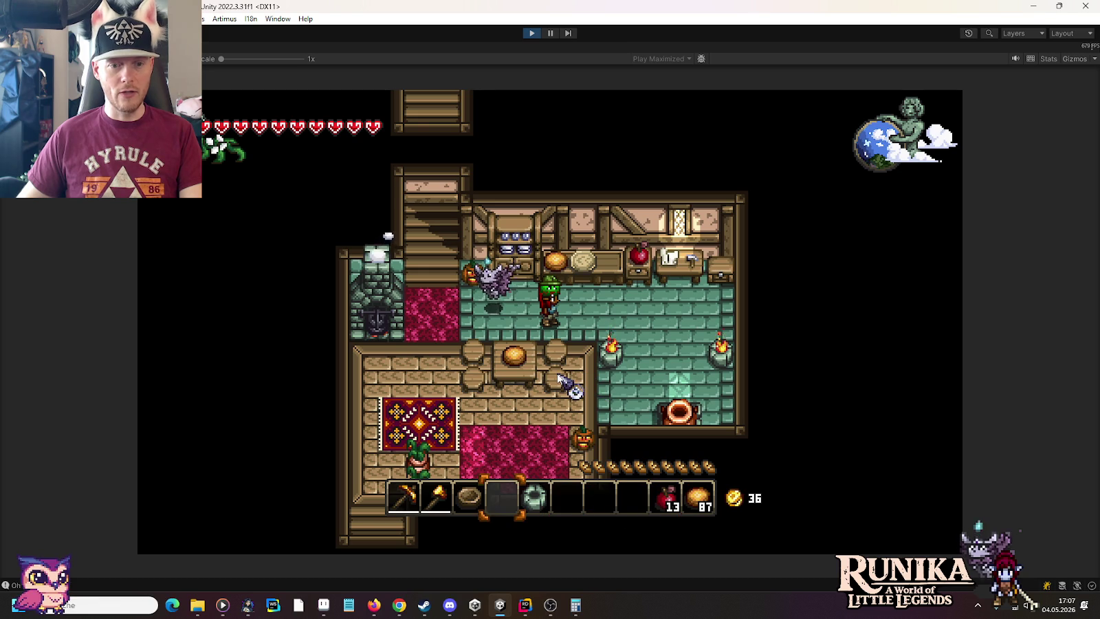
pyautogui.press('a')
pyautogui.press('s')
pyautogui.click(602, 384)
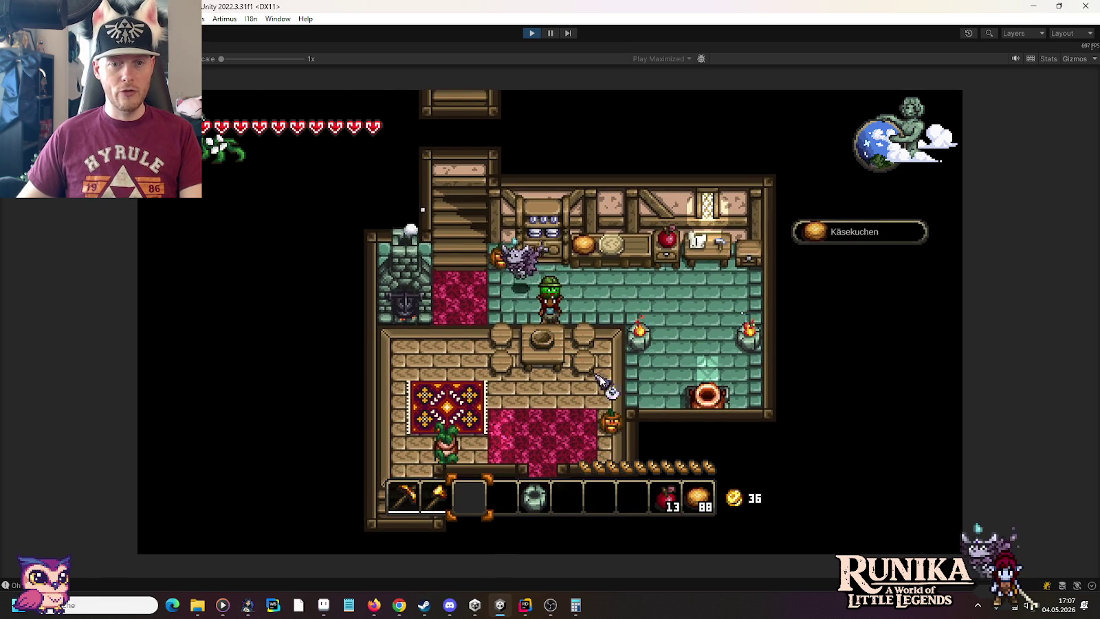
pyautogui.press('d')
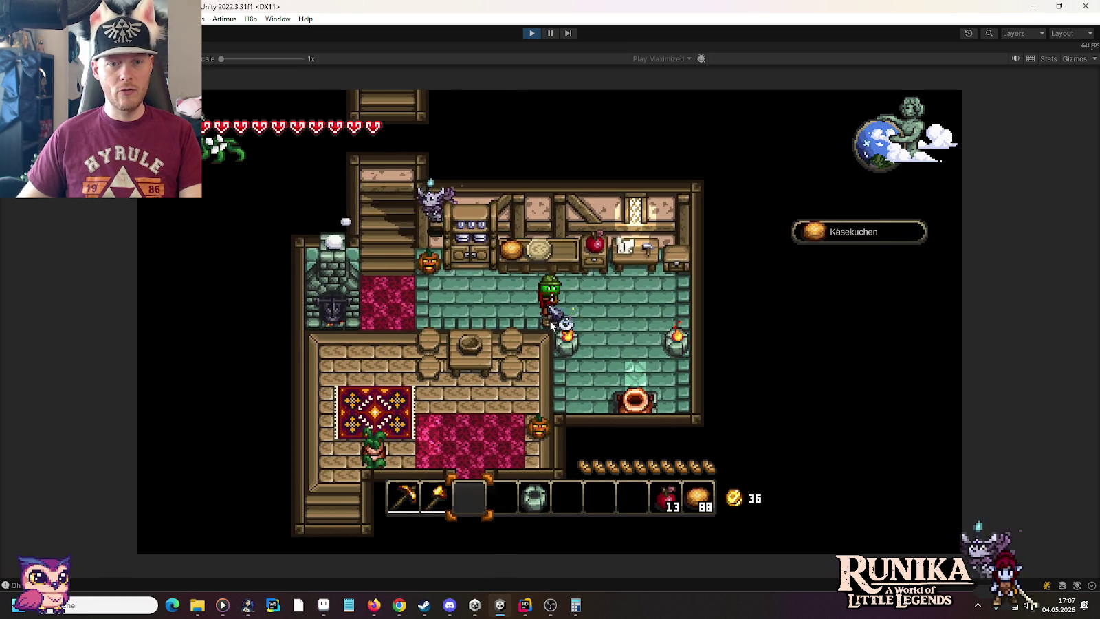
pyautogui.press('s')
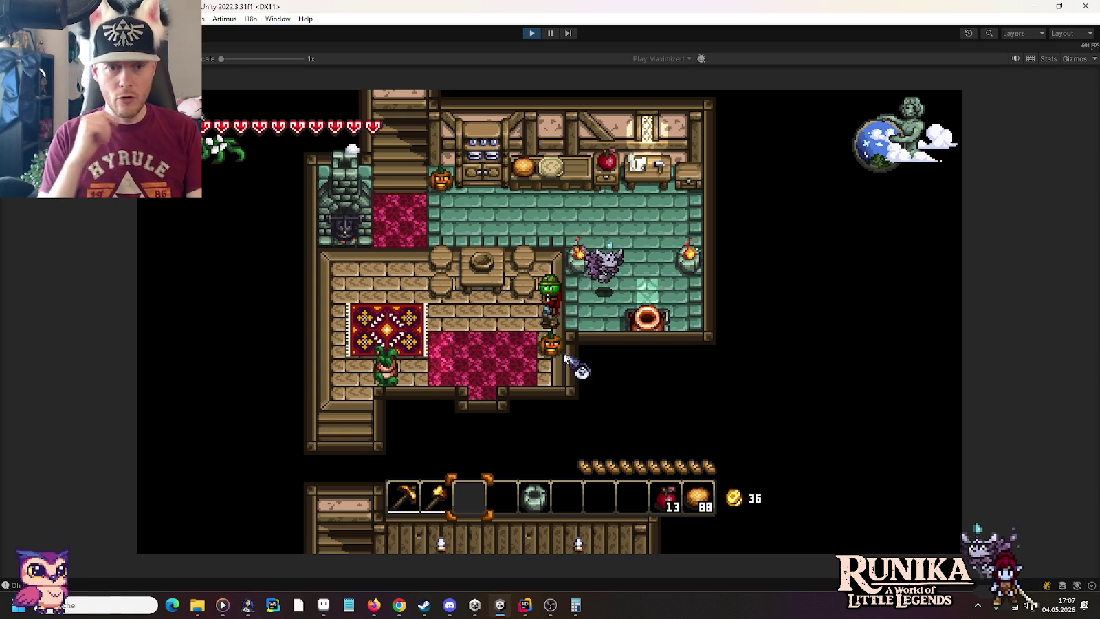
# Add a MoonBell with /add, then walk up through the house and back to the shop room.
pyautogui.write('/add Moon')
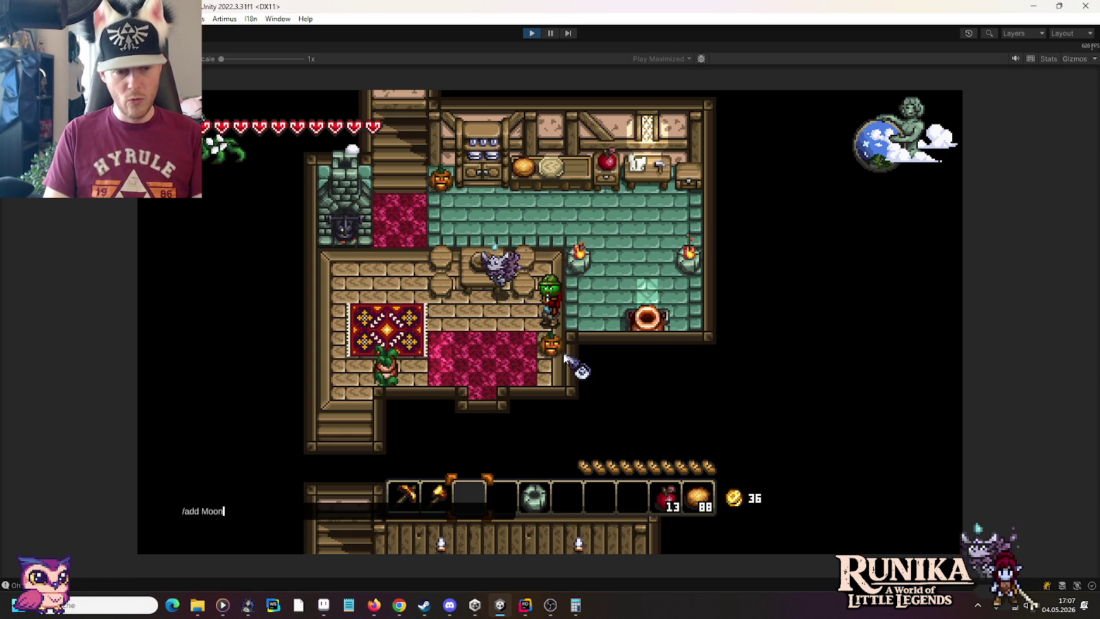
pyautogui.press('Return')
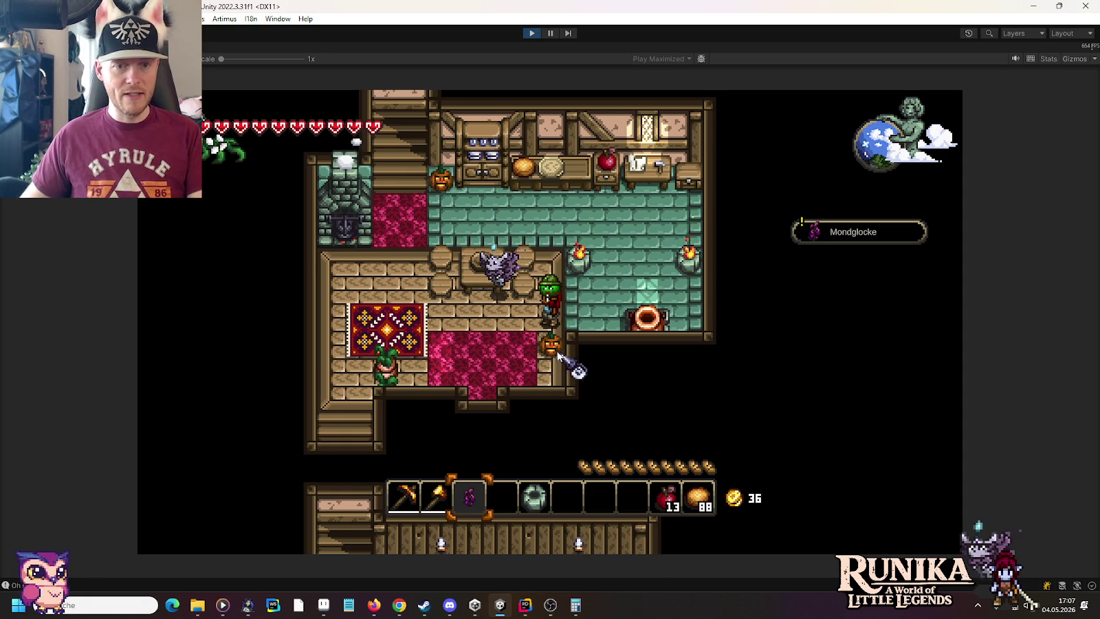
pyautogui.press('w')
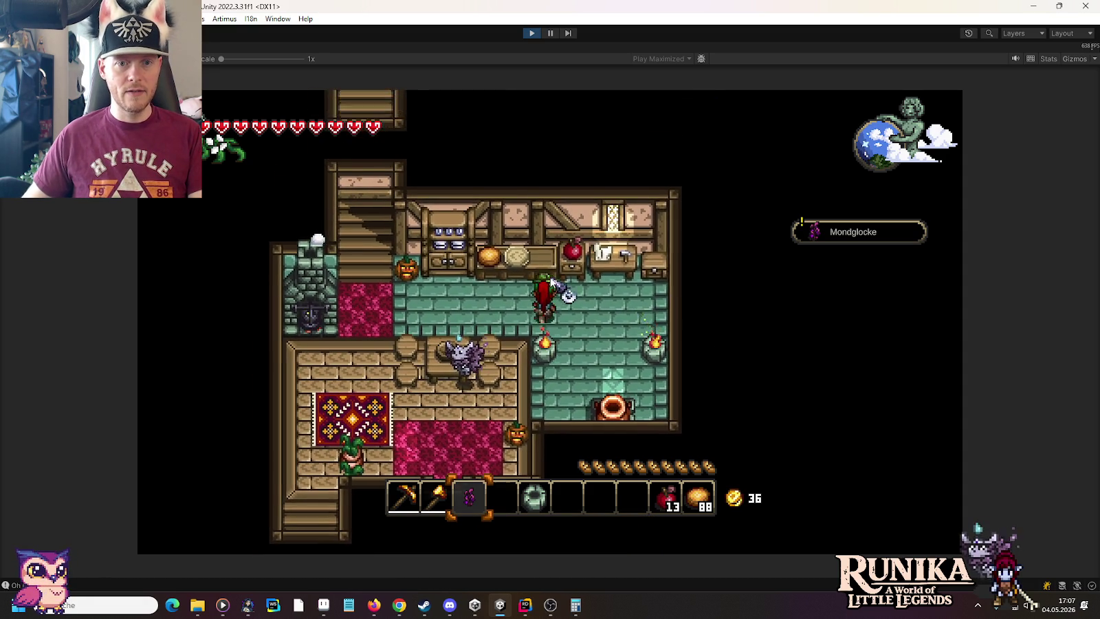
pyautogui.press('s')
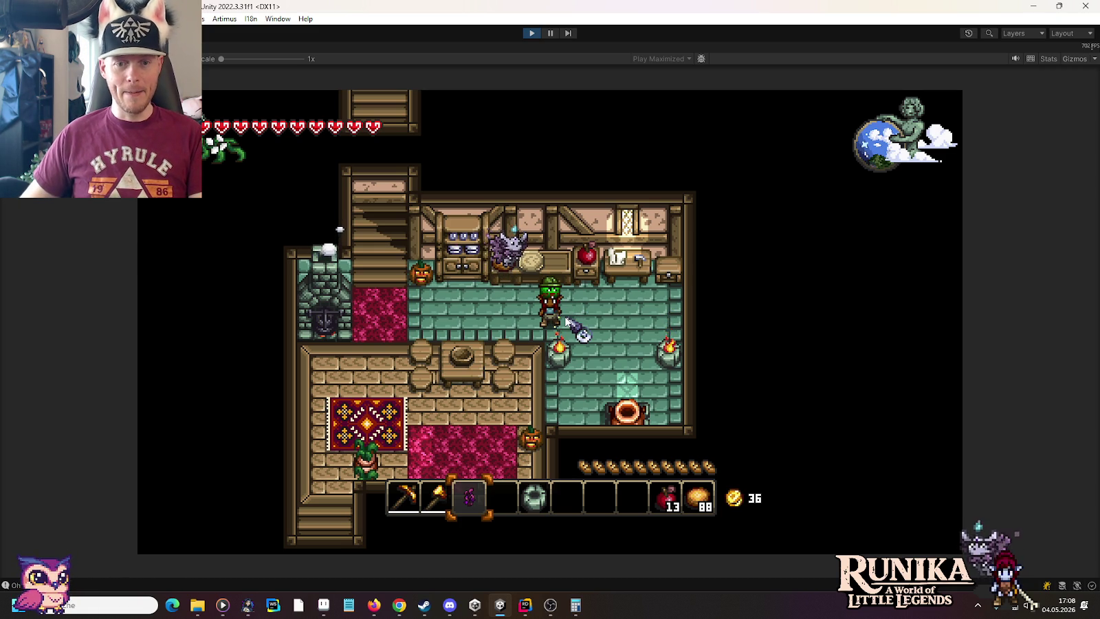
pyautogui.scroll(-2, 567, 320)
pyautogui.press('a')
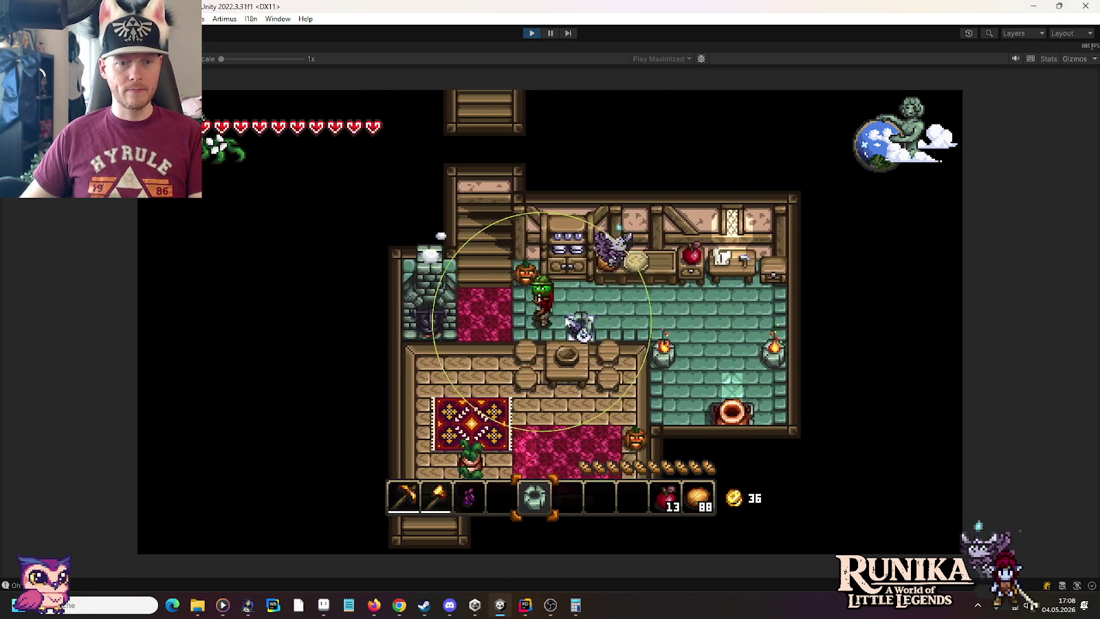
pyautogui.press('w')
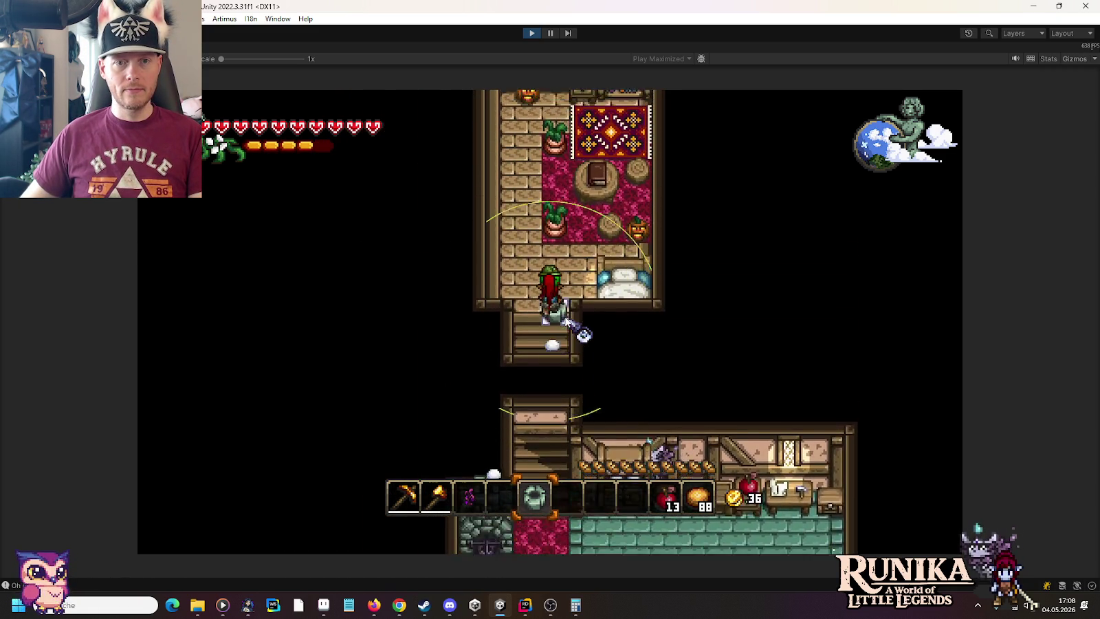
pyautogui.press('w')
pyautogui.press('s')
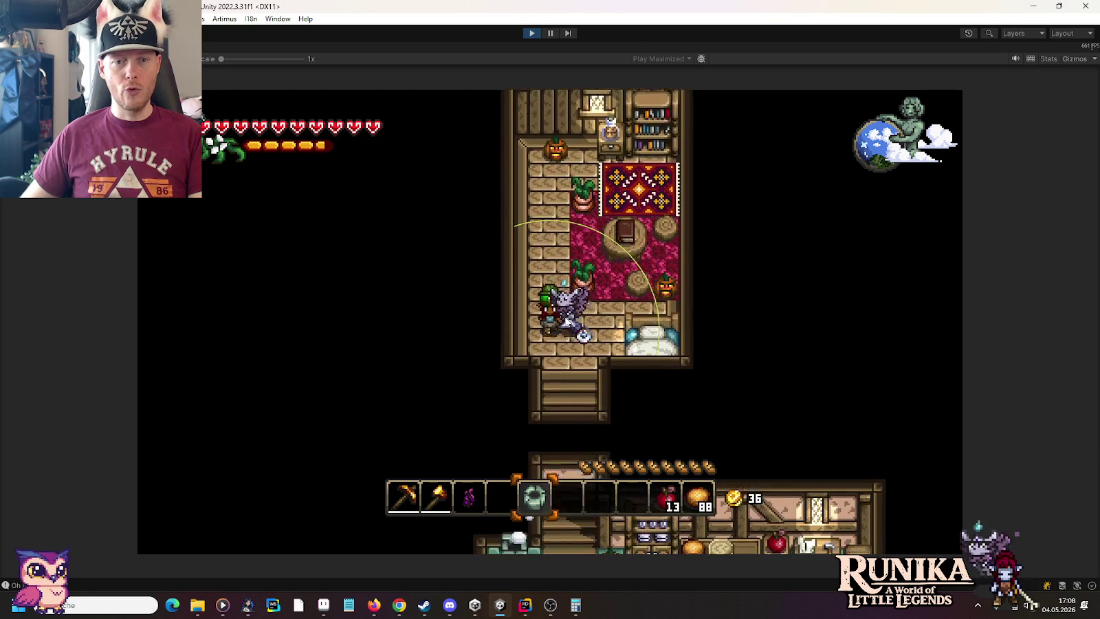
pyautogui.press('s')
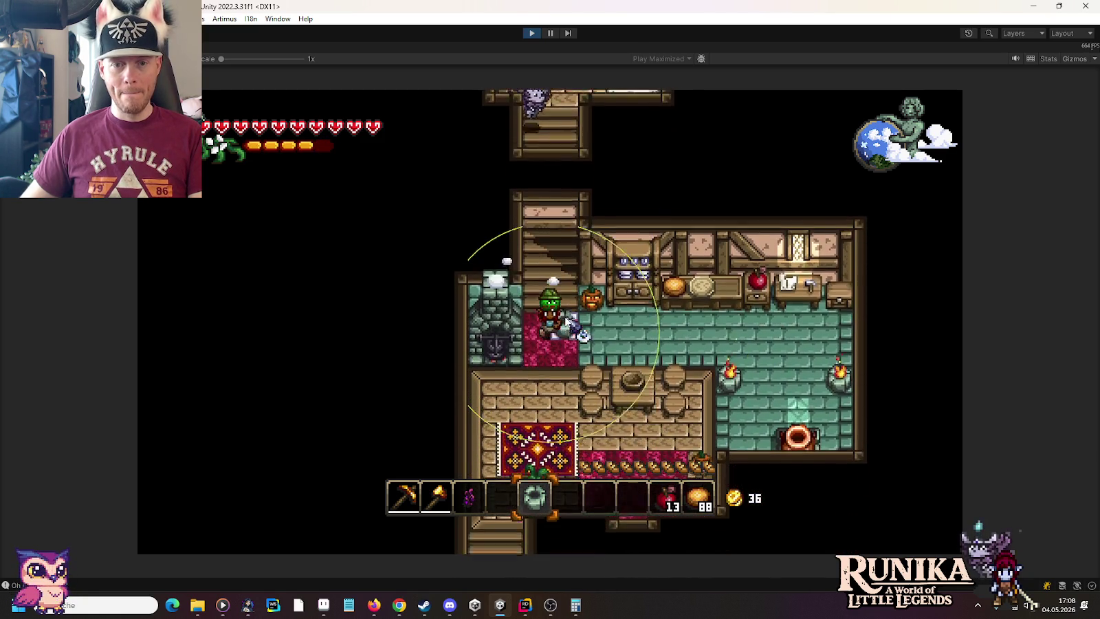
pyautogui.press('s')
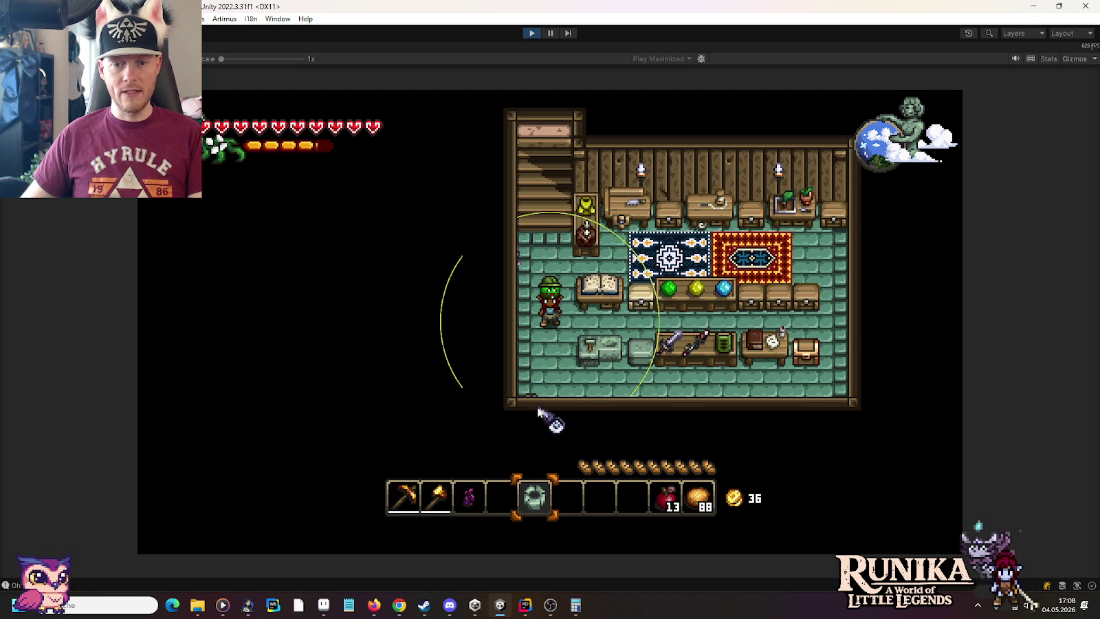
# Walk up to the kitchen and craft a Stein-Feuerstelle, leaving wood 80 and stone 82.
pyautogui.write('s')
pyautogui.write('/add Fire')
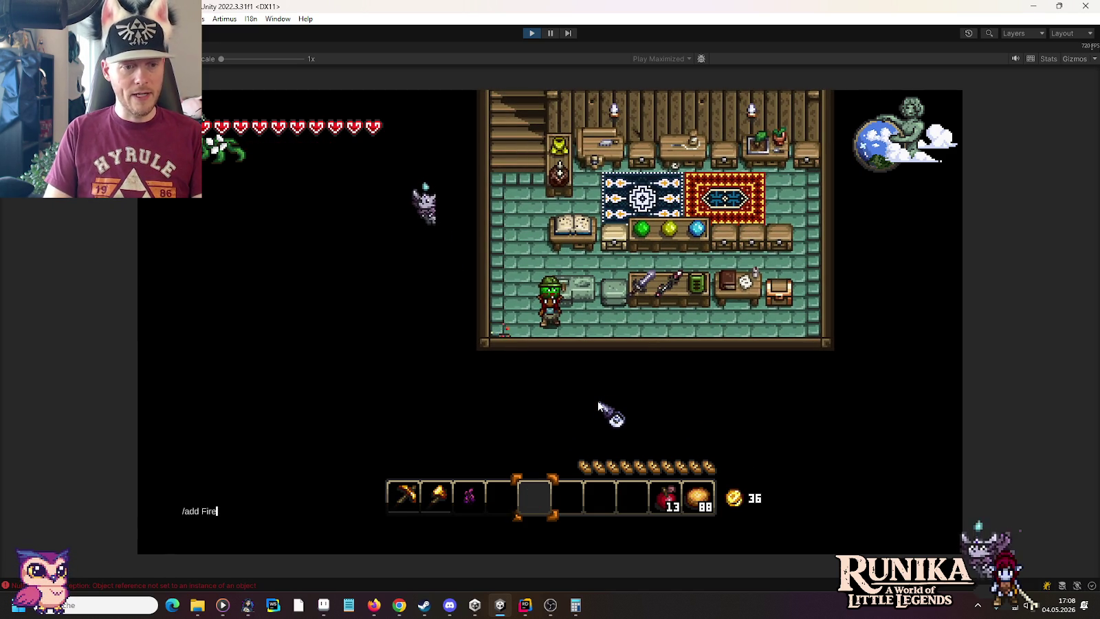
pyautogui.press('Escape')
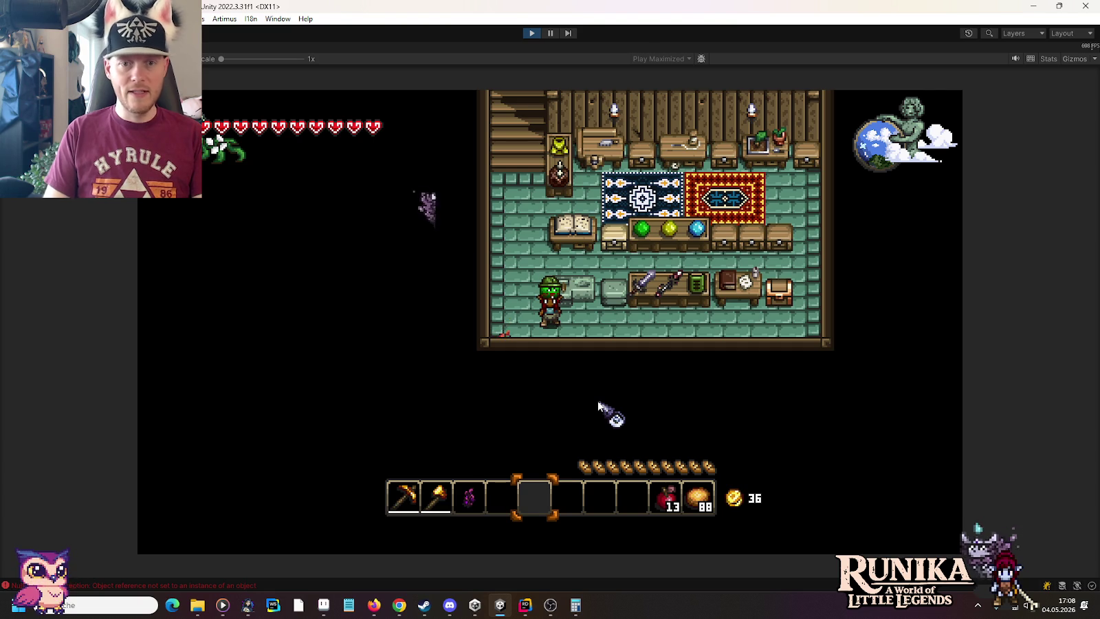
pyautogui.press('a')
pyautogui.press('w')
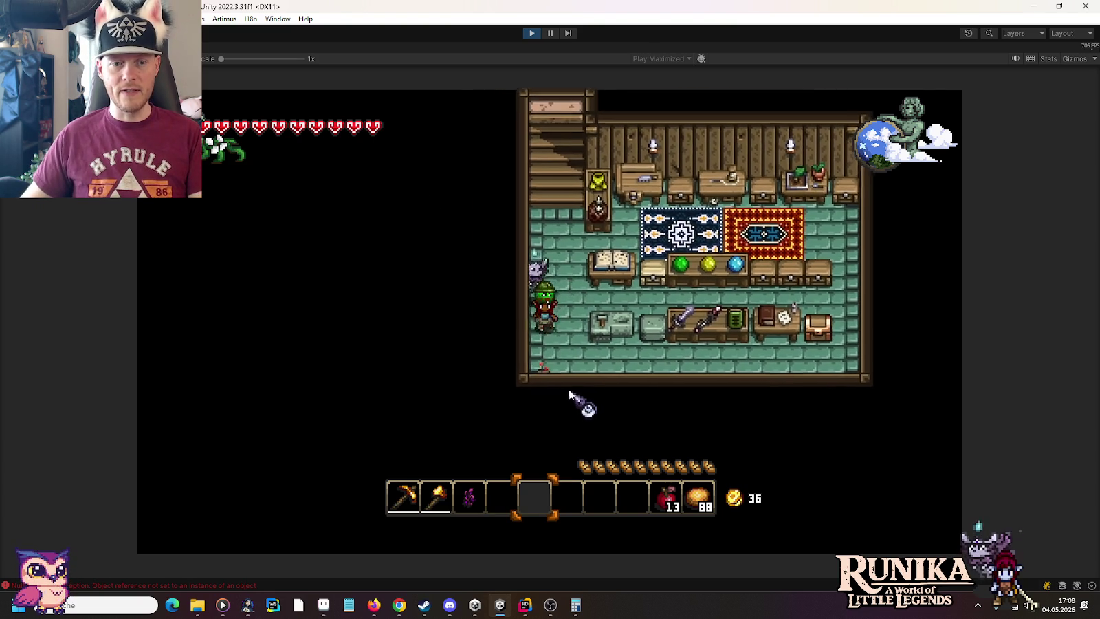
pyautogui.press('s')
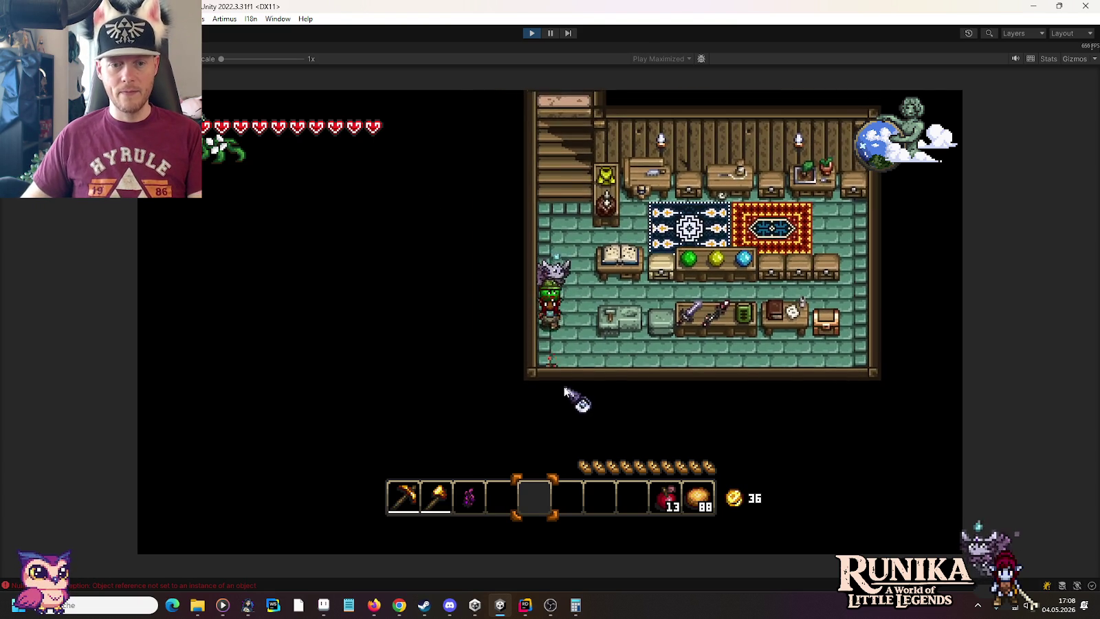
pyautogui.press('1')
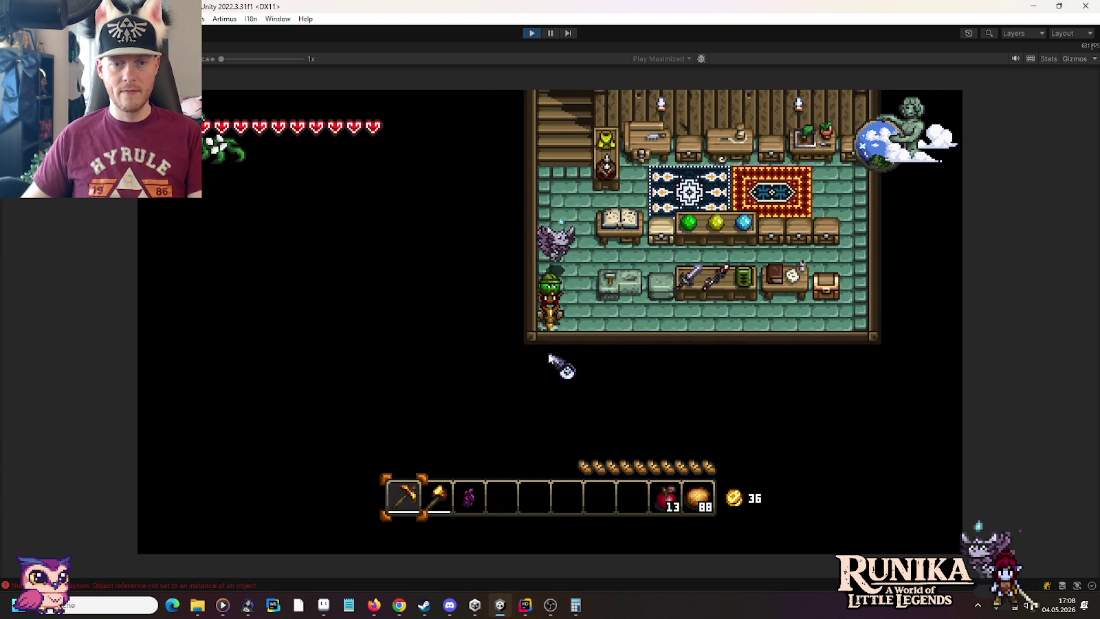
pyautogui.scroll(-3, 553, 360)
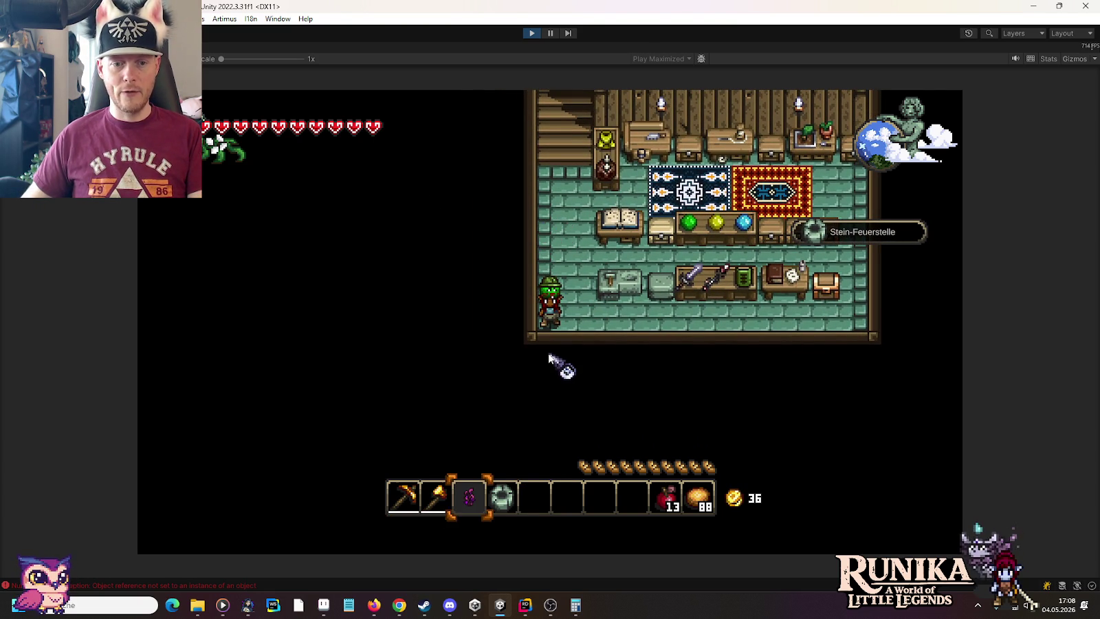
pyautogui.press('w')
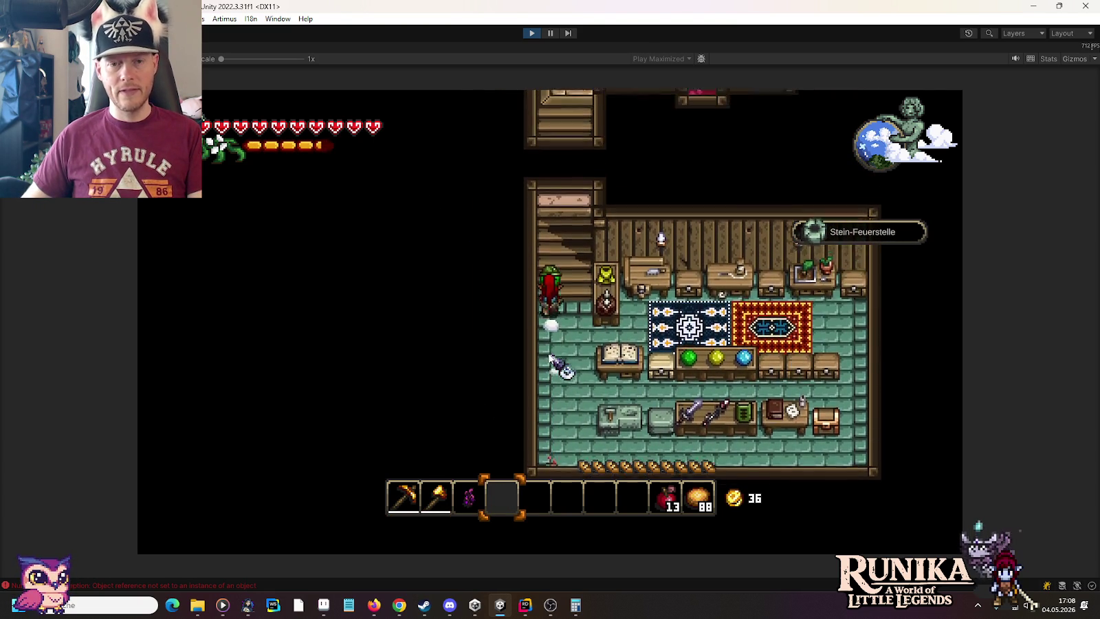
pyautogui.press('w')
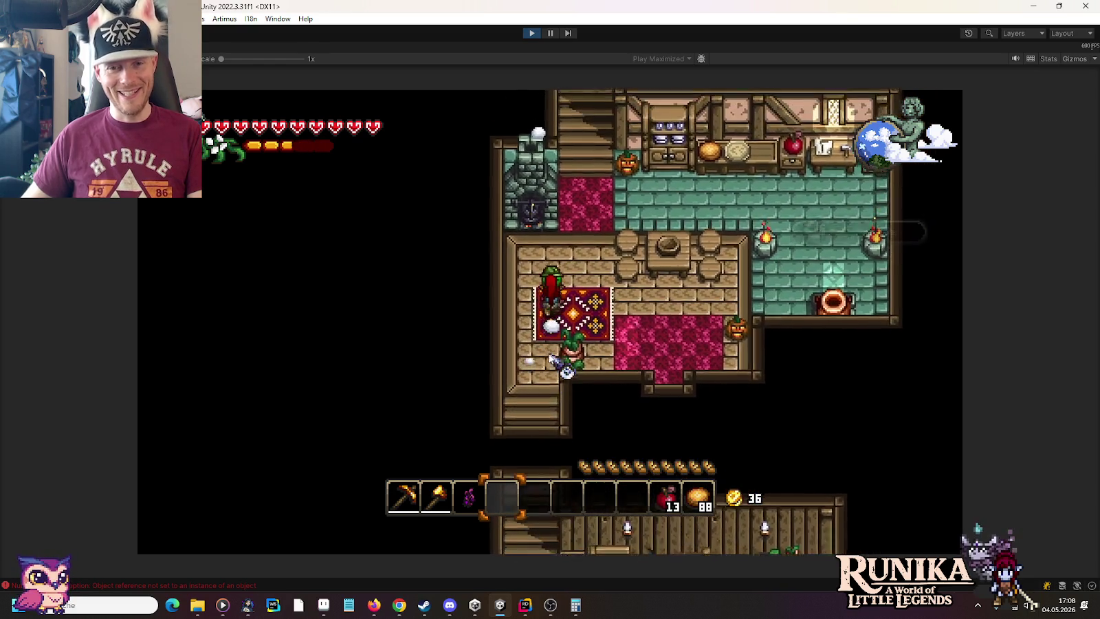
pyautogui.press('w')
pyautogui.press('d')
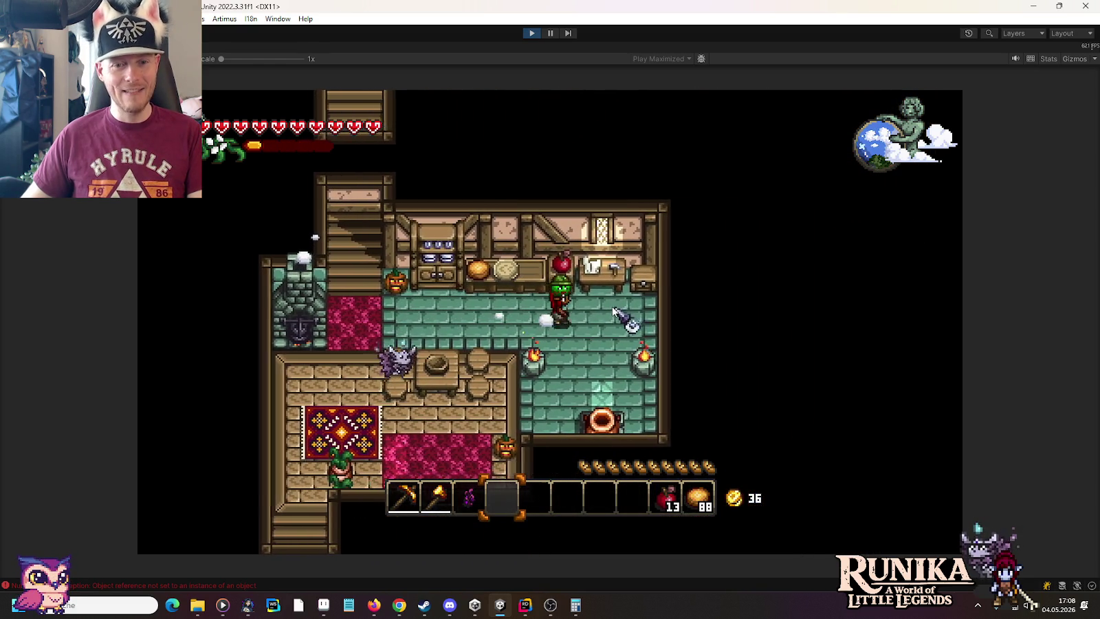
pyautogui.press('e')
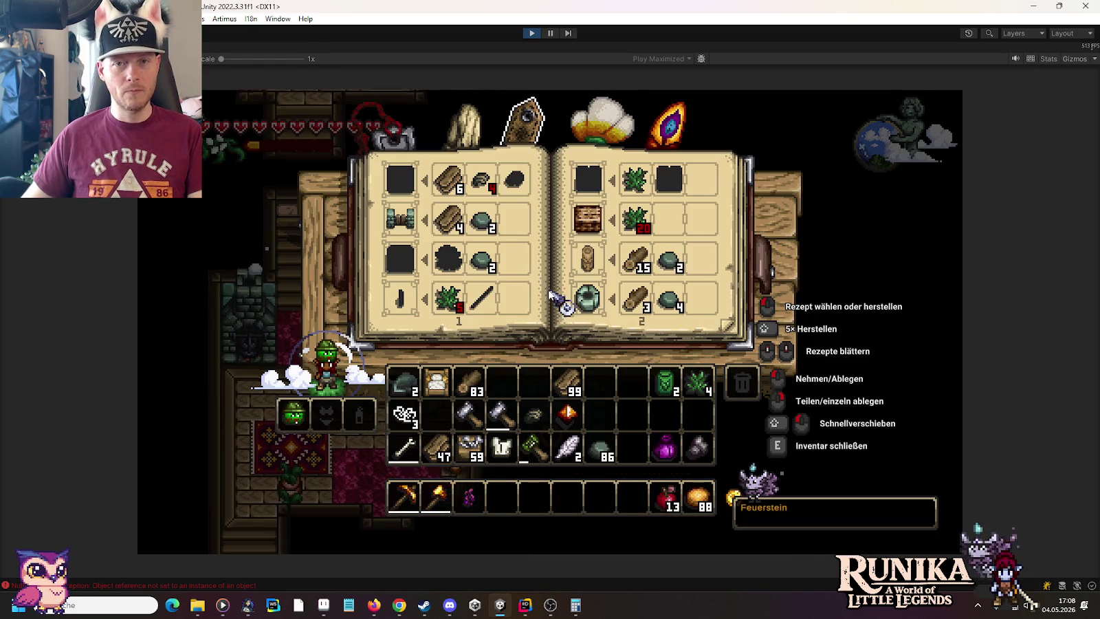
pyautogui.click(590, 306)
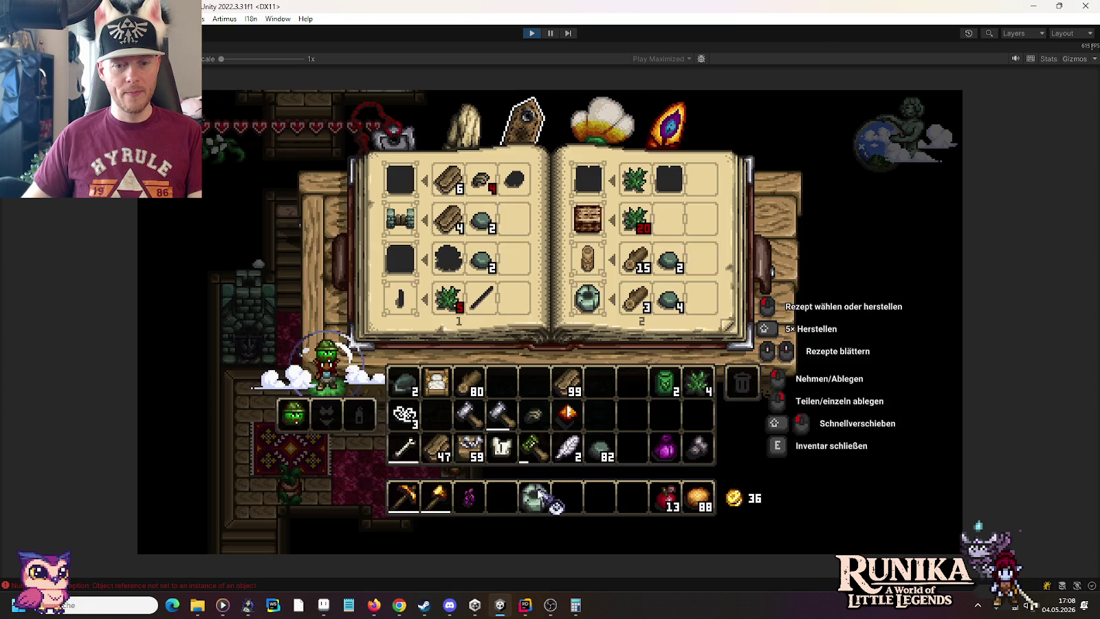
pyautogui.press('e')
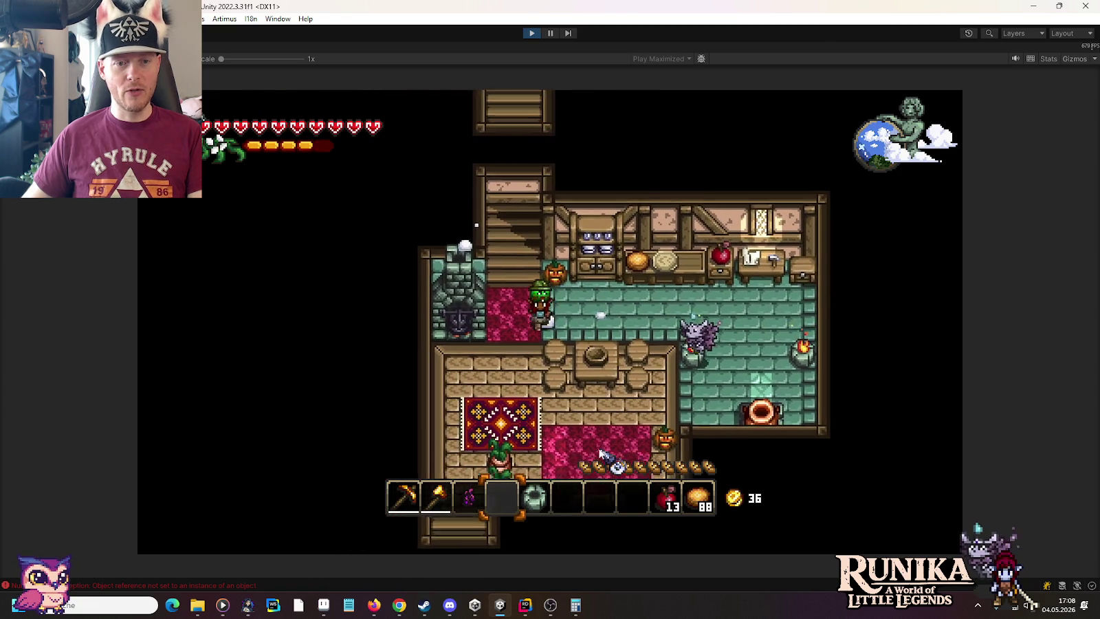
# Walk through the lower room and back upstairs to reopen the crafting book at the workbench.
pyautogui.press('s')
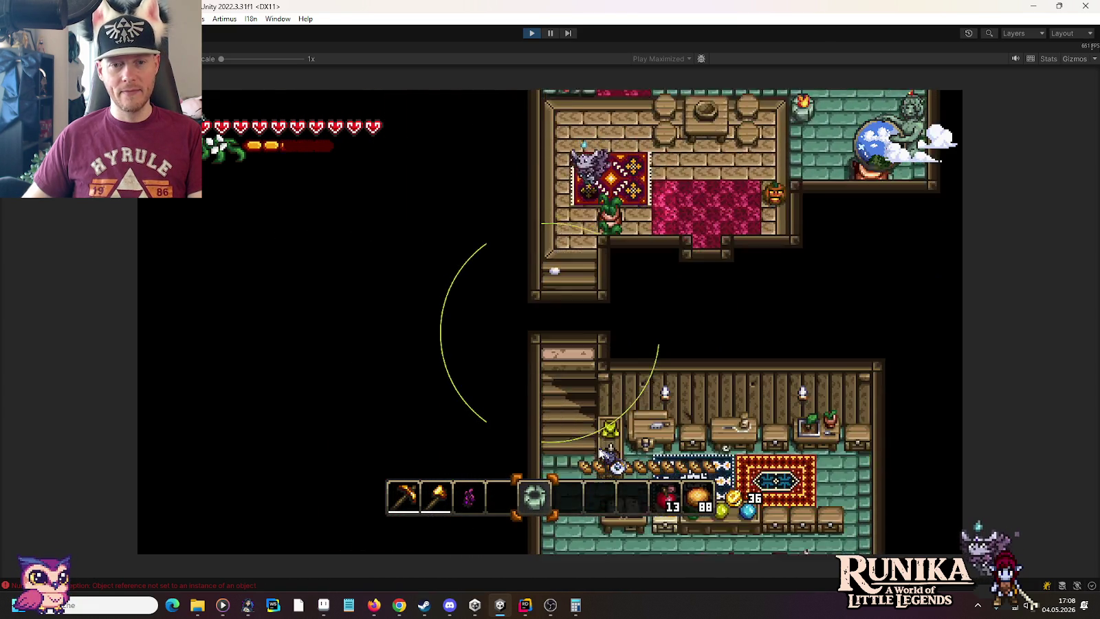
pyautogui.press('s')
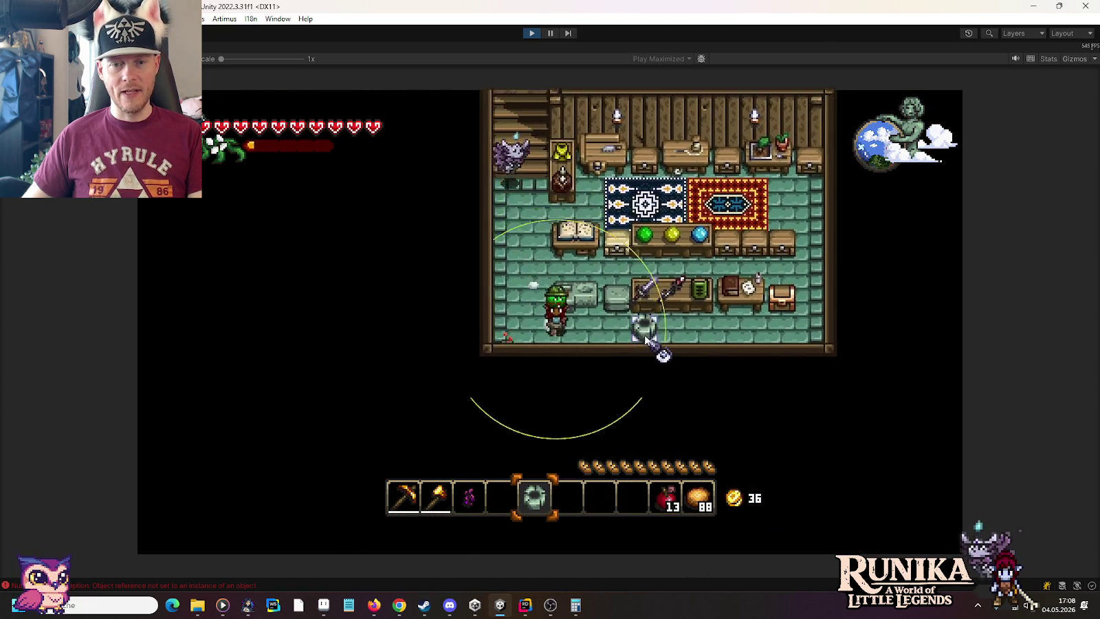
pyautogui.press('d')
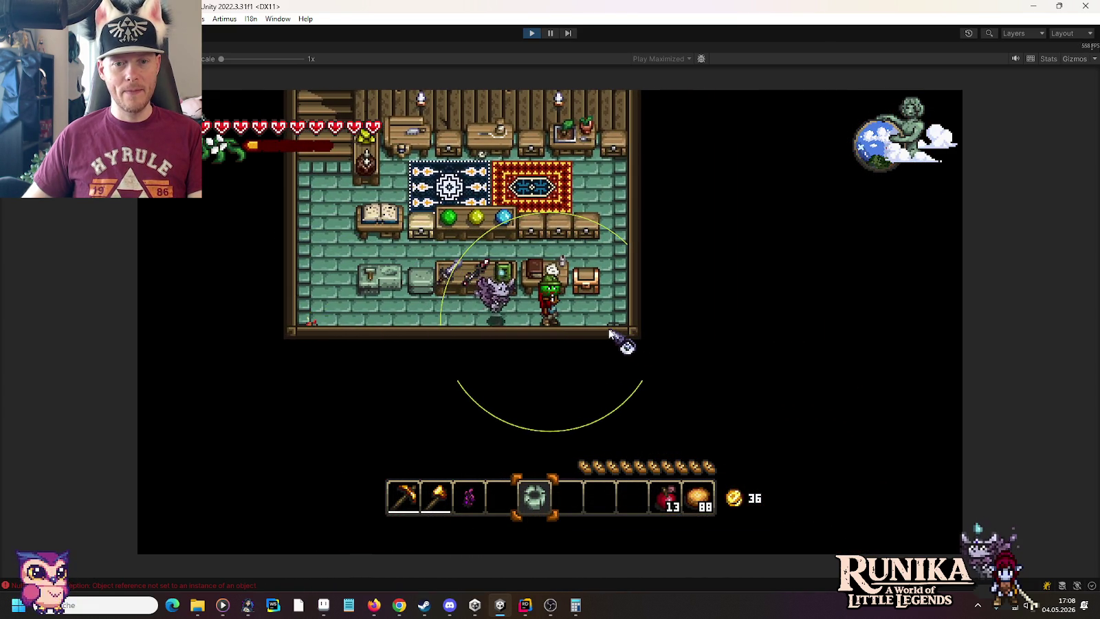
pyautogui.press('a')
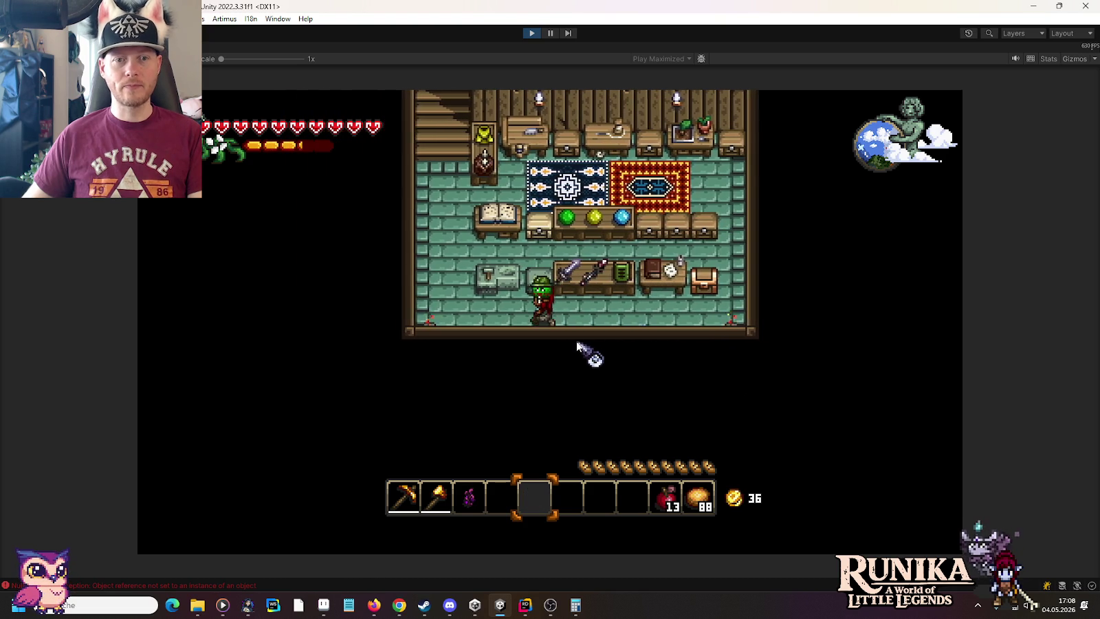
pyautogui.press('w')
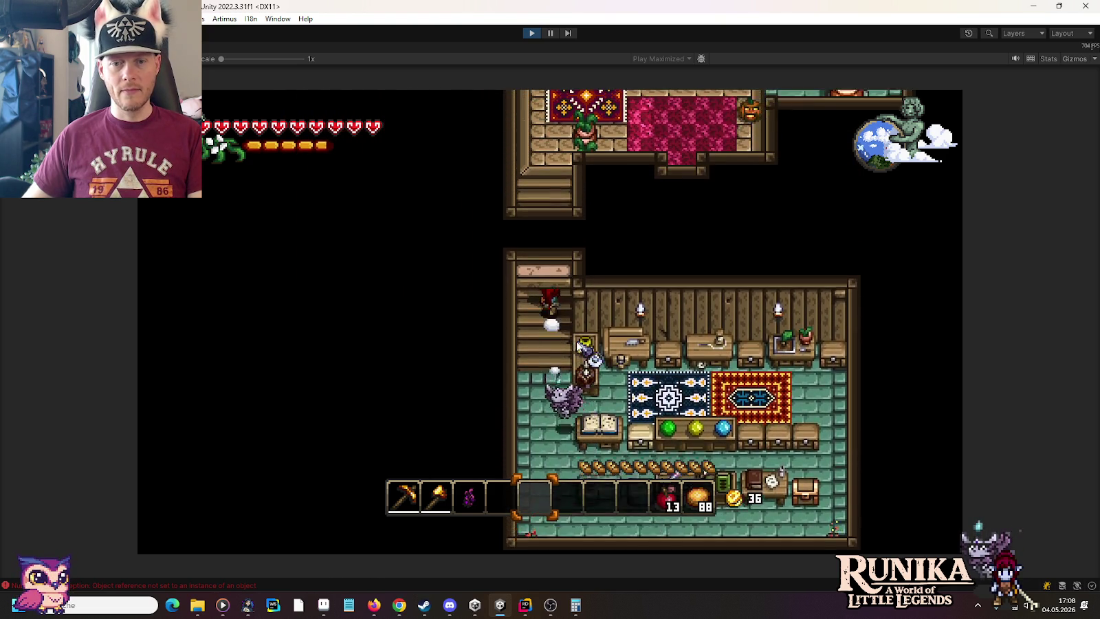
pyautogui.press('w')
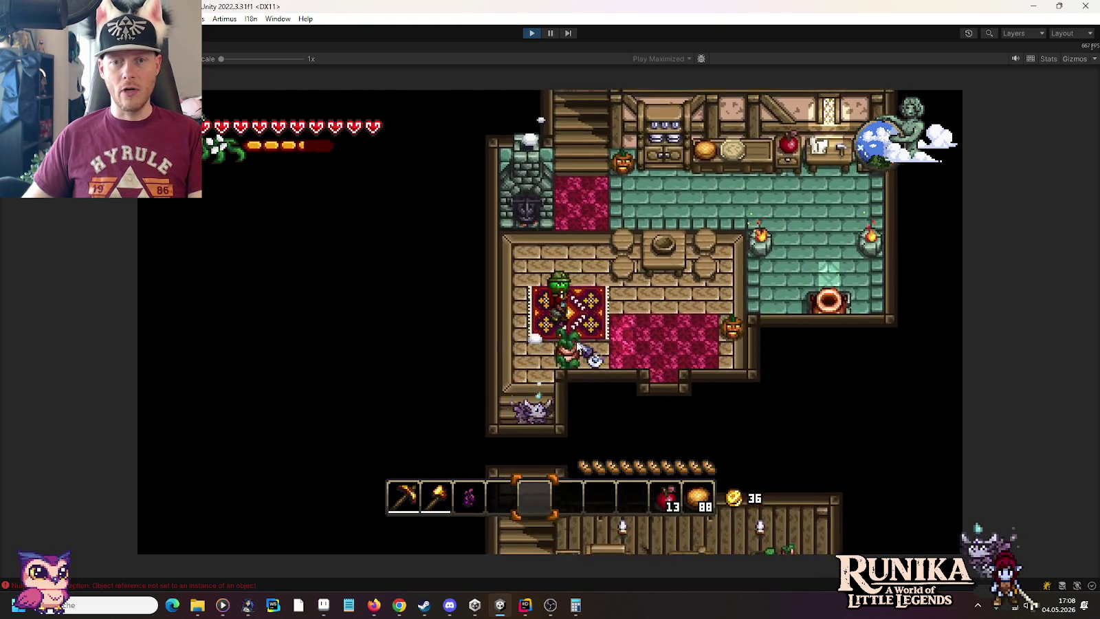
pyautogui.press('d')
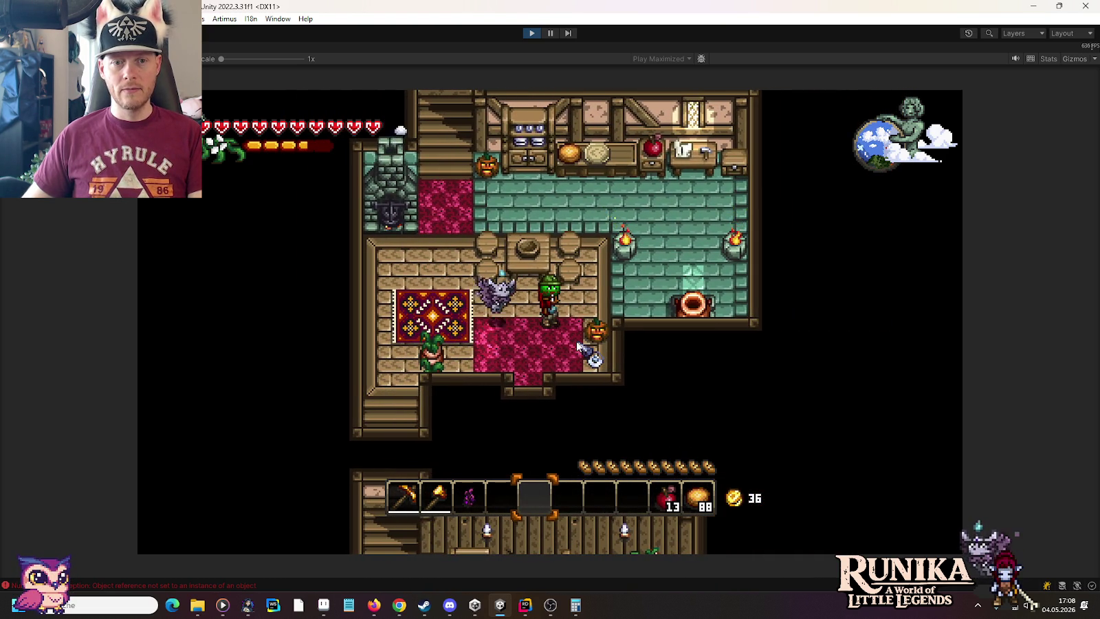
pyautogui.press('d')
pyautogui.press('e')
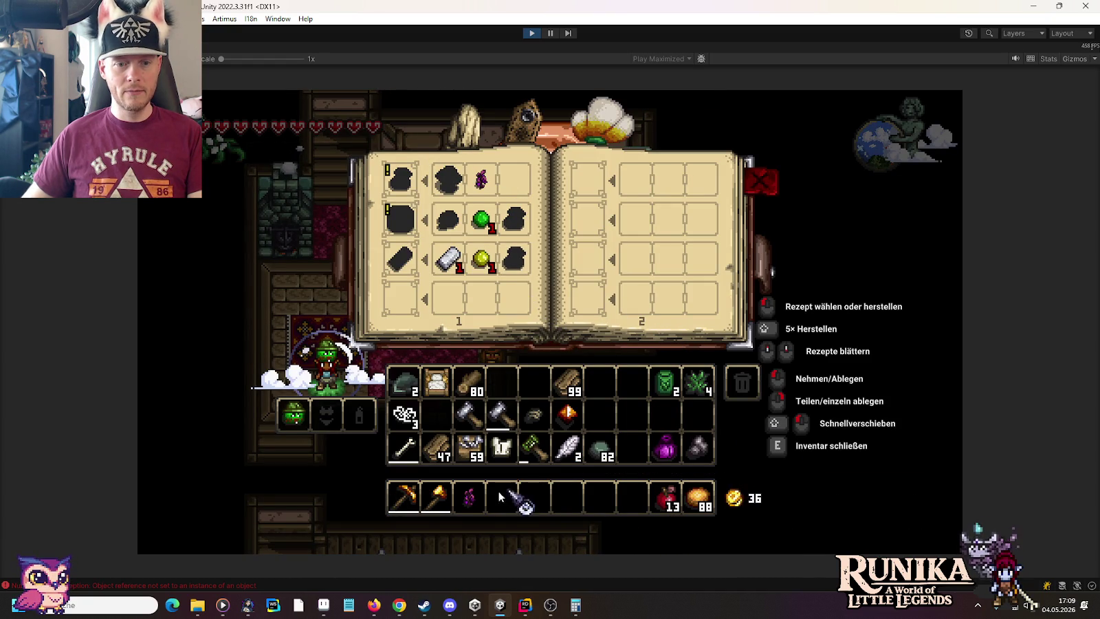
pyautogui.press('e')
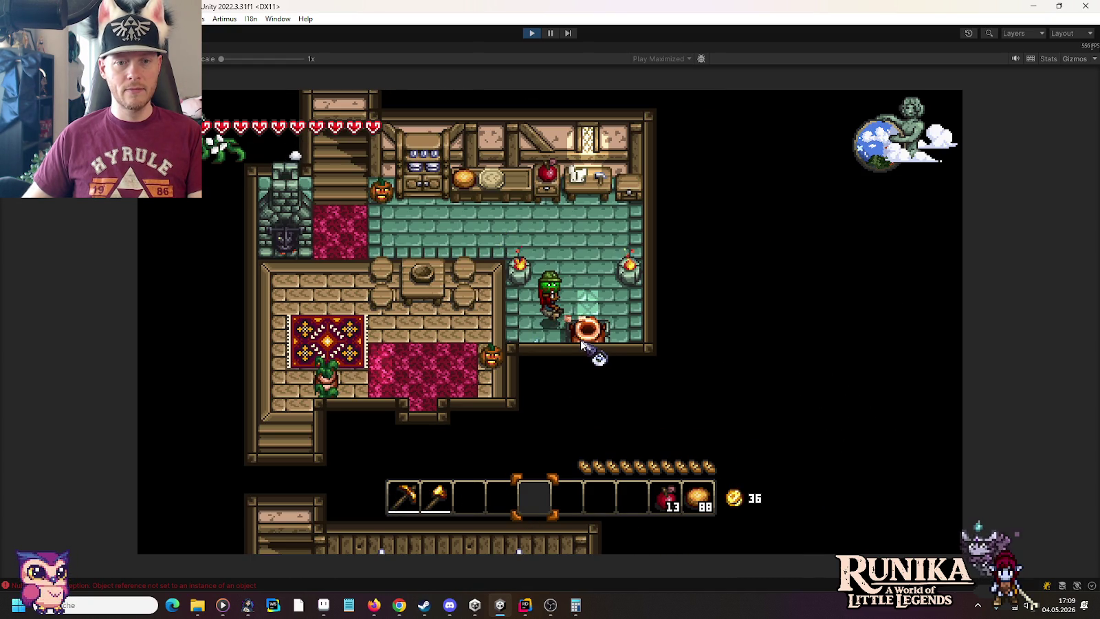
pyautogui.press('e')
pyautogui.press('e')
pyautogui.press('w')
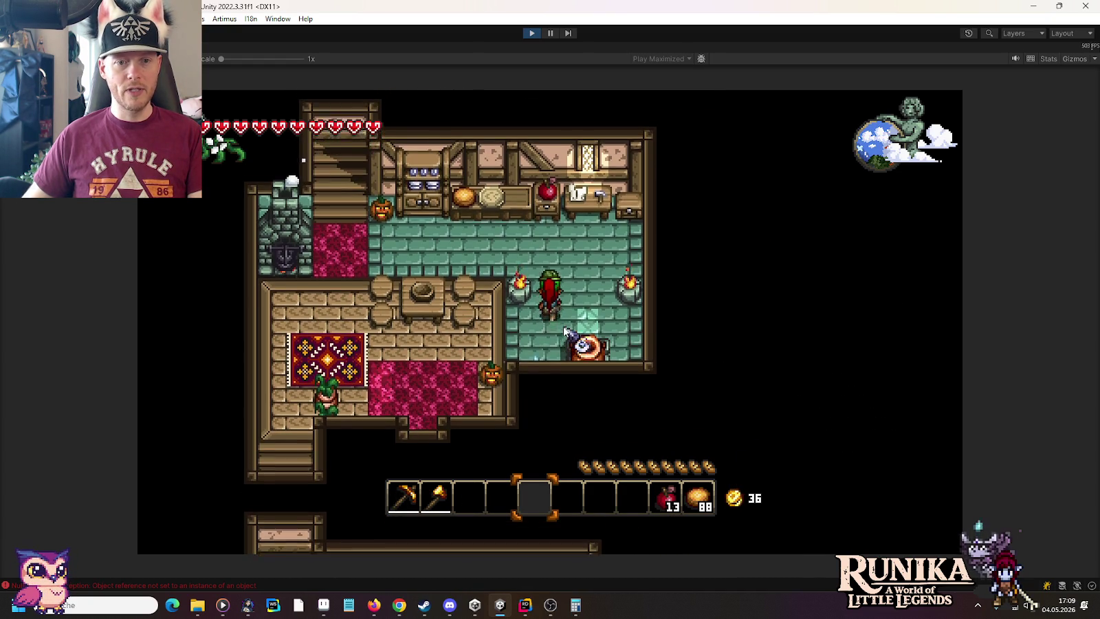
pyautogui.press('a')
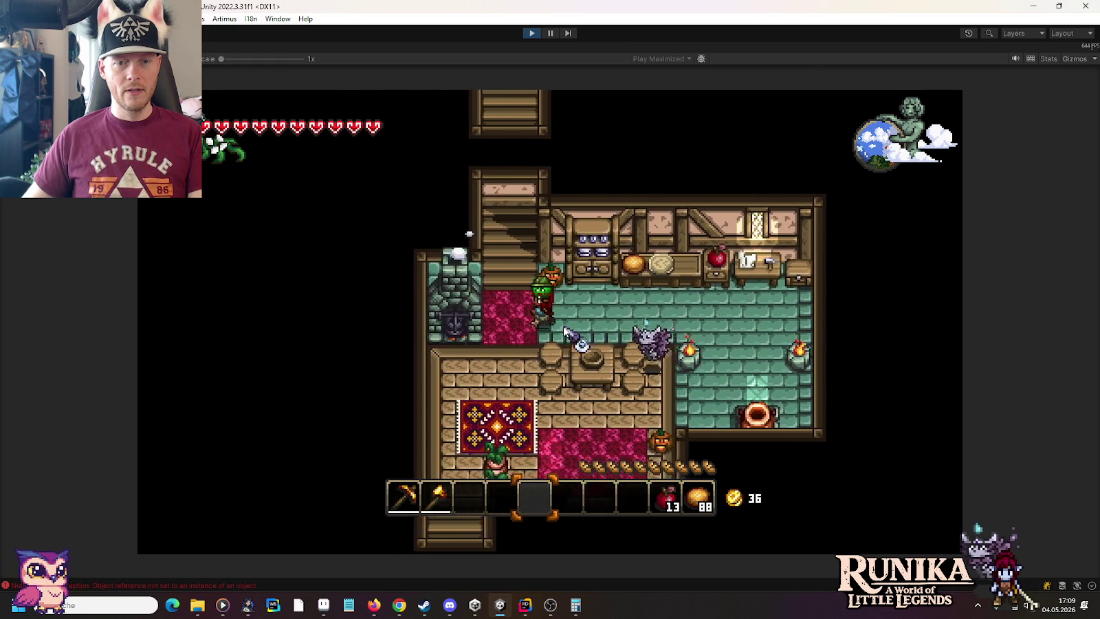
pyautogui.press('w')
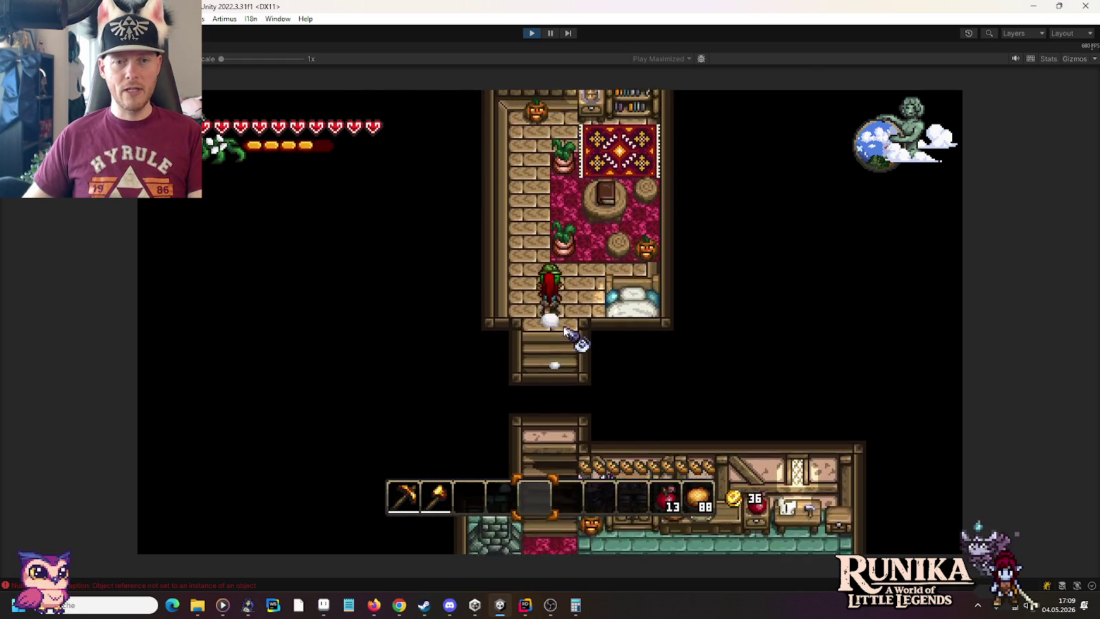
pyautogui.press('s')
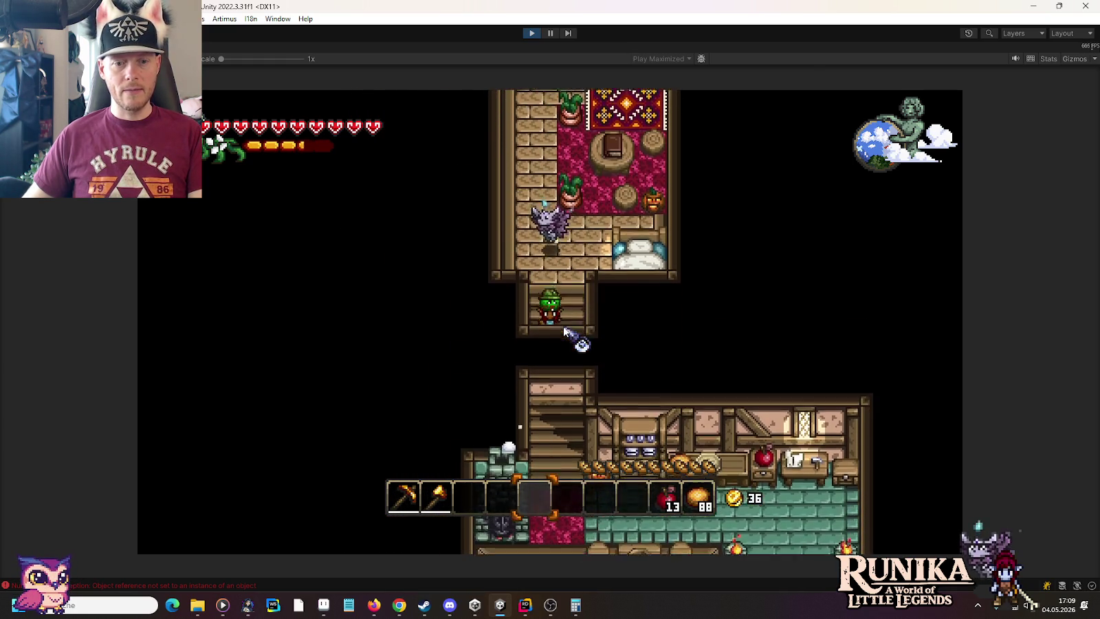
pyautogui.press('s')
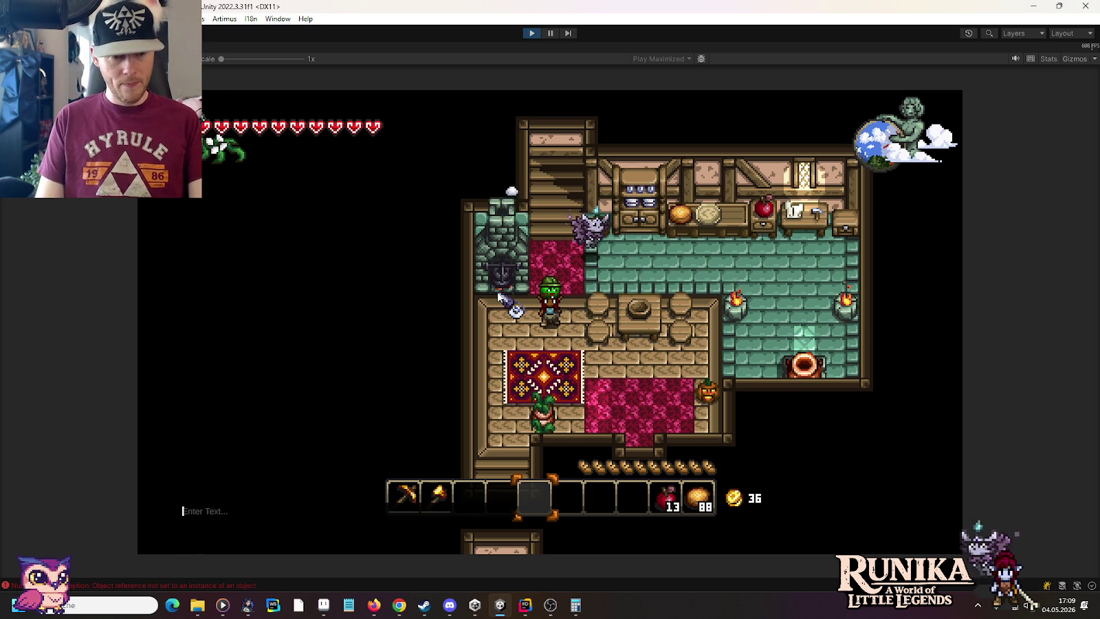
# Set the time to night with /t 0 and walk down onto the rug.
pyautogui.write('/0')
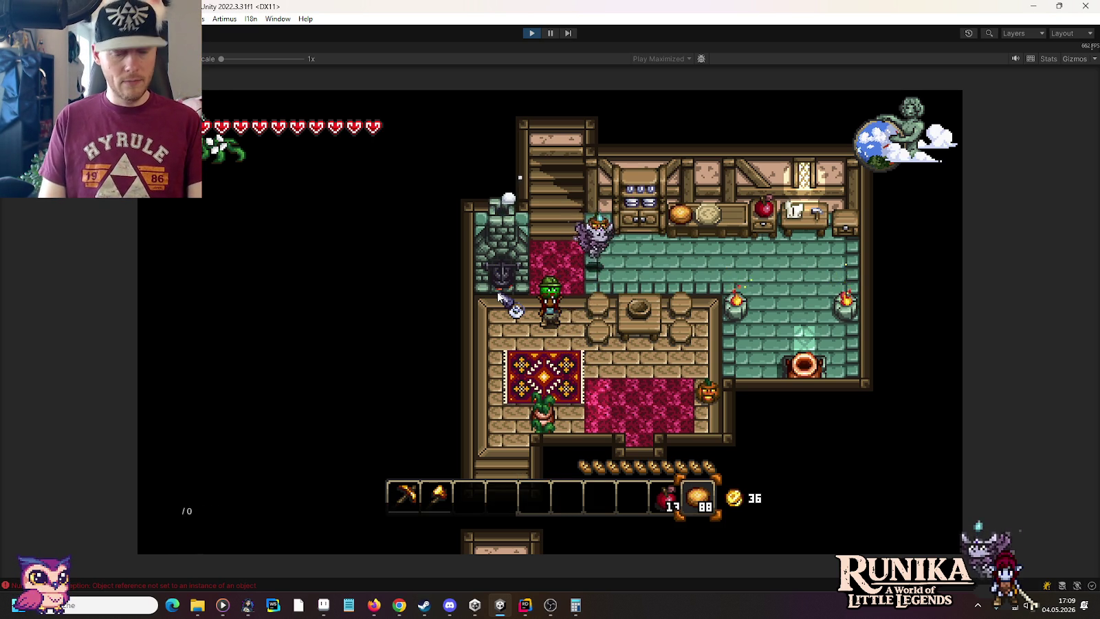
pyautogui.press('Return')
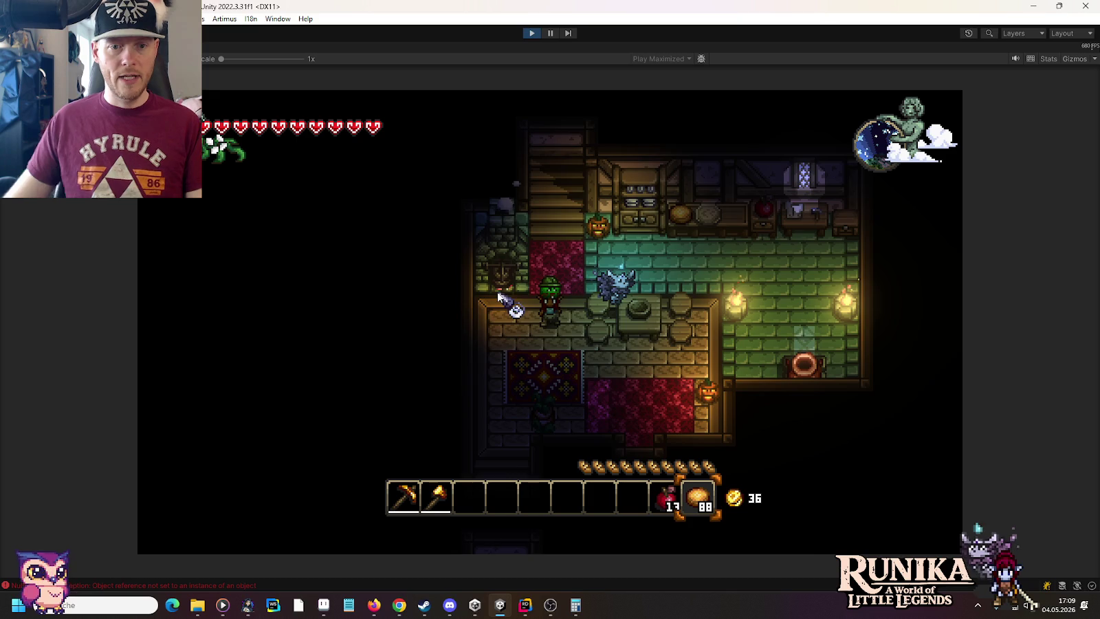
pyautogui.press('s')
pyautogui.press('s')
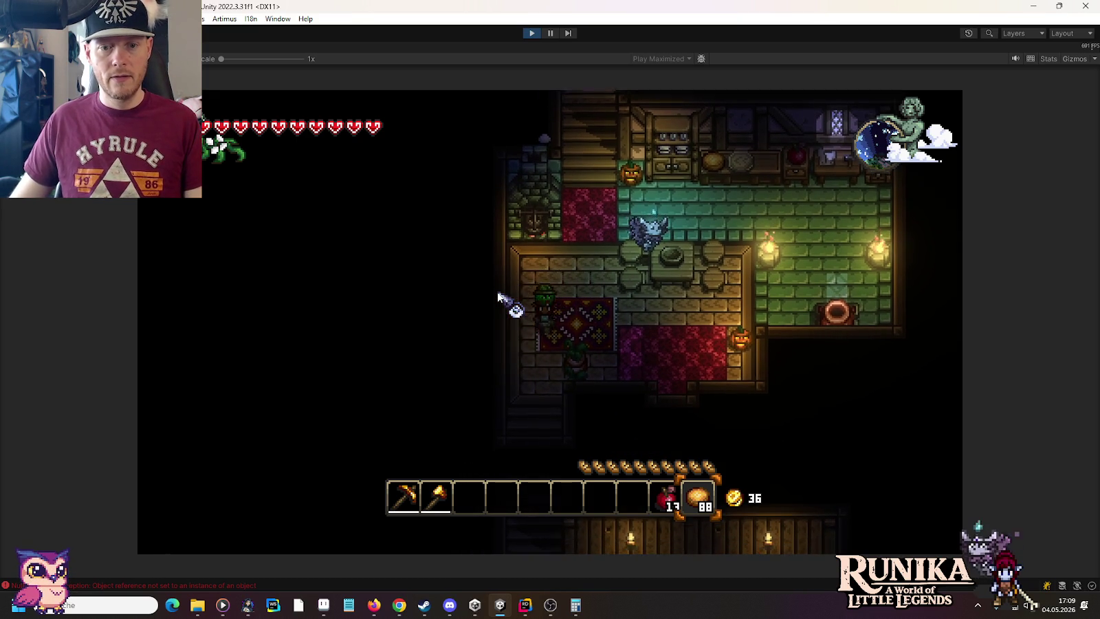
pyautogui.write('s')
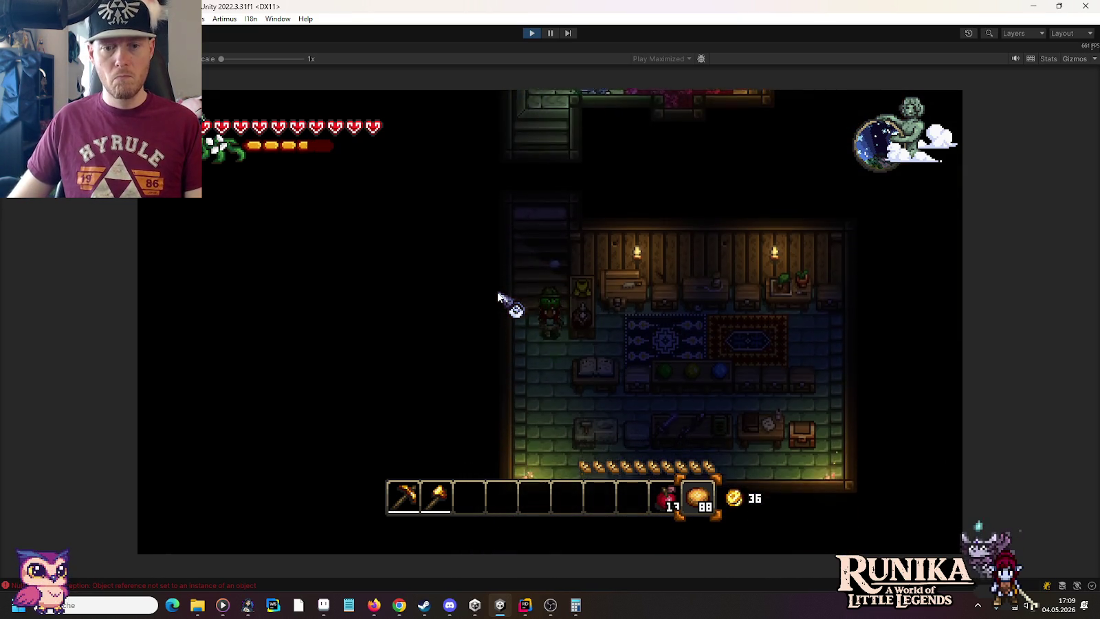
pyautogui.write('/t')
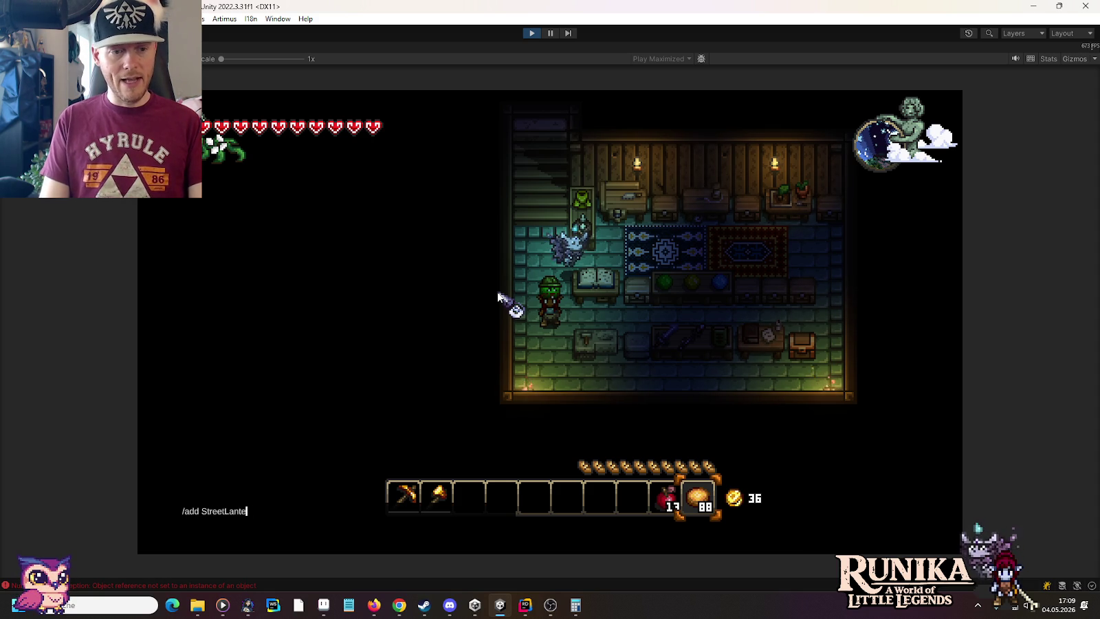
# Get a Straßenlaterne and place it beside the red carpet.
pyautogui.write('p')
pyautogui.press('Return')
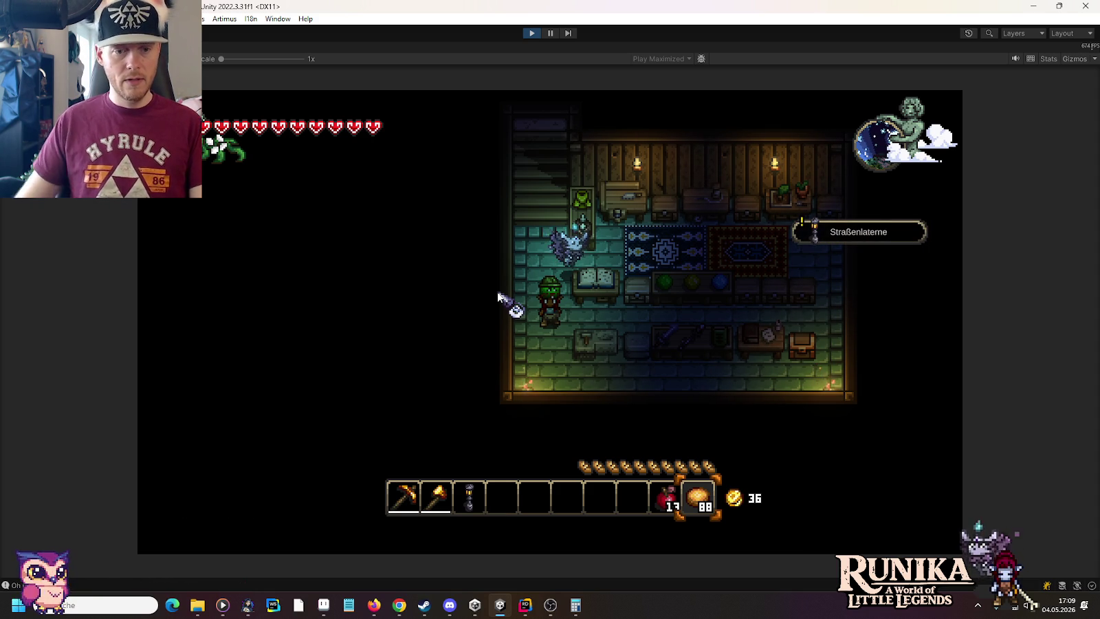
pyautogui.scroll(7, 499, 297)
pyautogui.press('w')
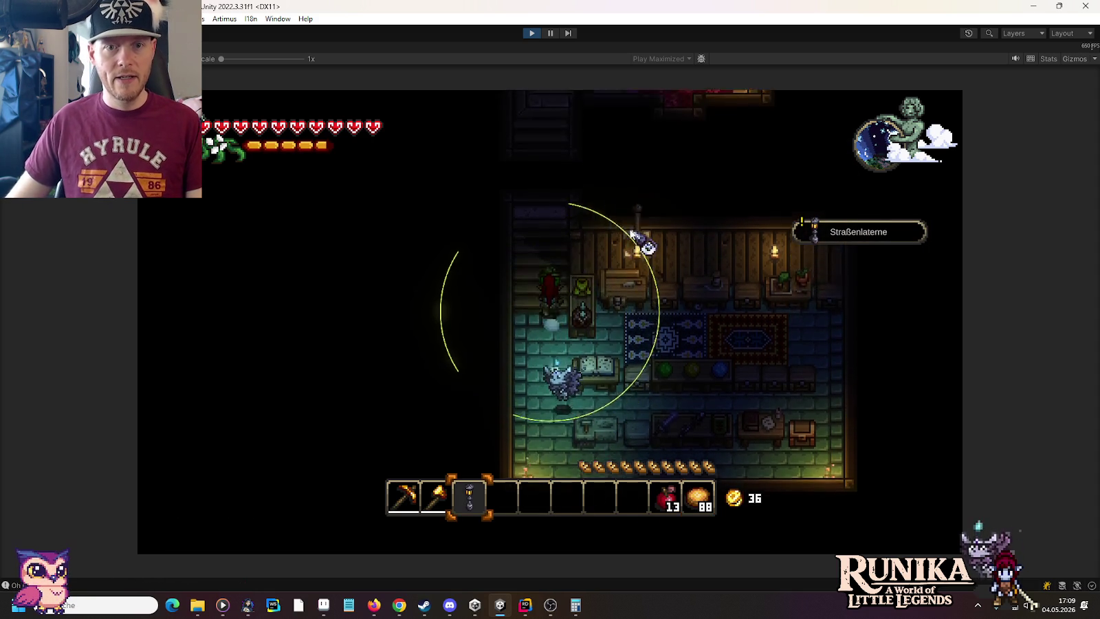
pyautogui.press('w')
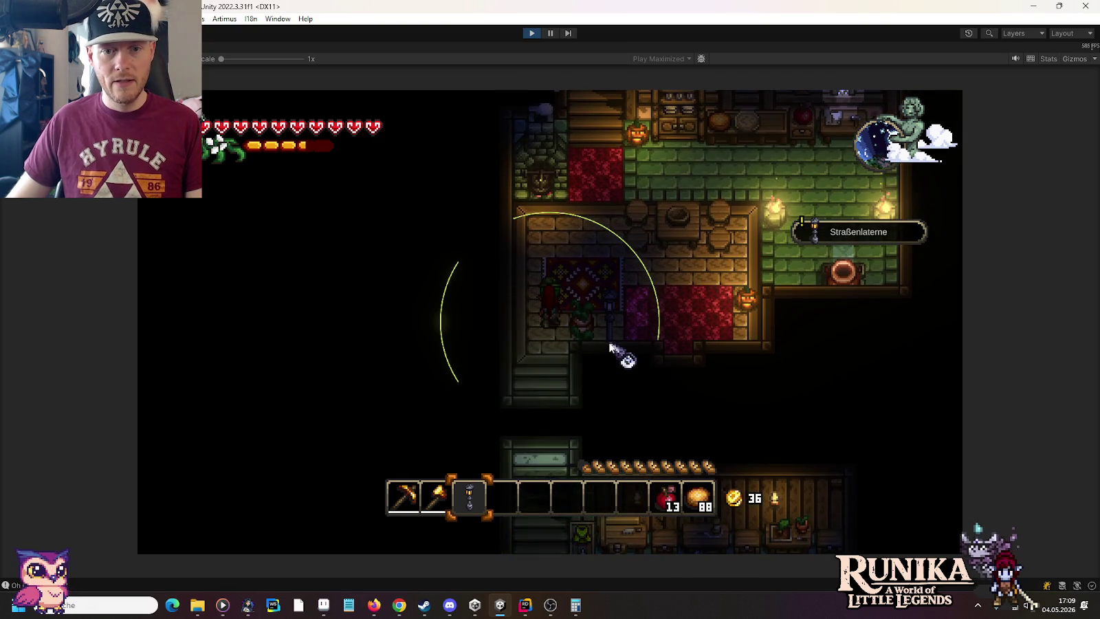
pyautogui.click(611, 349)
pyautogui.press('a')
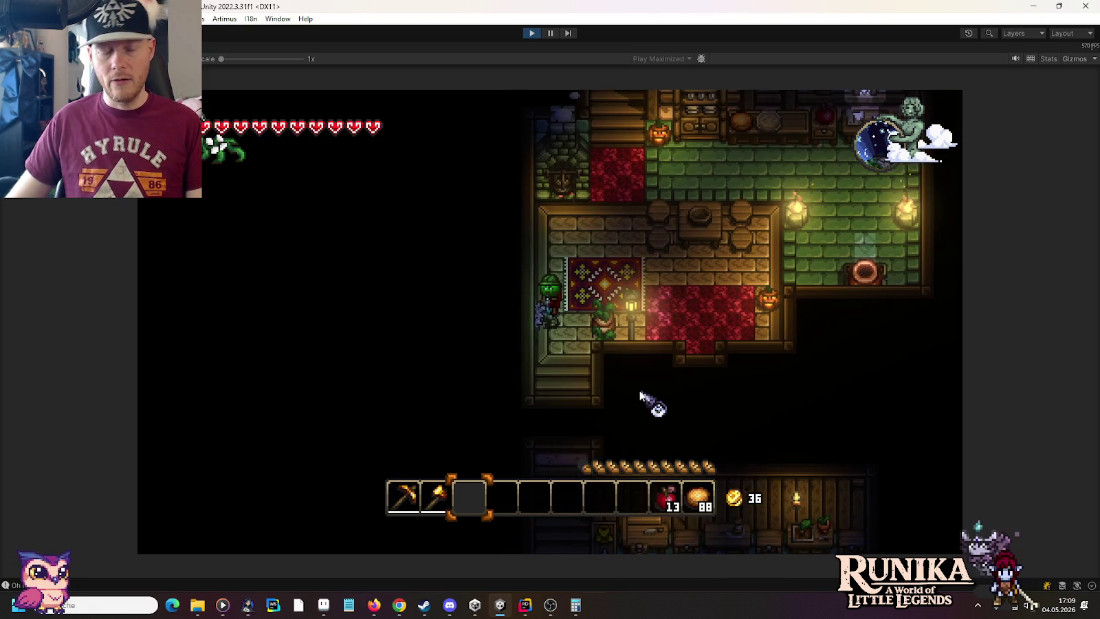
# Walk through the house rooms, then save and quit to the main menu and stop Play mode.
pyautogui.press('w')
pyautogui.press('d')
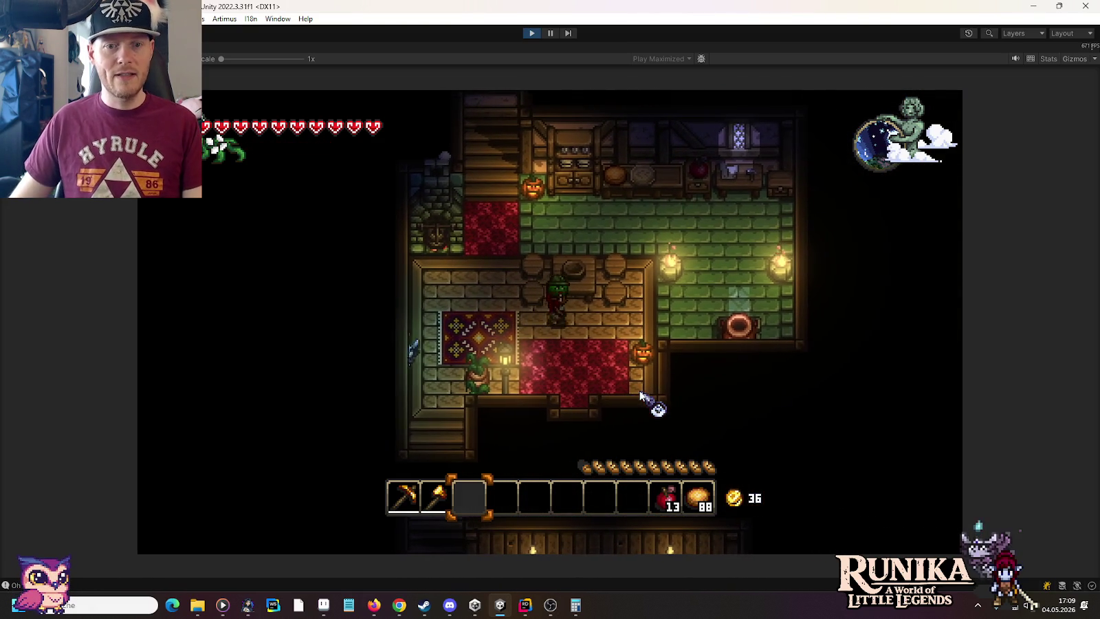
pyautogui.press('d')
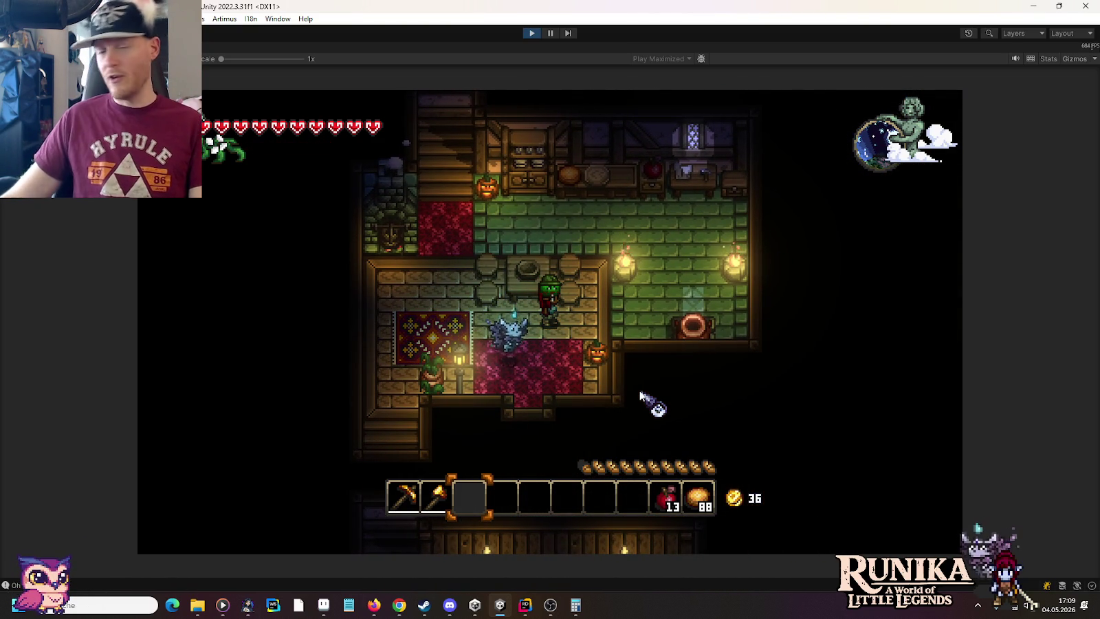
pyautogui.press('a')
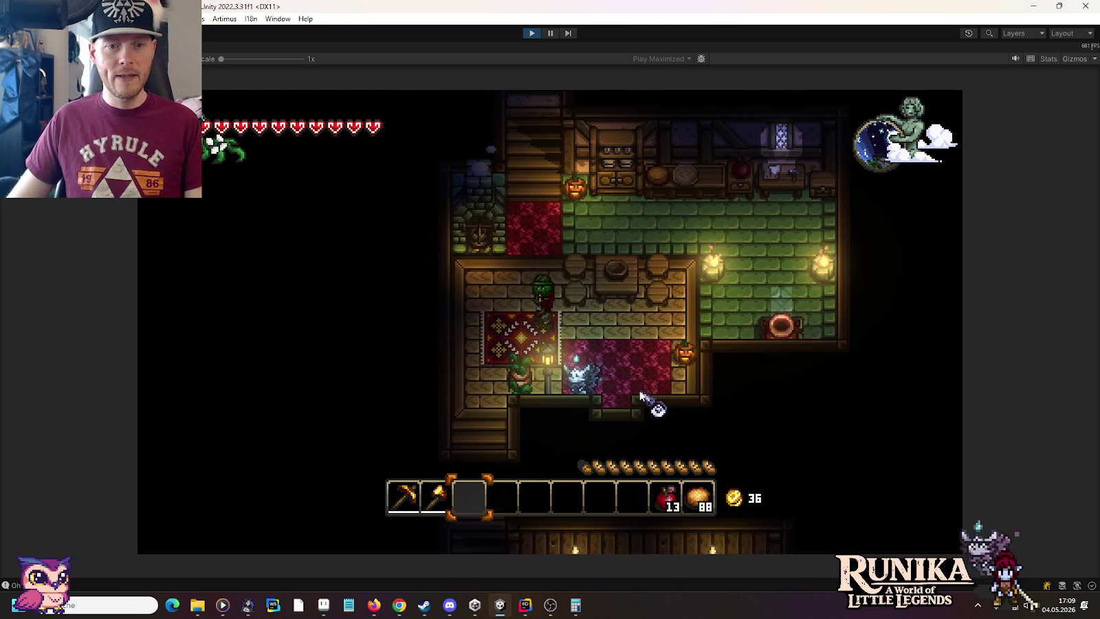
pyautogui.press('w')
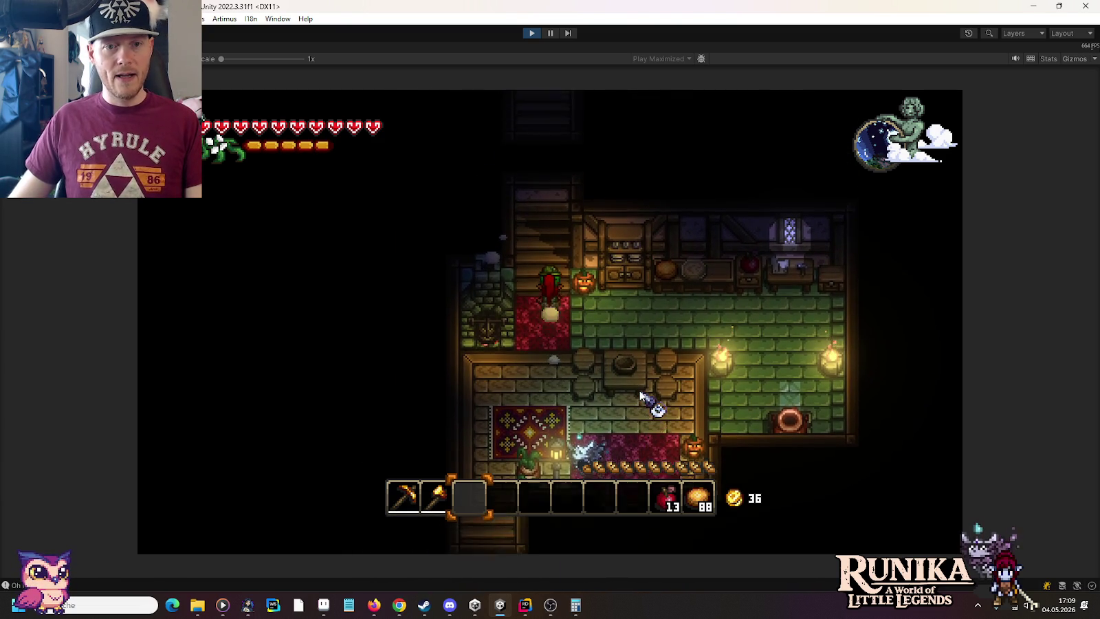
pyautogui.press('w')
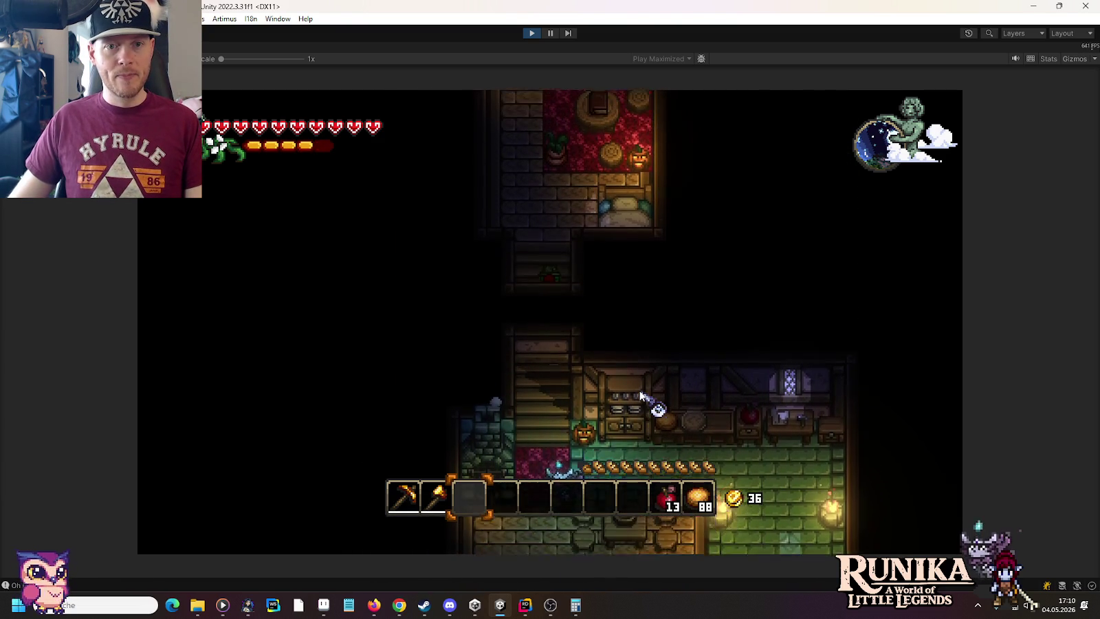
pyautogui.press('w')
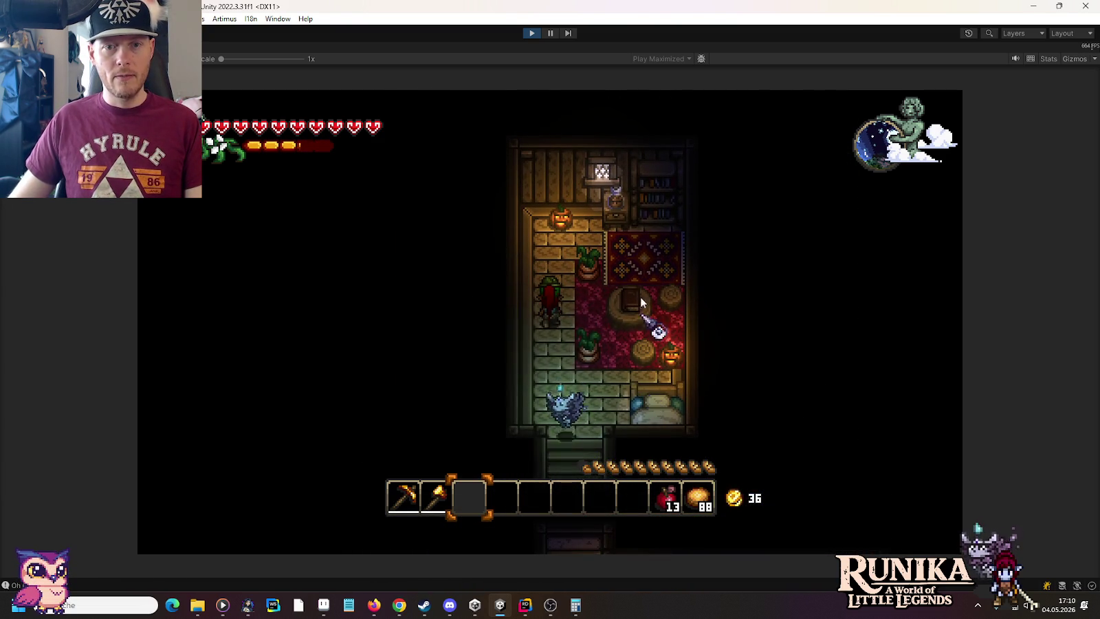
pyautogui.press('s')
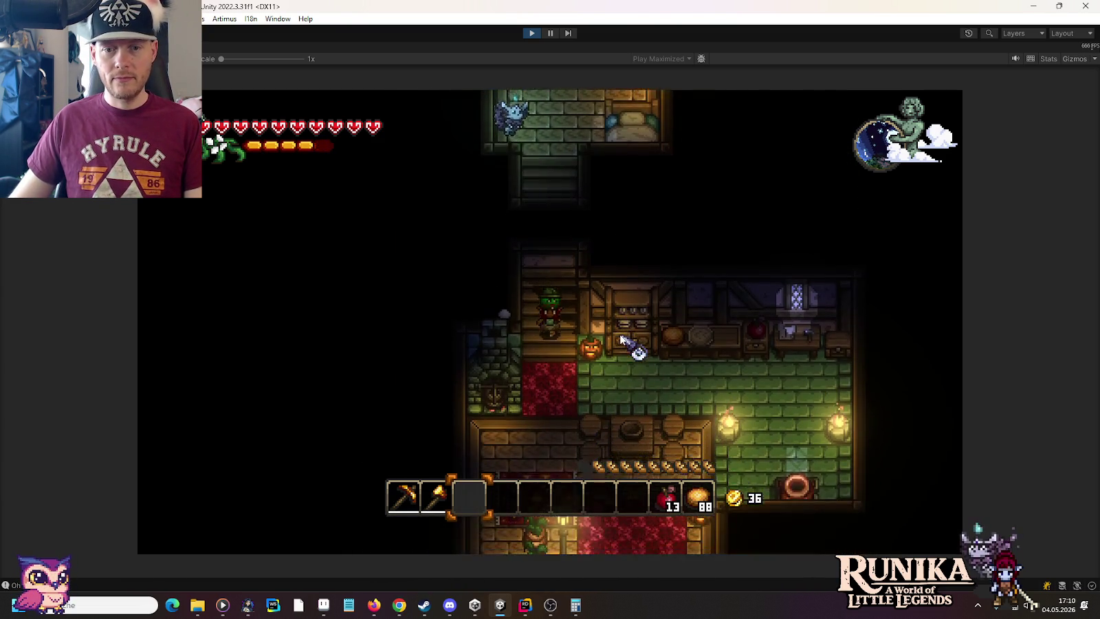
pyautogui.press('s')
pyautogui.press('d')
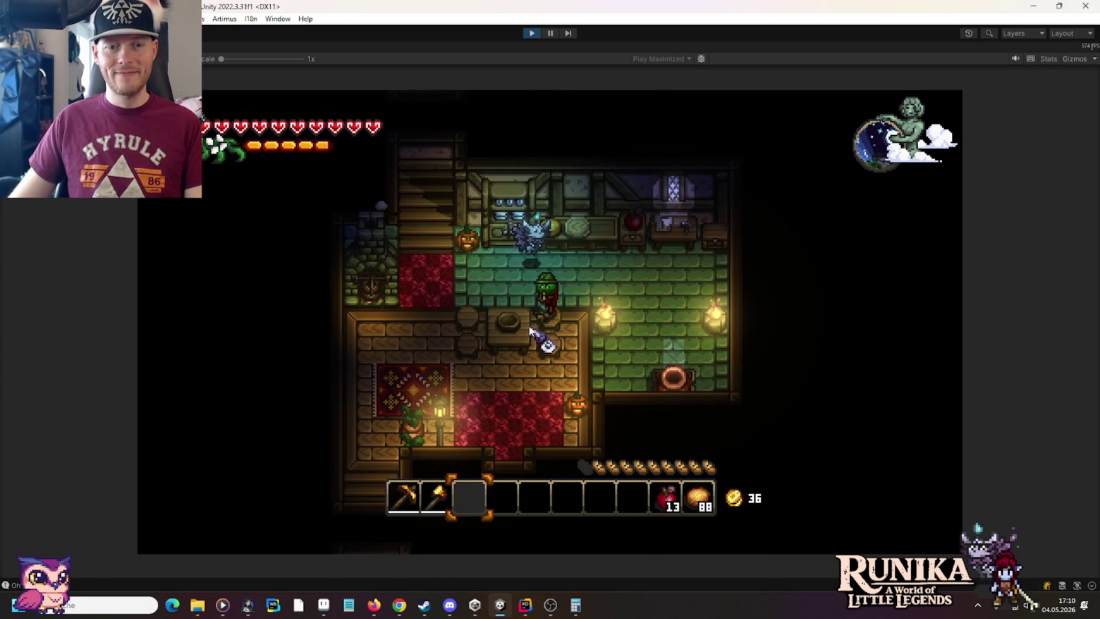
pyautogui.click(537, 377)
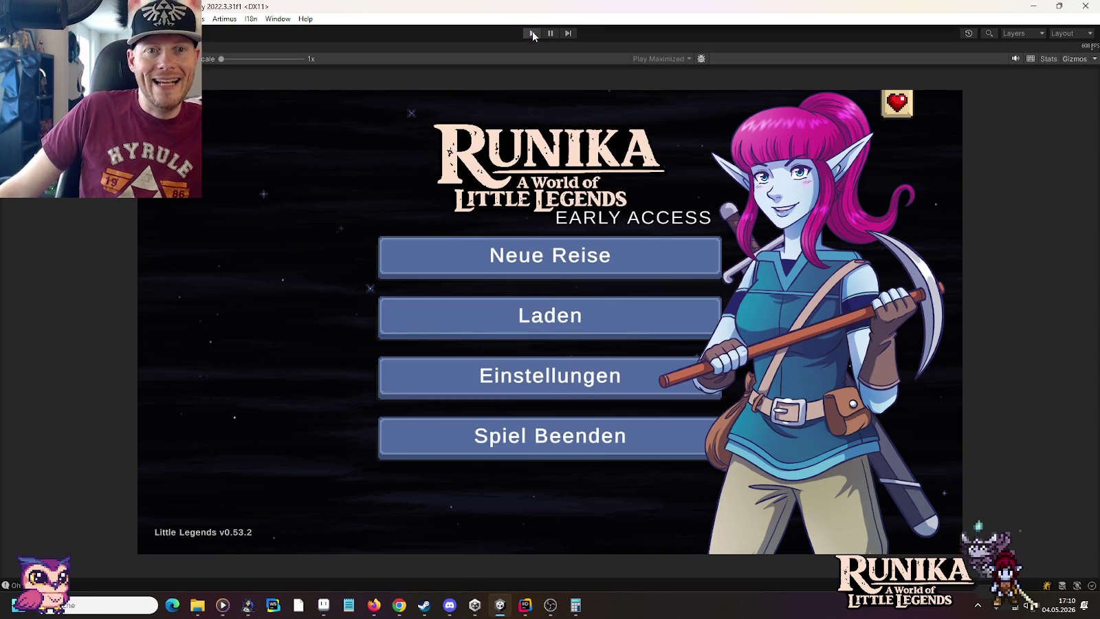
pyautogui.click(532, 33)
# Bring Rider to the front and open the Commit tool window with Ctrl+K.
pyautogui.click(527, 602)
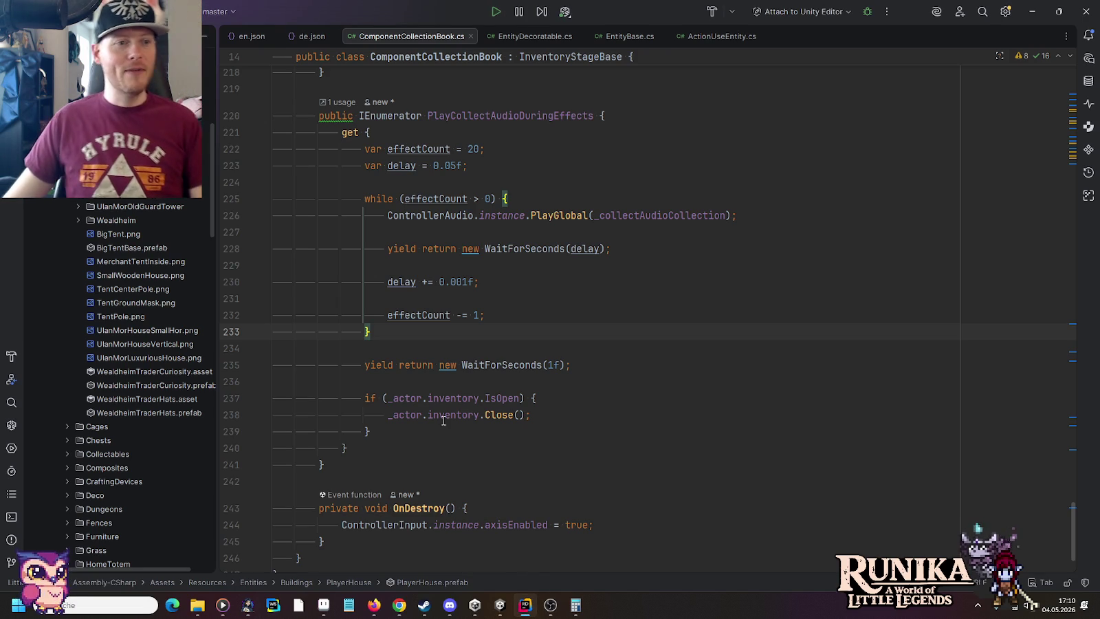
pyautogui.scroll(-10, 137, 385)
pyautogui.scroll(-15, 110, 385)
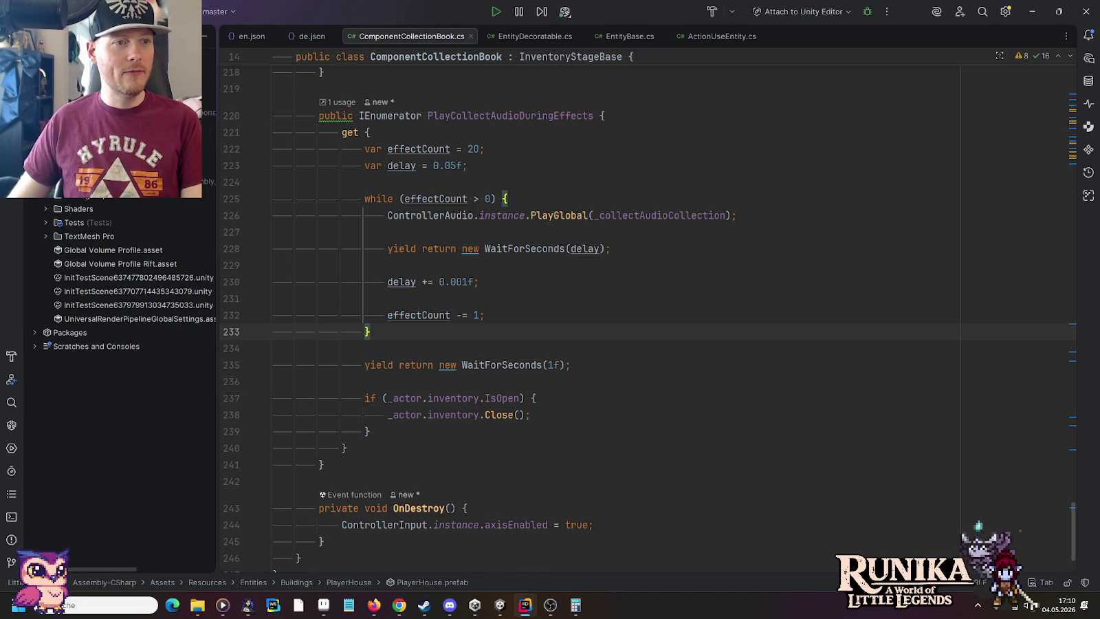
pyautogui.rightClick(228, 119)
pyautogui.press('Escape')
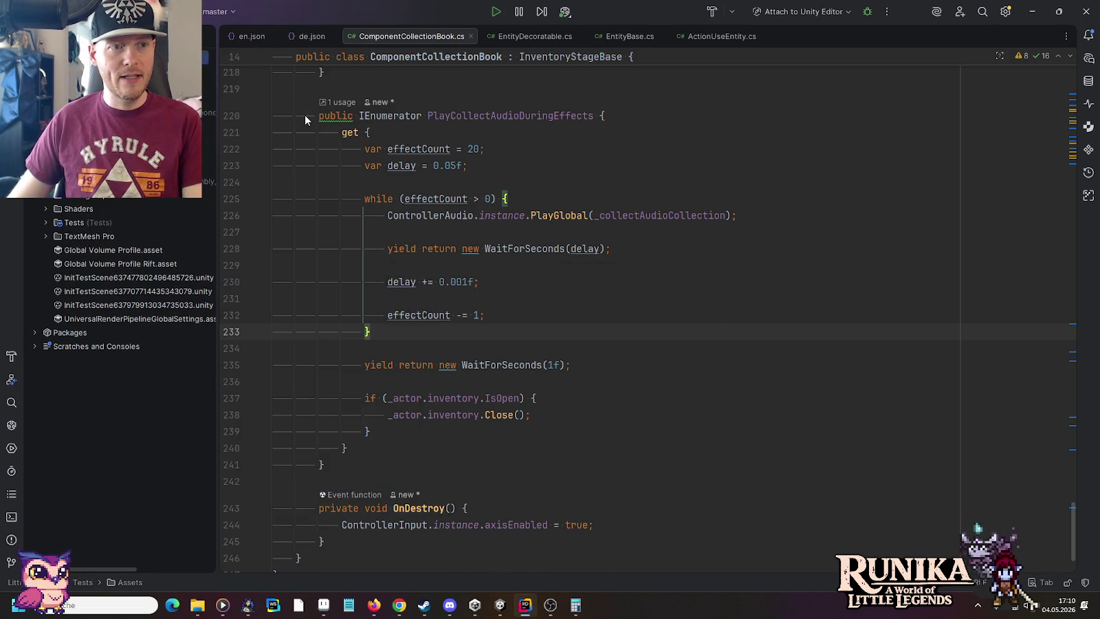
pyautogui.hotkey('ctrl', 'k')
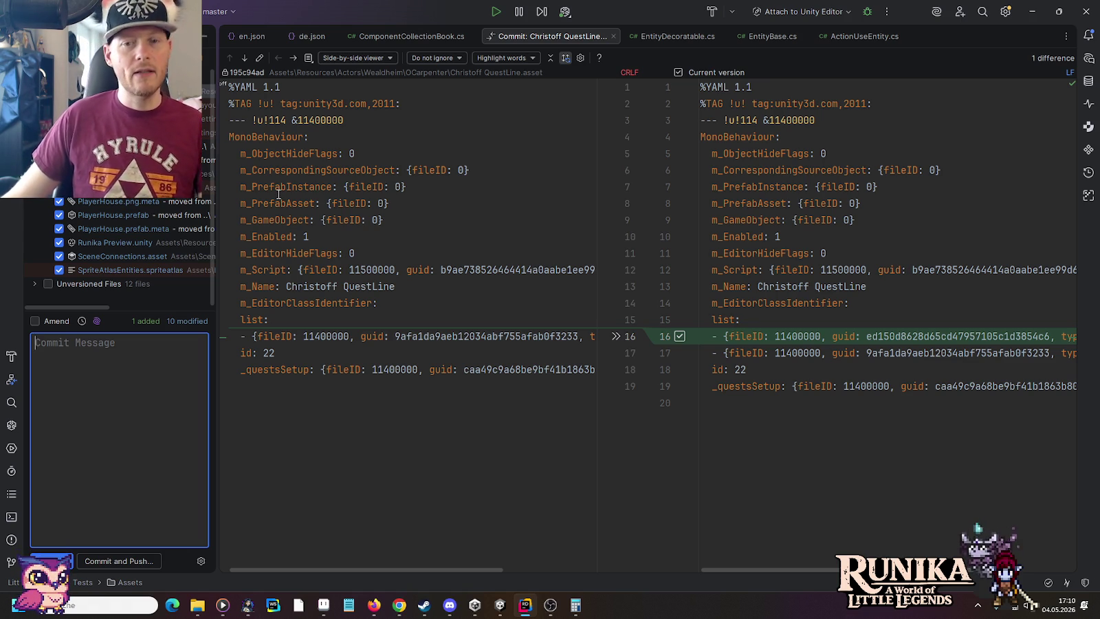
# Step through every changed file's diff and include the EditorBuildSettings.asset change.
pyautogui.click(249, 59)
pyautogui.click(249, 59)
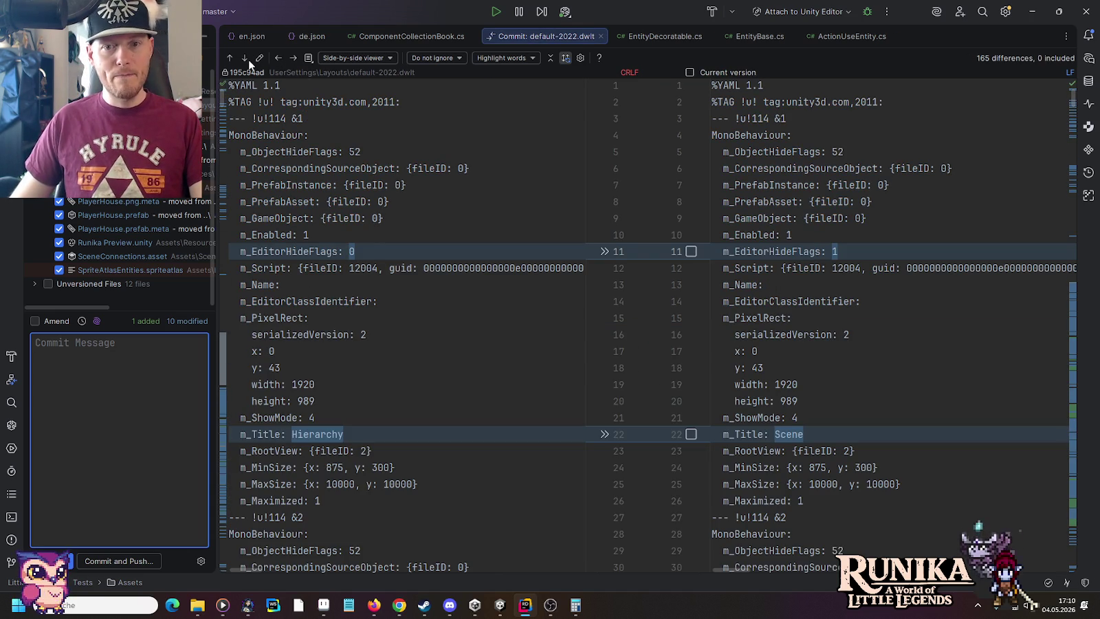
pyautogui.click(291, 59)
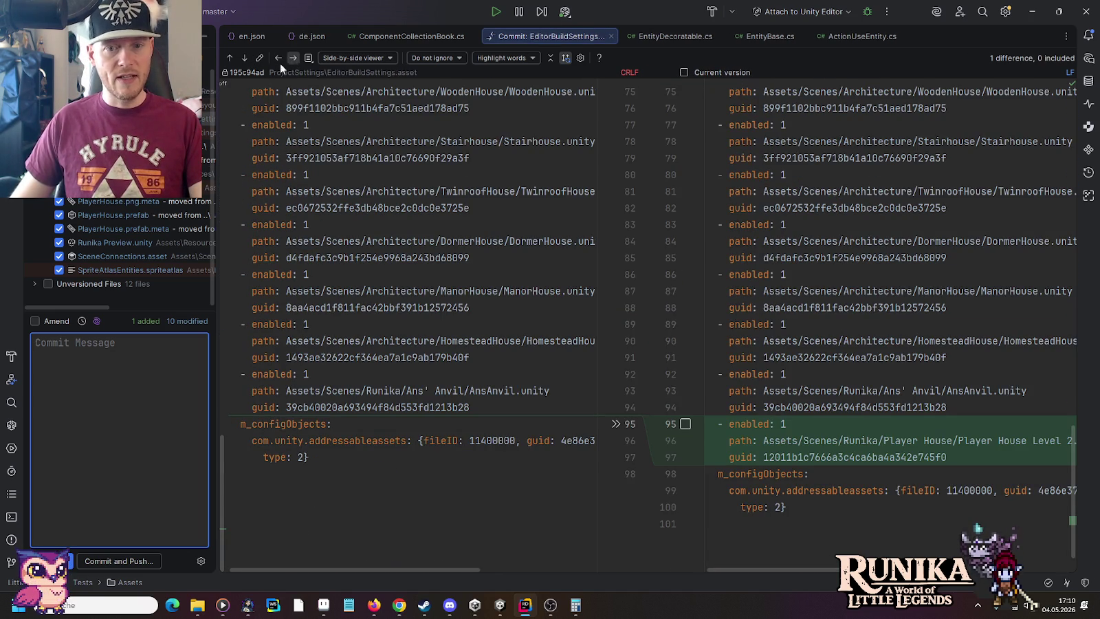
pyautogui.click(294, 59)
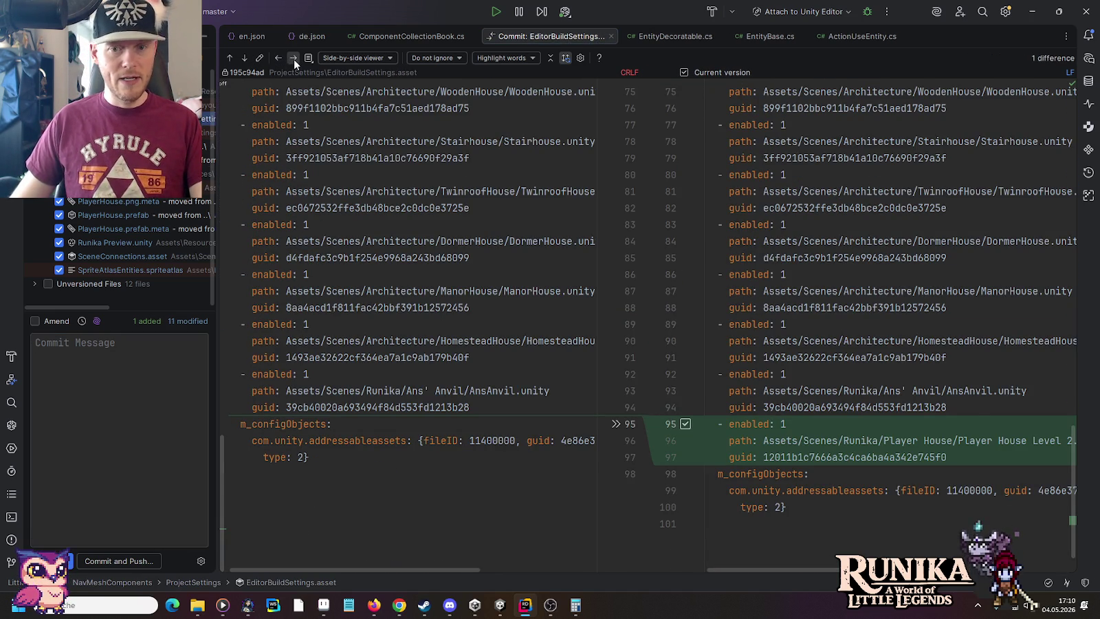
pyautogui.click(294, 59)
pyautogui.click(294, 60)
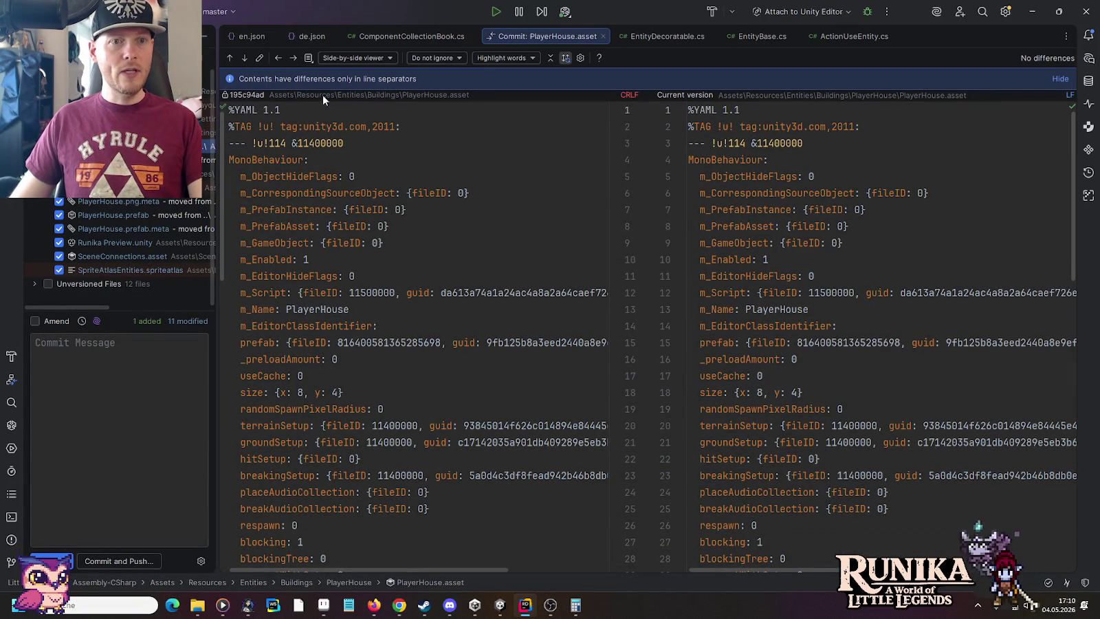
pyautogui.click(294, 58)
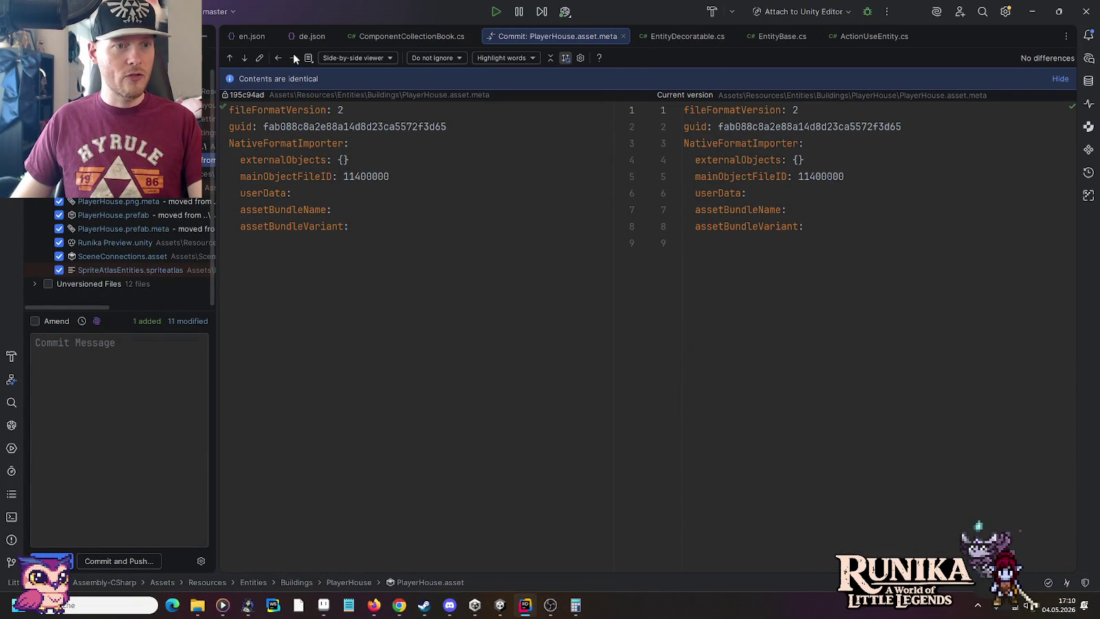
pyautogui.click(293, 58)
pyautogui.click(293, 58)
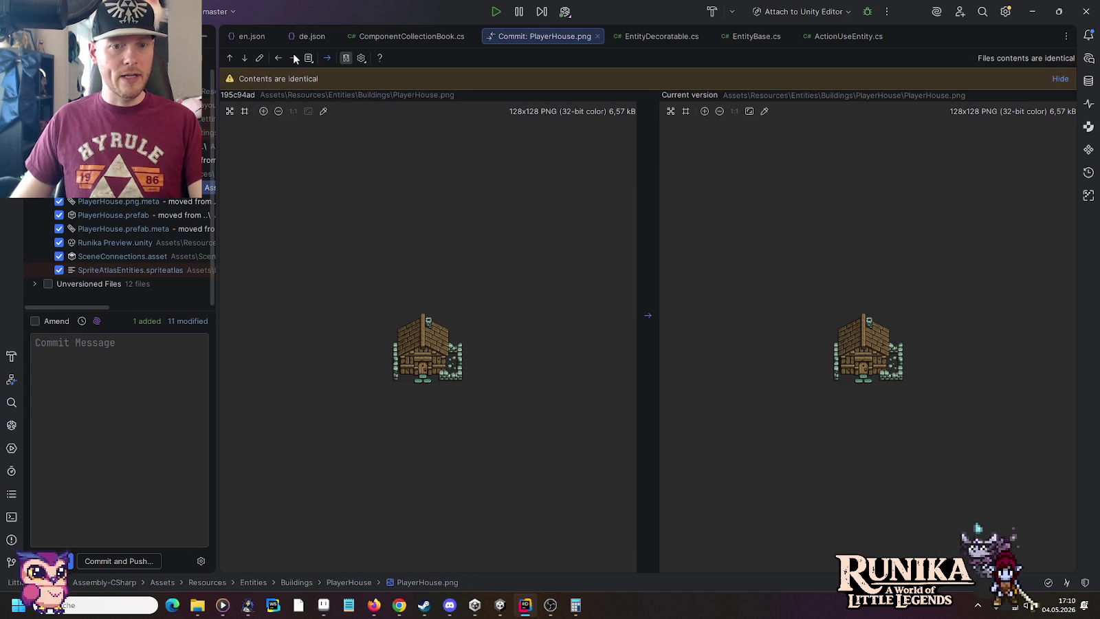
pyautogui.click(294, 58)
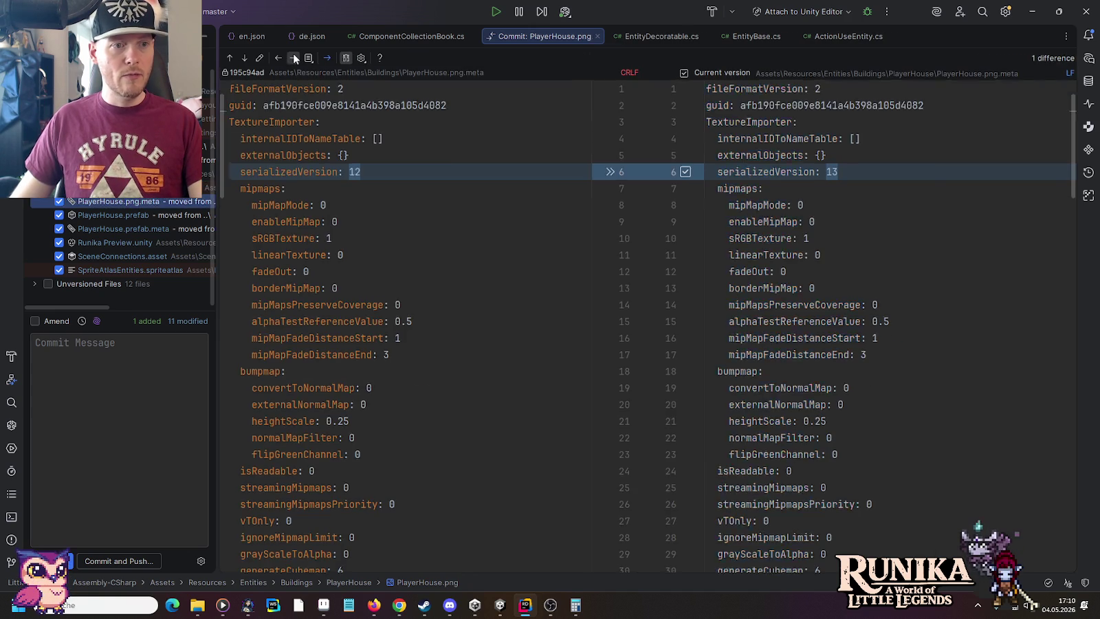
pyautogui.click(294, 58)
pyautogui.click(293, 58)
pyautogui.click(294, 58)
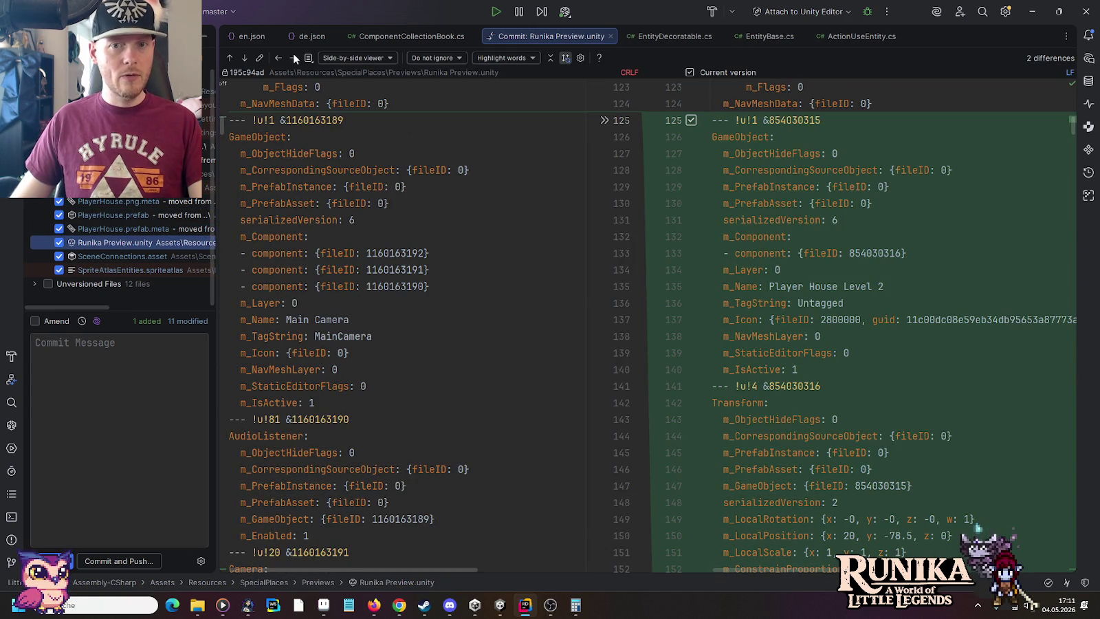
pyautogui.click(293, 58)
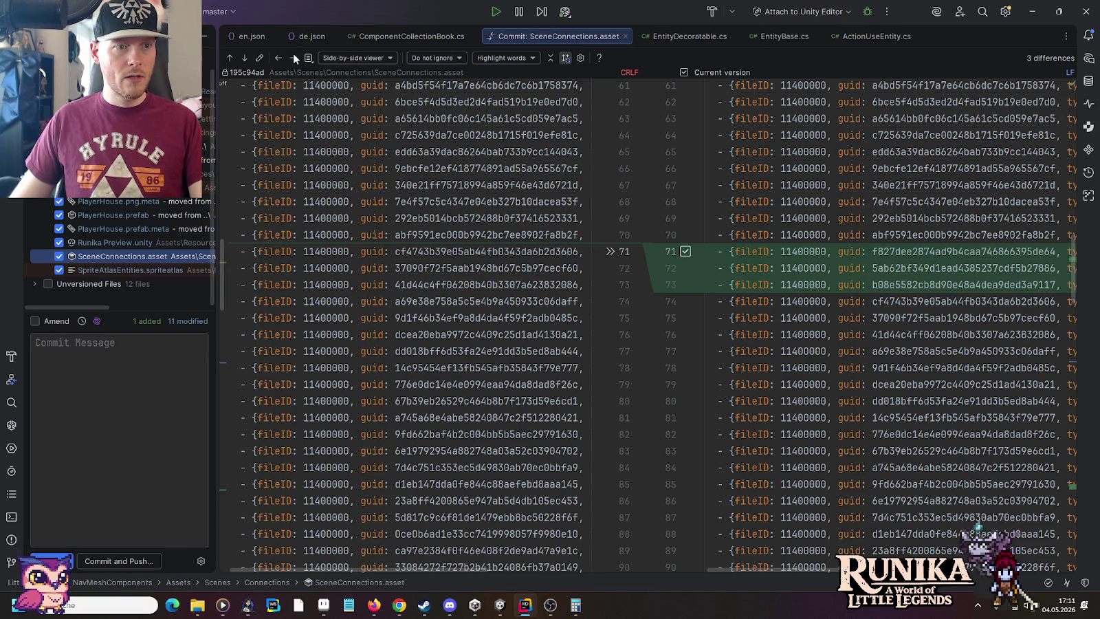
pyautogui.click(294, 57)
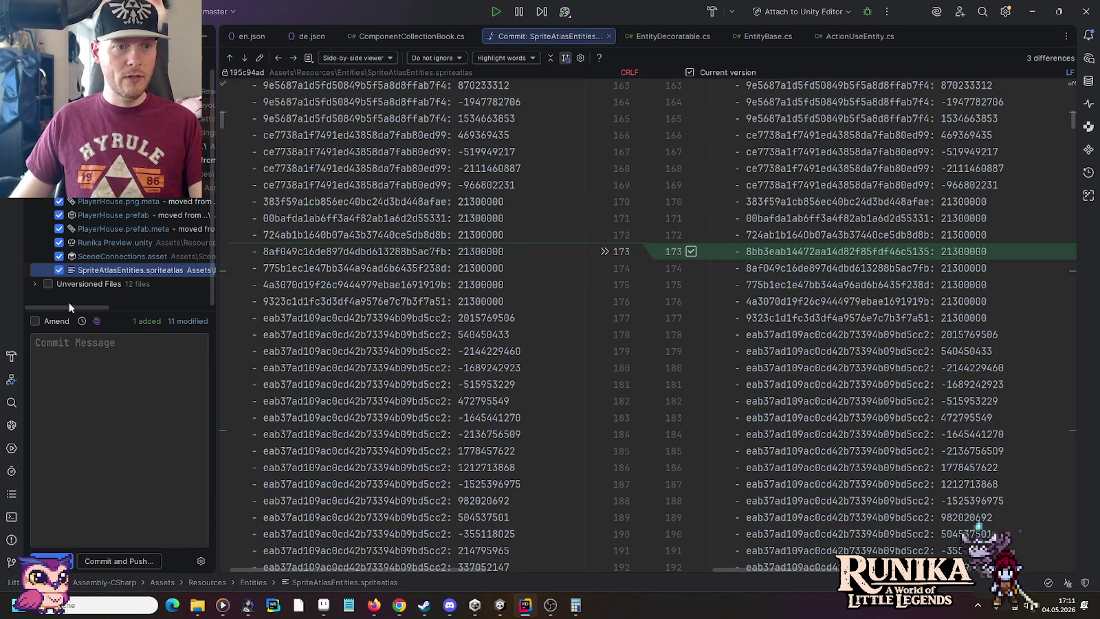
# Include all the unversioned Player House Level 2 files and focus the commit message box.
pyautogui.click(34, 283)
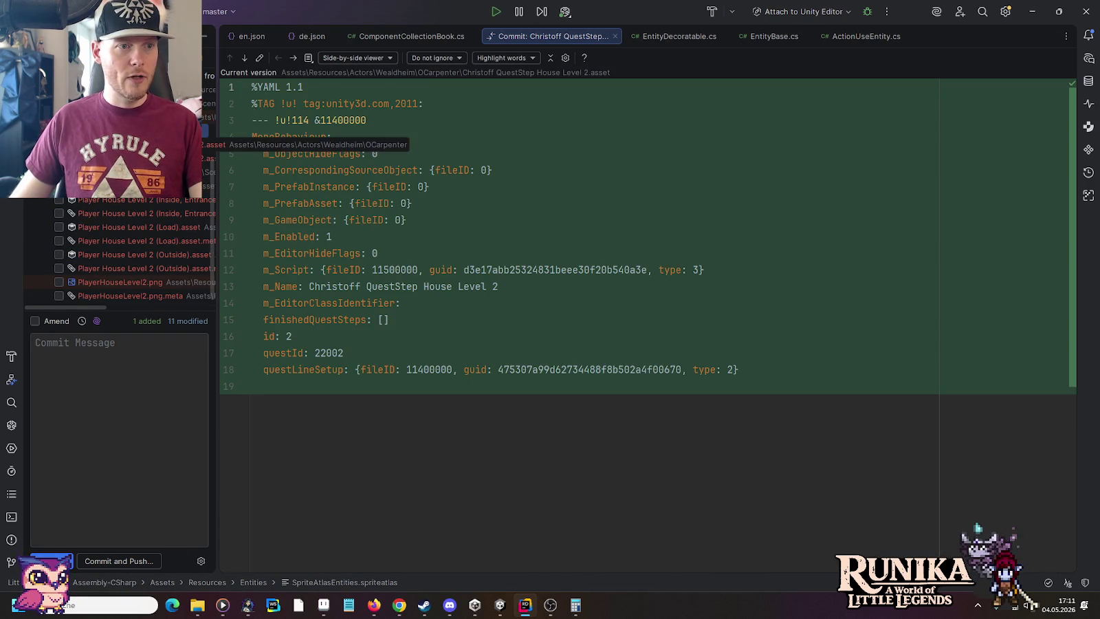
pyautogui.click(59, 158)
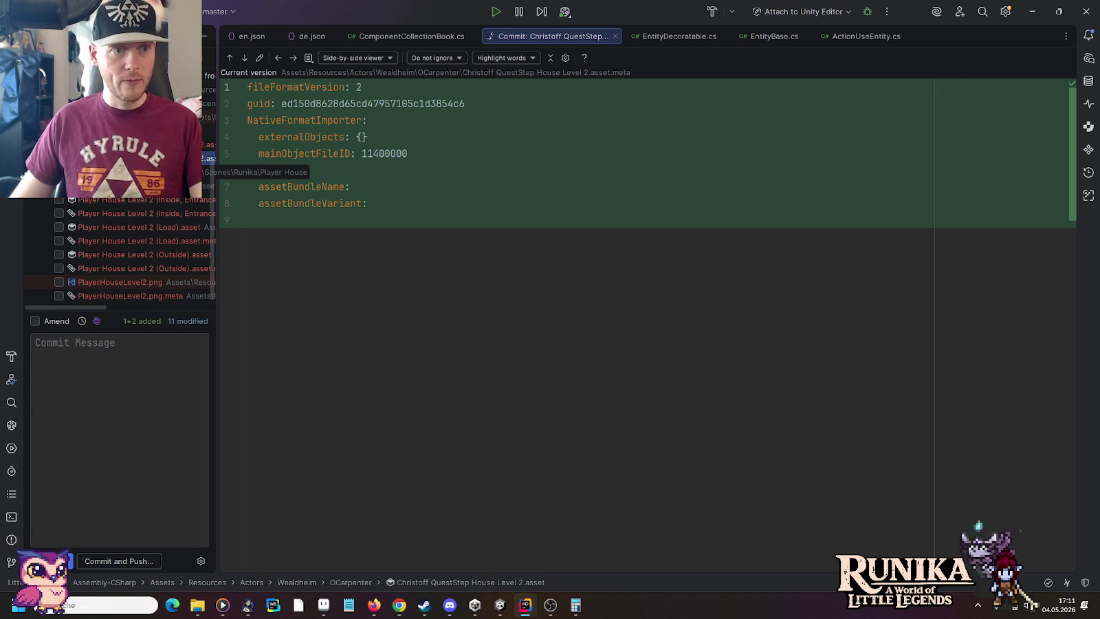
pyautogui.click(59, 172)
pyautogui.click(59, 186)
pyautogui.click(59, 199)
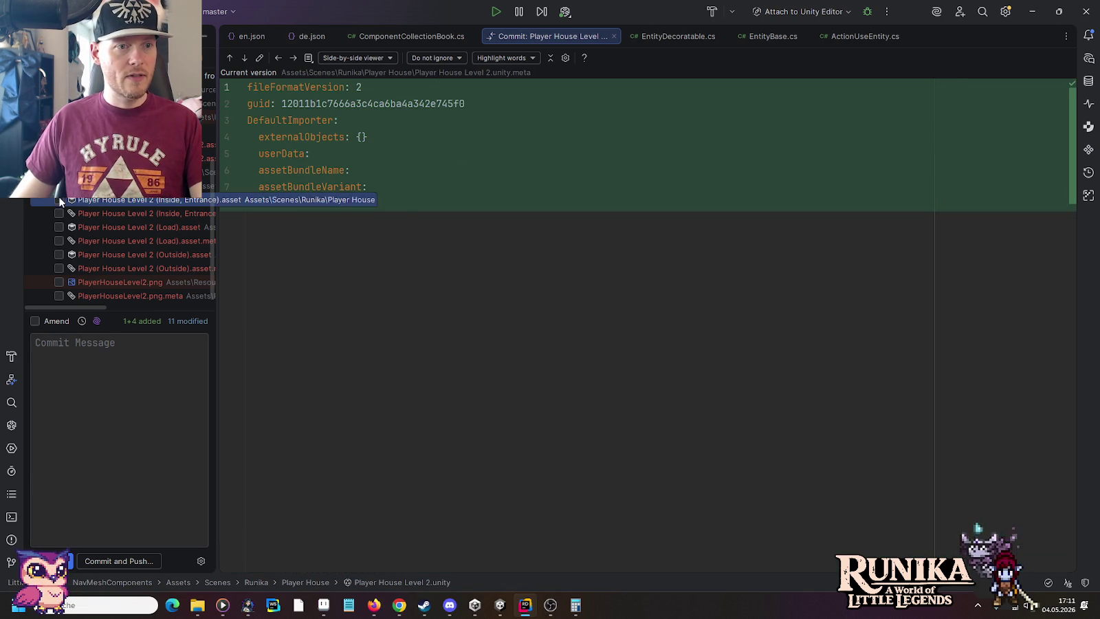
pyautogui.click(59, 213)
pyautogui.click(59, 227)
pyautogui.click(59, 241)
pyautogui.click(59, 254)
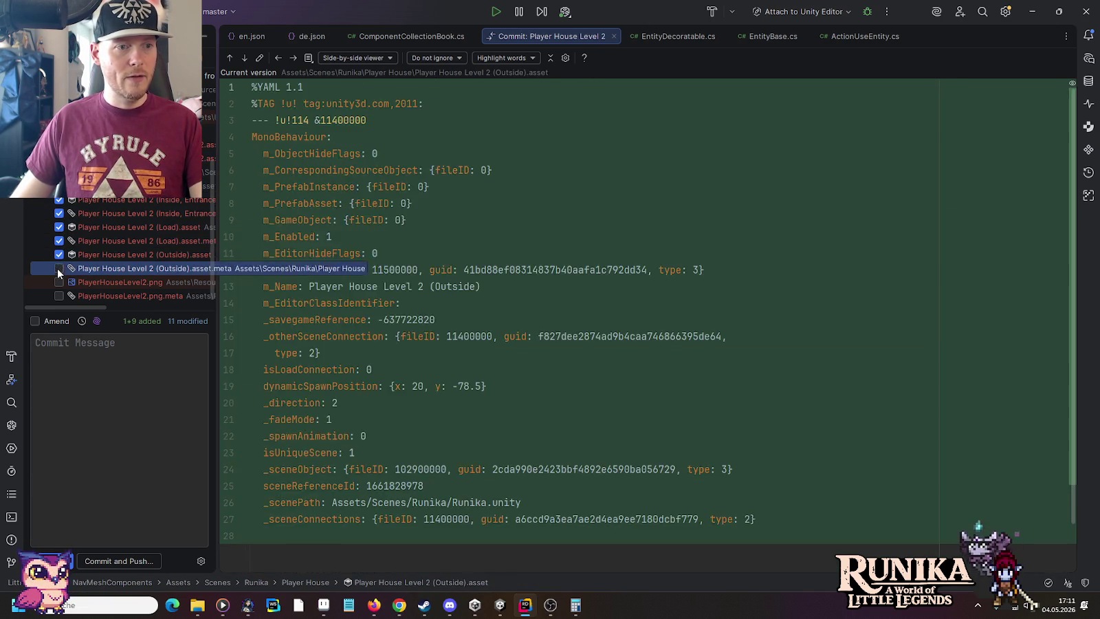
pyautogui.click(59, 268)
pyautogui.click(59, 282)
pyautogui.click(59, 296)
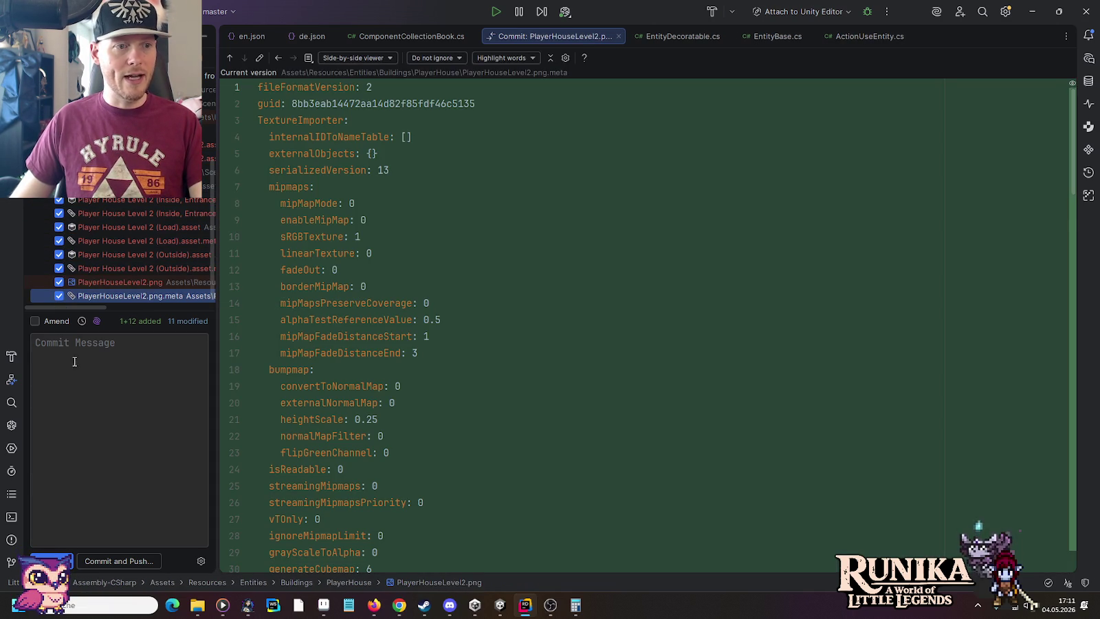
pyautogui.scroll(-1, 92, 255)
pyautogui.click(106, 378)
# Commit with message 'Adds player house level 2.' and push the 24 files to origin/master.
pyautogui.write('Adds player house level 2.')
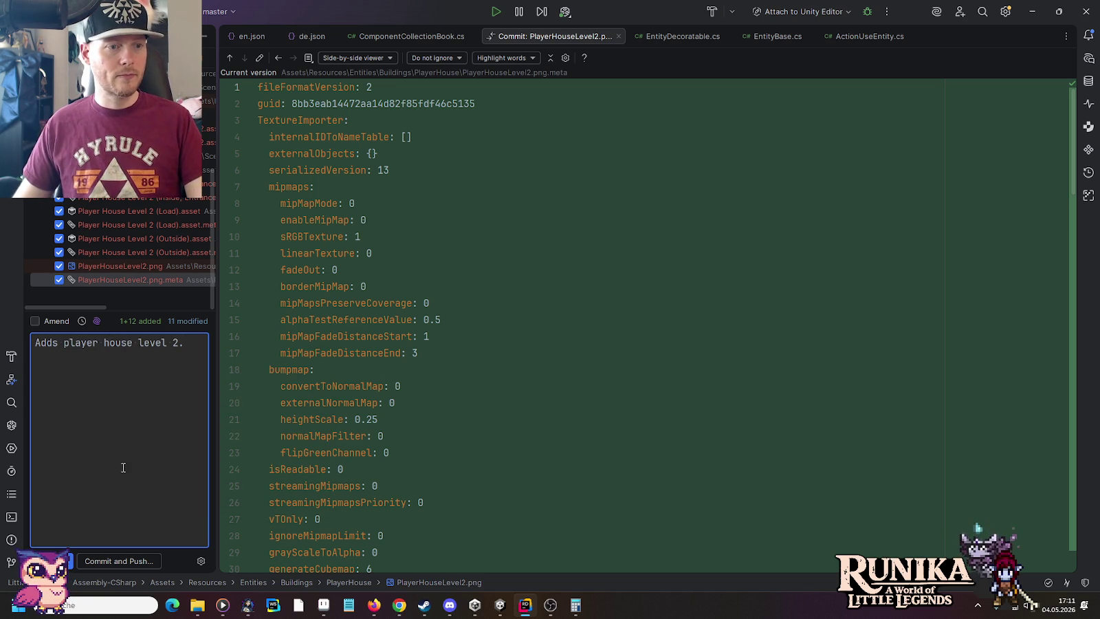
pyautogui.click(126, 560)
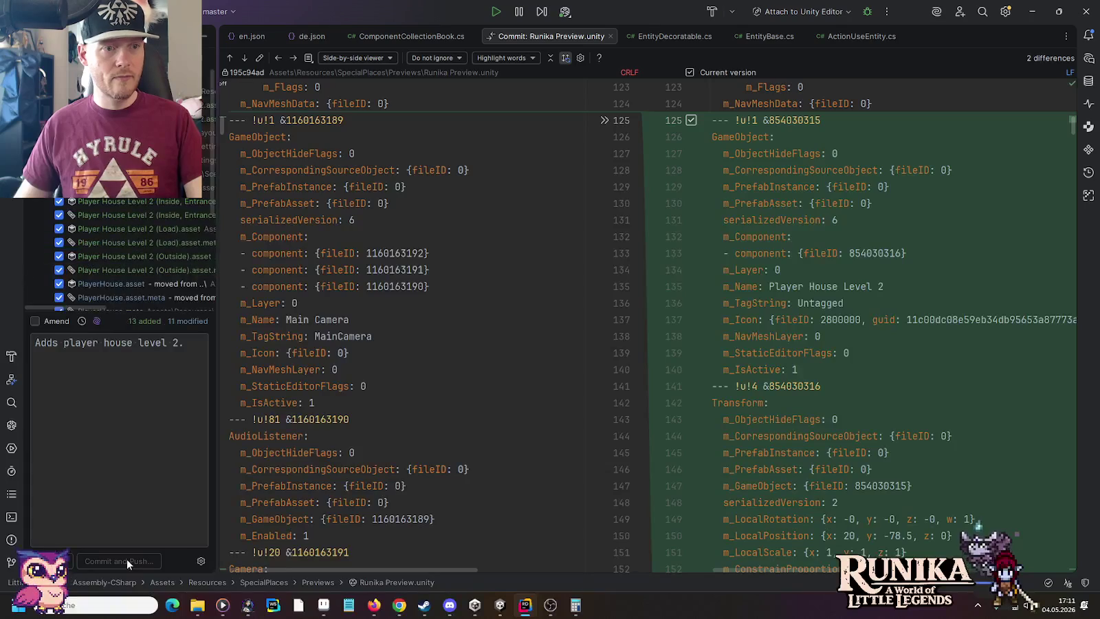
pyautogui.click(674, 435)
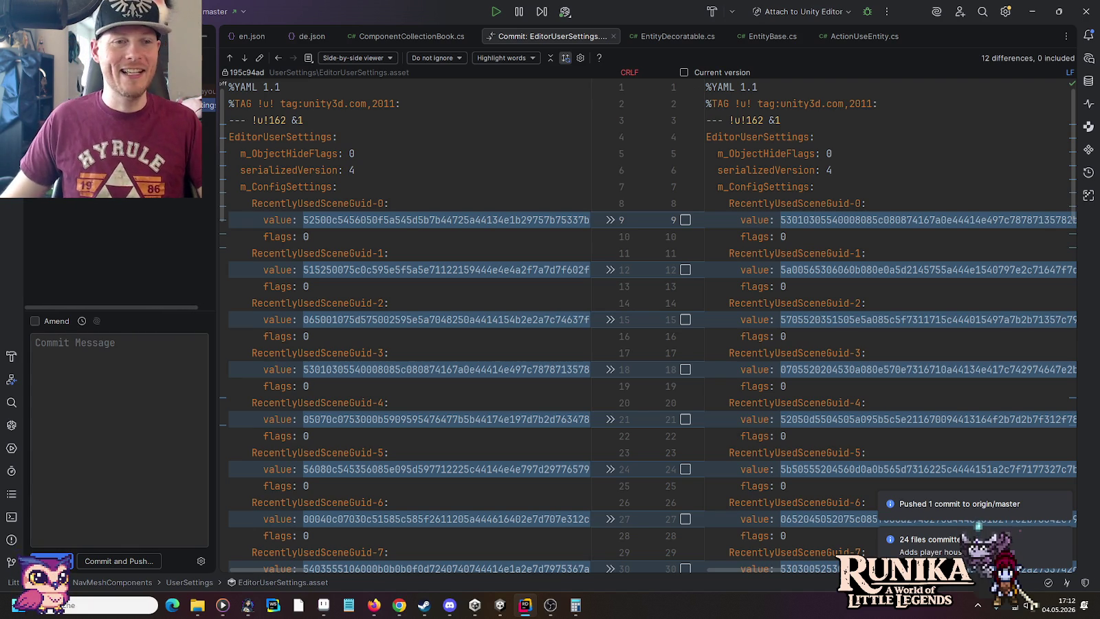
pyautogui.click(526, 612)
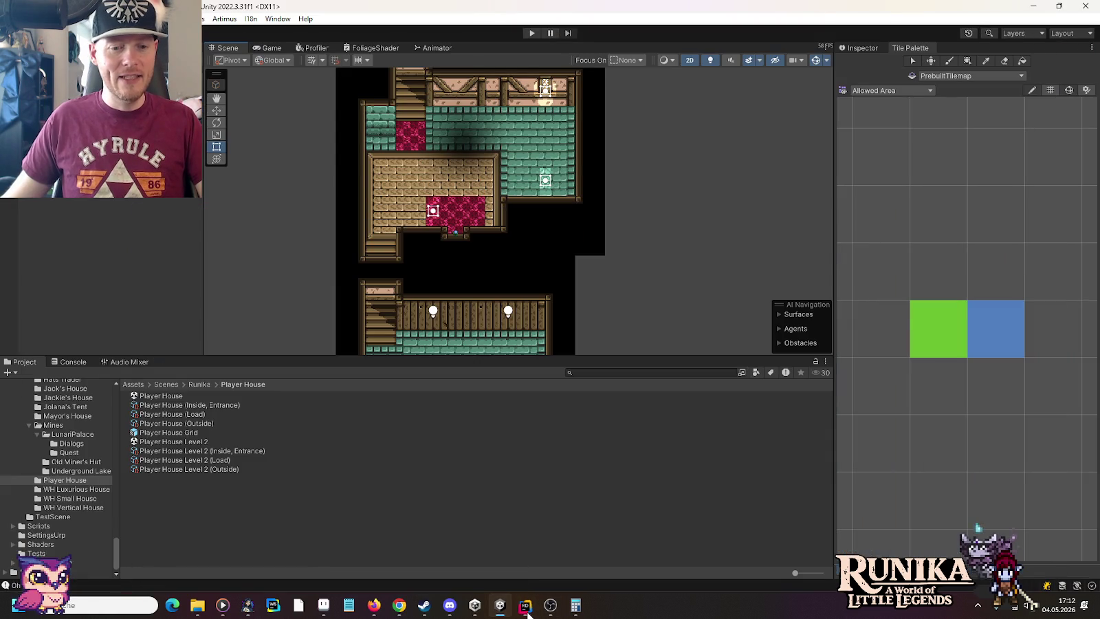
# Pan the Unity Scene view over the upper rooms, then switch to Aseprite and pan to the house chimney.
pyautogui.scroll(-3, 620, 167)
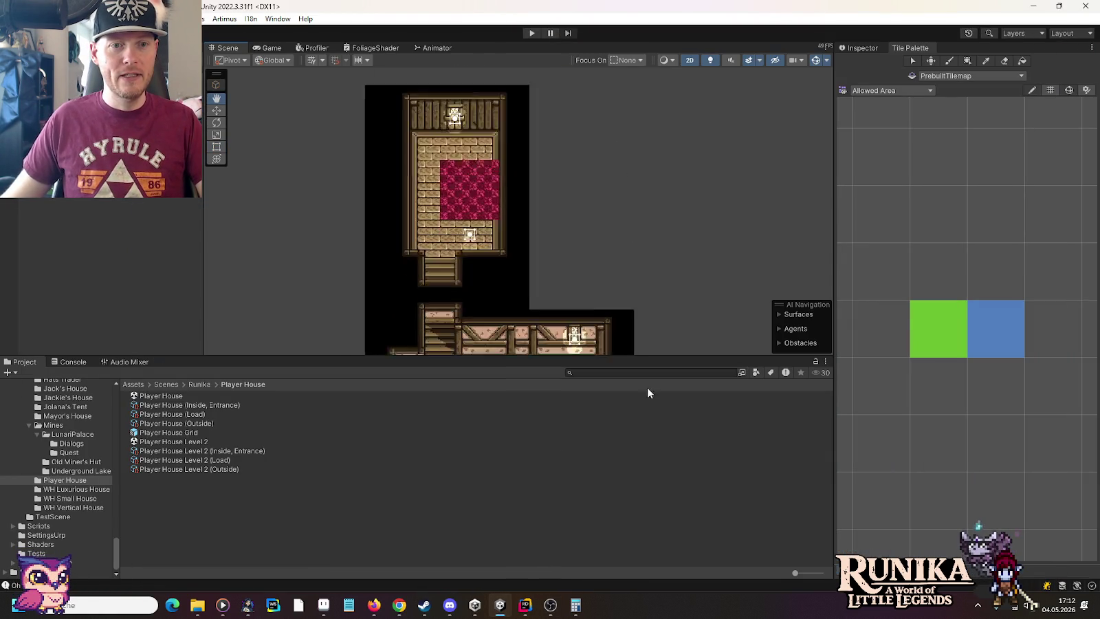
pyautogui.scroll(3, 623, 83)
pyautogui.moveTo(625, 184); pyautogui.dragTo(637, 314)
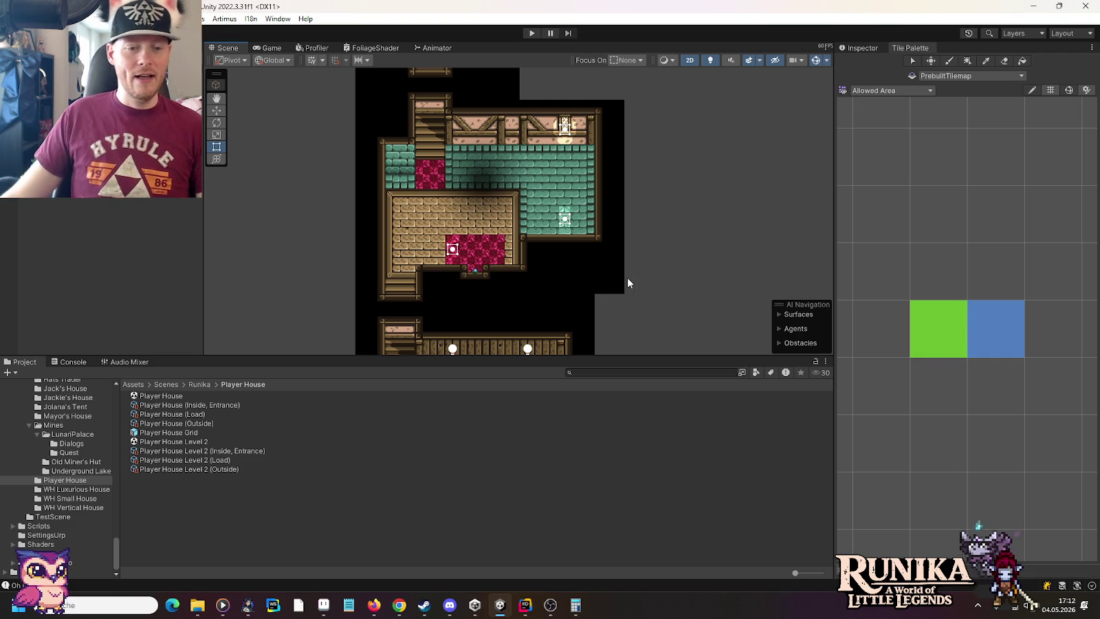
pyautogui.click(323, 605)
pyautogui.moveTo(552, 240); pyautogui.dragTo(554, 282)
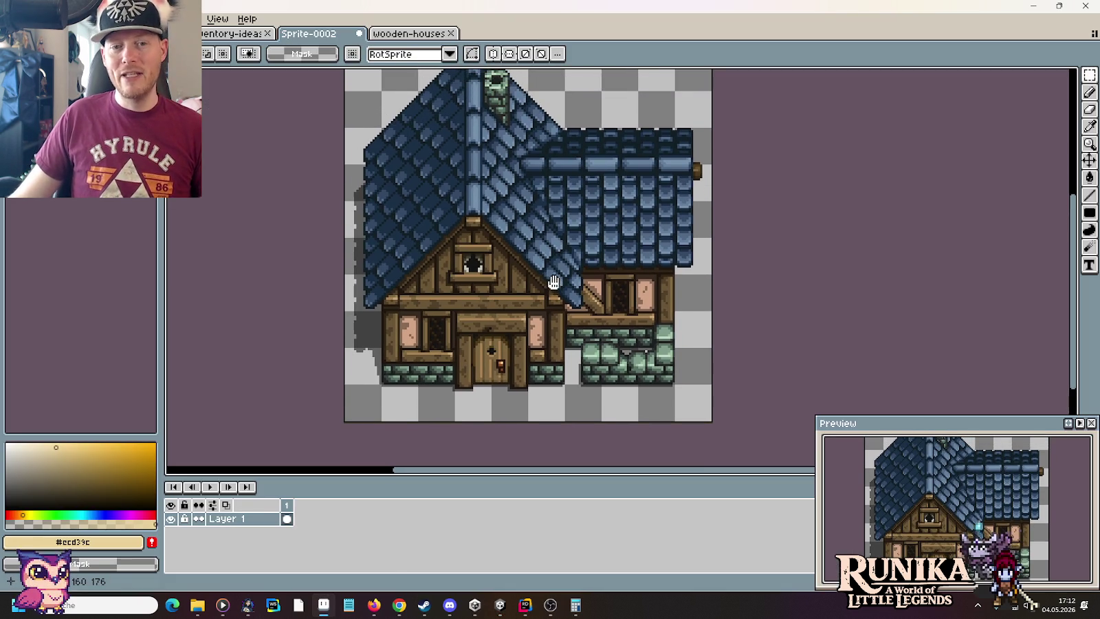